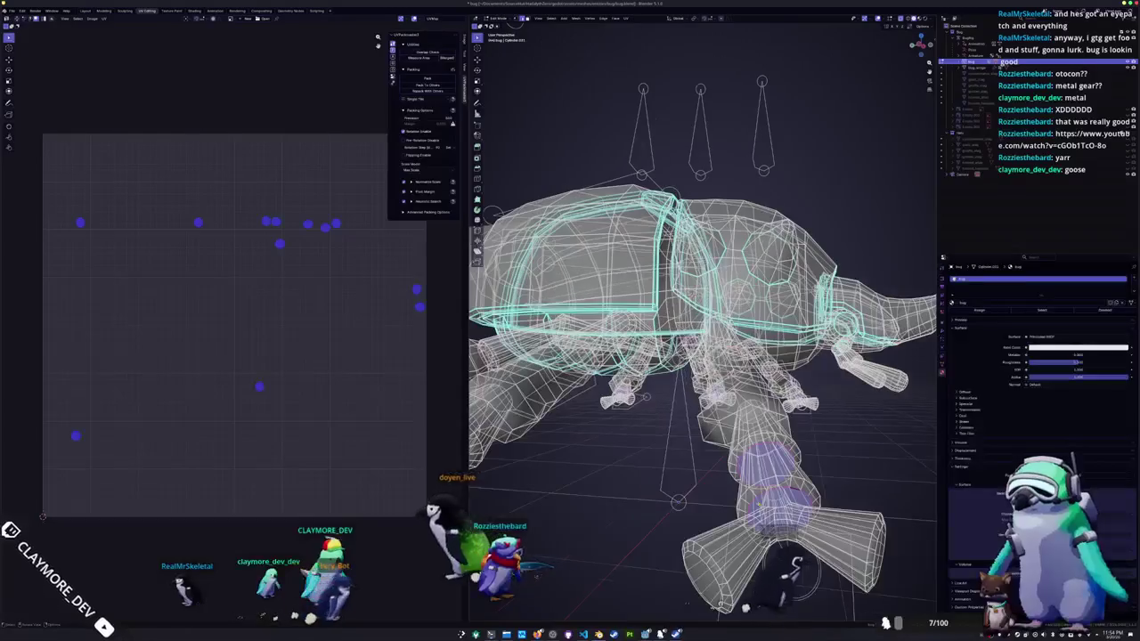
# - Turn off X-ray so the beetle shows in solid shading, then select its entire mesh
pyautogui.moveTo(895, 561)
pyautogui.mouseDown(button='middle')
pyautogui.moveTo(638, 477)
pyautogui.moveTo(677, 419)
pyautogui.mouseUp(button='middle')
pyautogui.hotkey('alt', 'z')
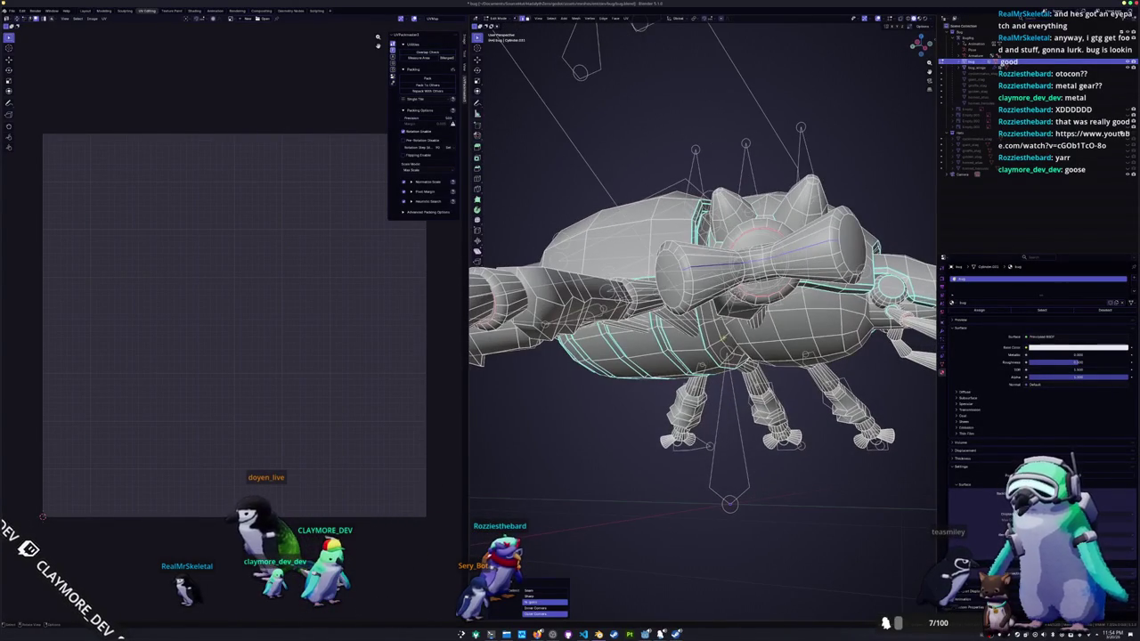
pyautogui.moveTo(677, 419)
pyautogui.mouseDown(button='middle')
pyautogui.moveTo(743, 419)
pyautogui.moveTo(694, 383)
pyautogui.moveTo(863, 360)
pyautogui.moveTo(712, 418)
pyautogui.mouseUp(button='middle')
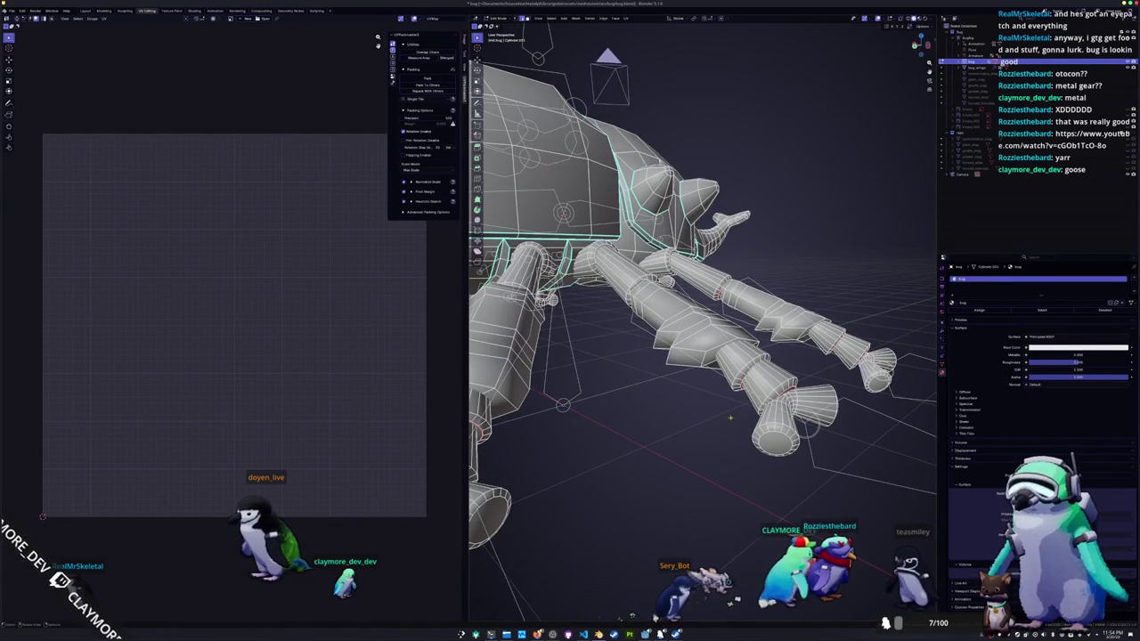
pyautogui.moveTo(725, 419)
pyautogui.mouseDown(button='middle')
pyautogui.moveTo(631, 390)
pyautogui.moveTo(570, 289)
pyautogui.mouseUp(button='middle')
pyautogui.press('a')
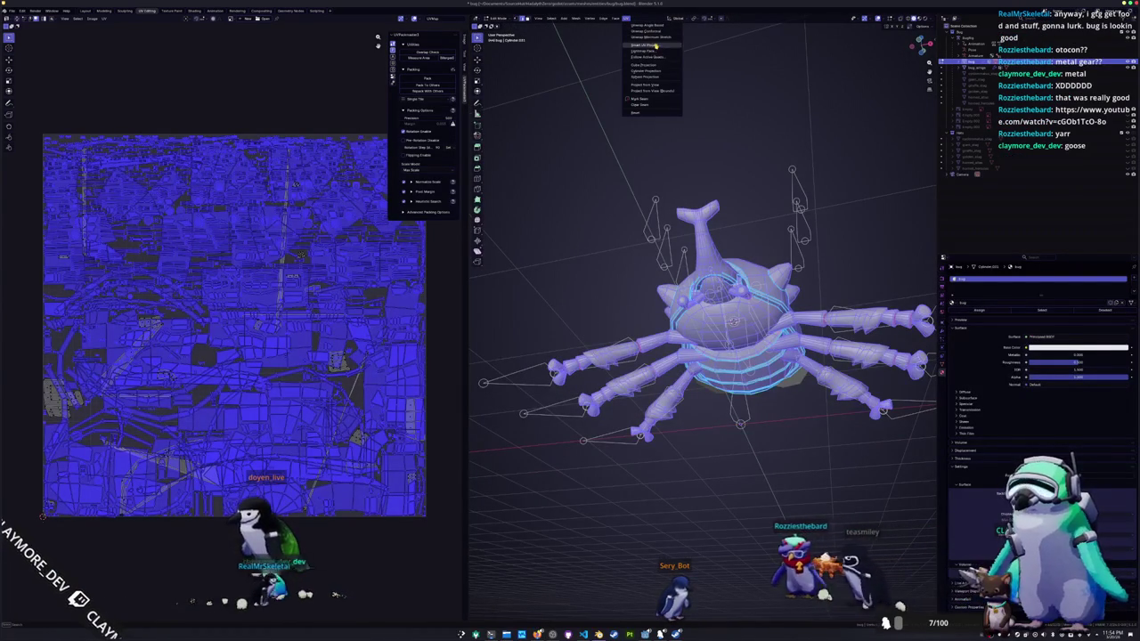
# - Unwrap the whole beetle with Smart UV Project and pick the half-ring island in the UV Editor
pyautogui.click(656, 45)
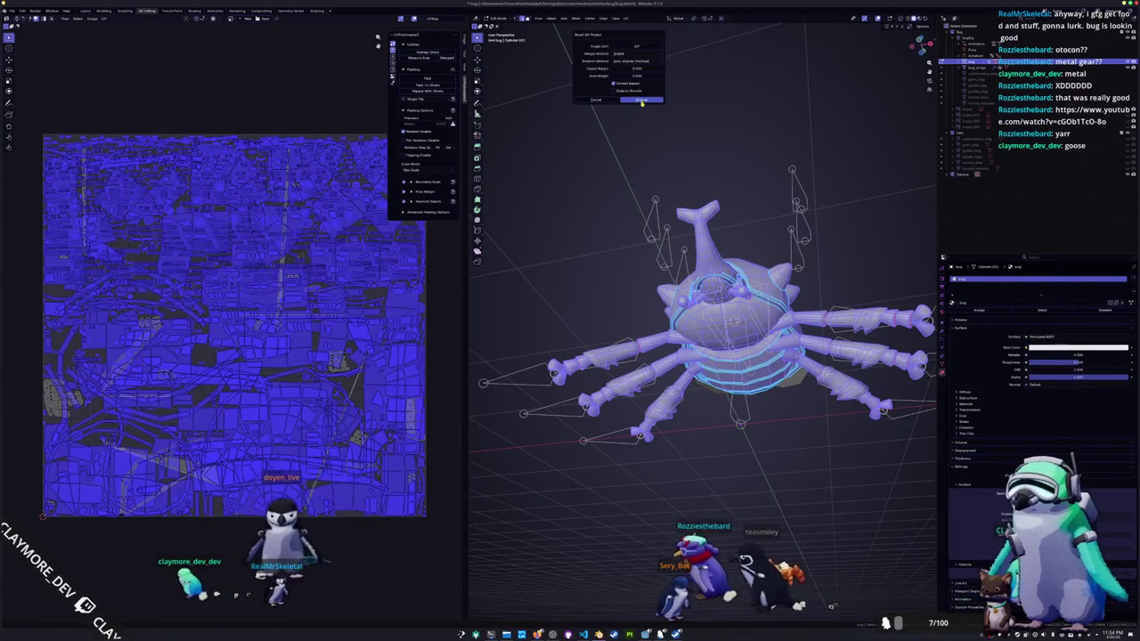
pyautogui.click(642, 100)
pyautogui.click(263, 405)
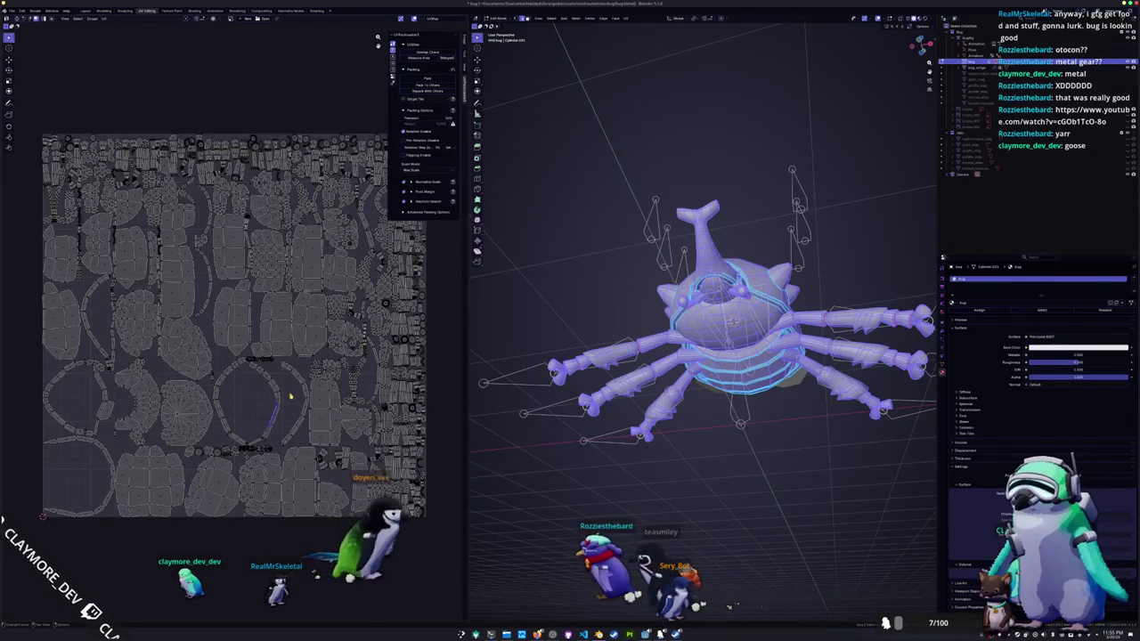
pyautogui.scroll(2, 289, 397)
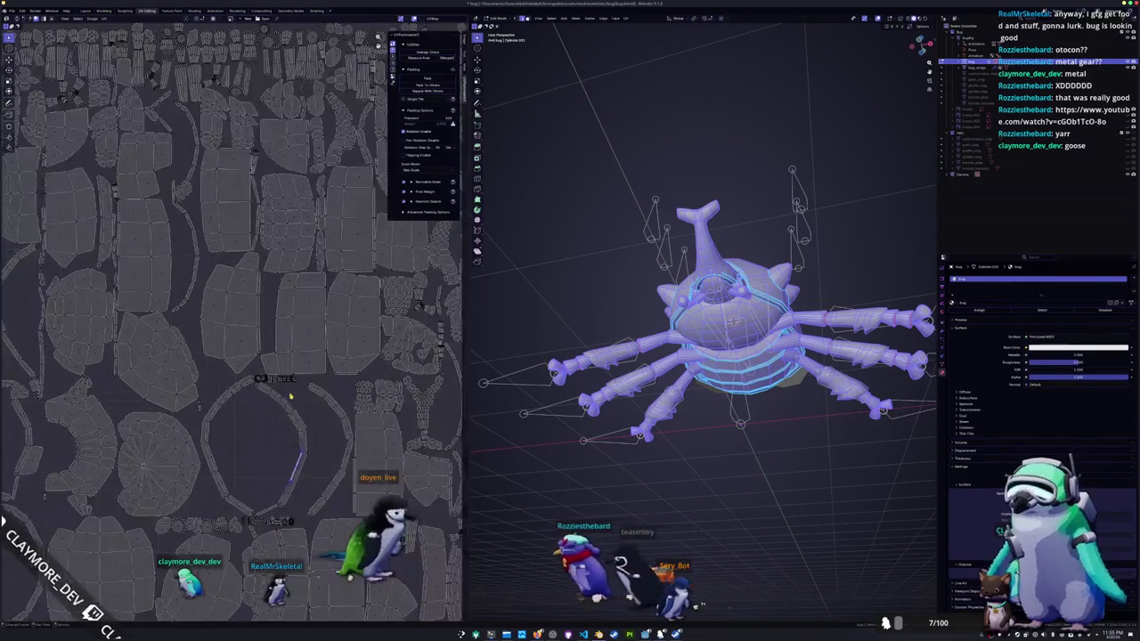
pyautogui.click(154, 468)
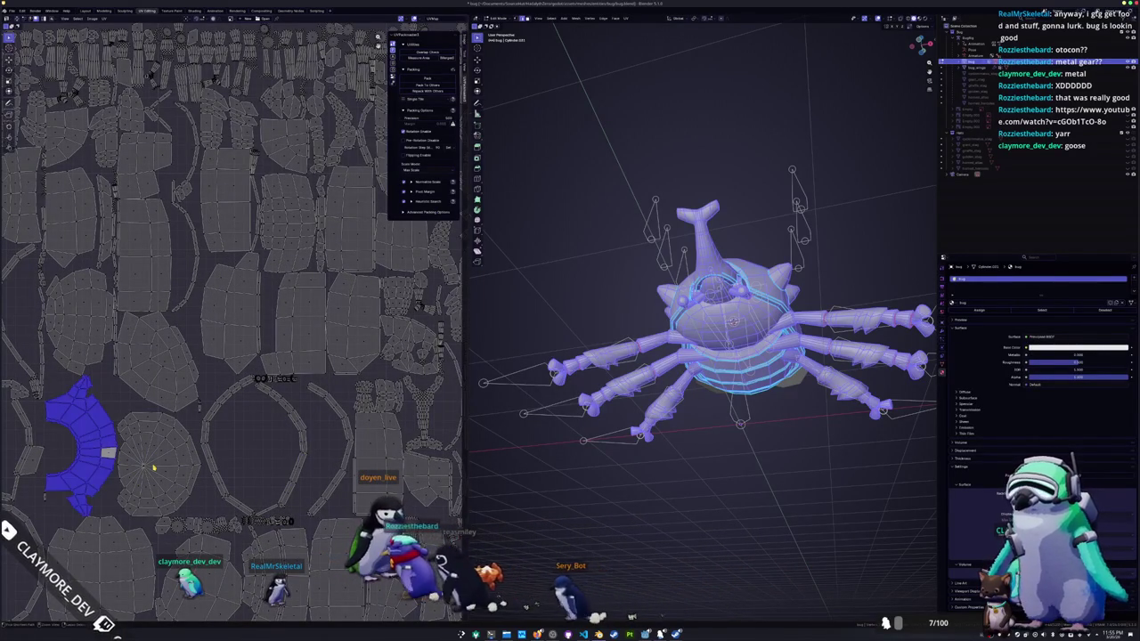
# - Select individual UV islands to find their matching faces on the beetle
pyautogui.click(551, 522)
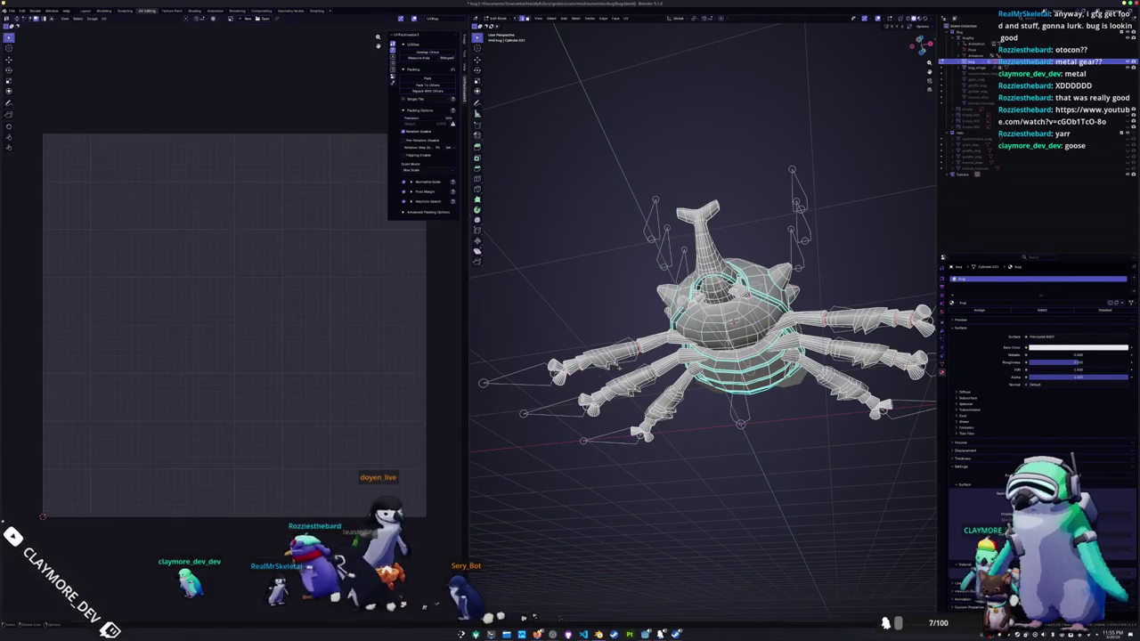
pyautogui.press('a')
pyautogui.press('a')
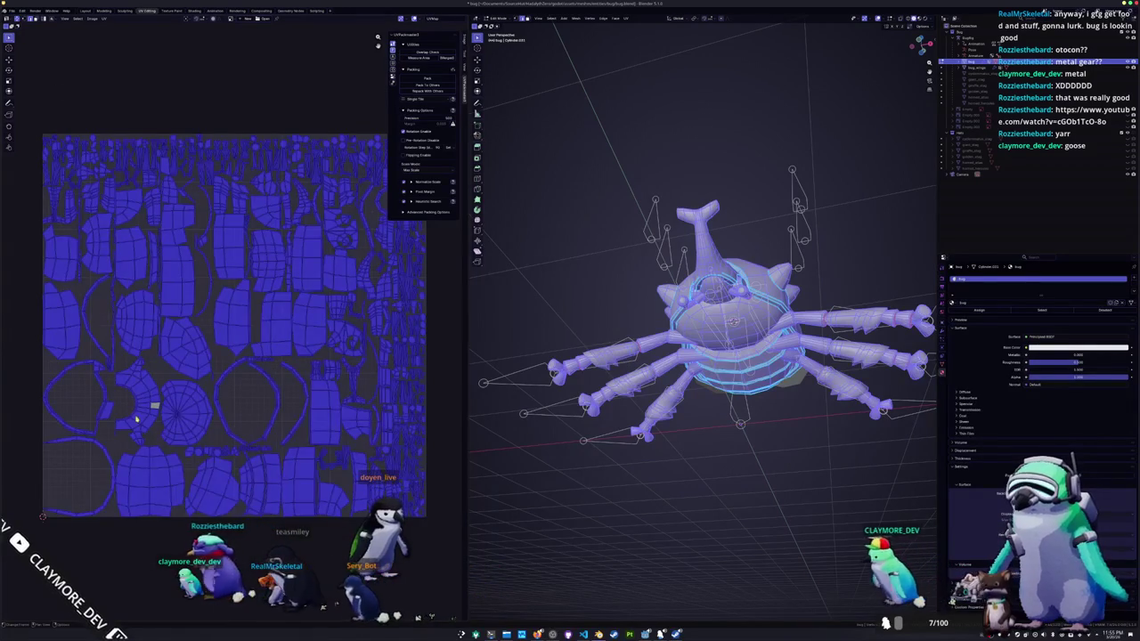
pyautogui.hotkey('alt', 'a')
pyautogui.click(149, 408)
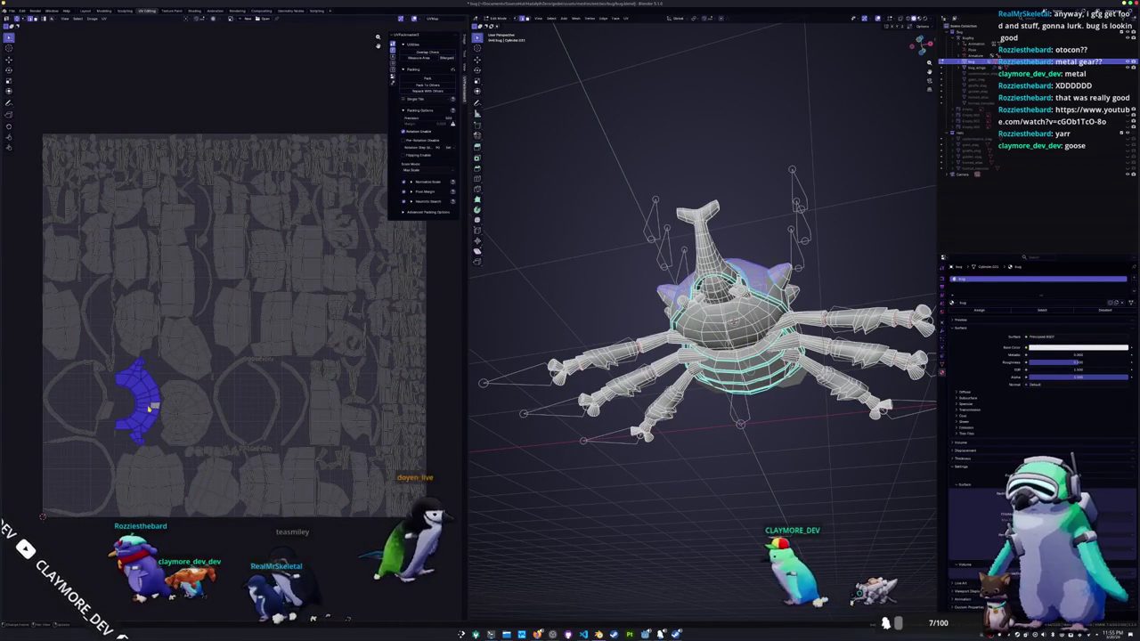
pyautogui.moveTo(677, 463)
pyautogui.mouseDown(button='middle')
pyautogui.moveTo(624, 524)
pyautogui.moveTo(570, 535)
pyautogui.moveTo(644, 470)
pyautogui.mouseUp(button='middle')
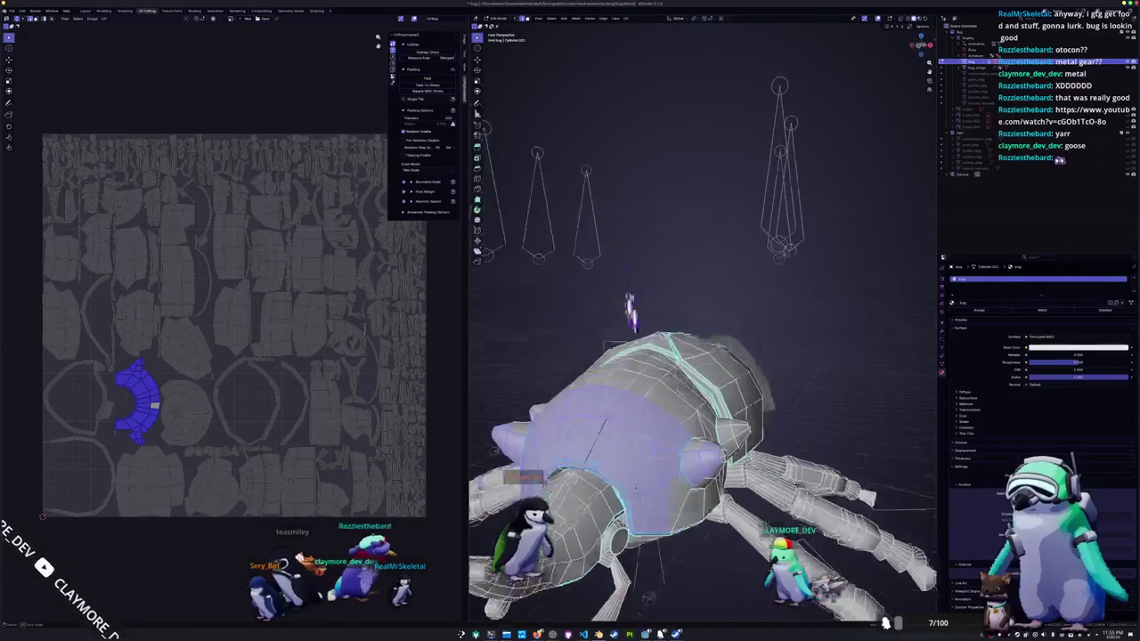
pyautogui.hotkey('alt', 'a')
pyautogui.moveTo(644, 470); pyautogui.dragTo(662, 515, button='middle')
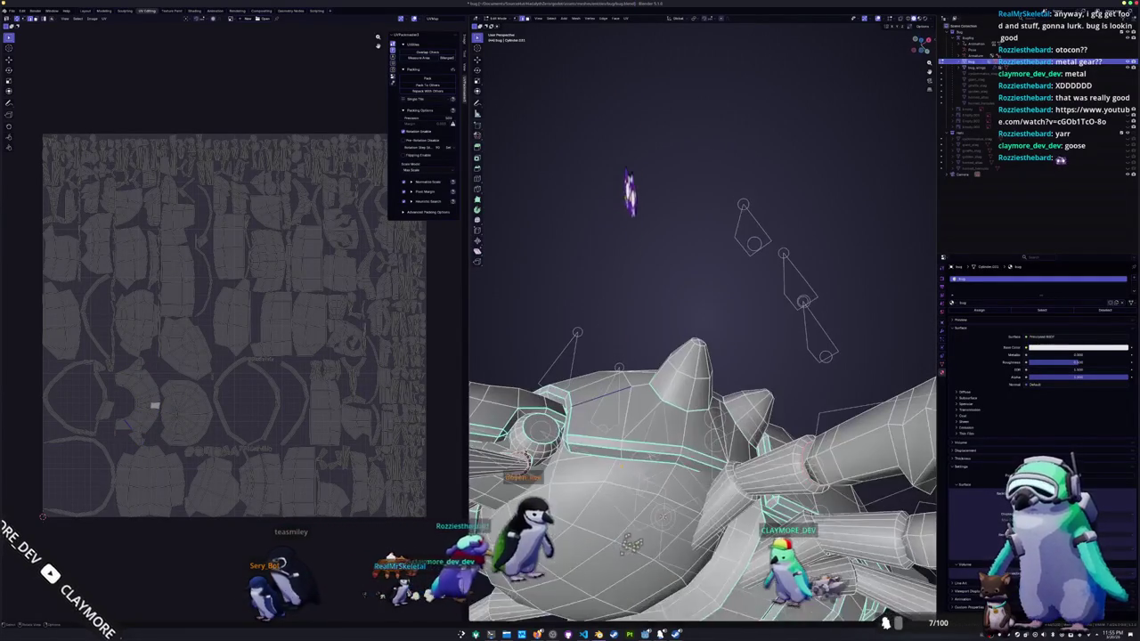
# - Select all existing seam edges, then unwrap the whole beetle along its seams
pyautogui.moveTo(630, 307); pyautogui.dragTo(631, 436, button='middle')
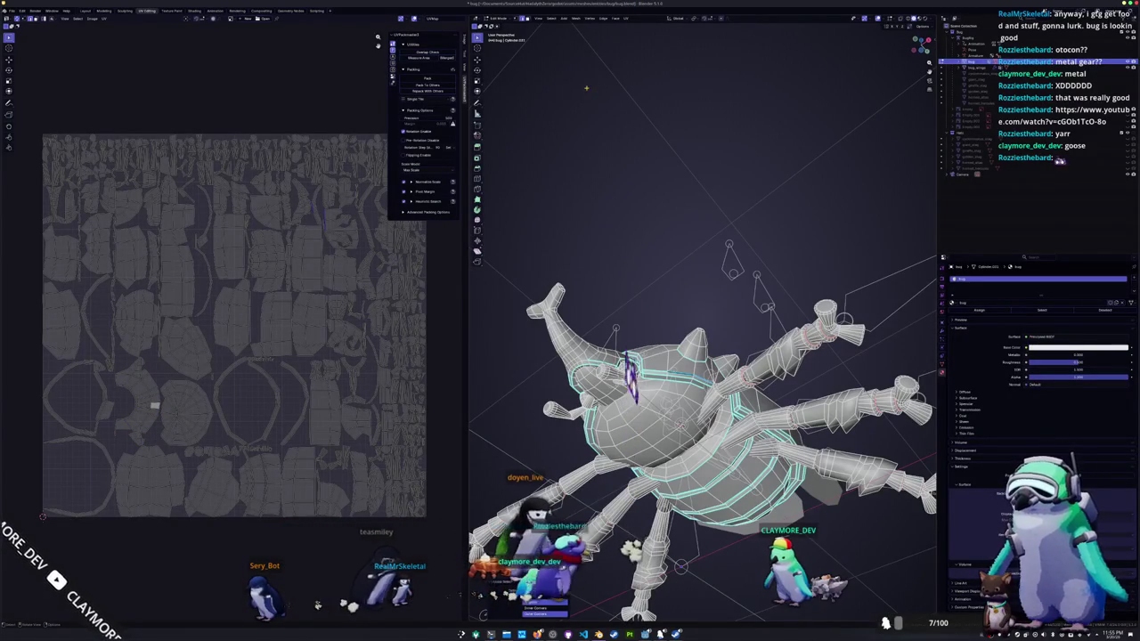
pyautogui.click(552, 18)
pyautogui.moveTo(567, 93)
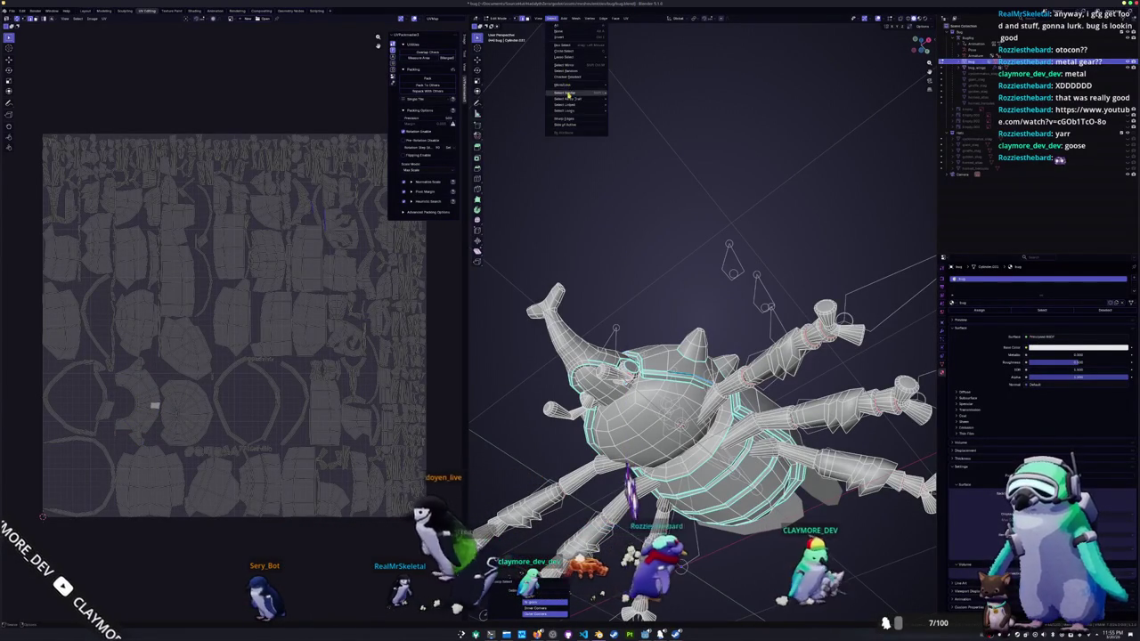
pyautogui.click(631, 127)
pyautogui.rightClick(588, 348)
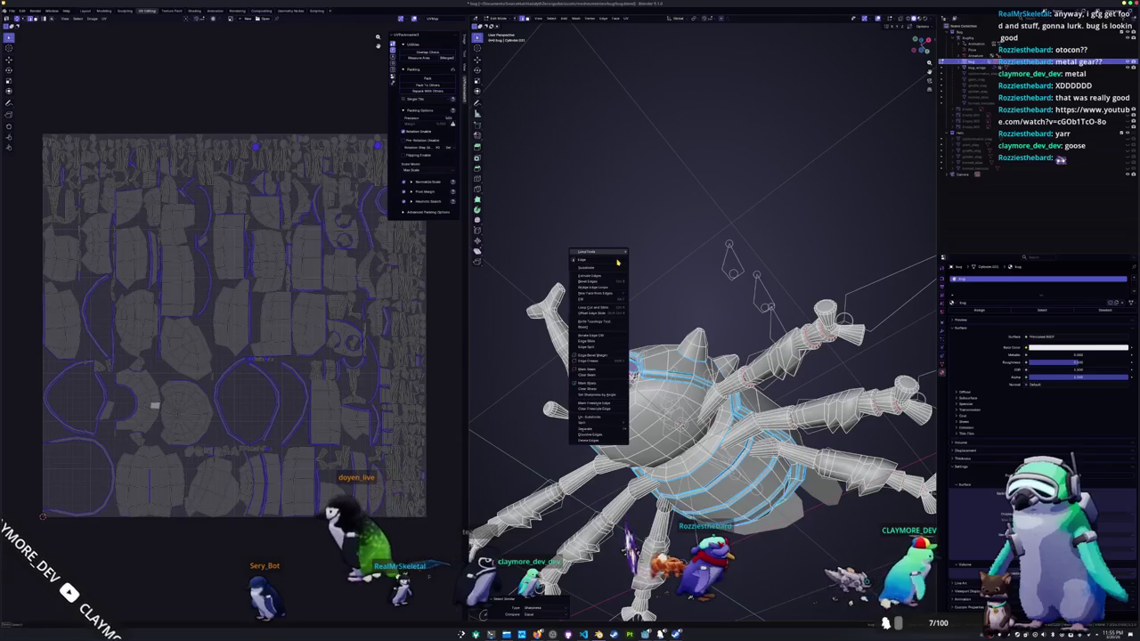
pyautogui.click(586, 370)
pyautogui.press('Tab')
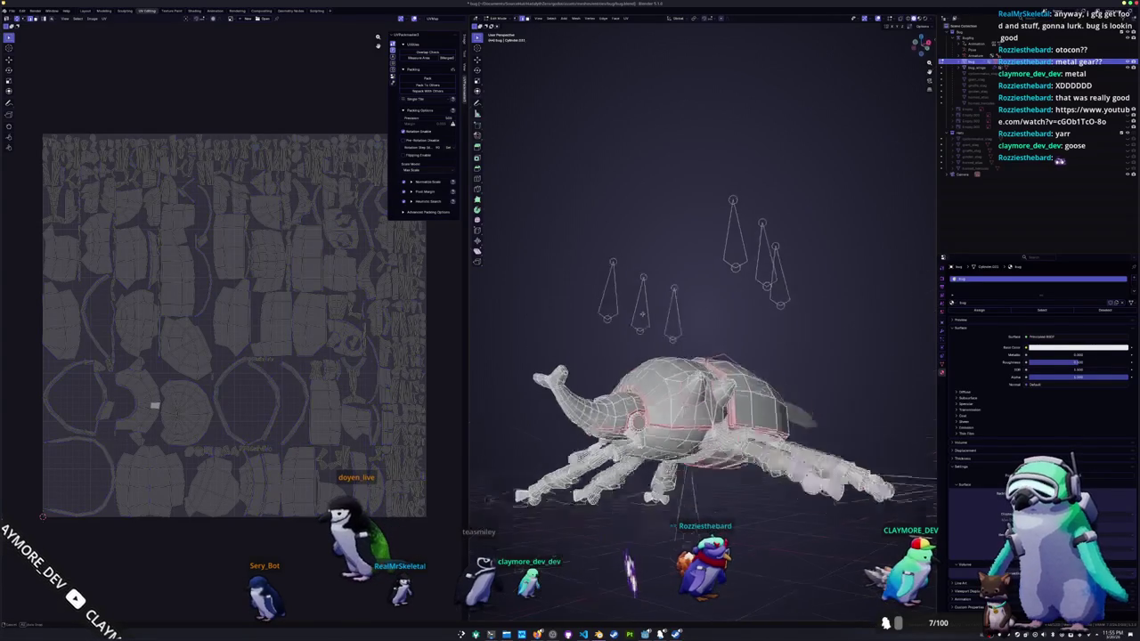
pyautogui.press('Tab')
pyautogui.press('a')
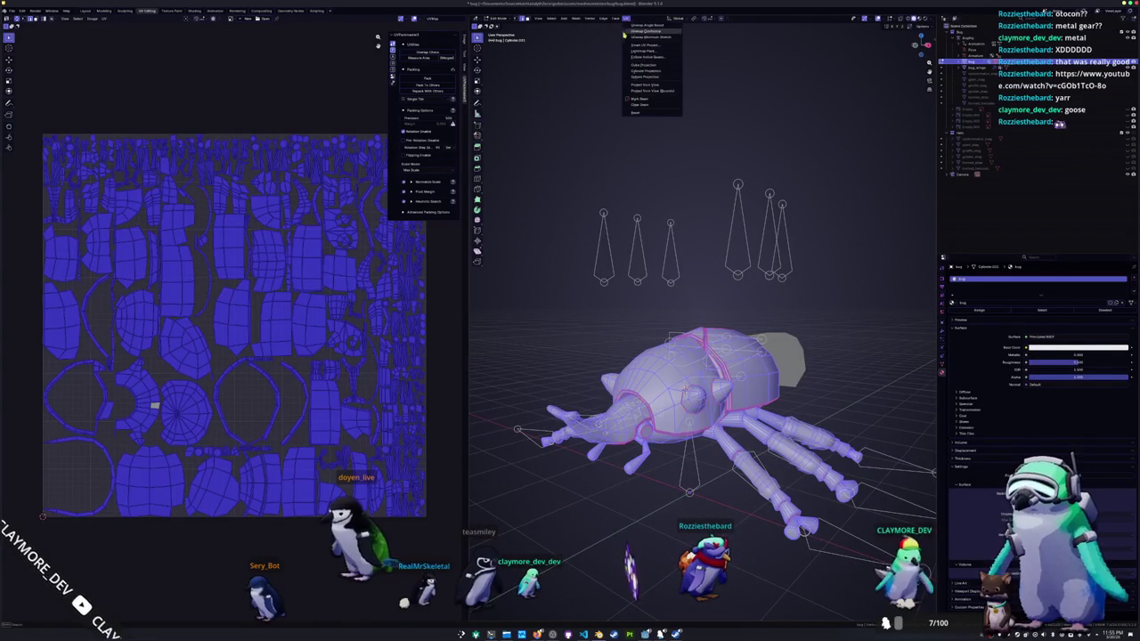
pyautogui.click(645, 26)
# - Mark the selected edges on the beetle's body as a new seam
pyautogui.hotkey('alt', 'a')
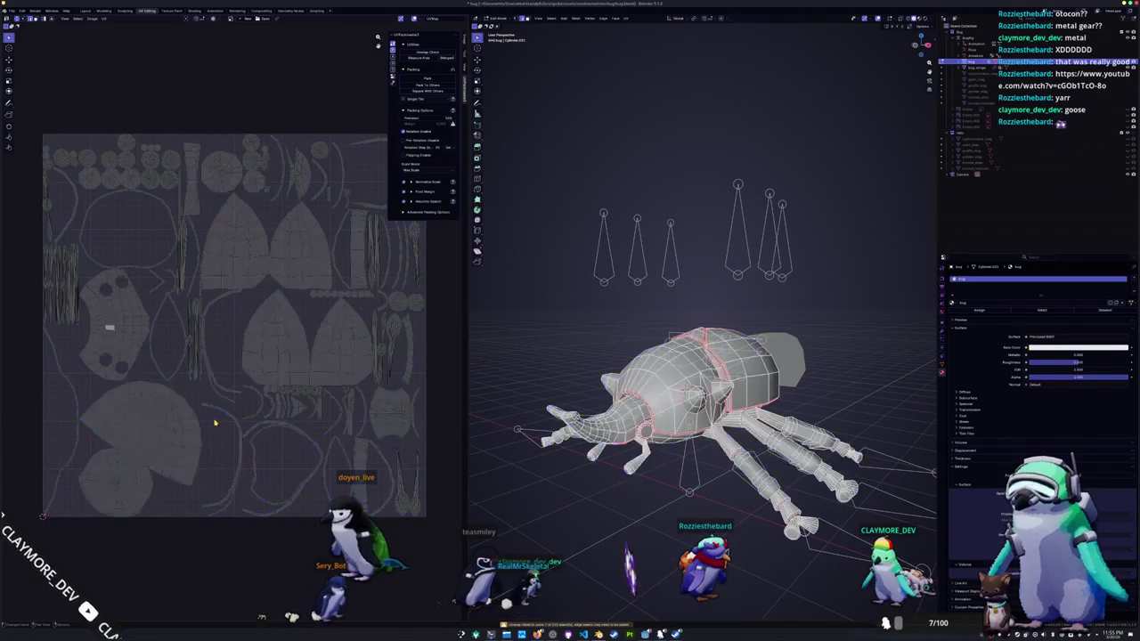
pyautogui.scroll(2, 267, 383)
pyautogui.scroll(2, 297, 347)
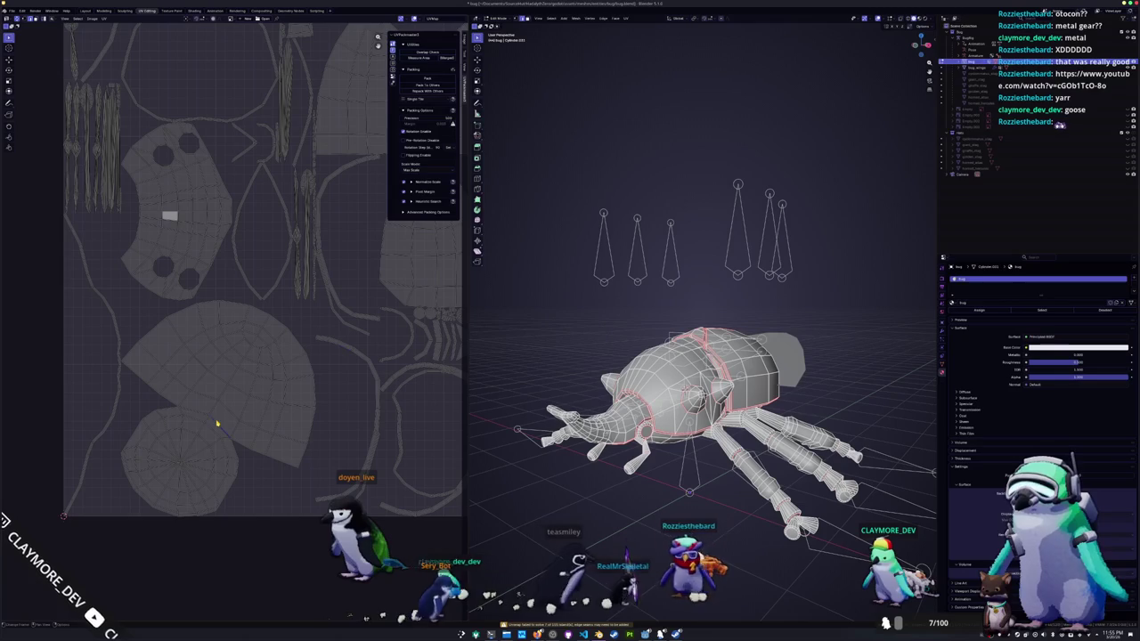
pyautogui.moveTo(567, 411); pyautogui.dragTo(268, 454, button='middle')
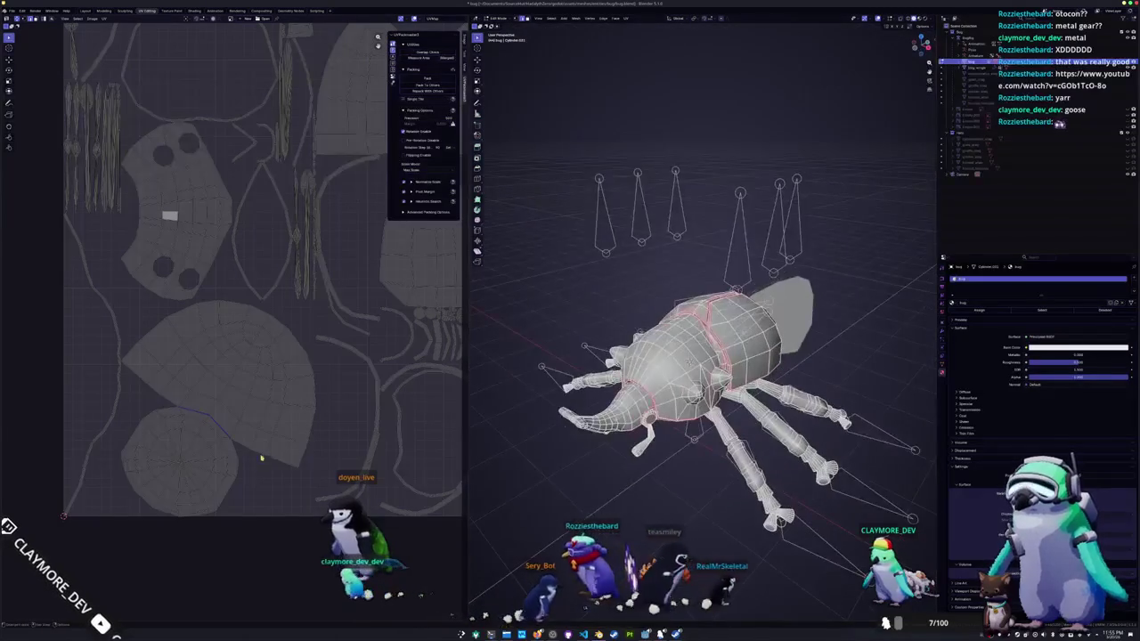
pyautogui.hotkey('ctrl', 'e')
pyautogui.click(602, 549)
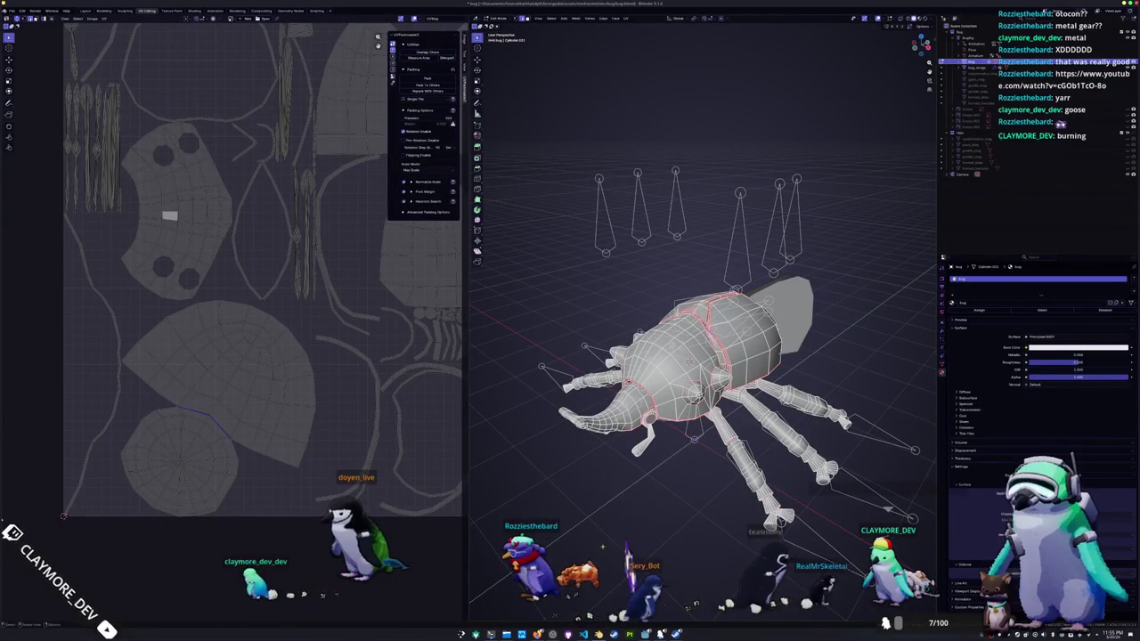
# - Mark one more body edge as a seam and select the whole mesh
pyautogui.moveTo(602, 548)
pyautogui.mouseDown(button='middle')
pyautogui.moveTo(544, 486)
pyautogui.moveTo(584, 479)
pyautogui.mouseUp(button='middle')
pyautogui.hotkey('ctrl', 'e')
pyautogui.click(524, 500)
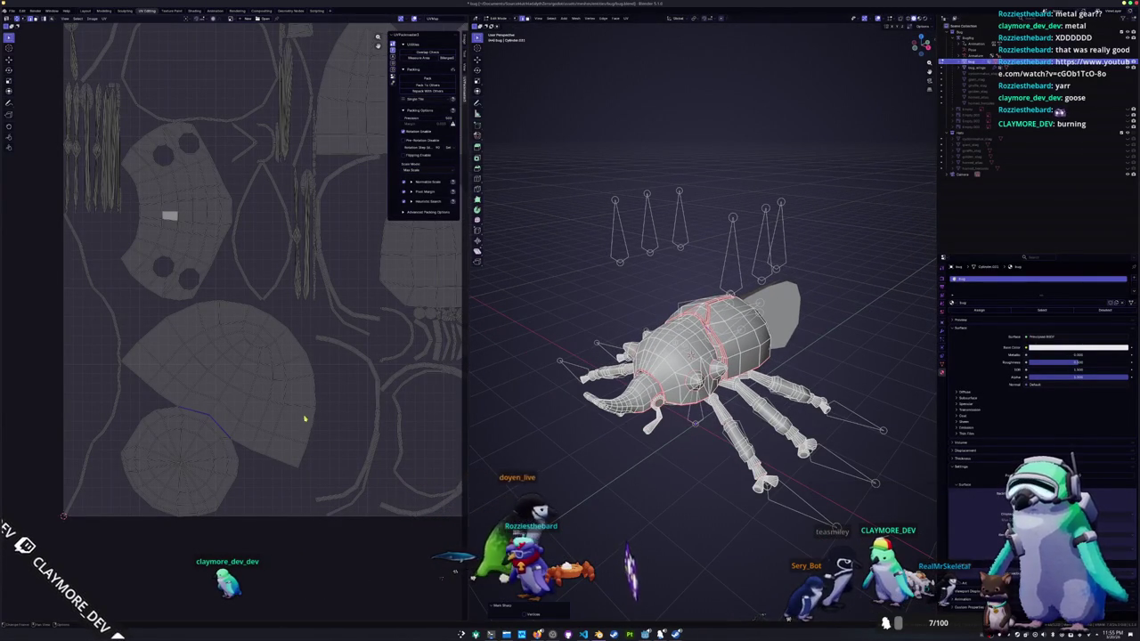
pyautogui.press('a')
pyautogui.click(626, 18)
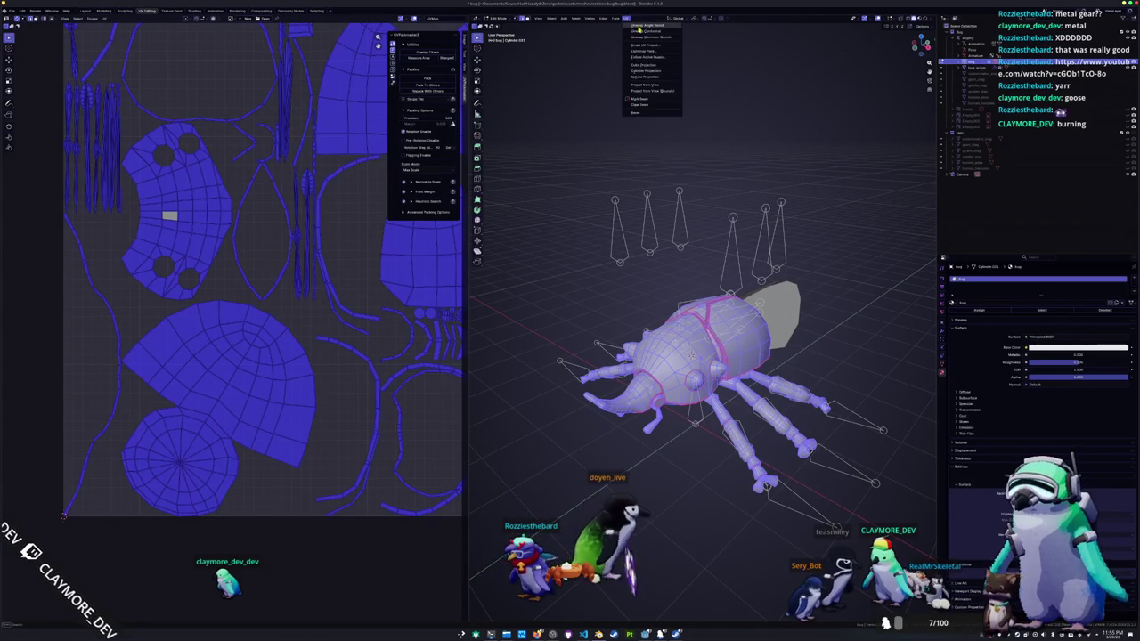
# - Re-unwrap the full beetle with the new seam, then pick a shortest edge path across the body
pyautogui.click(634, 46)
pyautogui.hotkey('alt', 'a')
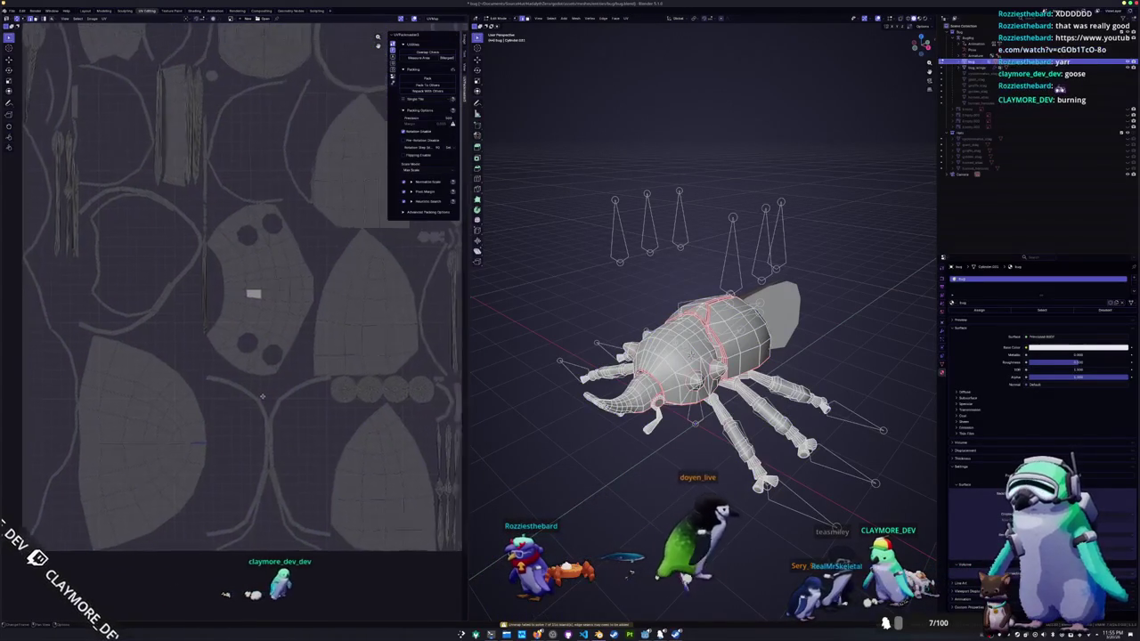
pyautogui.scroll(2, 233, 389)
pyautogui.scroll(-2, 233, 390)
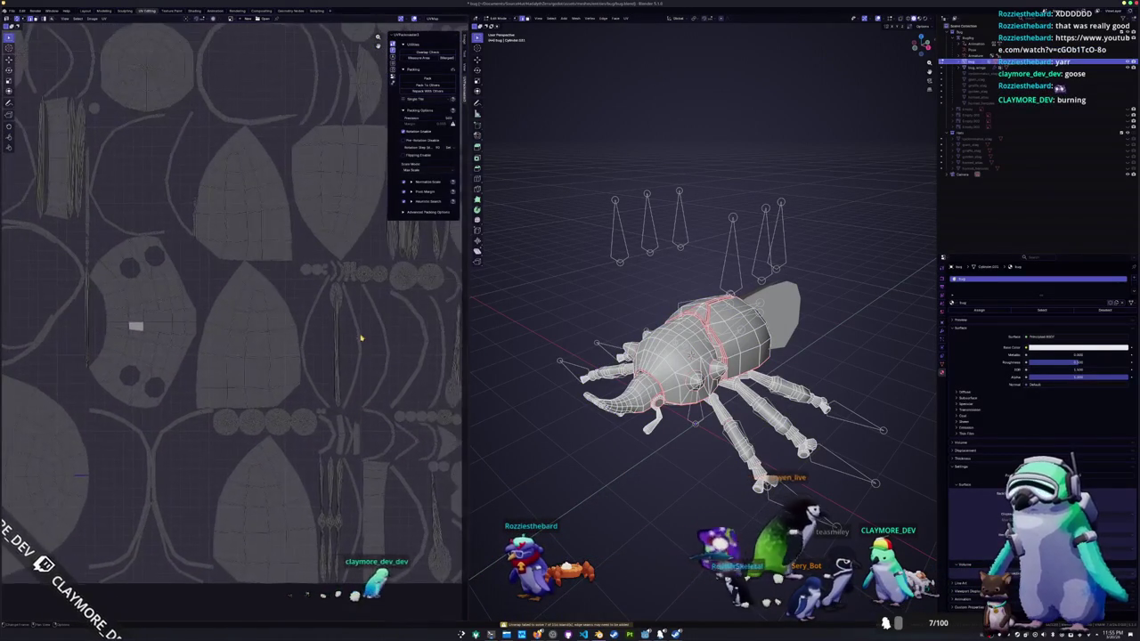
pyautogui.scroll(2, 595, 434)
pyautogui.scroll(3, 595, 435)
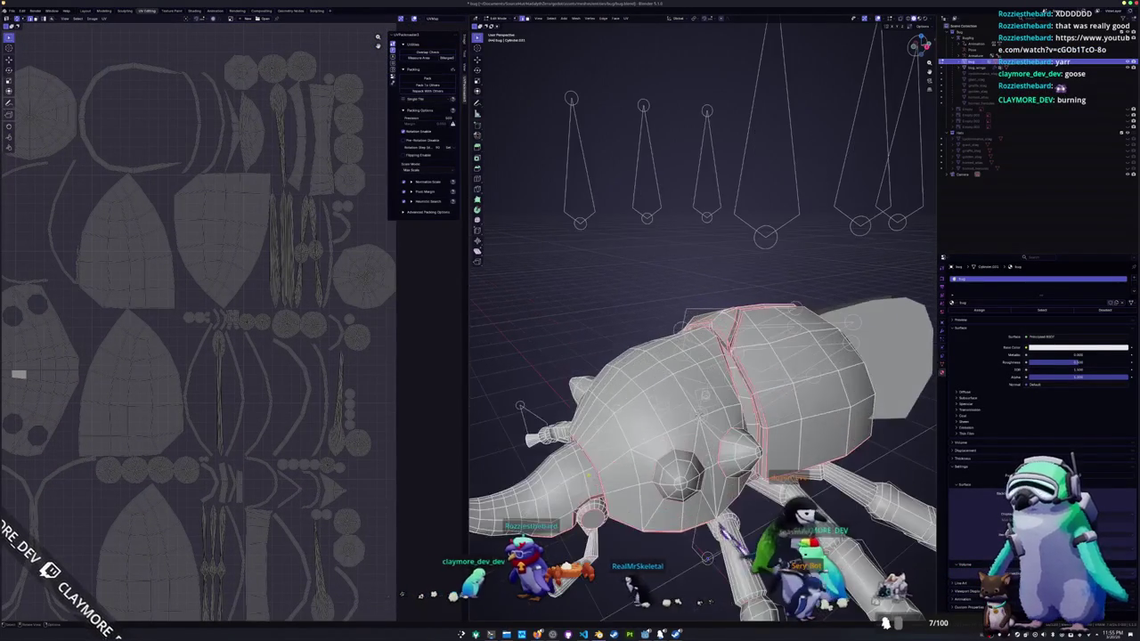
pyautogui.scroll(1, 595, 435)
pyautogui.moveTo(595, 435)
pyautogui.mouseDown(button='middle')
pyautogui.moveTo(595, 463)
pyautogui.moveTo(641, 456)
pyautogui.moveTo(654, 485)
pyautogui.moveTo(658, 399)
pyautogui.moveTo(677, 427)
pyautogui.mouseUp(button='middle')
pyautogui.keyDown('ctrl'); pyautogui.click(657, 399); pyautogui.keyUp('ctrl')
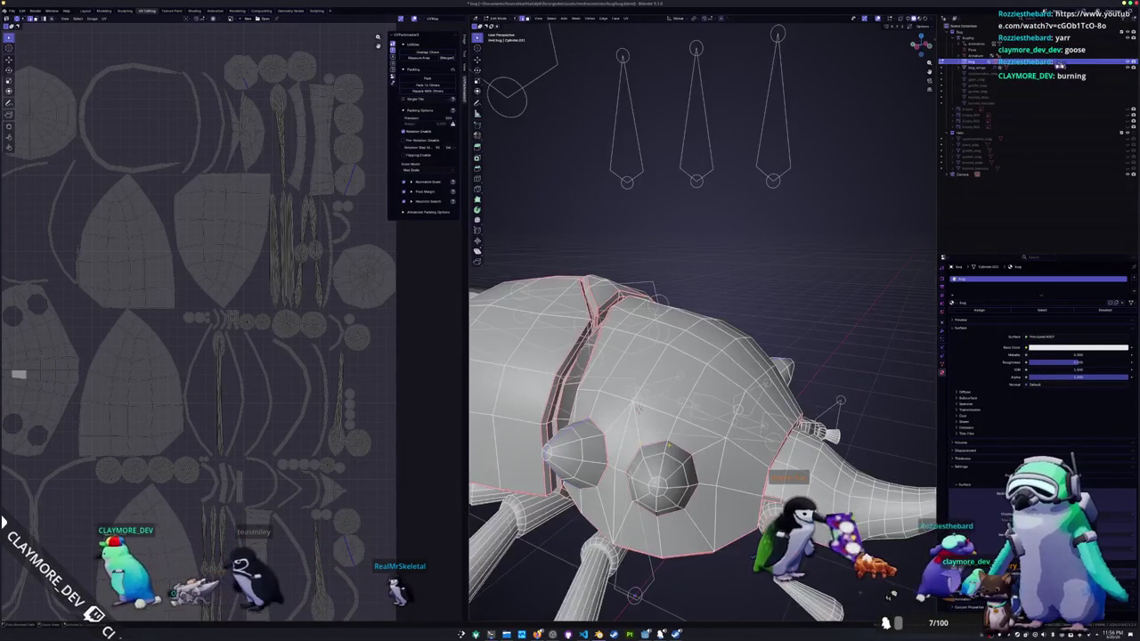
# - Mark the edge path as a seam and re-unwrap the connected head part
pyautogui.rightClick(660, 474)
pyautogui.click(656, 551)
pyautogui.moveTo(656, 551); pyautogui.dragTo(684, 476, button='middle')
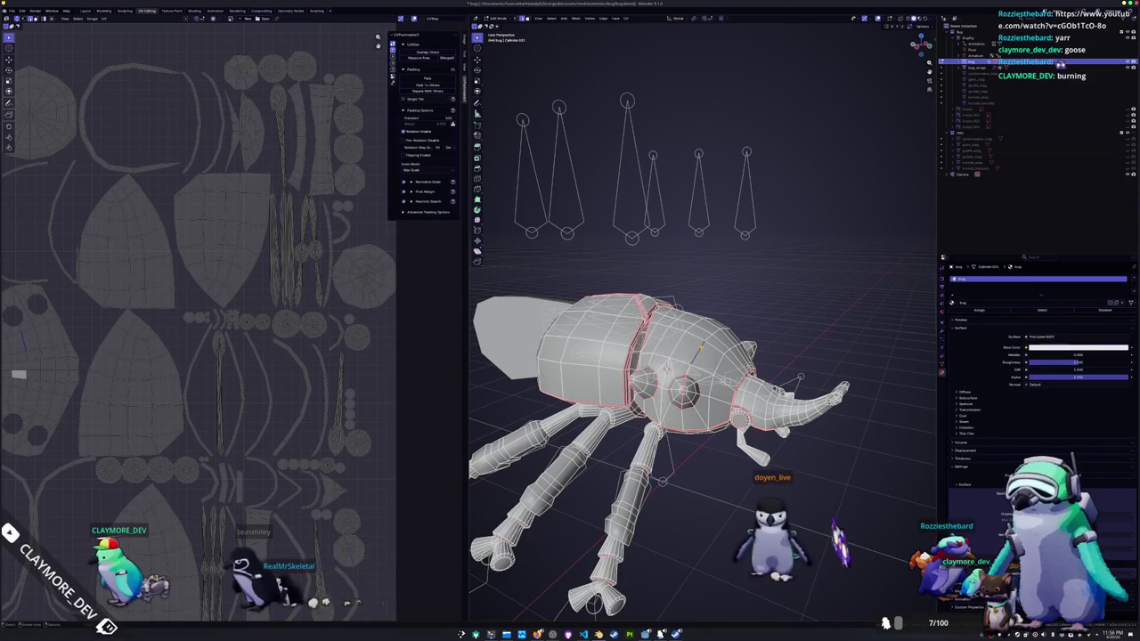
pyautogui.hotkey('ctrl', 'l')
pyautogui.click(627, 18)
pyautogui.click(643, 35)
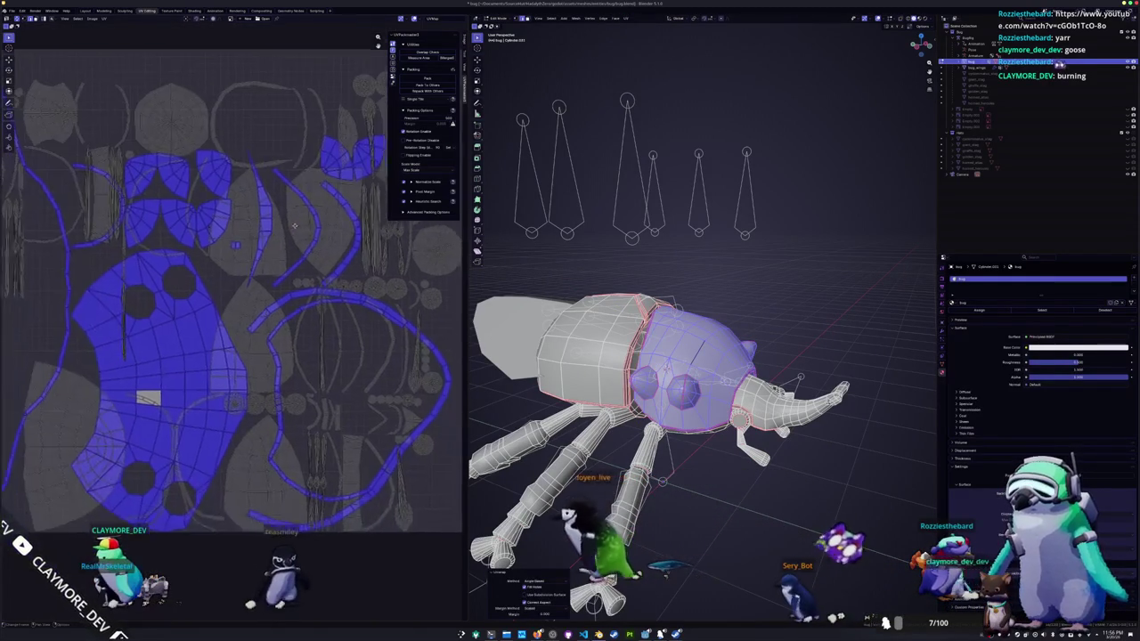
pyautogui.scroll(1, 338, 468)
# - Mark the vertical edge loop around the beetle's body as a seam
pyautogui.moveTo(570, 356); pyautogui.dragTo(650, 357, button='middle')
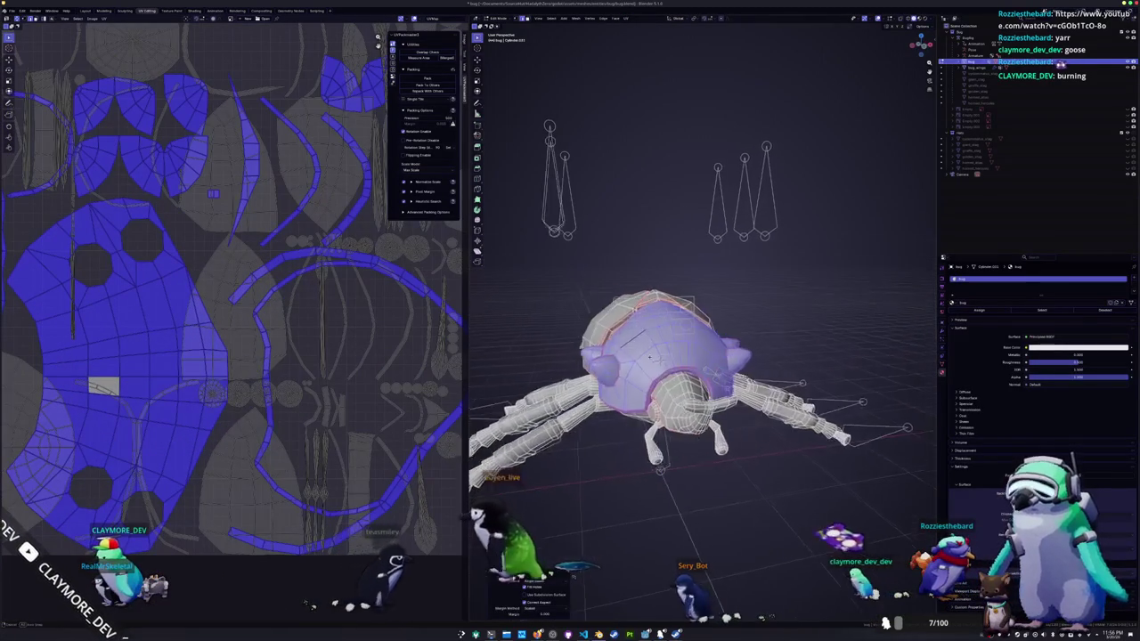
pyautogui.keyDown('alt'); pyautogui.click(659, 360); pyautogui.keyUp('alt')
pyautogui.hotkey('ctrl', 'e')
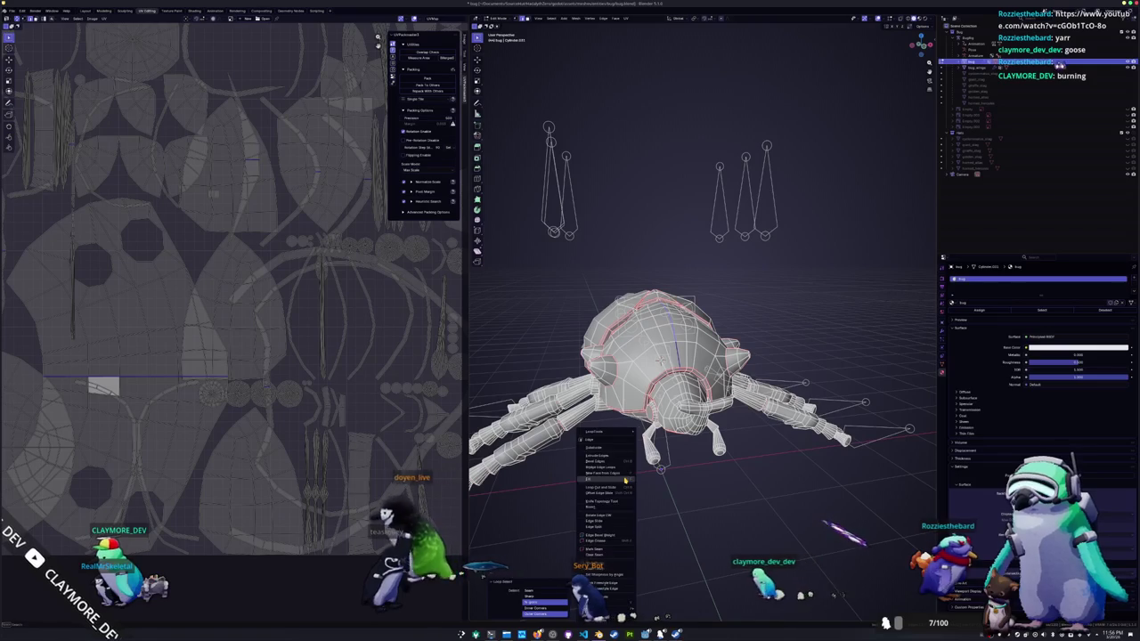
pyautogui.click(603, 549)
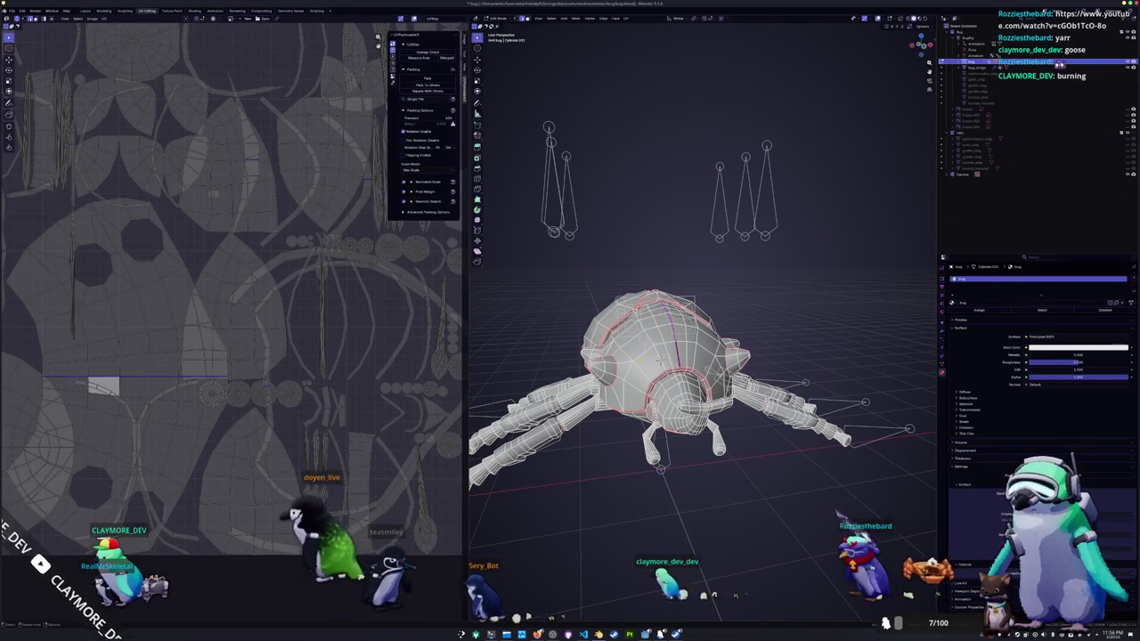
pyautogui.moveTo(659, 361); pyautogui.dragTo(677, 419, button='middle')
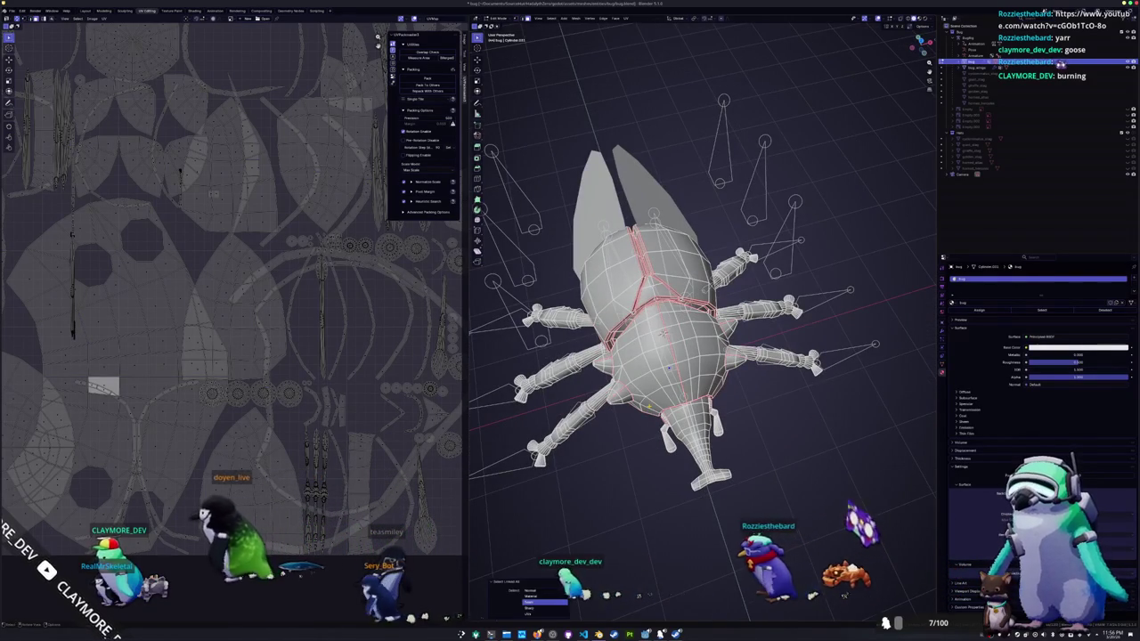
# - Select the linked belly region and unwrap it into fresh UV islands
pyautogui.click(647, 383)
pyautogui.hotkey('ctrl', 'l')
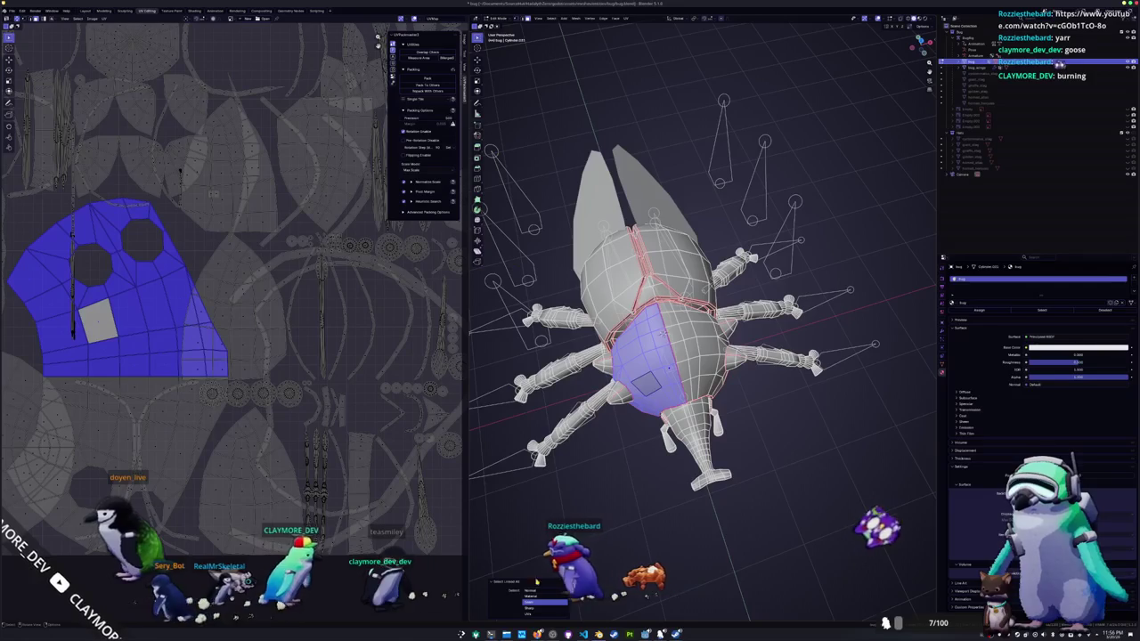
pyautogui.click(532, 590)
pyautogui.click(627, 19)
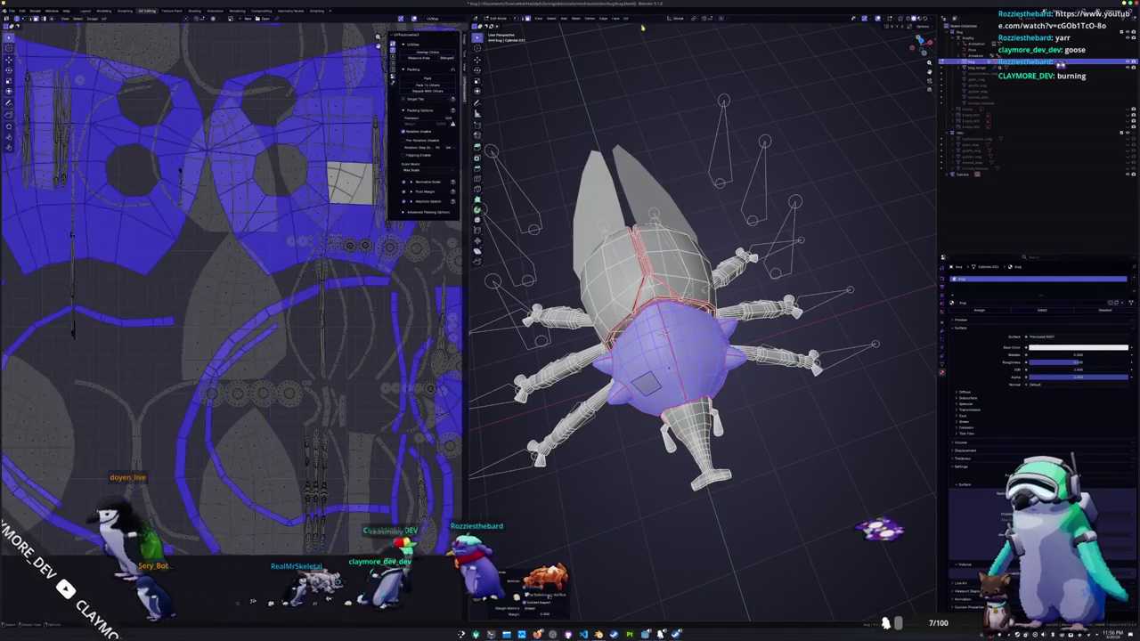
pyautogui.click(643, 27)
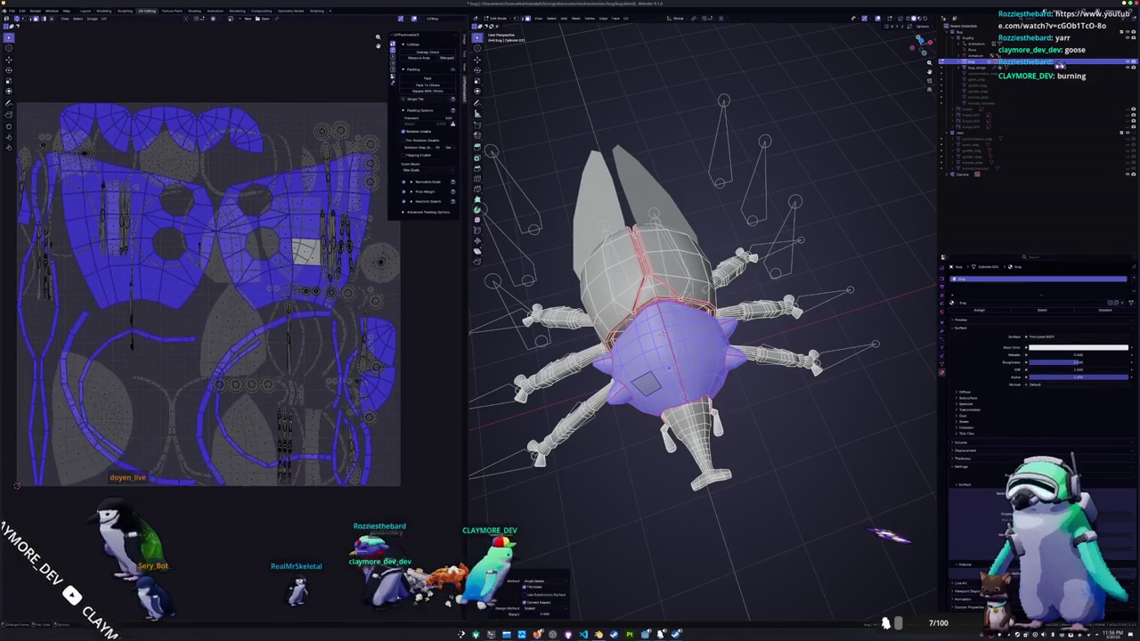
pyautogui.moveTo(595, 466)
pyautogui.mouseDown(button='middle')
pyautogui.moveTo(564, 357)
pyautogui.moveTo(586, 365)
pyautogui.moveTo(583, 352)
pyautogui.moveTo(645, 348)
pyautogui.mouseUp(button='middle')
pyautogui.scroll(4, 575, 361)
pyautogui.scroll(3, 583, 350)
pyautogui.hotkey('alt', 'a')
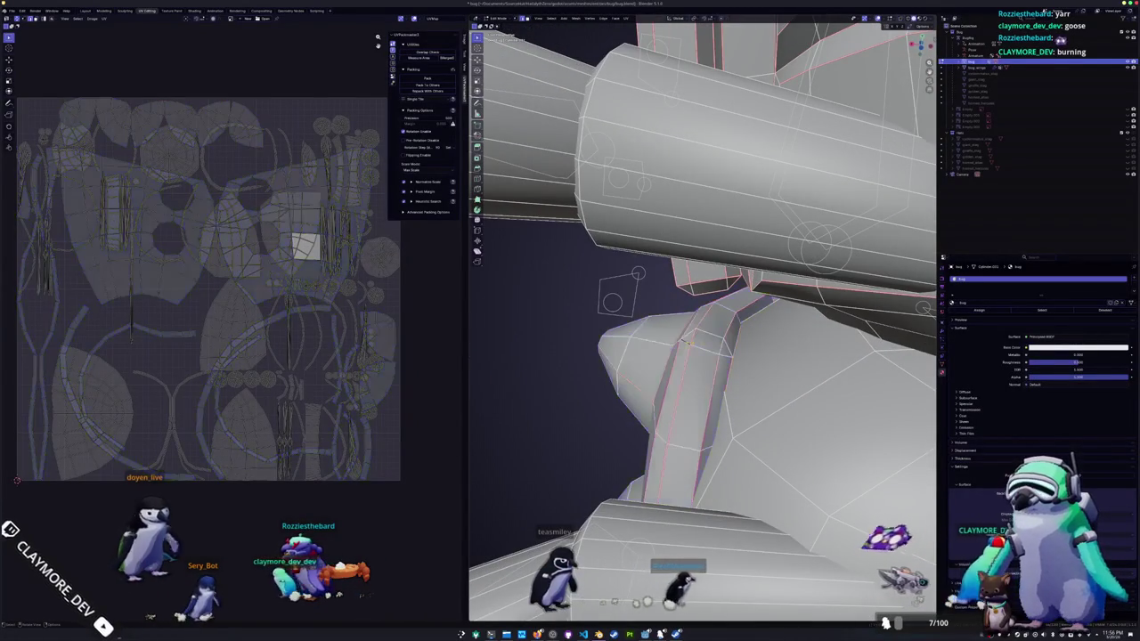
# - Mark the edges where the leg meets the body as sharp
pyautogui.rightClick(703, 457)
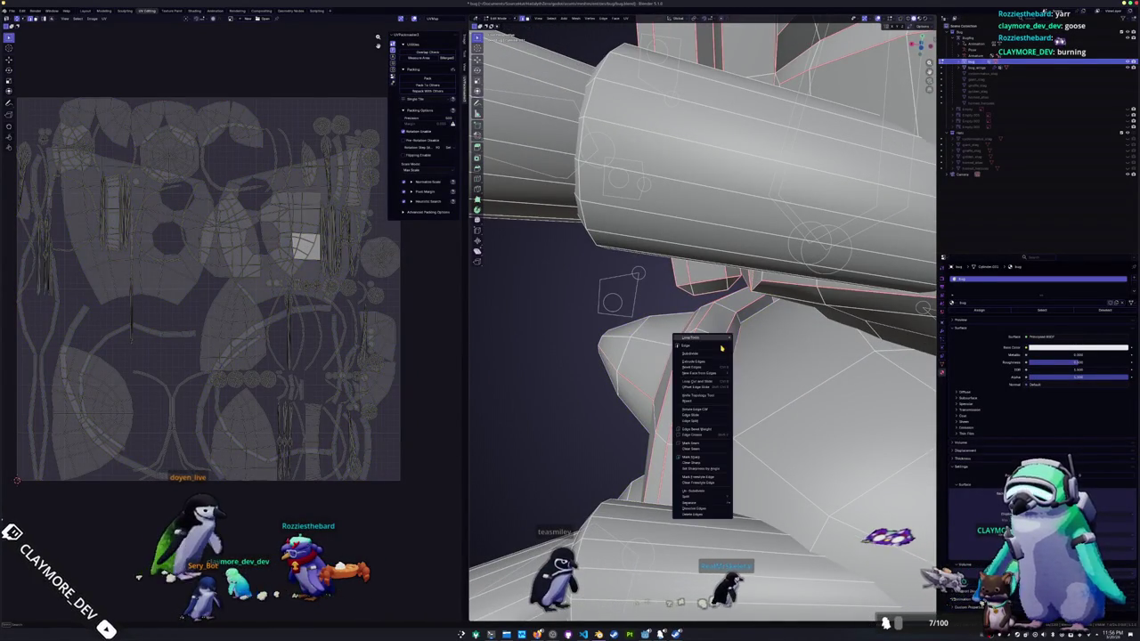
pyautogui.click(699, 457)
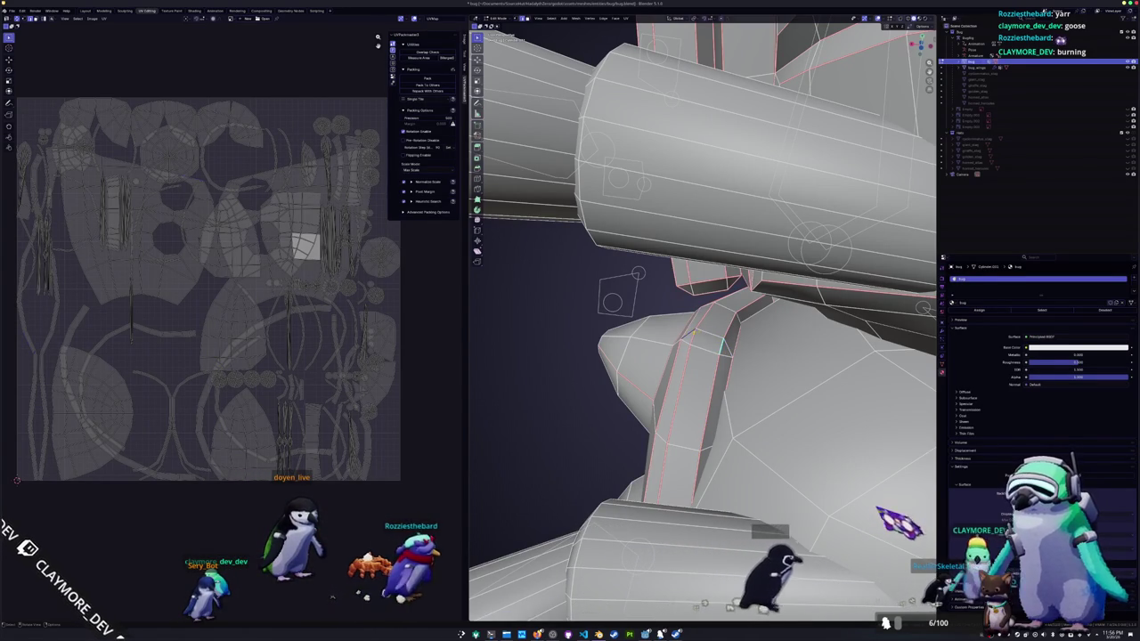
pyautogui.rightClick(729, 349)
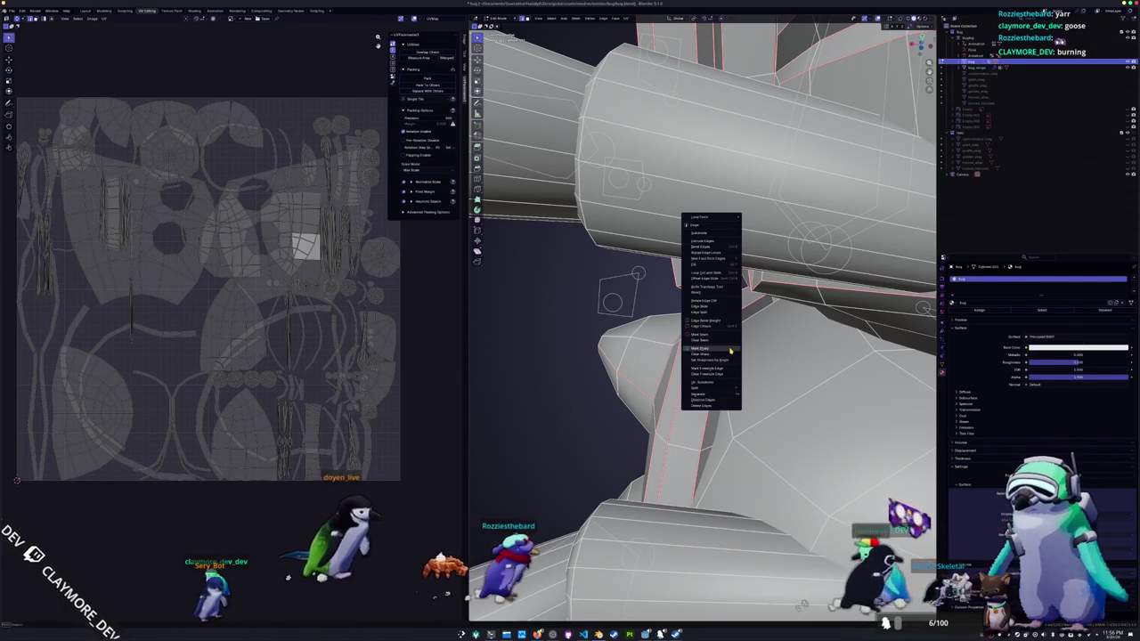
pyautogui.click(730, 350)
pyautogui.rightClick(709, 336)
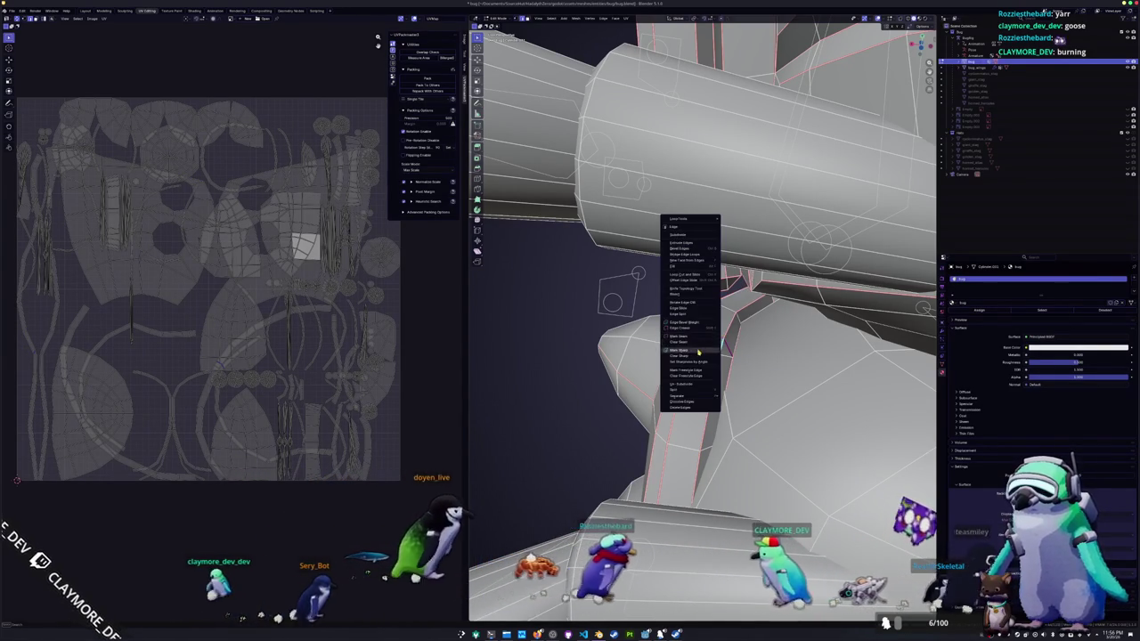
pyautogui.click(698, 375)
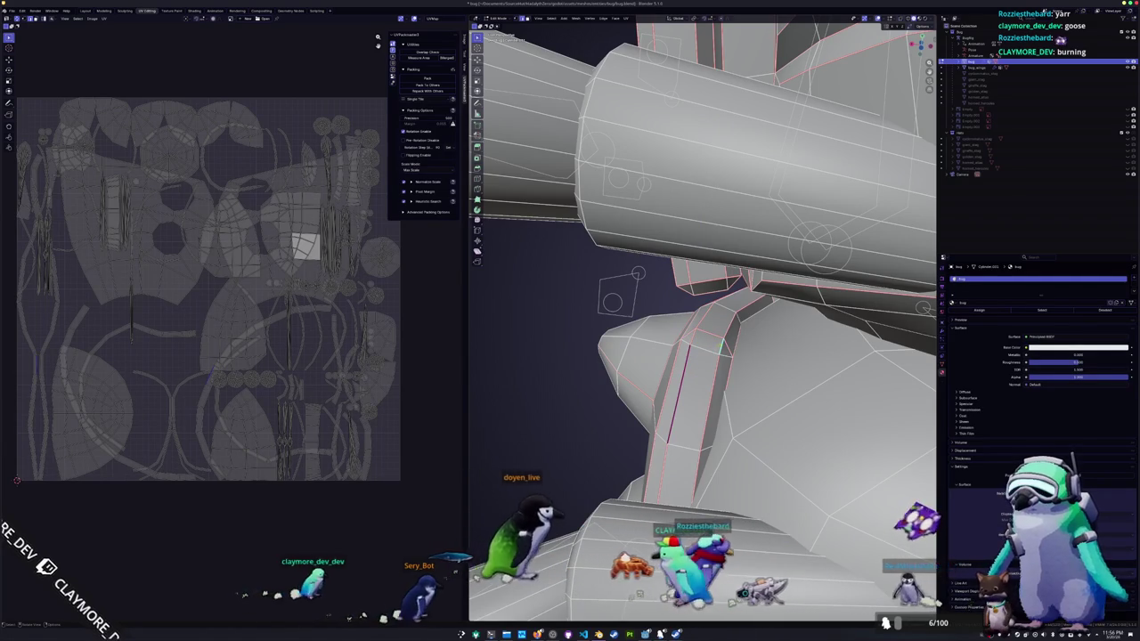
# - Mark the arm joint edges as seams
pyautogui.rightClick(698, 375)
pyautogui.click(698, 375)
pyautogui.moveTo(699, 375)
pyautogui.mouseDown(button='middle')
pyautogui.moveTo(727, 382)
pyautogui.moveTo(648, 357)
pyautogui.mouseUp(button='middle')
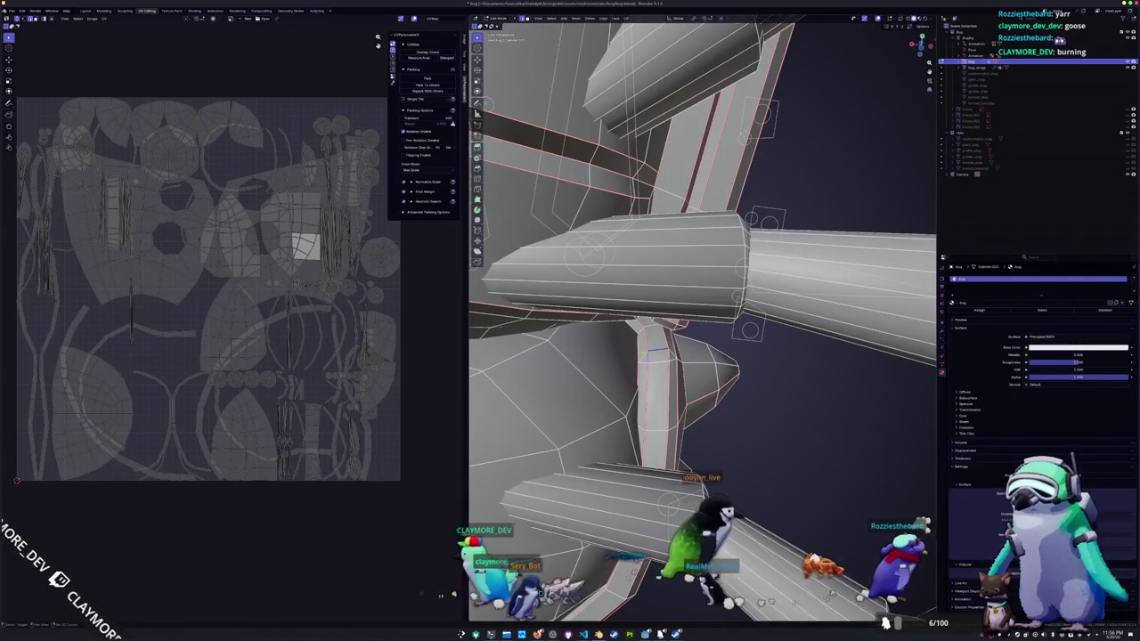
pyautogui.rightClick(650, 355)
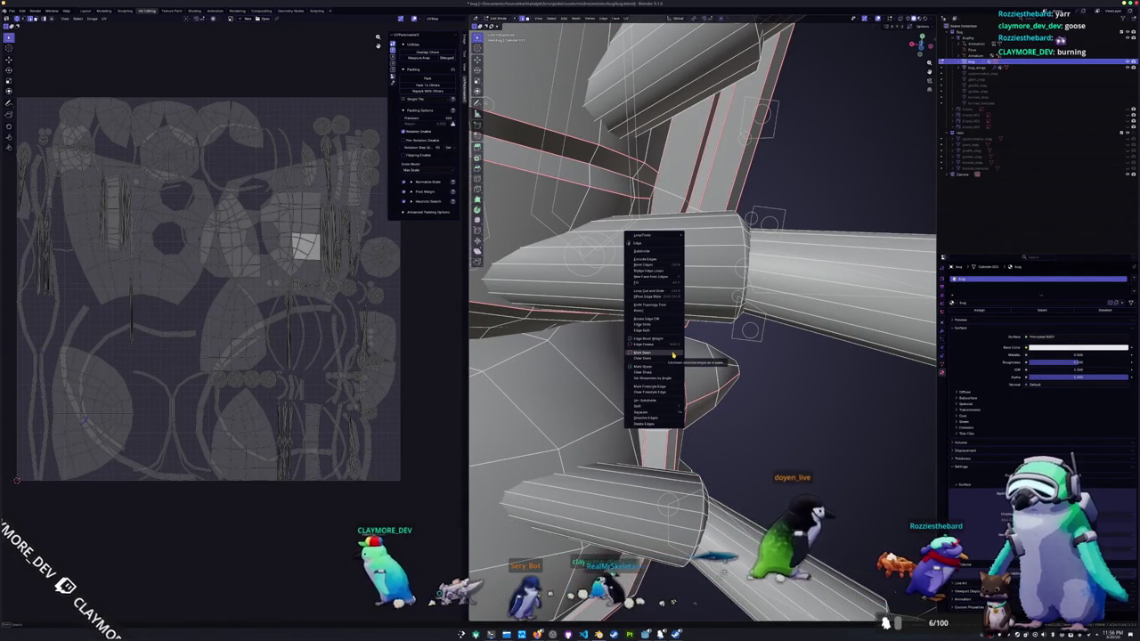
pyautogui.click(673, 354)
pyautogui.rightClick(649, 358)
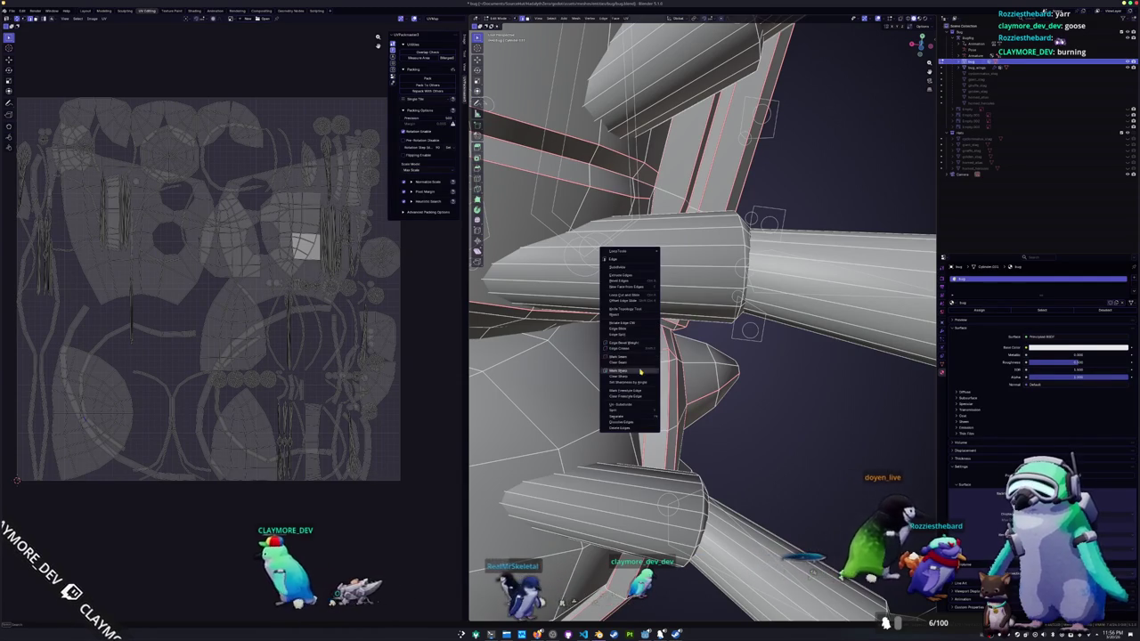
pyautogui.click(649, 358)
pyautogui.moveTo(649, 358); pyautogui.dragTo(670, 366, button='middle')
# - Select the linked strip beside the legs and unwrap it
pyautogui.press('l')
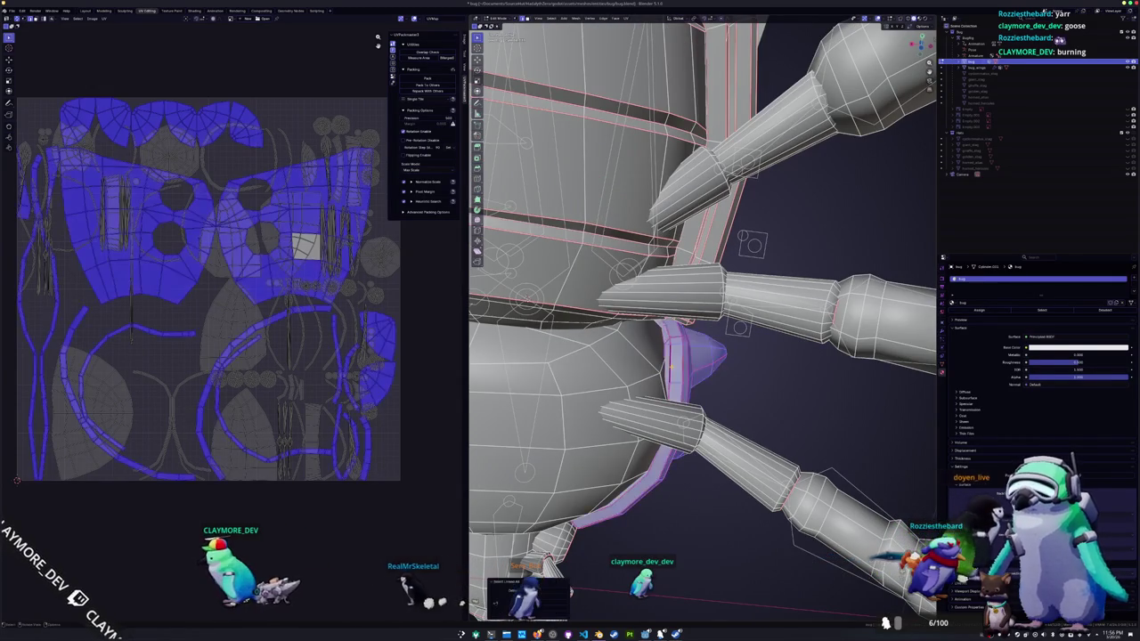
pyautogui.click(625, 19)
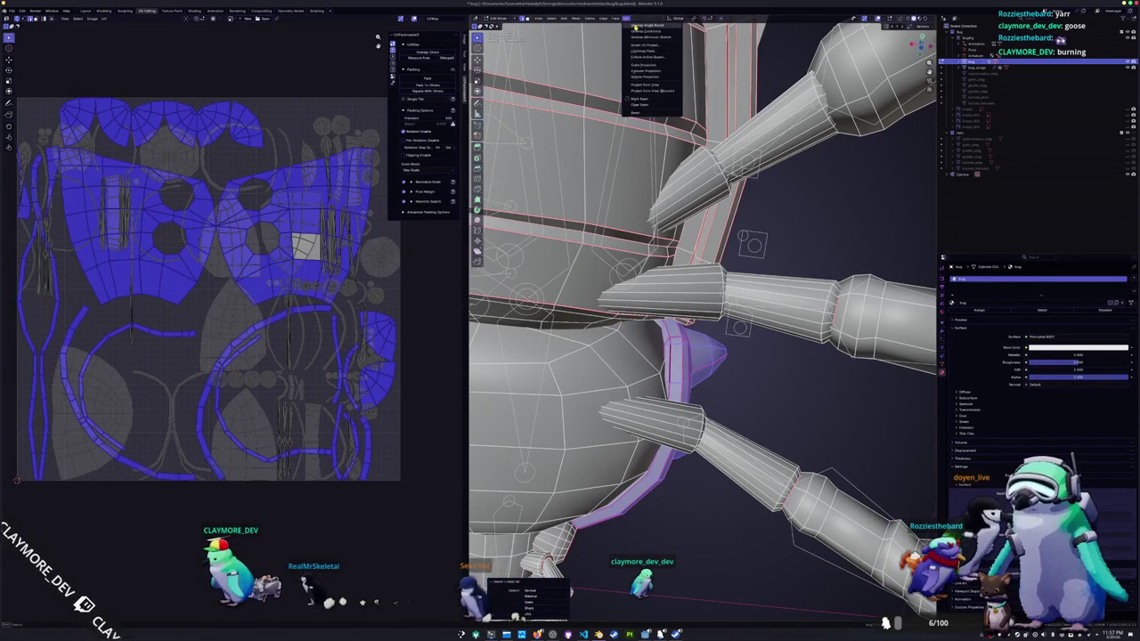
pyautogui.click(635, 26)
pyautogui.scroll(-5, 704, 321)
# - Mark the edge loop around the back shell as a seam
pyautogui.moveTo(704, 320)
pyautogui.mouseDown(button='middle')
pyautogui.moveTo(704, 294)
pyautogui.moveTo(623, 223)
pyautogui.mouseUp(button='middle')
pyautogui.keyDown('alt'); pyautogui.click(677, 294); pyautogui.keyUp('alt')
pyautogui.moveTo(505, 372); pyautogui.dragTo(486, 374, button='middle')
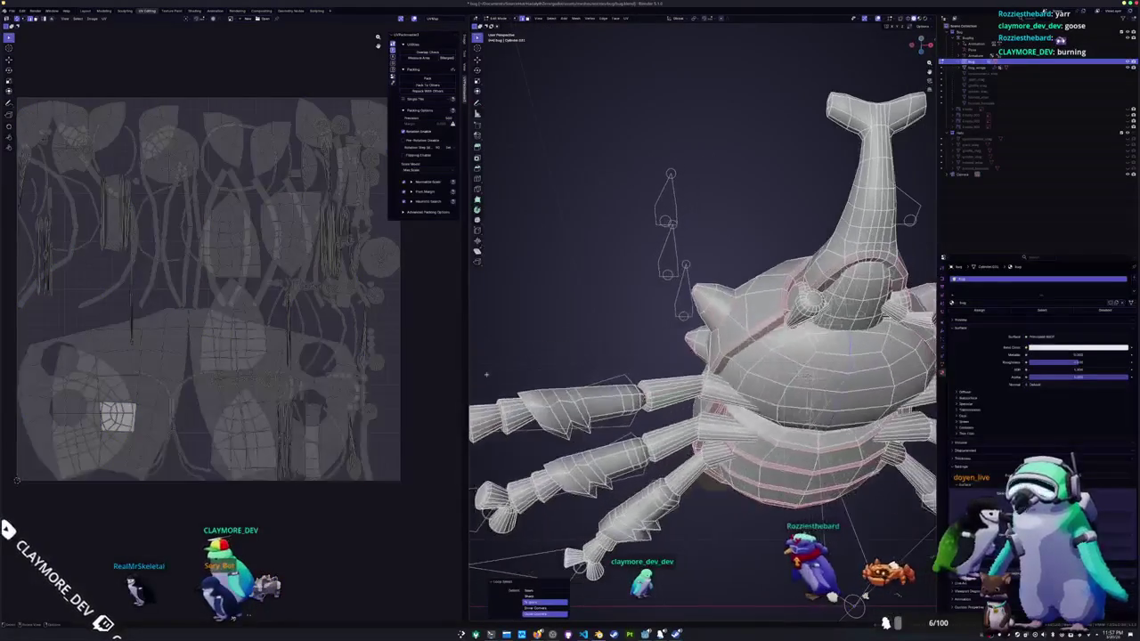
pyautogui.moveTo(704, 357)
pyautogui.mouseDown(button='middle')
pyautogui.moveTo(704, 321)
pyautogui.moveTo(650, 276)
pyautogui.mouseUp(button='middle')
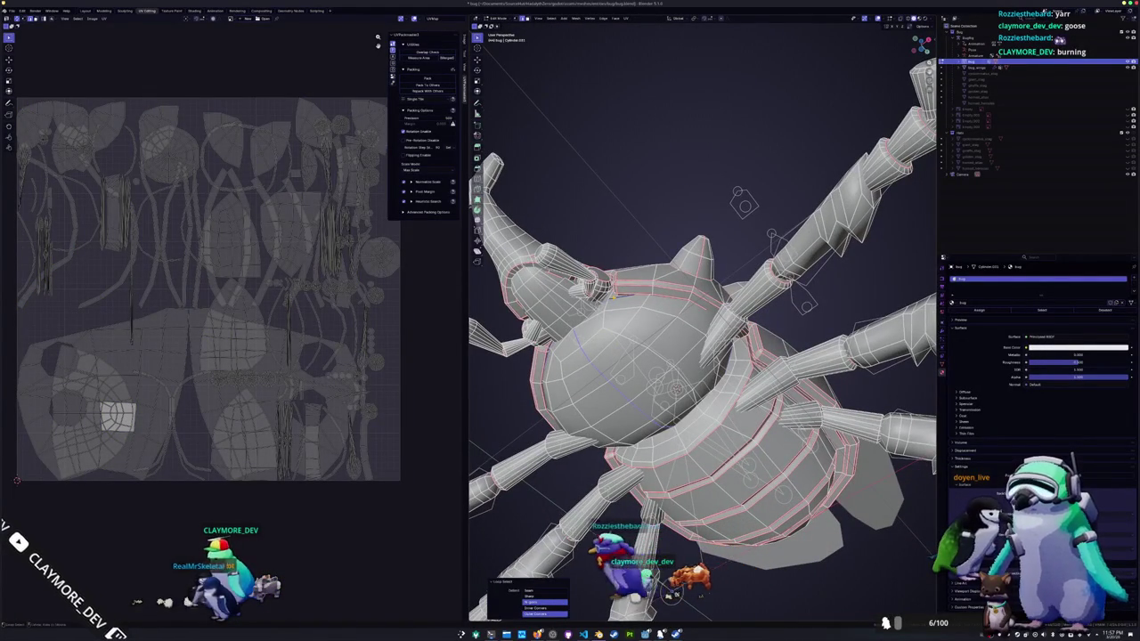
pyautogui.rightClick(613, 296)
pyautogui.click(587, 409)
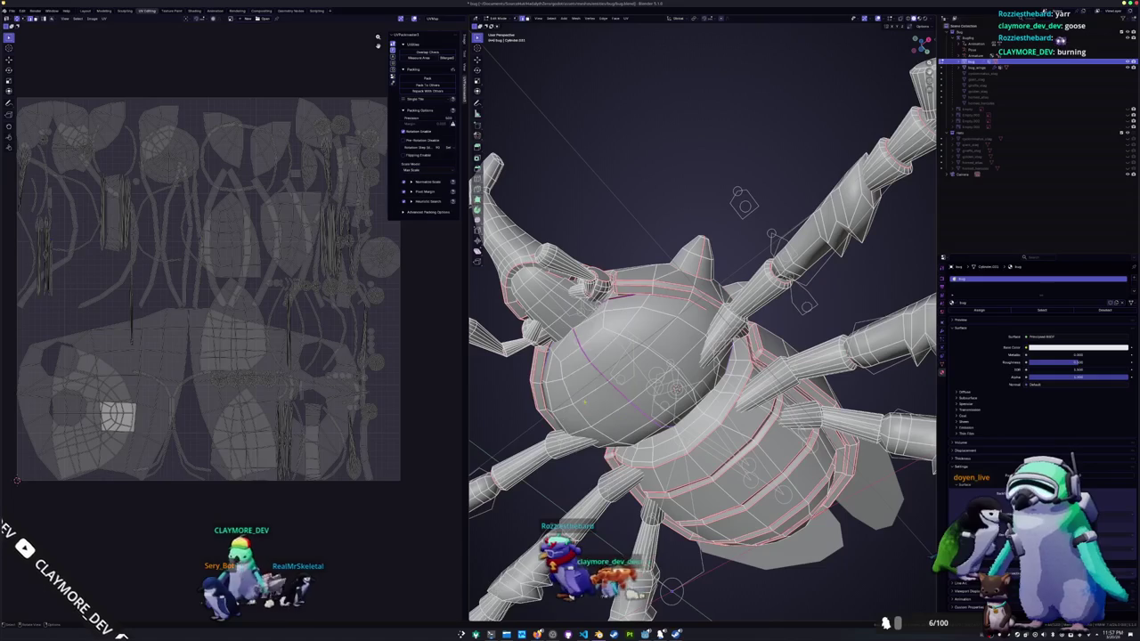
# - Select the whole linked back shell and unwrap it
pyautogui.click(624, 353)
pyautogui.hotkey('ctrl', 'l')
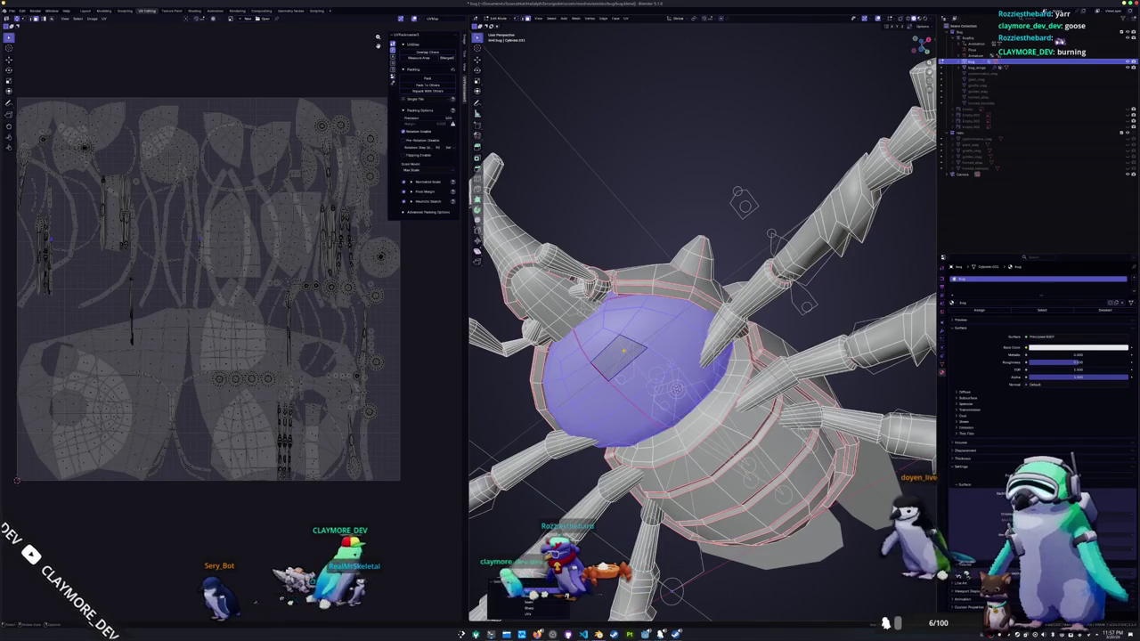
pyautogui.click(627, 18)
pyautogui.click(634, 25)
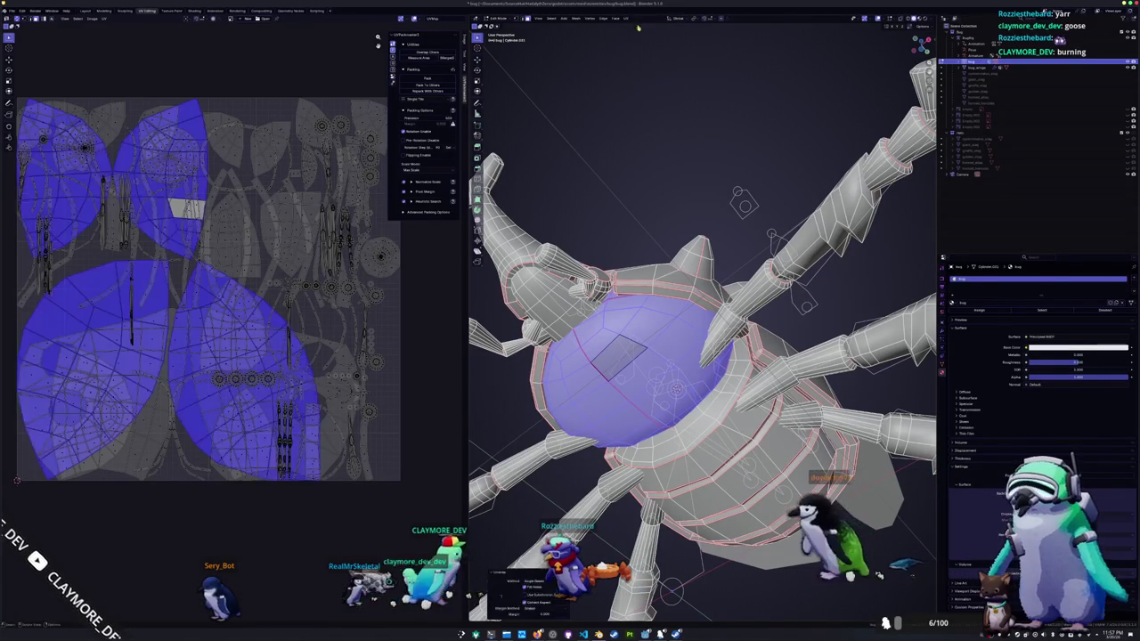
pyautogui.hotkey('alt', 'a')
pyautogui.moveTo(704, 356); pyautogui.dragTo(704, 267, button='middle')
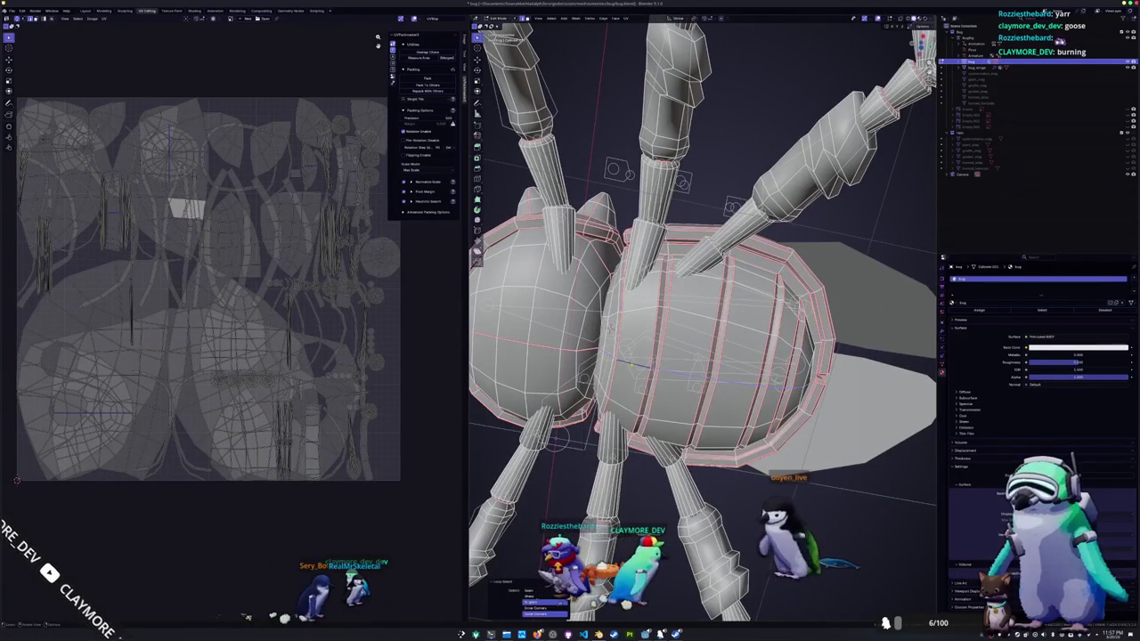
# - Mark the selected abdomen edges as a seam
pyautogui.rightClick(629, 365)
pyautogui.click(602, 478)
pyautogui.moveTo(603, 479); pyautogui.dragTo(615, 374, button='middle')
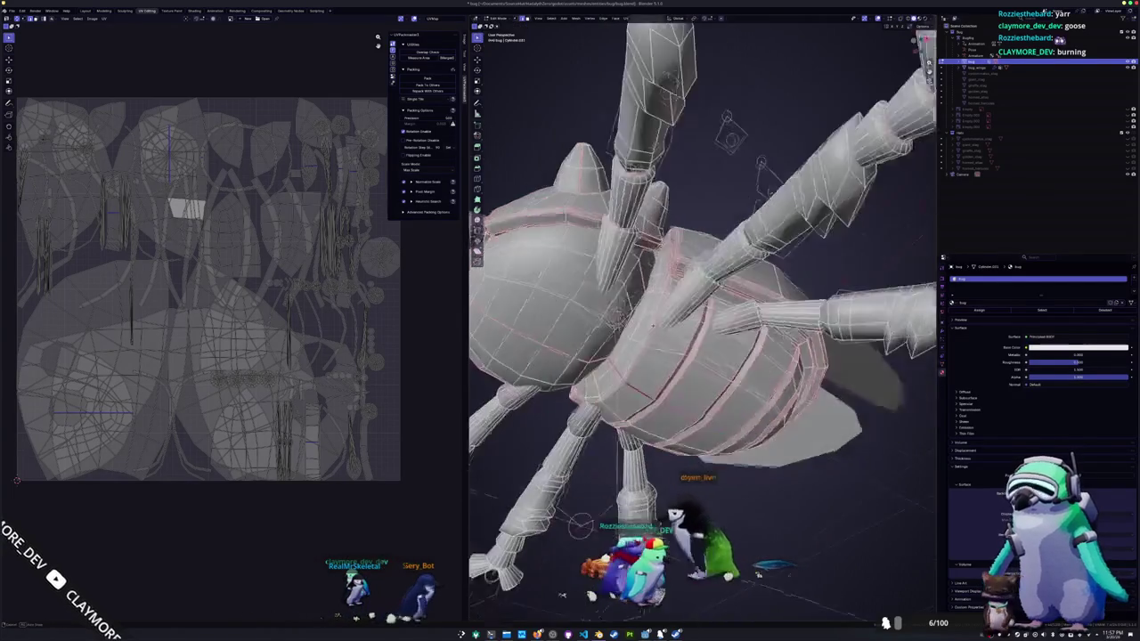
pyautogui.scroll(-3, 704, 294)
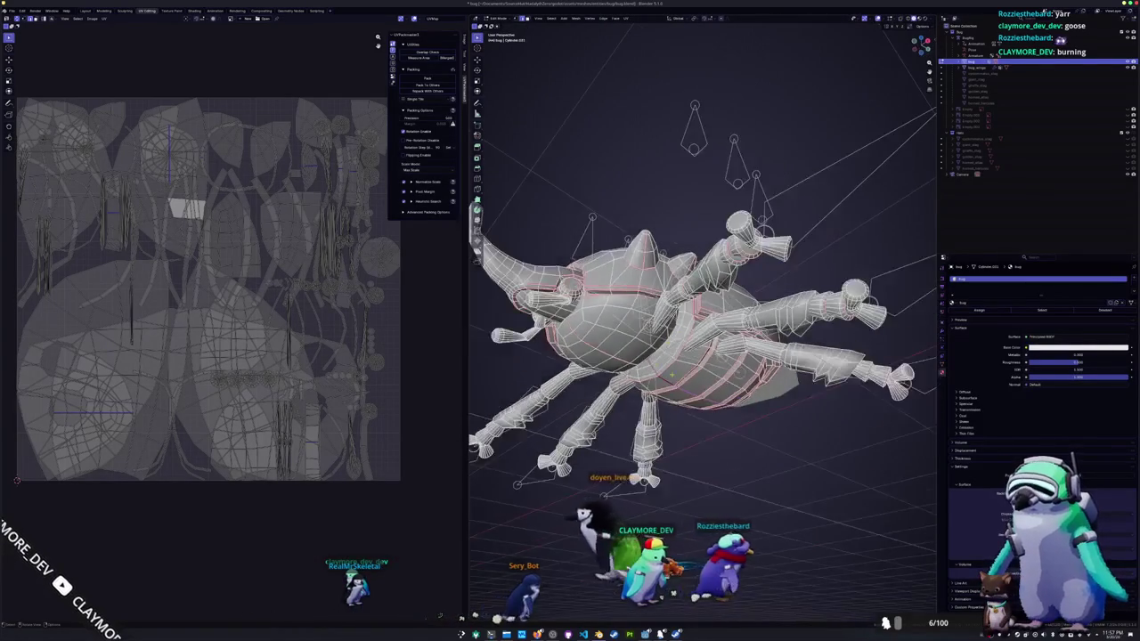
# - Select the linked abdomen region and unwrap it into its own islands
pyautogui.hotkey('ctrl', 'l')
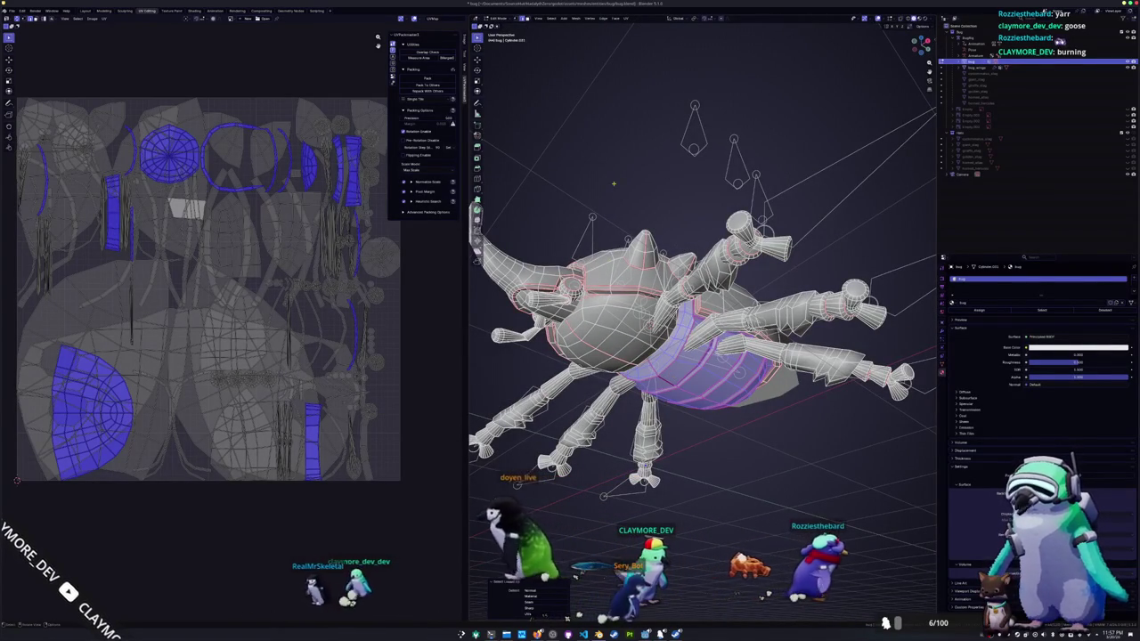
pyautogui.click(626, 18)
pyautogui.click(634, 25)
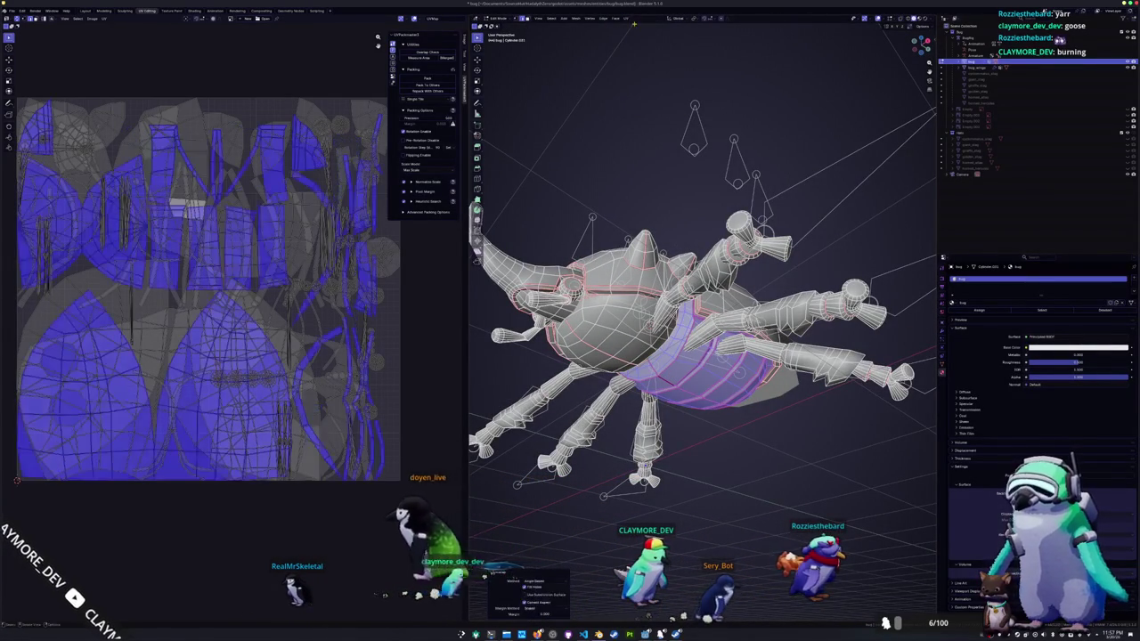
pyautogui.hotkey('alt', 'a')
pyautogui.moveTo(593, 118)
pyautogui.mouseDown(button='middle')
pyautogui.moveTo(596, 294)
pyautogui.moveTo(677, 267)
pyautogui.moveTo(653, 206)
pyautogui.moveTo(624, 232)
pyautogui.mouseUp(button='middle')
pyautogui.scroll(5, 677, 267)
pyautogui.hotkey('alt', 'z')
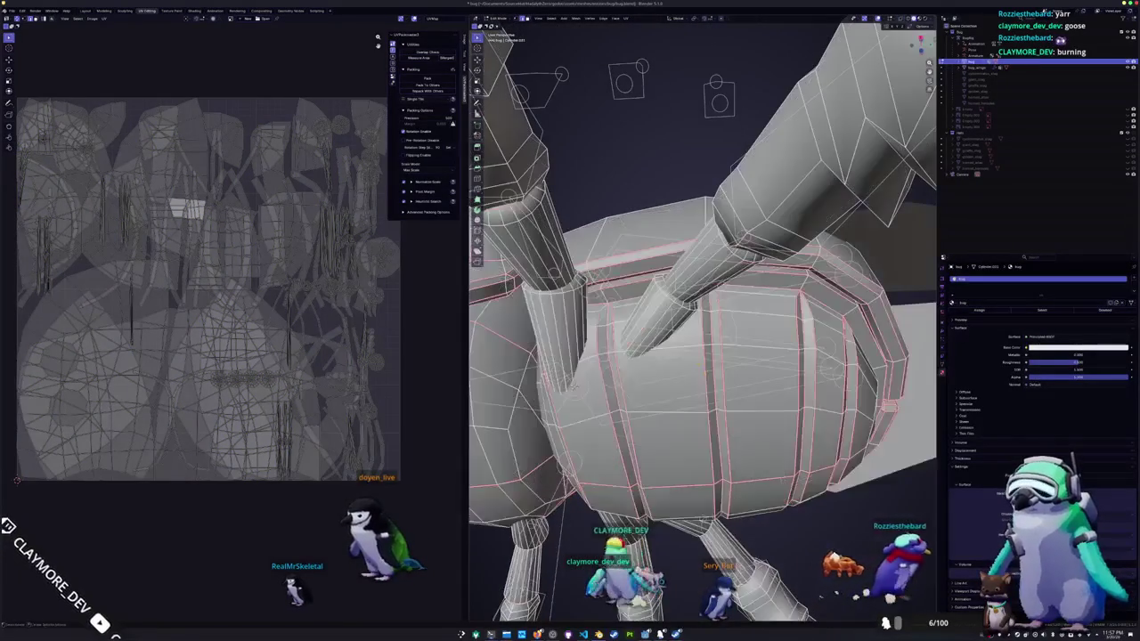
# - Inspect the underside in X-ray, then mark the selected underside edges as a seam
pyautogui.hotkey('alt', 'z')
pyautogui.scroll(-3, 703, 356)
pyautogui.moveTo(703, 356); pyautogui.dragTo(659, 330, button='middle')
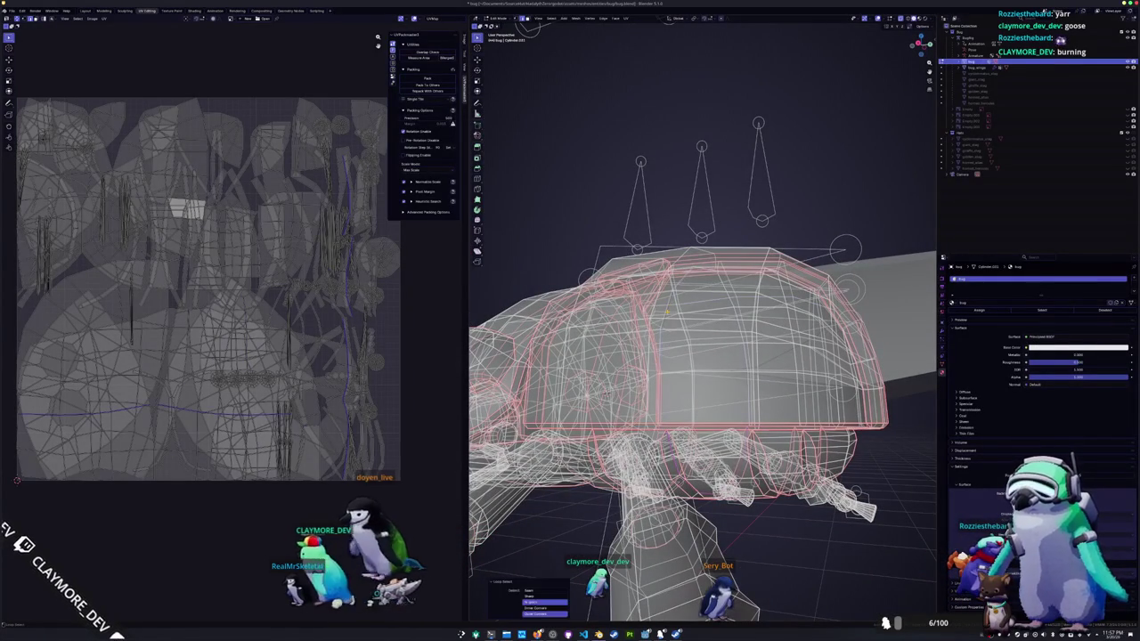
pyautogui.moveTo(677, 321)
pyautogui.mouseDown(button='middle')
pyautogui.moveTo(576, 435)
pyautogui.moveTo(634, 372)
pyautogui.mouseUp(button='middle')
pyautogui.hotkey('alt', 'z')
pyautogui.moveTo(704, 321); pyautogui.dragTo(659, 276, button='middle')
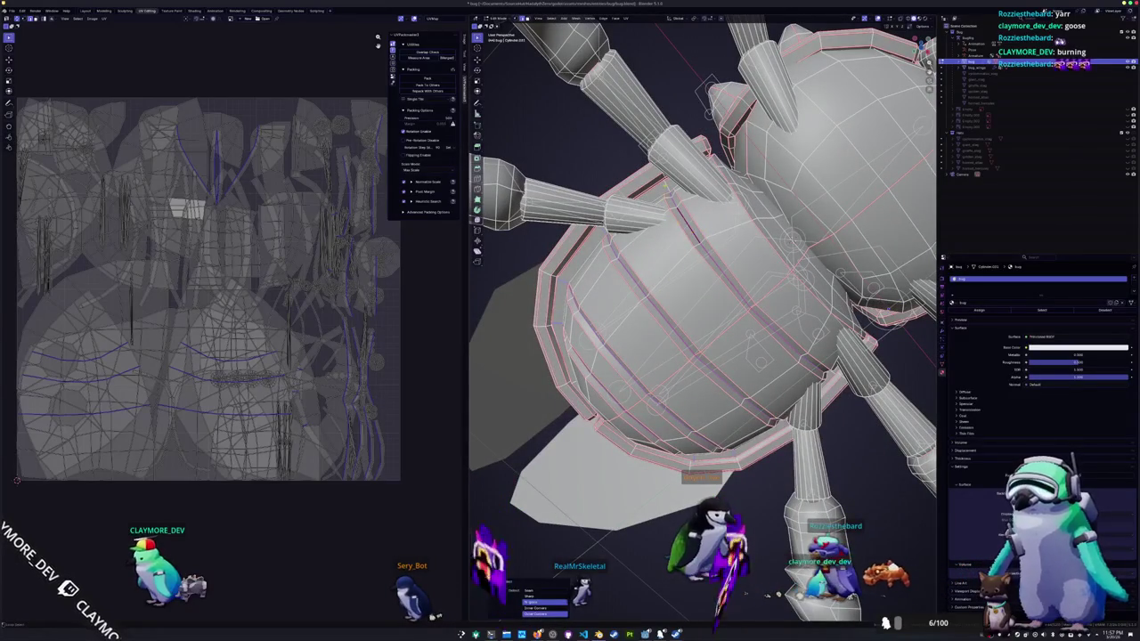
pyautogui.moveTo(704, 320); pyautogui.dragTo(677, 293, button='middle')
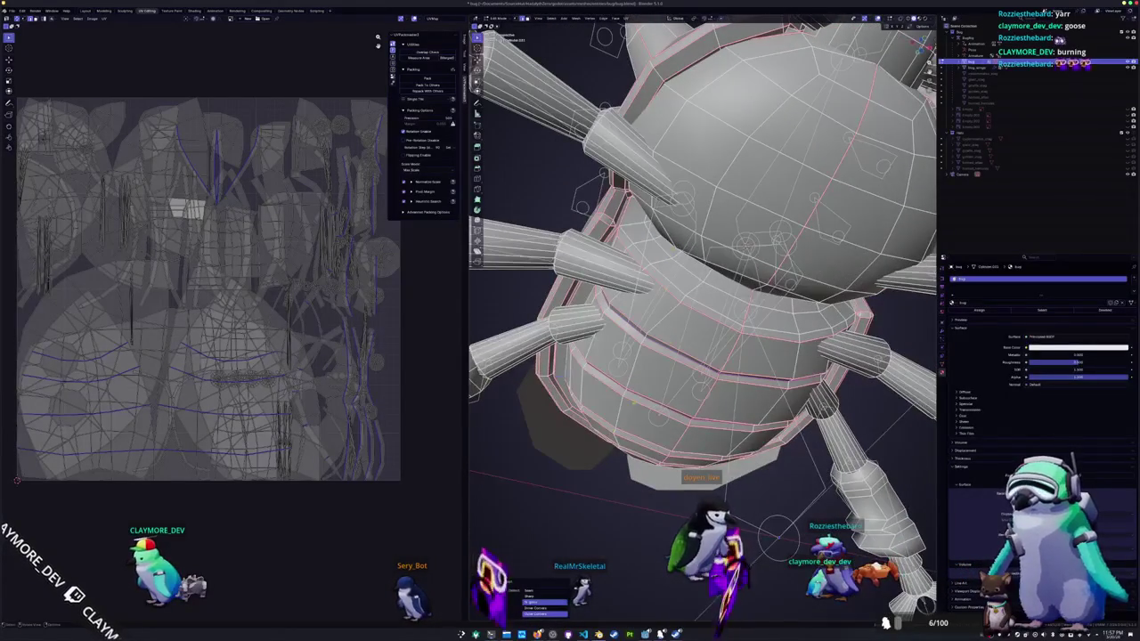
pyautogui.rightClick(577, 510)
pyautogui.click(557, 549)
# - Select the linked underside piece and re-unwrap it
pyautogui.moveTo(558, 549)
pyautogui.mouseDown(button='middle')
pyautogui.moveTo(623, 445)
pyautogui.moveTo(695, 387)
pyautogui.moveTo(680, 387)
pyautogui.mouseUp(button='middle')
pyautogui.click(710, 385)
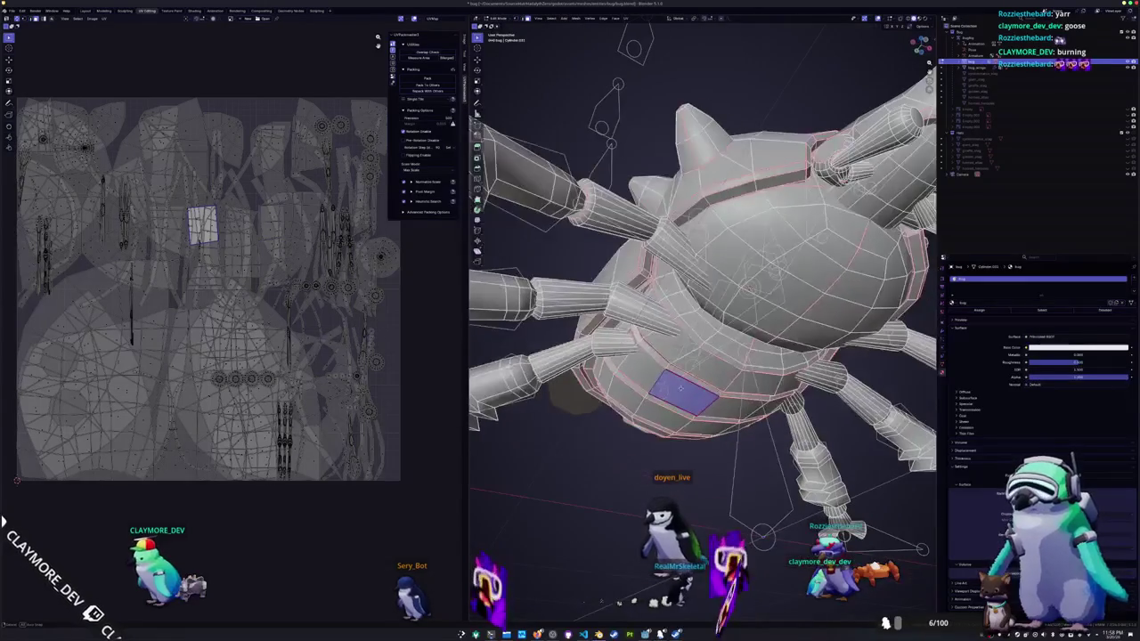
pyautogui.hotkey('ctrl', 'l')
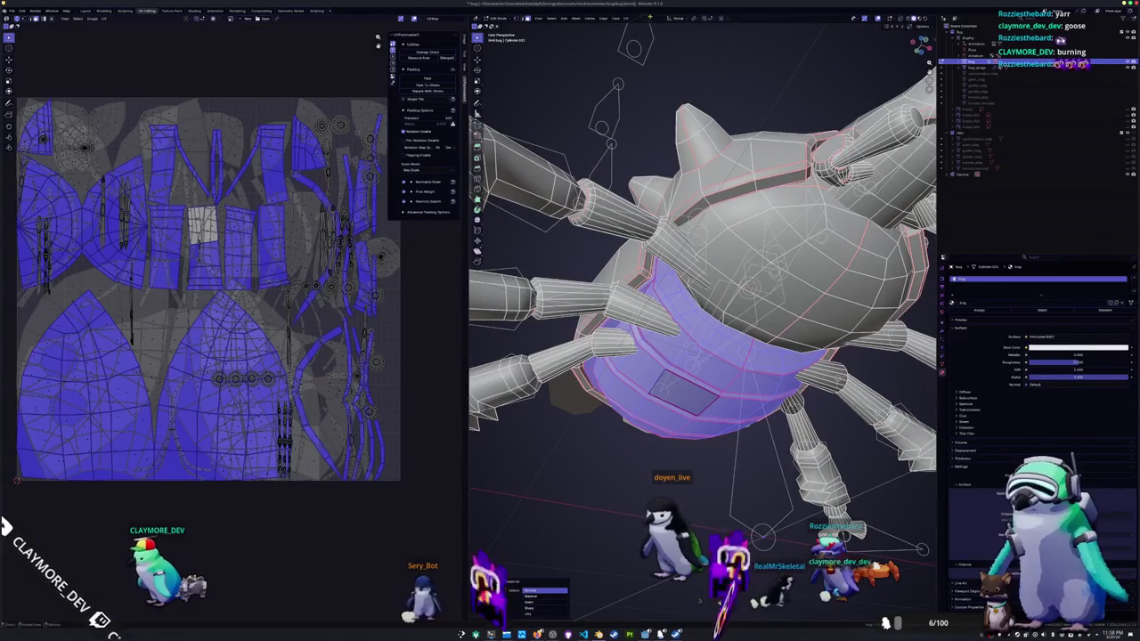
pyautogui.click(628, 19)
pyautogui.click(640, 30)
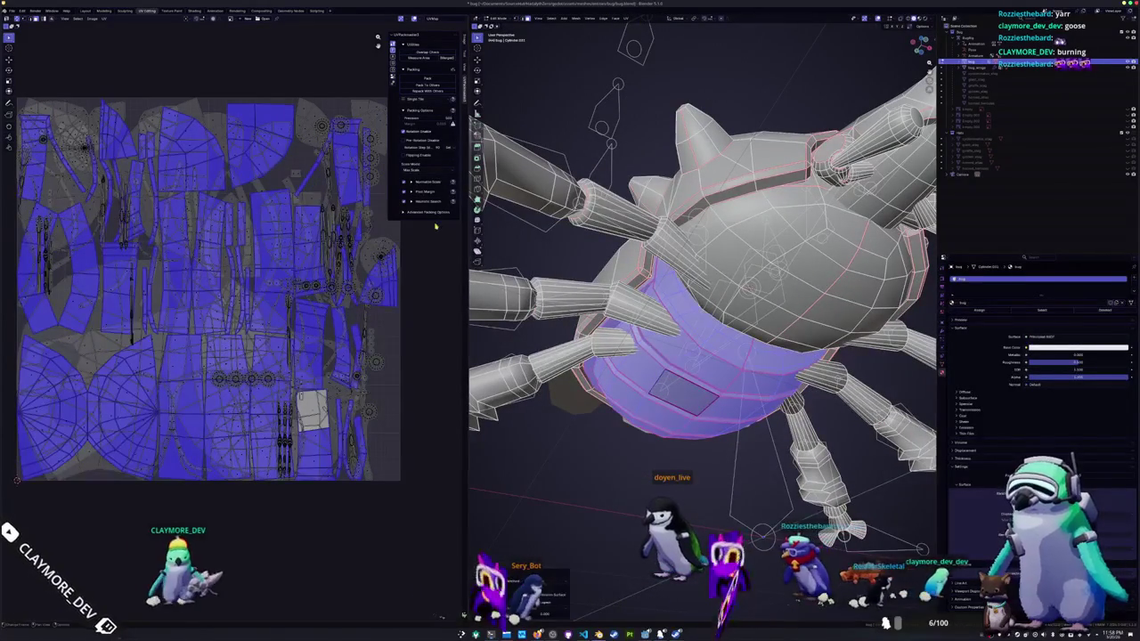
pyautogui.hotkey('alt', 'a')
pyautogui.moveTo(525, 246); pyautogui.dragTo(734, 364, button='middle')
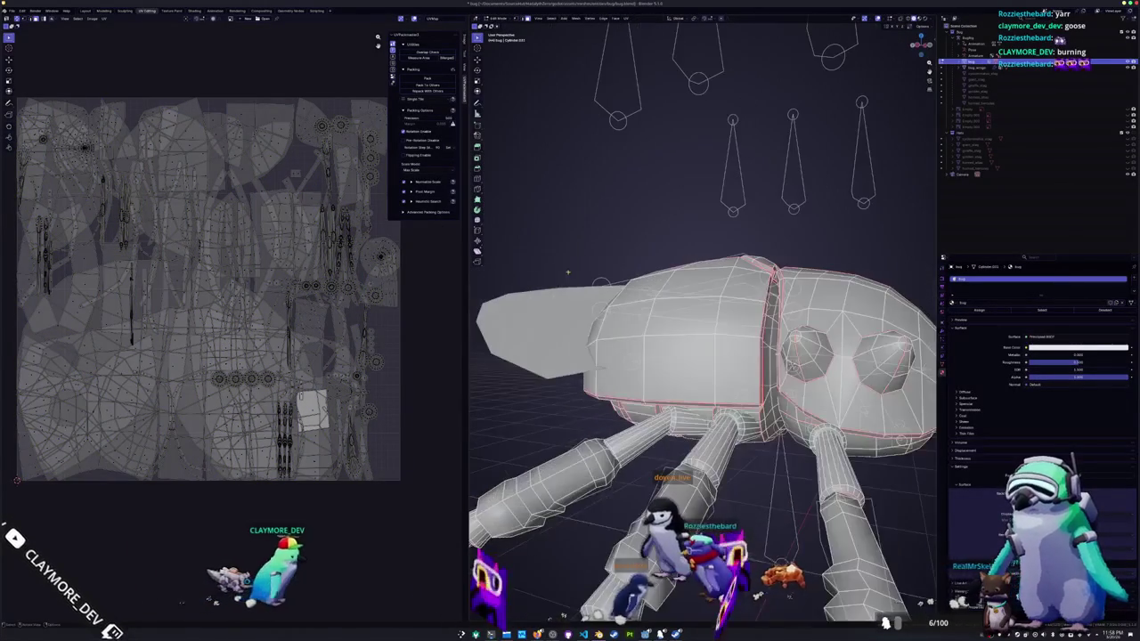
# - Select the whole shell piece with Ctrl+L and zoom in on it
pyautogui.click(735, 369)
pyautogui.hotkey('ctrl', 'l')
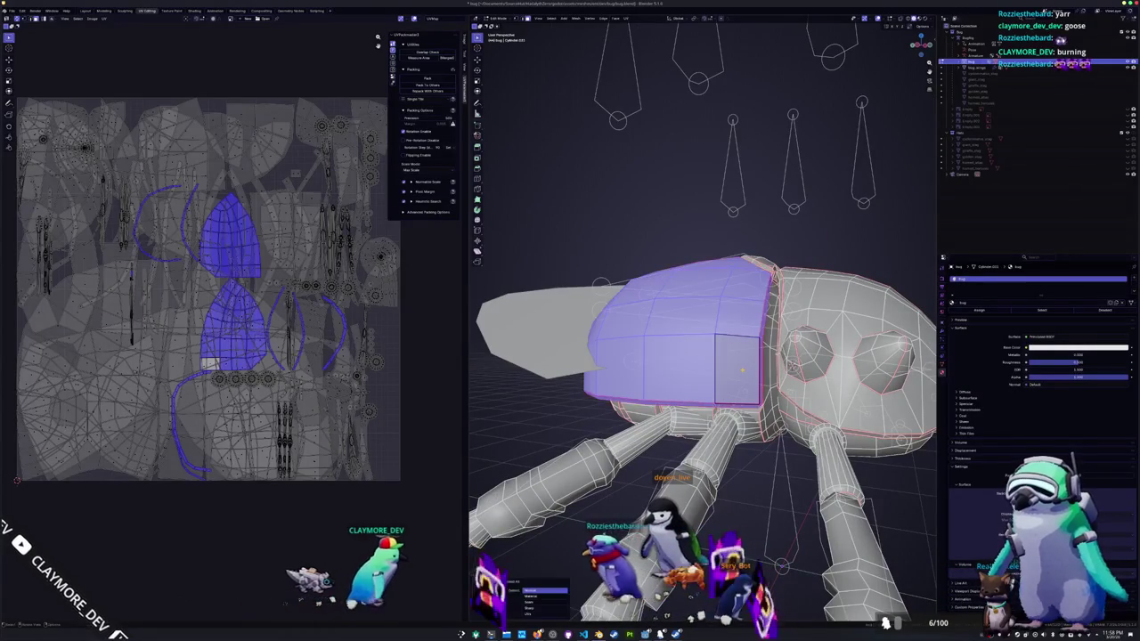
pyautogui.scroll(2, 231, 294)
pyautogui.moveTo(739, 369)
pyautogui.mouseDown(button='middle')
pyautogui.moveTo(742, 496)
pyautogui.moveTo(624, 321)
pyautogui.mouseUp(button='middle')
pyautogui.scroll(3, 742, 496)
# - Clear the seam from the chosen edges along the shell groove
pyautogui.hotkey('alt', 'a')
pyautogui.moveTo(590, 359); pyautogui.dragTo(615, 354, button='middle')
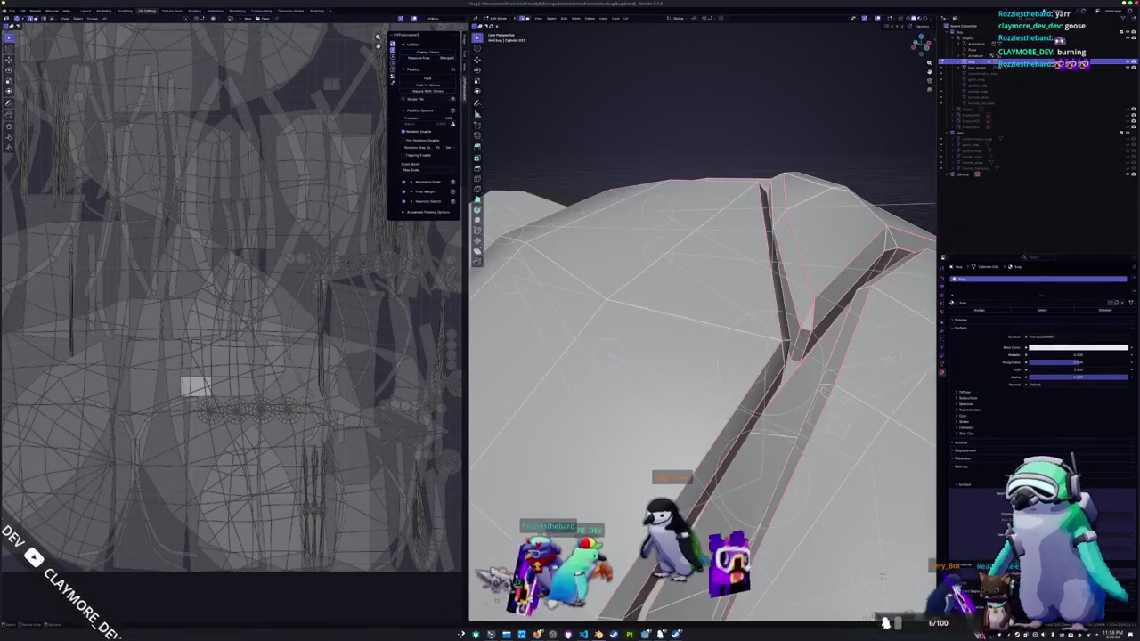
pyautogui.hotkey('ctrl', 'e')
pyautogui.click(674, 471)
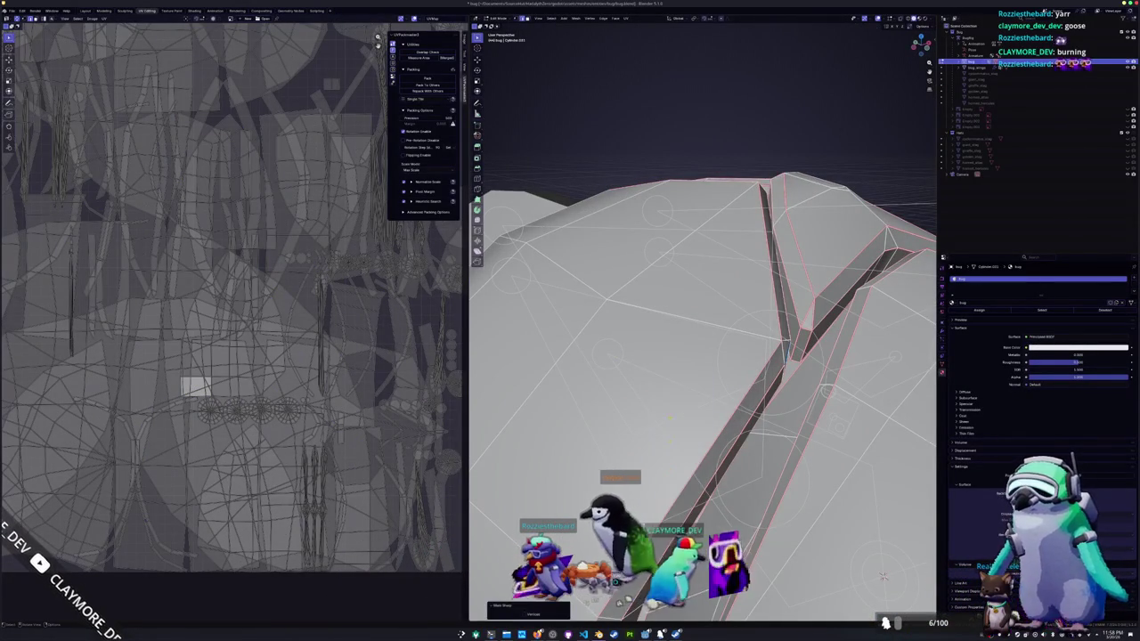
pyautogui.hotkey('ctrl', 'e')
pyautogui.click(656, 386)
# - Mark the chosen edges as sharp, then clear the sharp marking again
pyautogui.moveTo(655, 385); pyautogui.dragTo(710, 398, button='middle')
pyautogui.hotkey('ctrl', 'e')
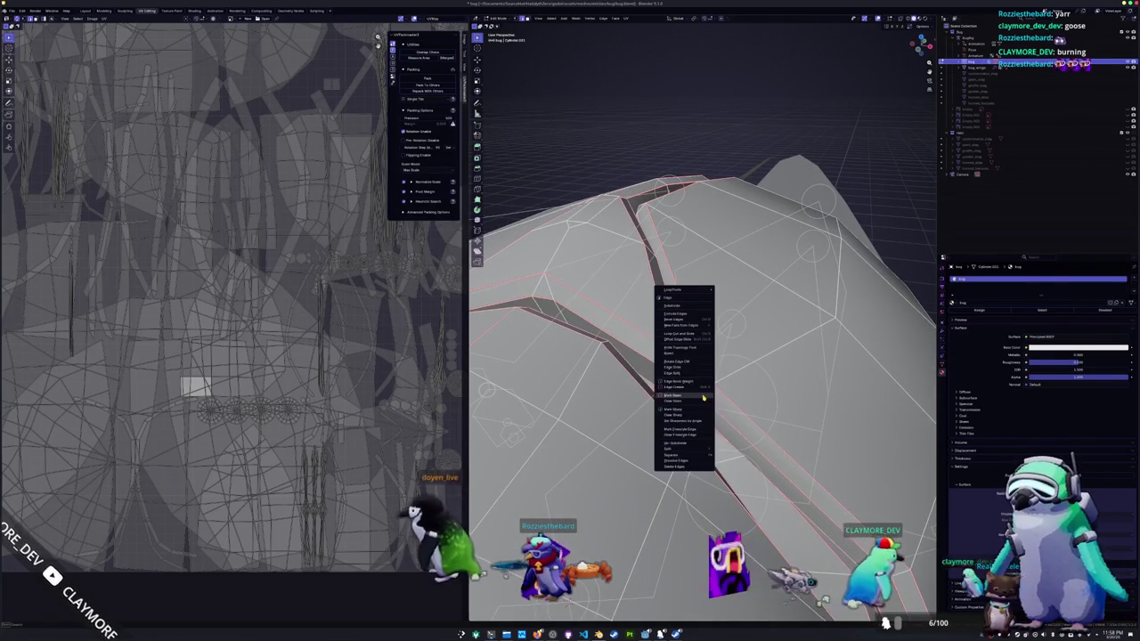
pyautogui.click(683, 403)
pyautogui.hotkey('ctrl', 'e')
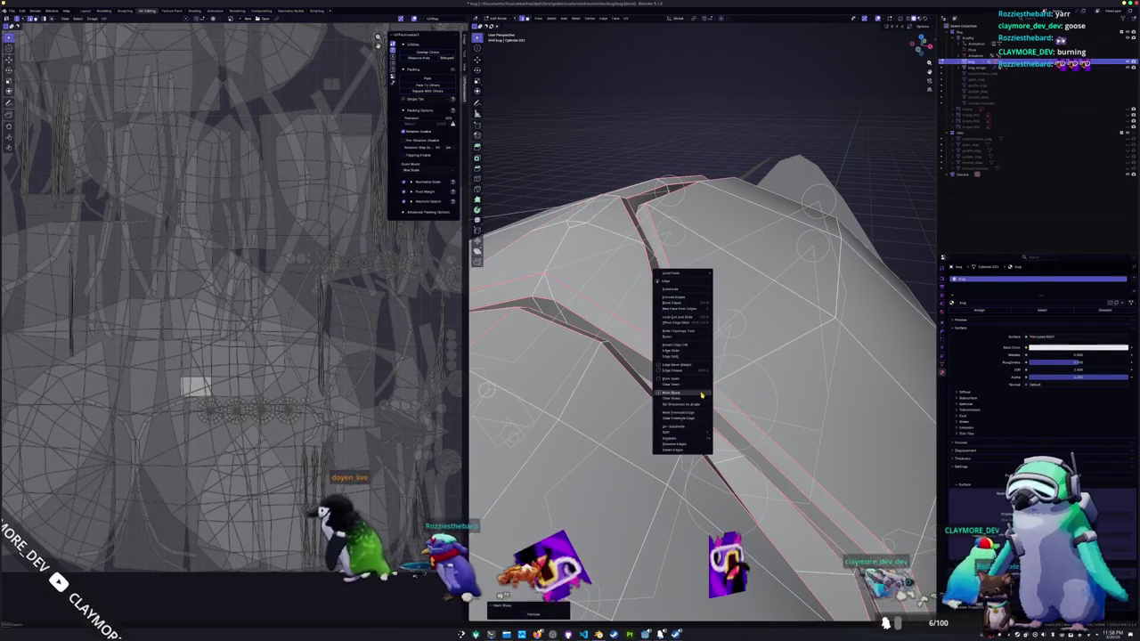
pyautogui.click(701, 393)
pyautogui.moveTo(699, 392)
pyautogui.mouseDown(button='middle')
pyautogui.moveTo(623, 320)
pyautogui.moveTo(679, 289)
pyautogui.moveTo(712, 357)
pyautogui.moveTo(770, 396)
pyautogui.mouseUp(button='middle')
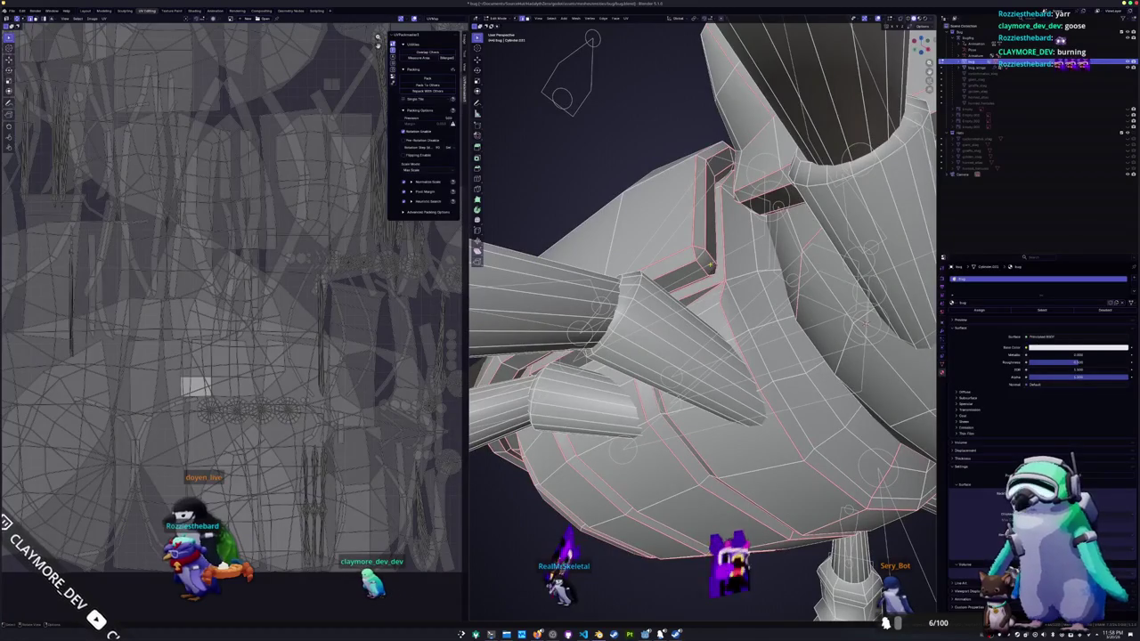
# - Mark the edge where the leg joins the body as sharp
pyautogui.rightClick(701, 266)
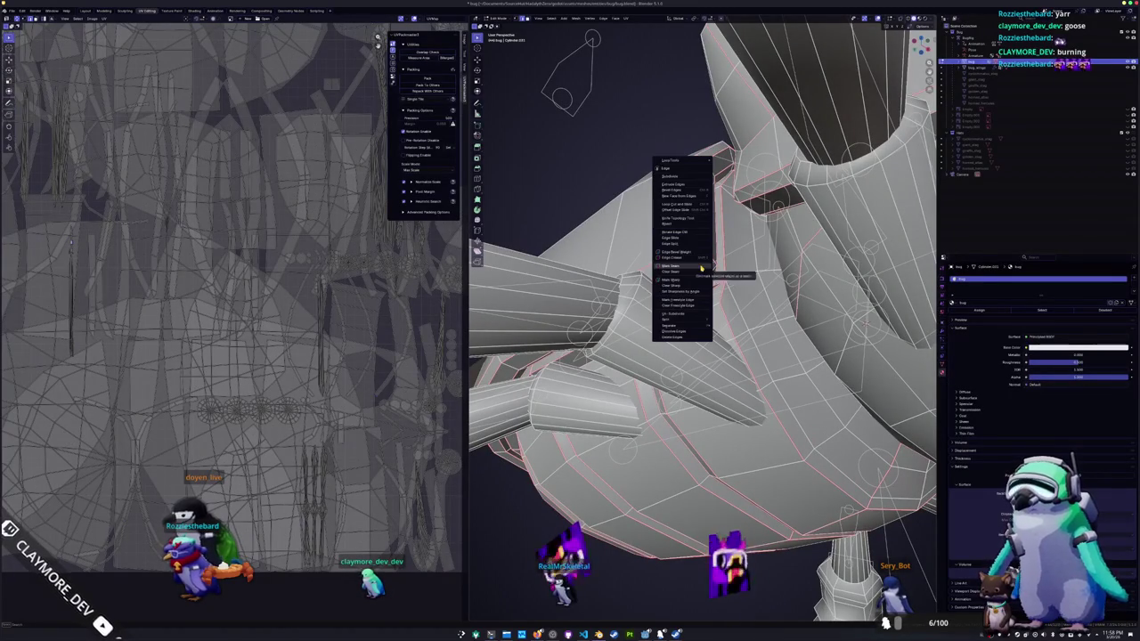
pyautogui.click(686, 282)
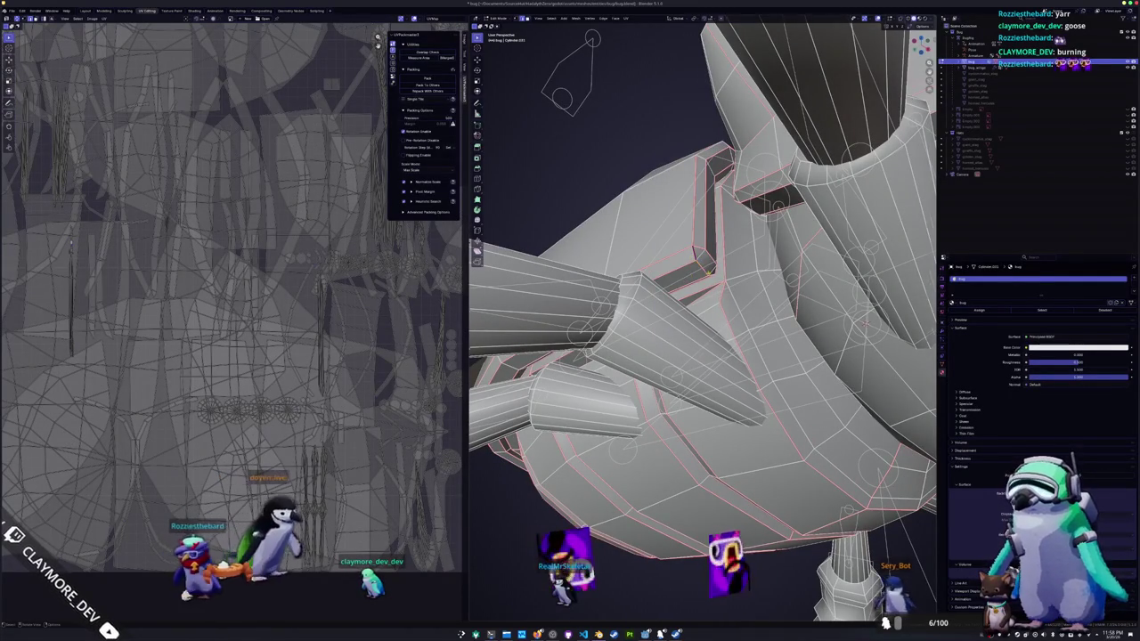
pyautogui.moveTo(708, 271); pyautogui.dragTo(638, 276, button='middle')
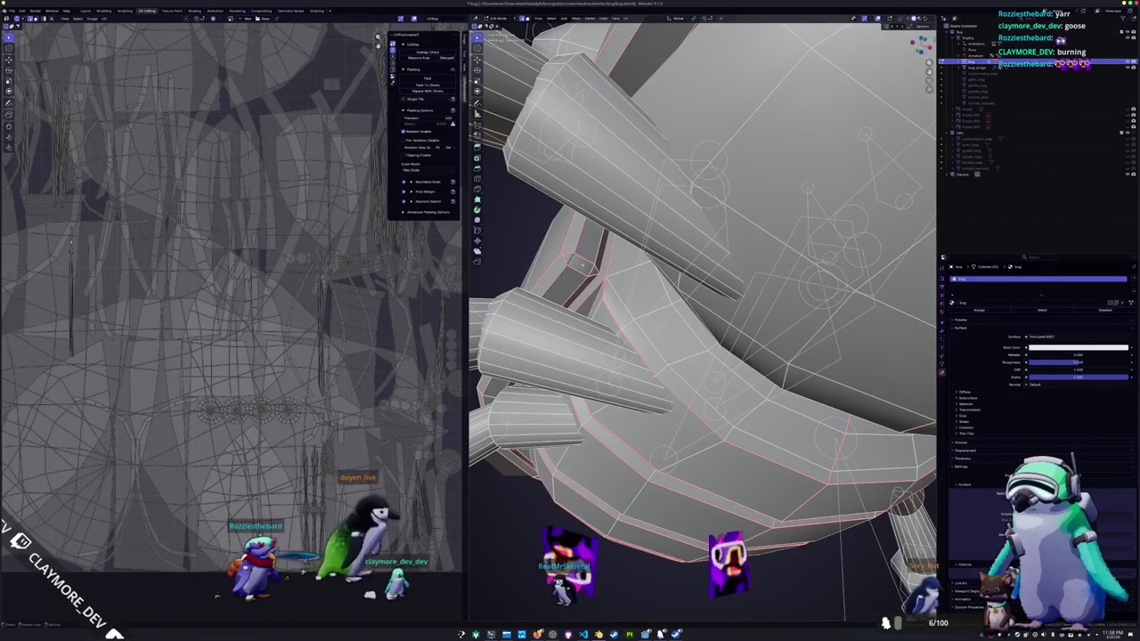
# - Clear the sharp marking from the leg-joint edge and view the whole bug from the side
pyautogui.rightClick(570, 260)
pyautogui.scroll(2, 590, 271)
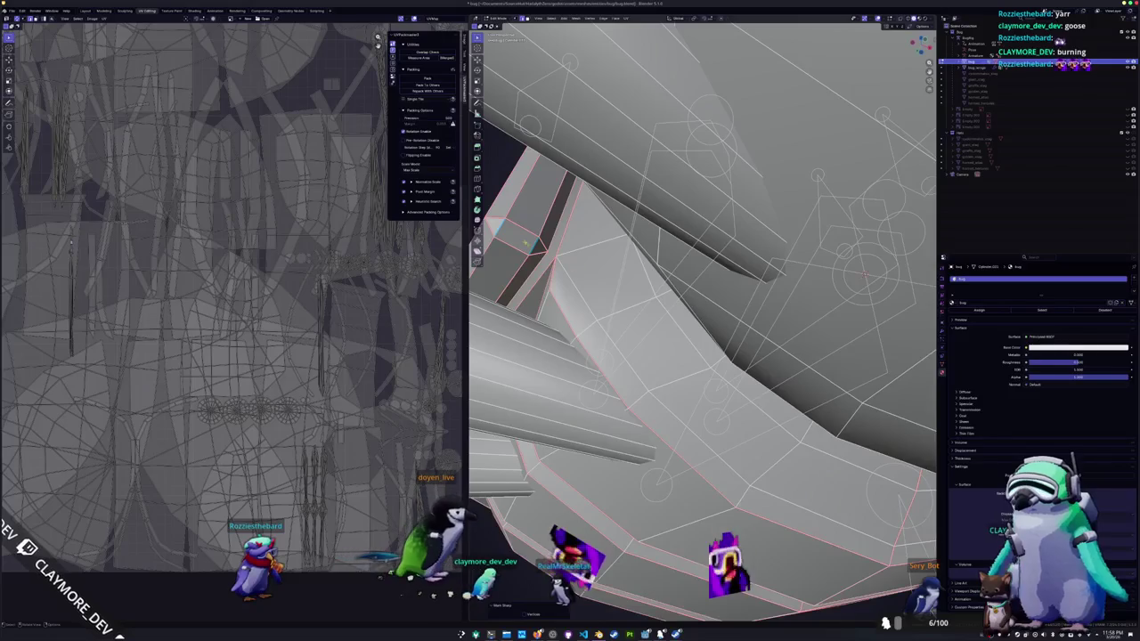
pyautogui.rightClick(528, 245)
pyautogui.click(499, 233)
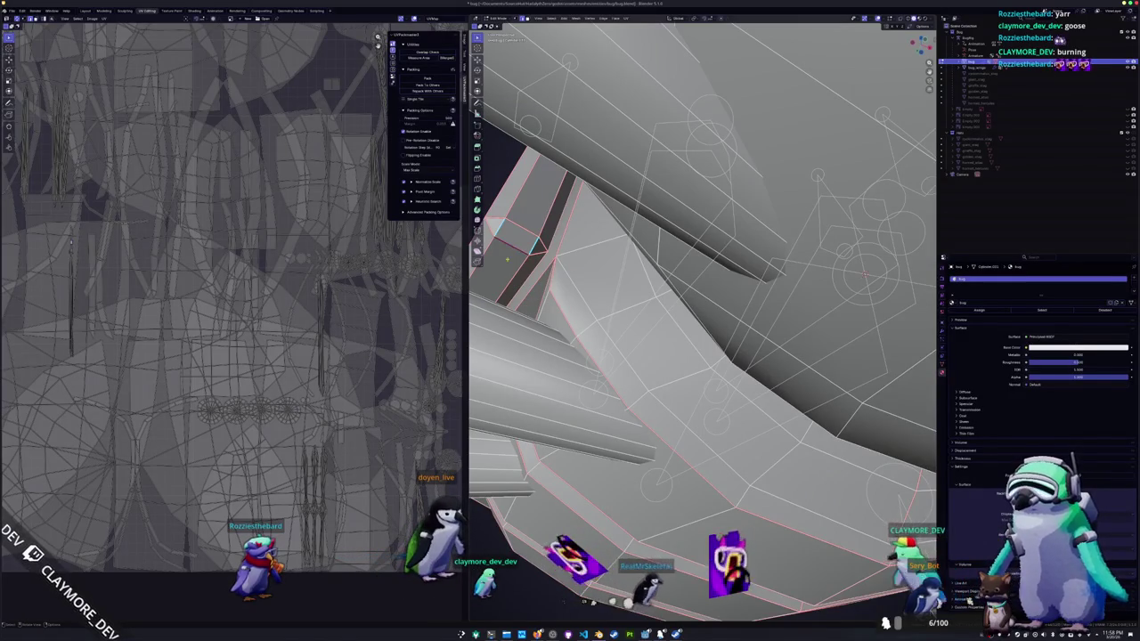
pyautogui.moveTo(506, 274); pyautogui.dragTo(670, 224, button='middle')
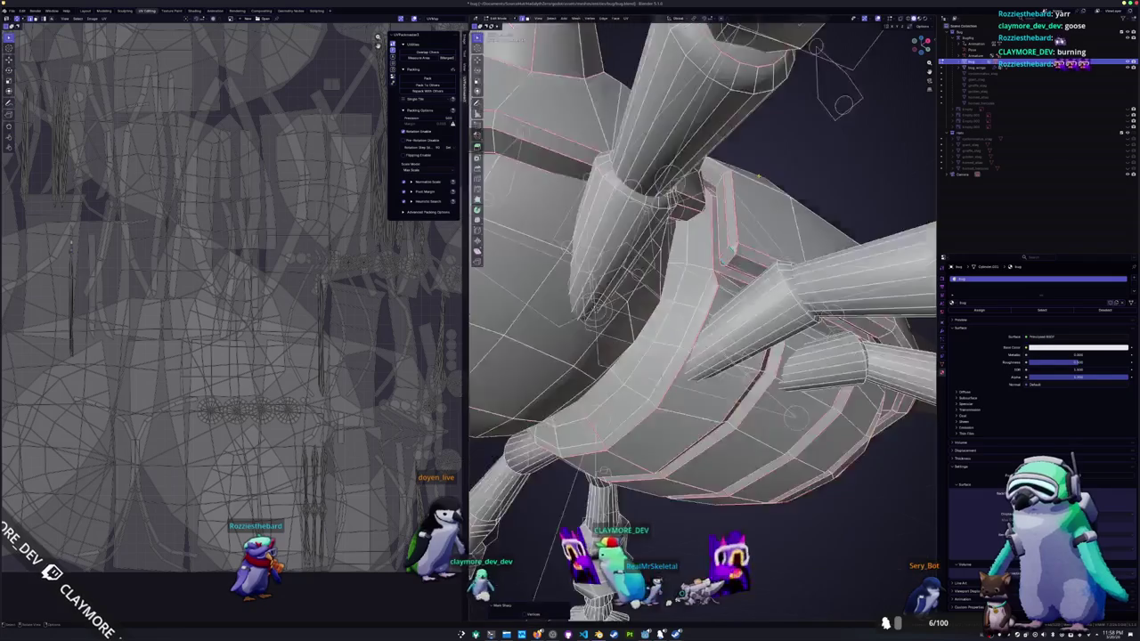
pyautogui.scroll(-8, 704, 321)
pyautogui.moveTo(703, 321); pyautogui.dragTo(660, 308, button='middle')
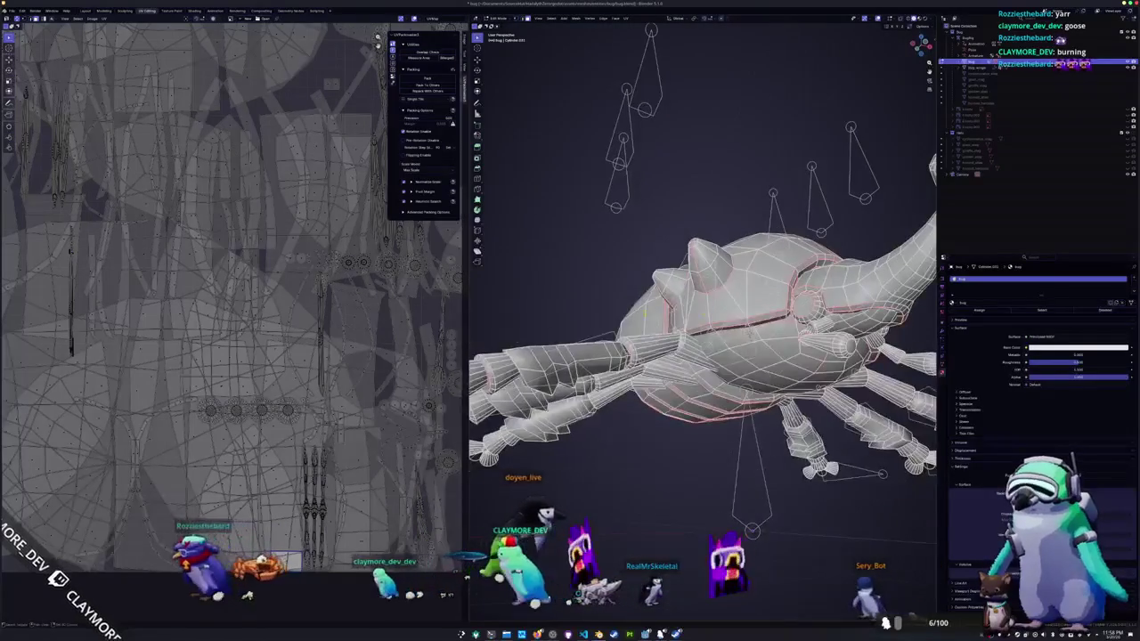
# - Select the linked shell piece, run UV > Unwrap, and frame the selection
pyautogui.hotkey('ctrl', 'l')
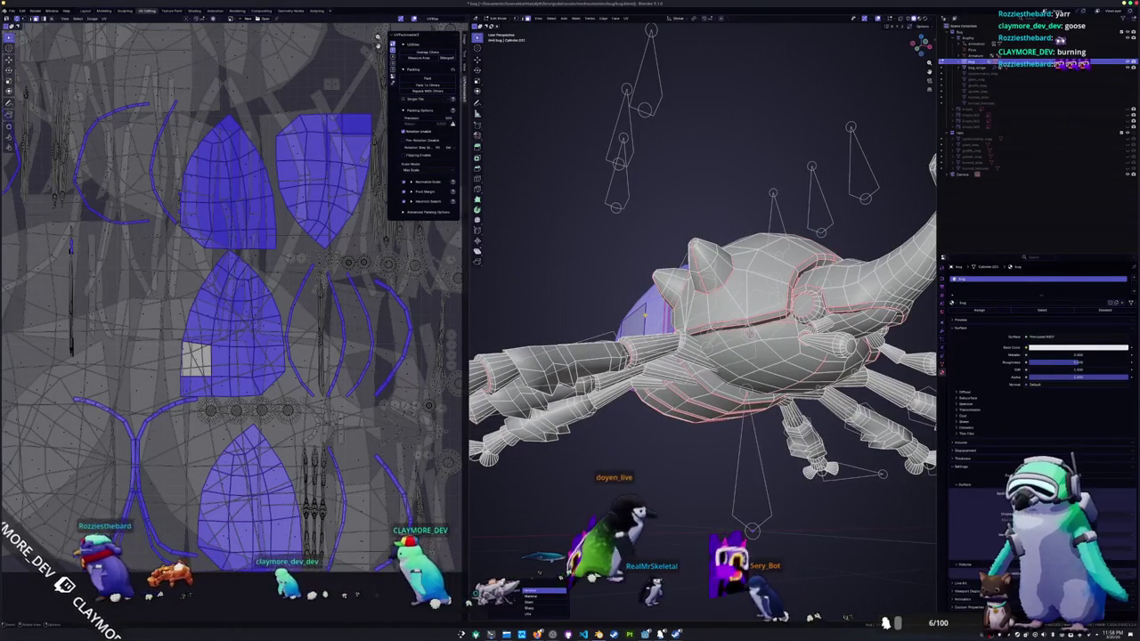
pyautogui.click(627, 20)
pyautogui.click(637, 43)
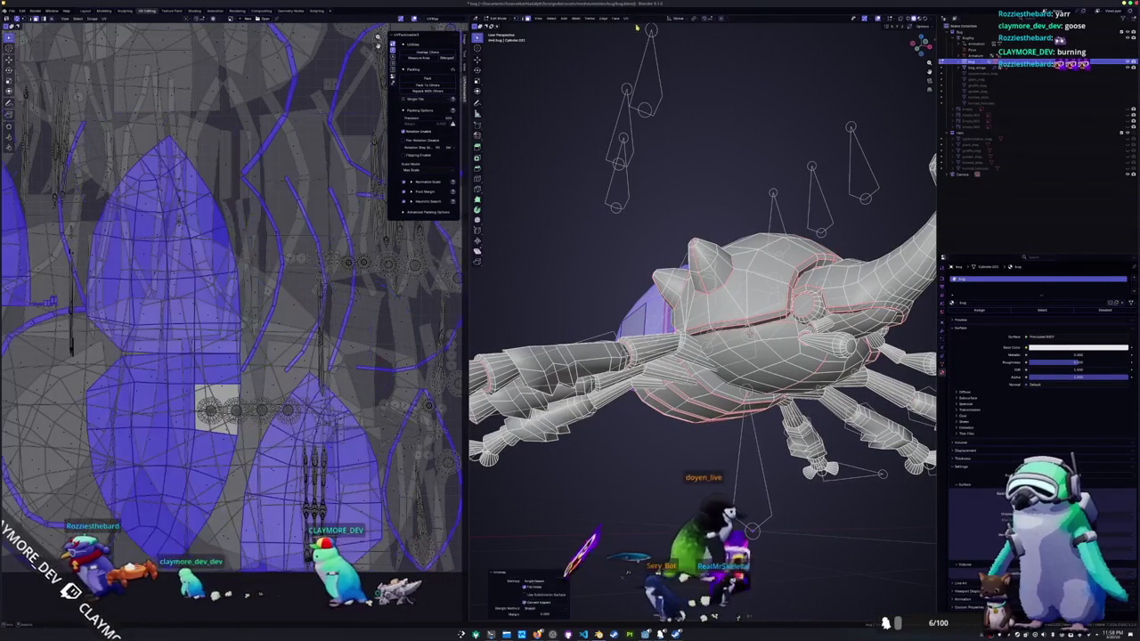
pyautogui.scroll(-2, 337, 279)
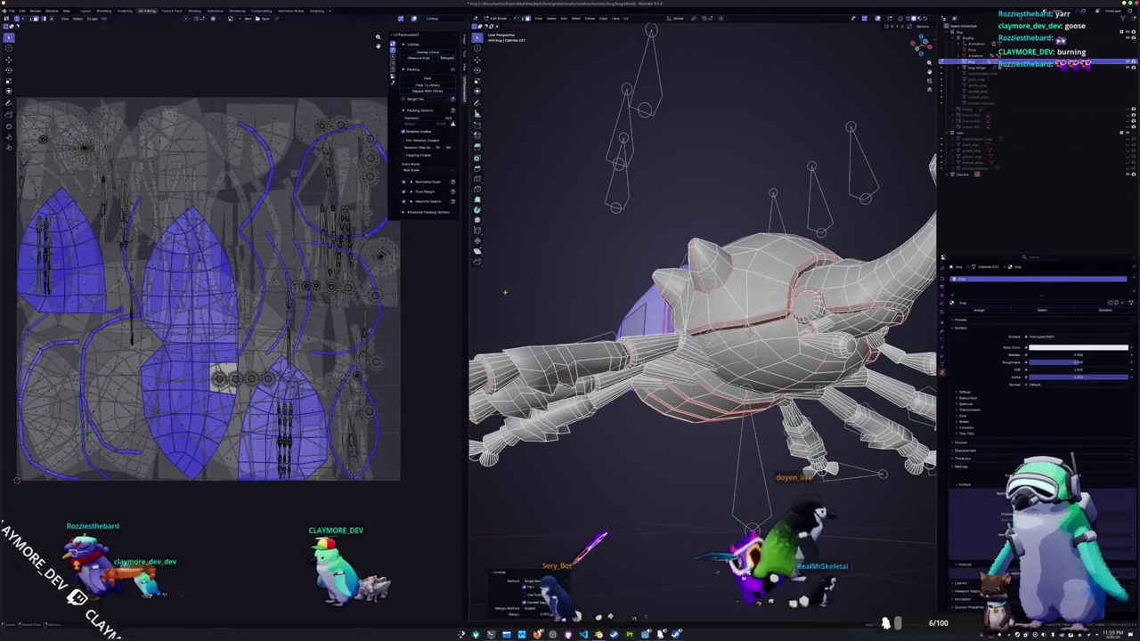
pyautogui.press('KP_Decimal')
# - Deselect the faces, then switch to Object Mode and back into Edit Mode
pyautogui.click(222, 323)
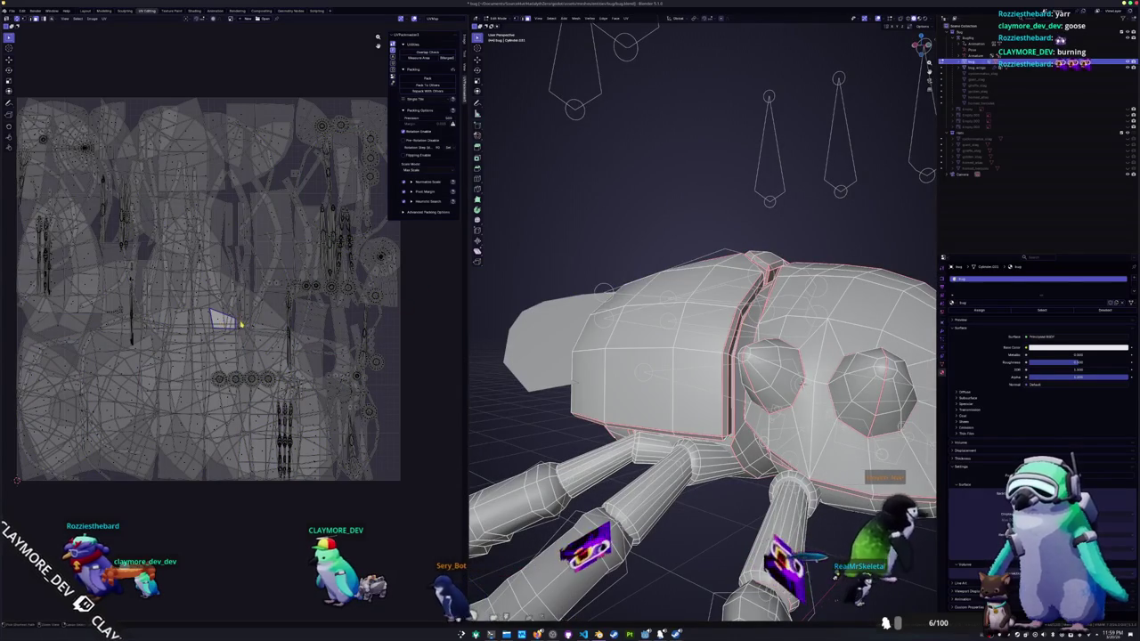
pyautogui.hotkey('ctrl', 'z')
pyautogui.hotkey('ctrl', 'z')
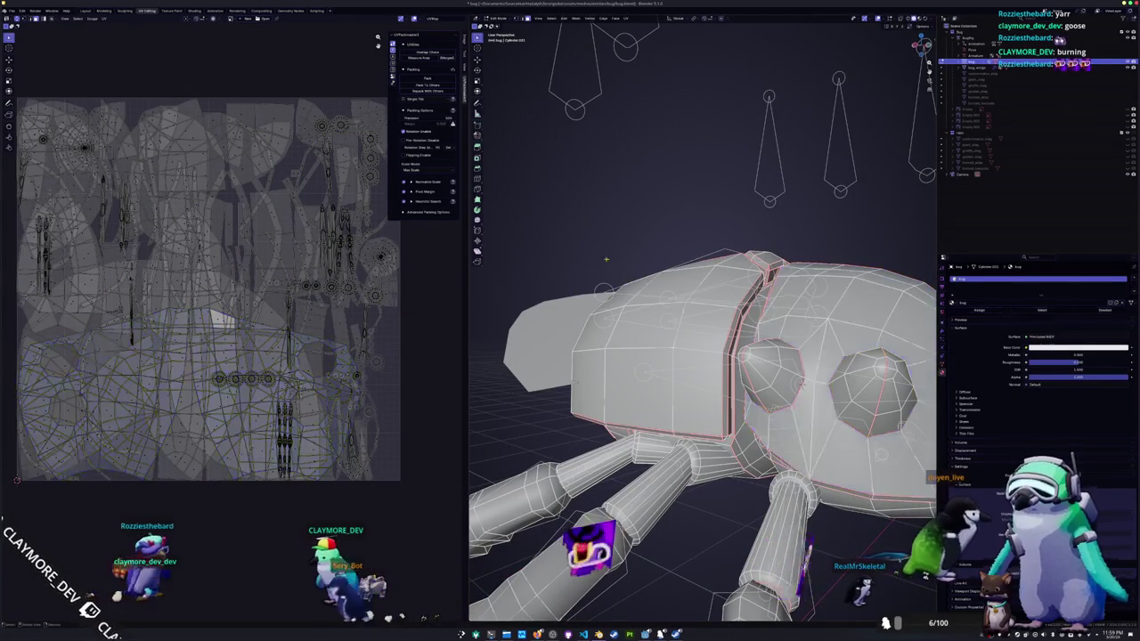
pyautogui.press('Tab')
pyautogui.moveTo(662, 288)
pyautogui.mouseDown(button='middle')
pyautogui.moveTo(653, 305)
pyautogui.moveTo(726, 230)
pyautogui.moveTo(659, 280)
pyautogui.mouseUp(button='middle')
pyautogui.press('Tab')
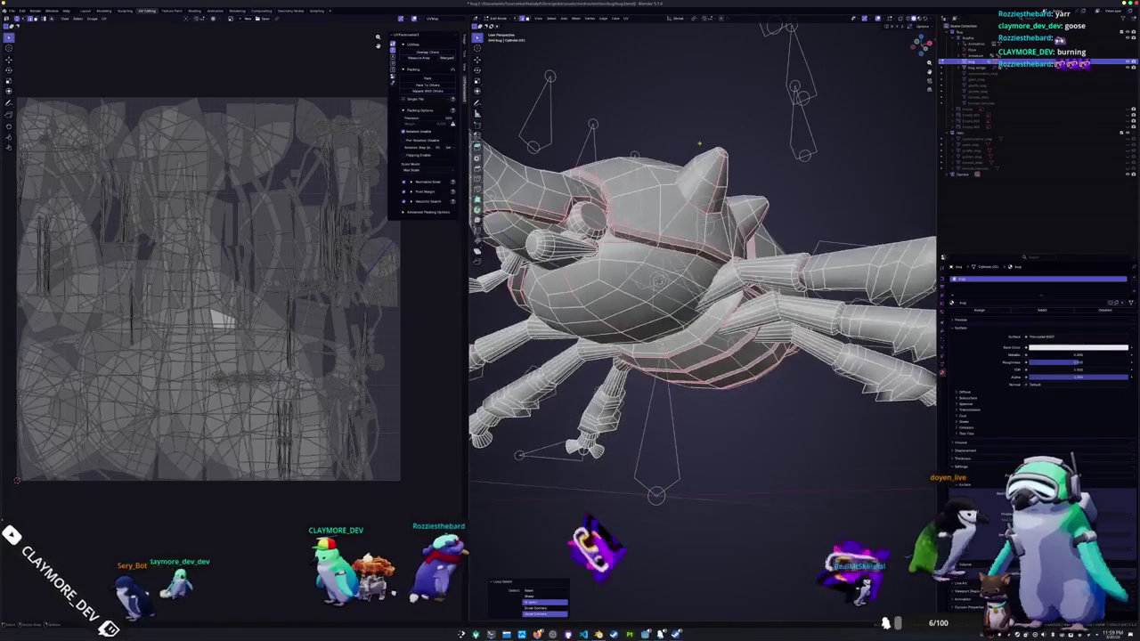
# - Select the whole eye piece and unwrap it
pyautogui.rightClick(658, 280)
pyautogui.moveTo(658, 280); pyautogui.dragTo(696, 224, button='middle')
pyautogui.click(696, 226)
pyautogui.hotkey('ctrl', 'l')
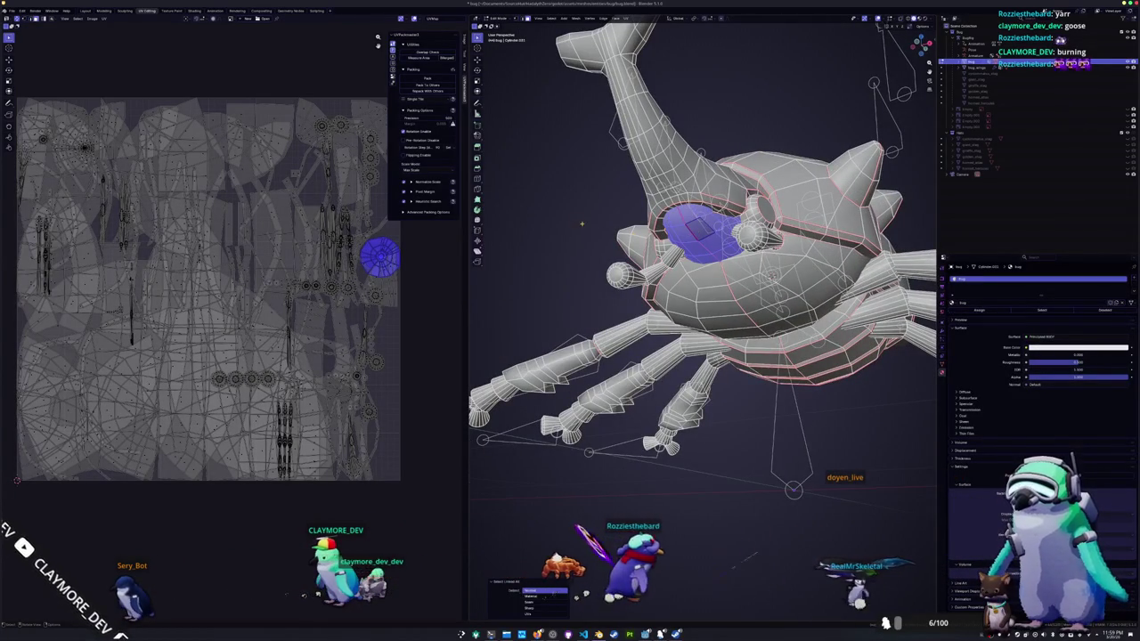
pyautogui.click(627, 18)
pyautogui.click(636, 26)
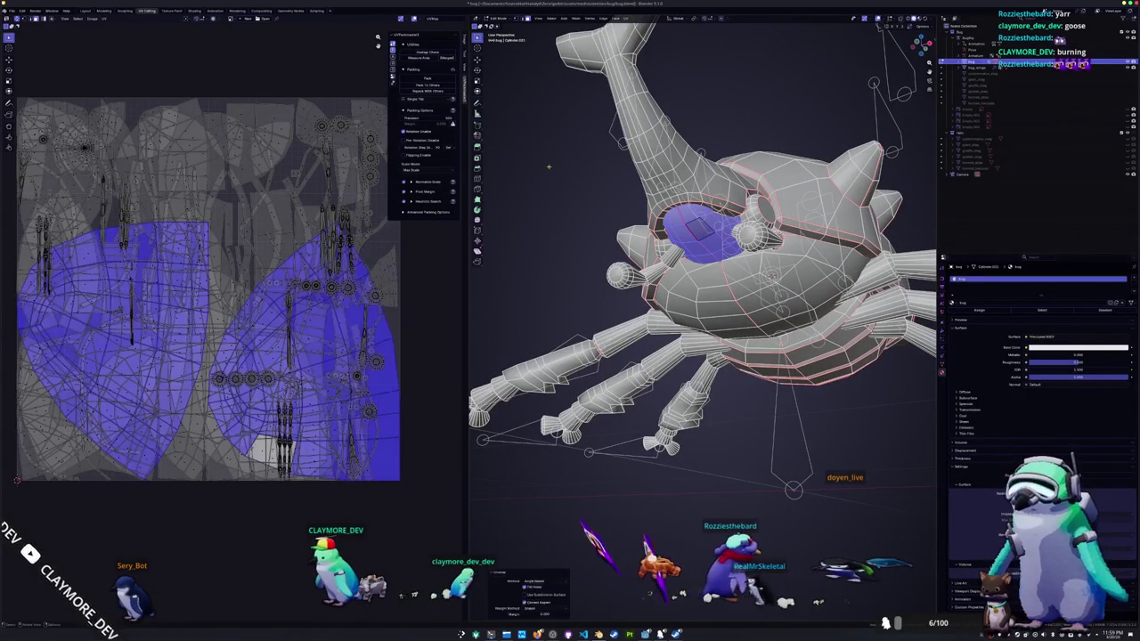
# - Deselect the eye and inspect the body from above in see-through display
pyautogui.moveTo(549, 220); pyautogui.dragTo(855, 267, button='middle')
pyautogui.hotkey('alt', 'z')
pyautogui.scroll(4, 791, 273)
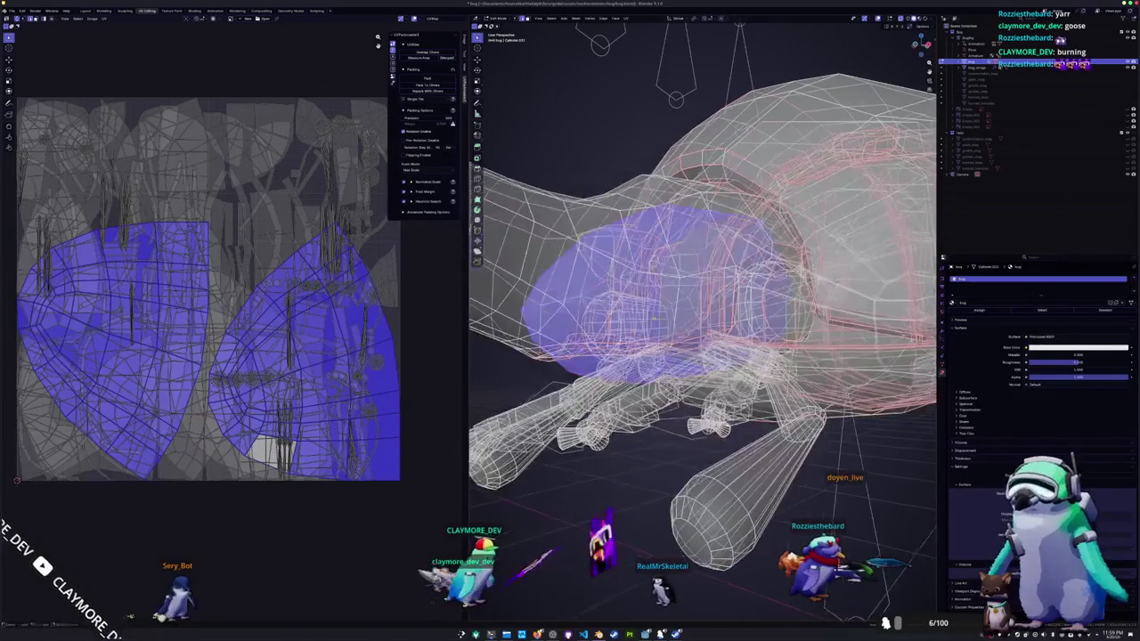
pyautogui.hotkey('alt', 'a')
pyautogui.scroll(3, 868, 269)
pyautogui.moveTo(704, 321); pyautogui.dragTo(650, 285, button='middle')
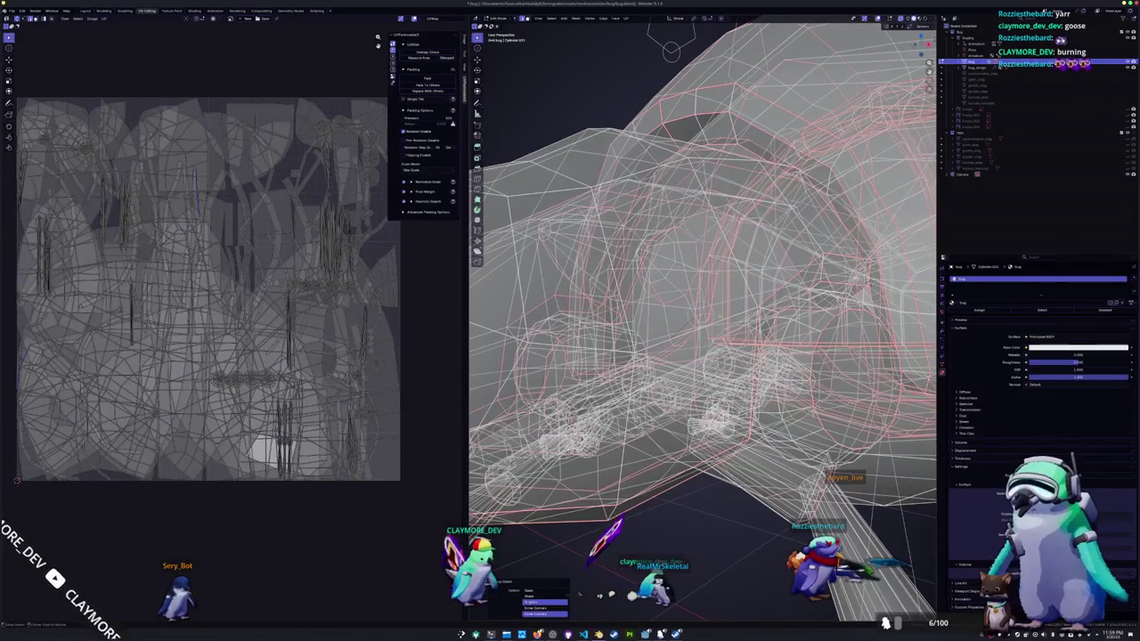
pyautogui.scroll(-4, 738, 314)
pyautogui.moveTo(806, 295); pyautogui.dragTo(880, 285, button='middle')
pyautogui.hotkey('shift', 'z')
pyautogui.hotkey('shift', 'z')
pyautogui.scroll(3, 826, 294)
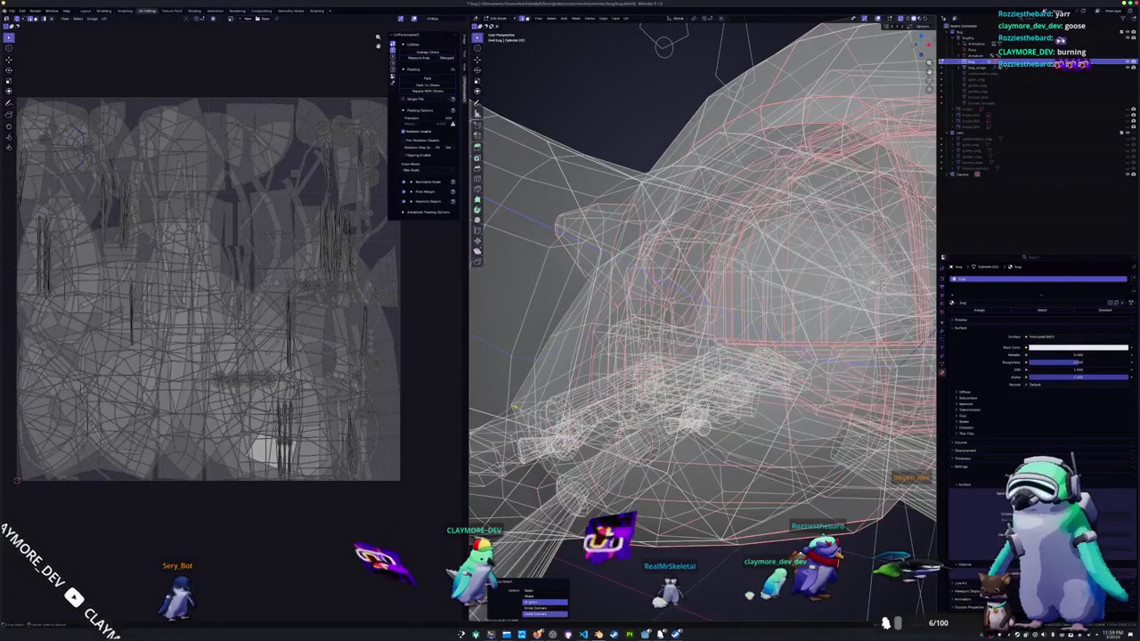
# - Return to solid shading, select the linked pieces and unwrap them to refresh the UVs
pyautogui.rightClick(515, 407)
pyautogui.moveTo(485, 406)
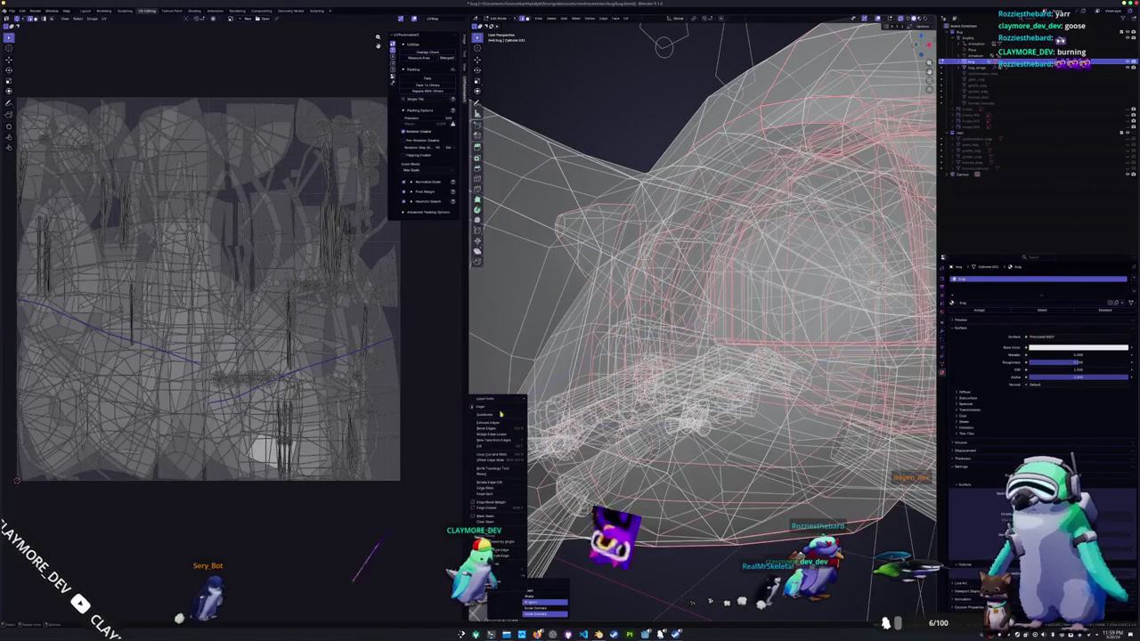
pyautogui.press('Escape')
pyautogui.scroll(-5, 797, 310)
pyautogui.hotkey('shift', 'z')
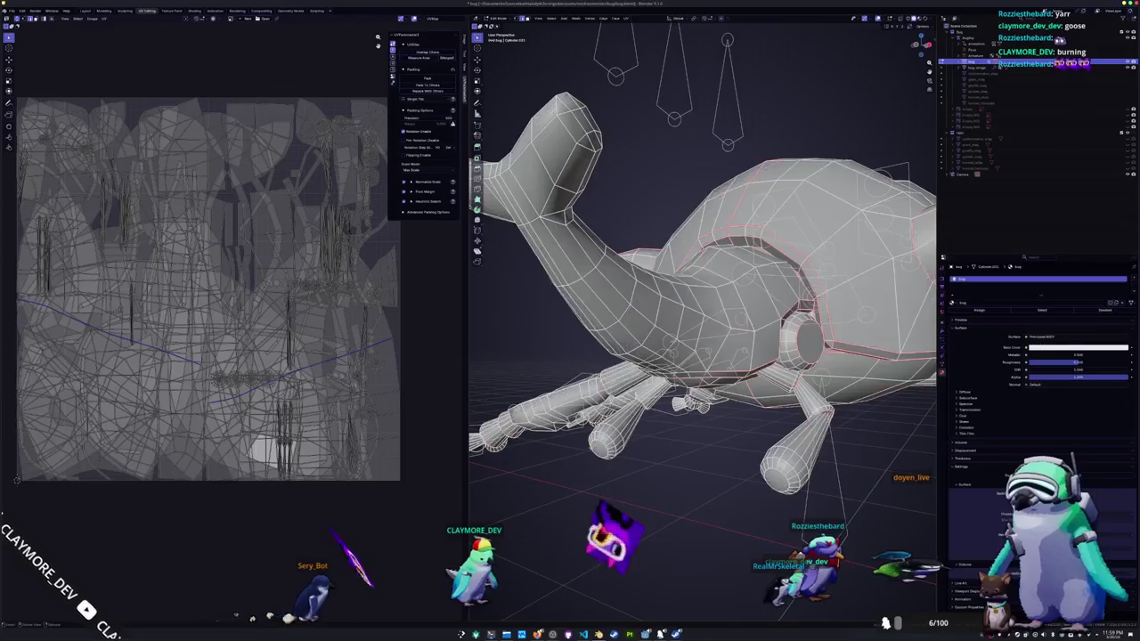
pyautogui.moveTo(775, 313); pyautogui.dragTo(797, 310, button='middle')
pyautogui.hotkey('ctrl', 'l')
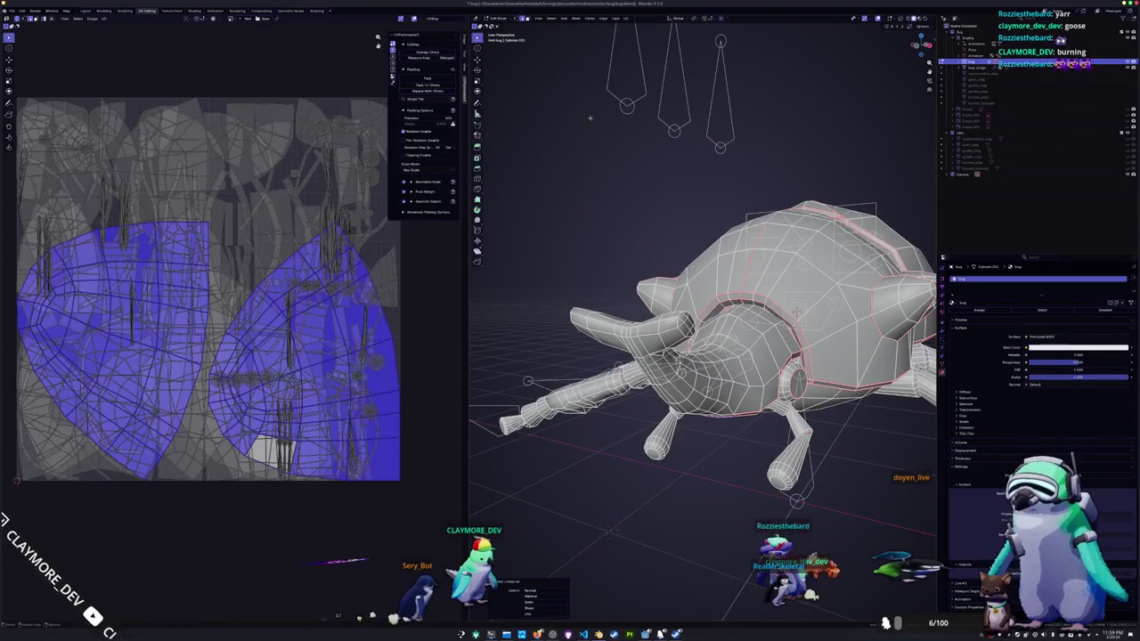
pyautogui.click(627, 19)
pyautogui.click(641, 27)
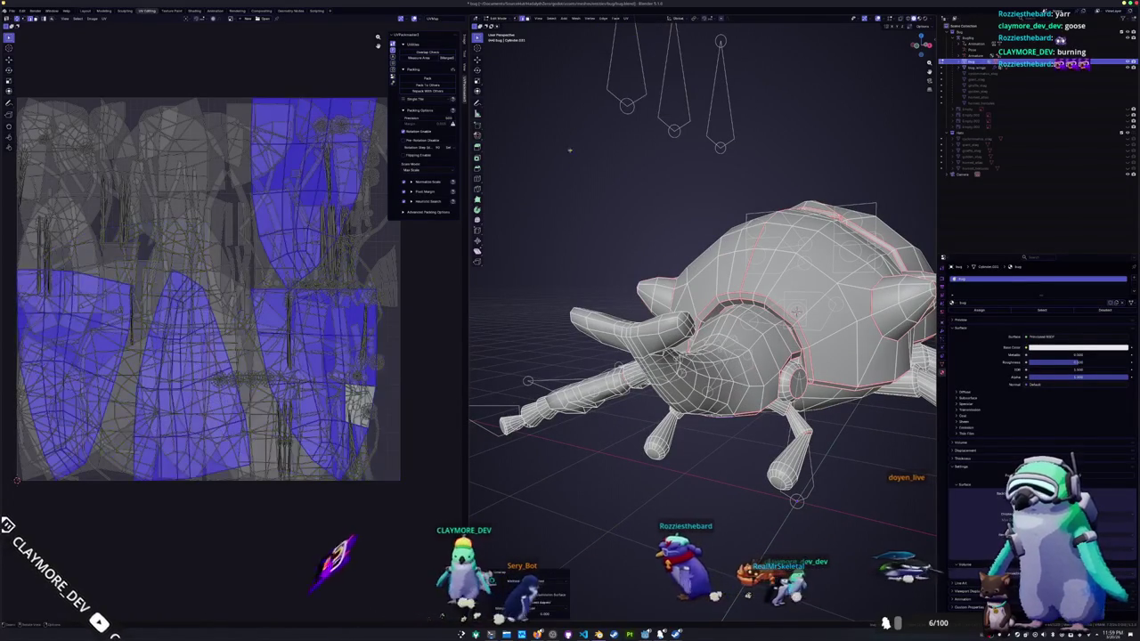
pyautogui.scroll(2, 693, 426)
pyautogui.scroll(3, 693, 426)
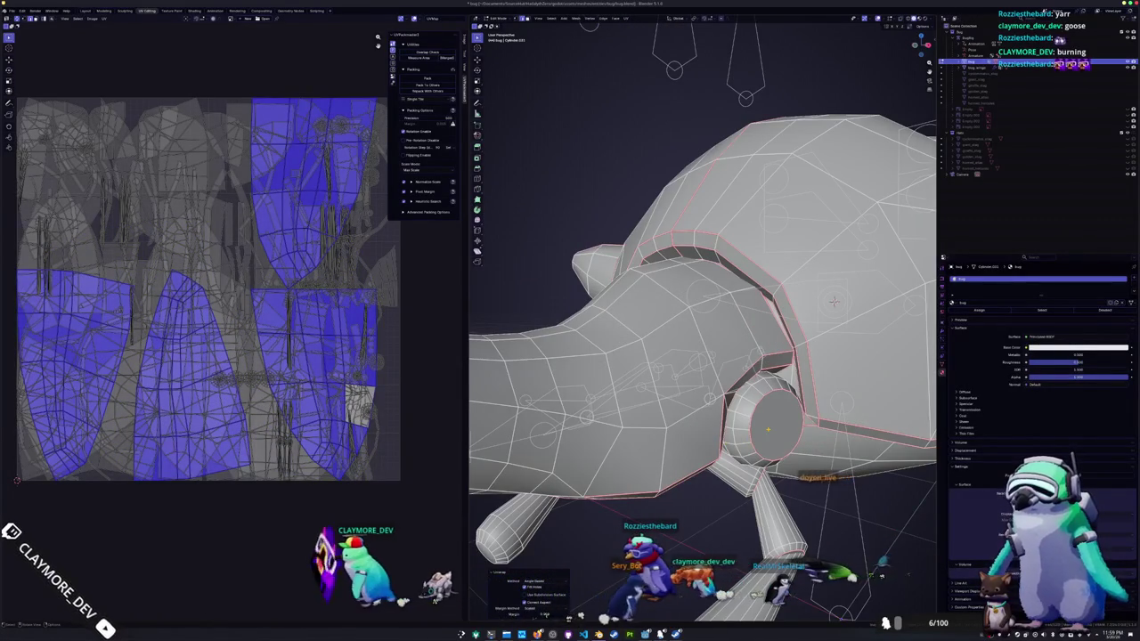
# - Select an edge loop and inspect the beetle from below and the front
pyautogui.keyDown('alt'); pyautogui.click(833, 301); pyautogui.keyUp('alt')
pyautogui.moveTo(834, 301)
pyautogui.mouseDown(button='middle')
pyautogui.moveTo(711, 429)
pyautogui.moveTo(649, 431)
pyautogui.mouseUp(button='middle')
pyautogui.scroll(-4, 648, 431)
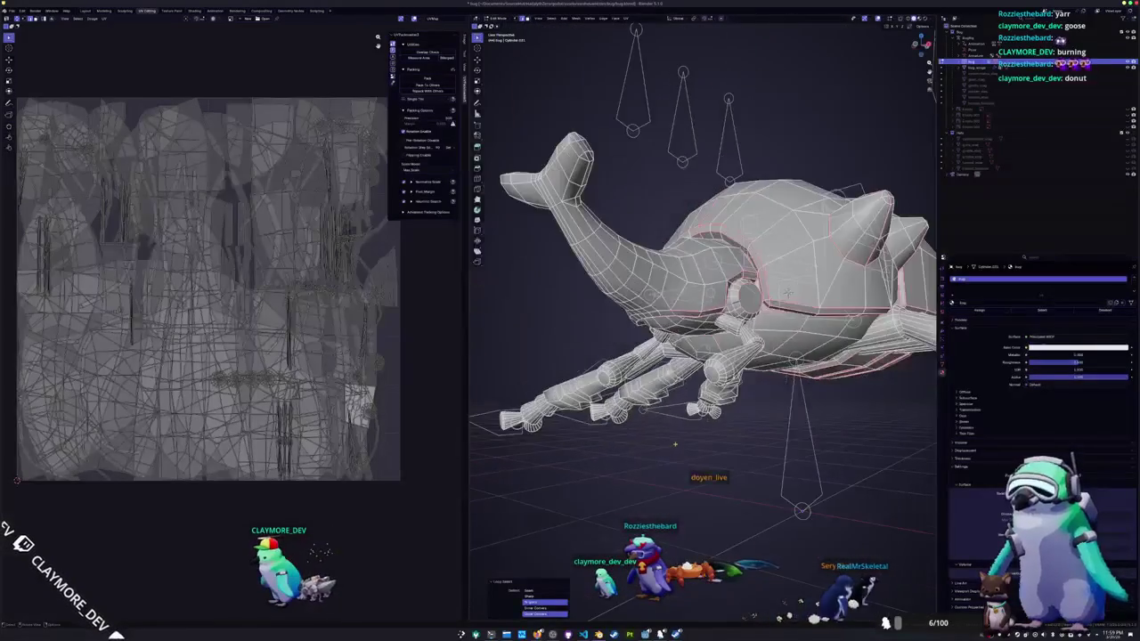
pyautogui.scroll(3, 648, 431)
pyautogui.scroll(2, 649, 431)
pyautogui.moveTo(648, 432)
pyautogui.mouseDown(button='middle')
pyautogui.moveTo(659, 375)
pyautogui.moveTo(623, 391)
pyautogui.moveTo(632, 383)
pyautogui.mouseUp(button='middle')
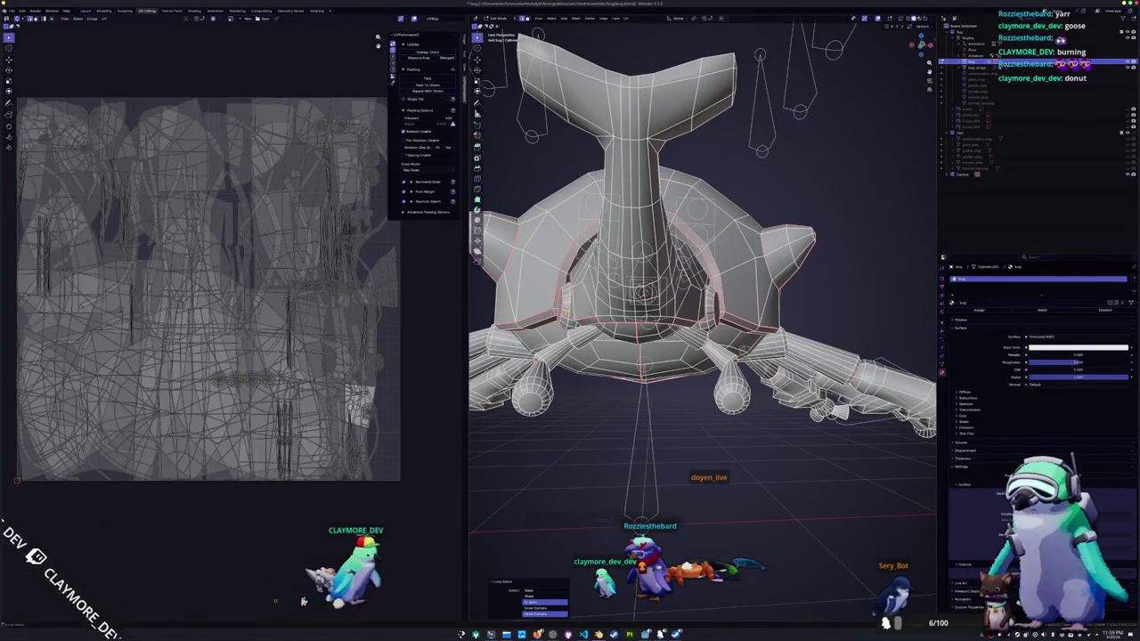
# - Change the marking on the selected edge loop from the edge context menu
pyautogui.rightClick(565, 312)
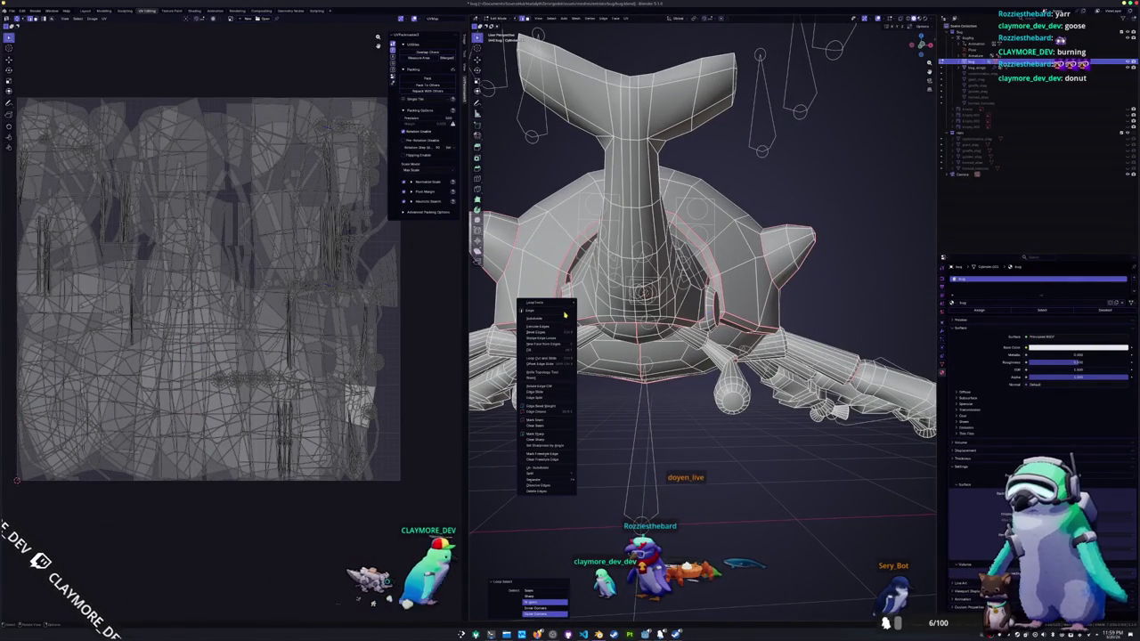
pyautogui.click(550, 433)
pyautogui.moveTo(609, 378)
pyautogui.mouseDown(button='middle')
pyautogui.moveTo(570, 365)
pyautogui.moveTo(626, 360)
pyautogui.mouseUp(button='middle')
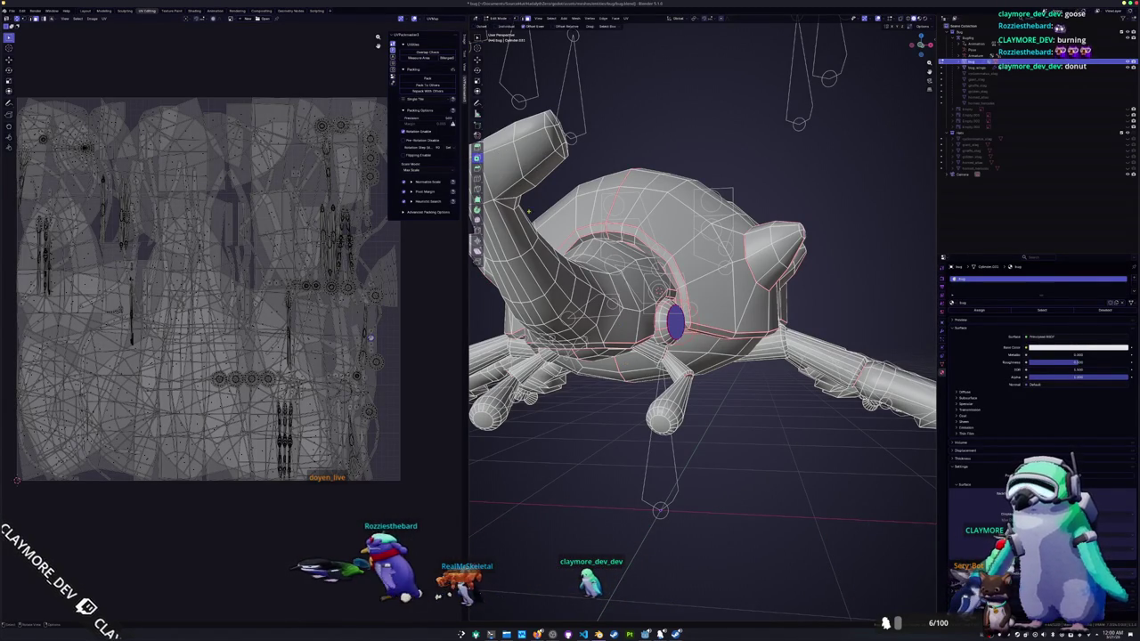
pyautogui.moveTo(626, 360); pyautogui.dragTo(698, 356, button='middle')
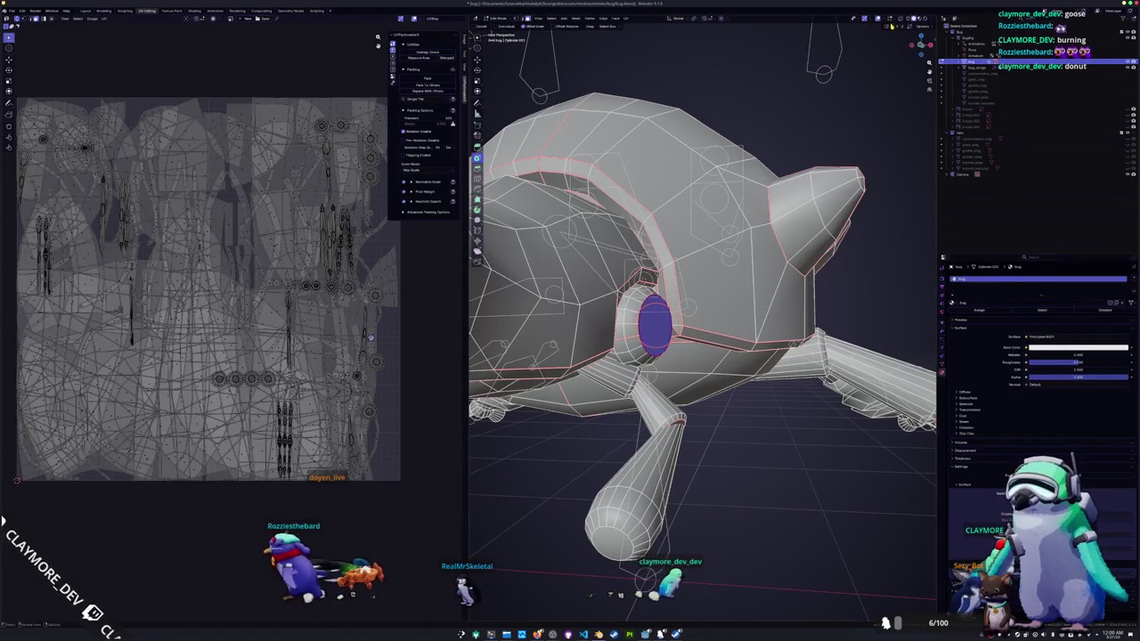
# - Inset the eye face, extrude it and scale it down slightly
pyautogui.press('i')
pyautogui.click(644, 412)
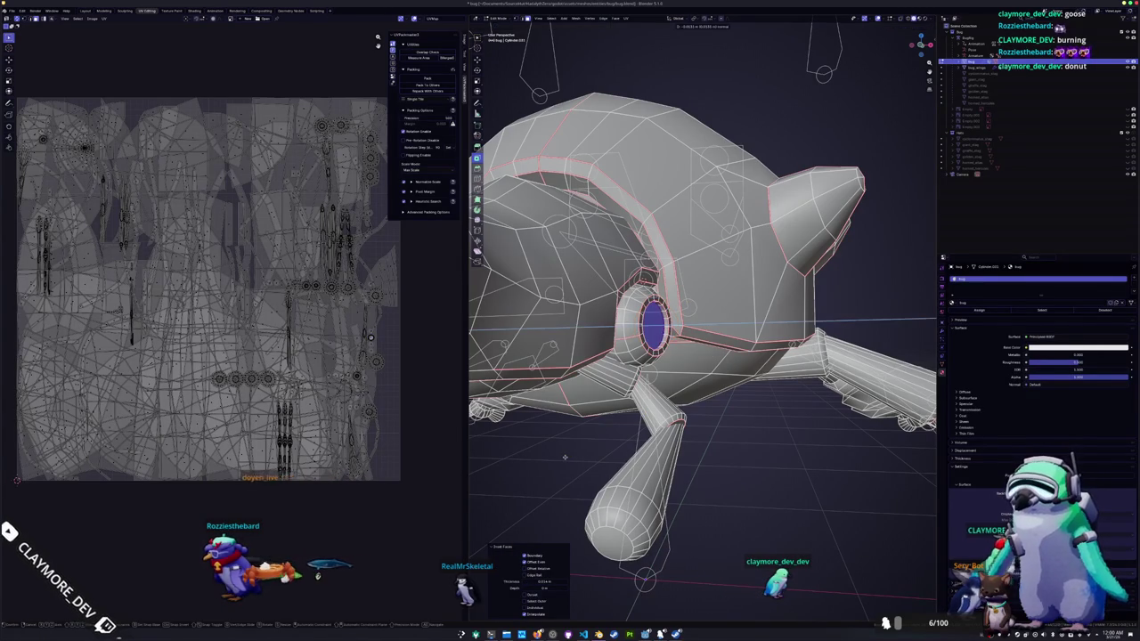
pyautogui.press('e')
pyautogui.press('s')
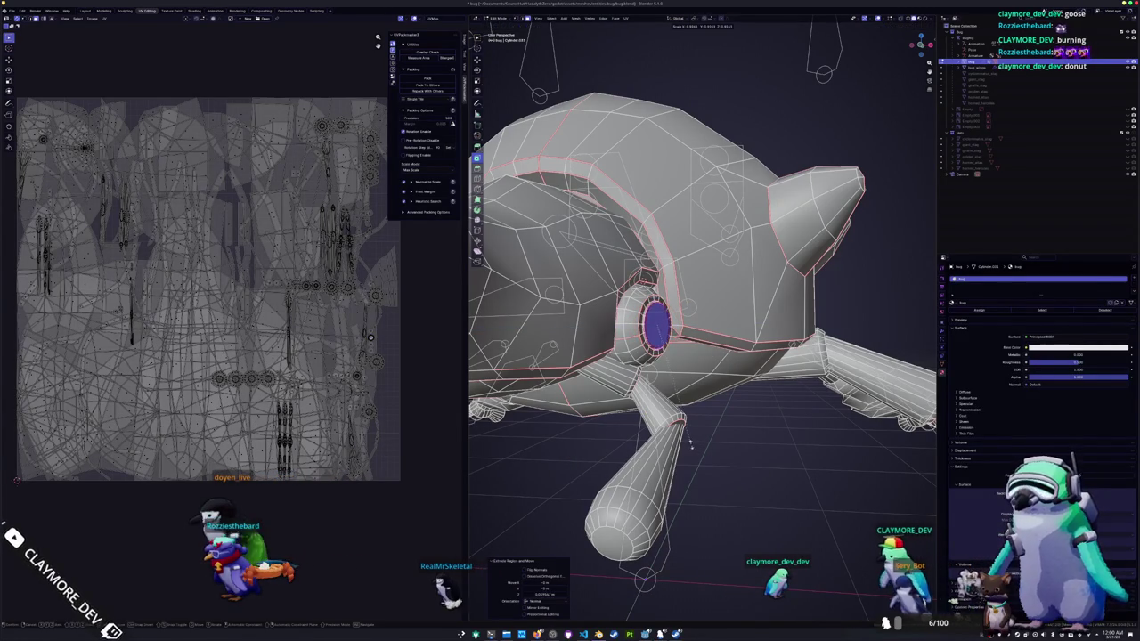
pyautogui.click(672, 380)
pyautogui.scroll(4, 673, 379)
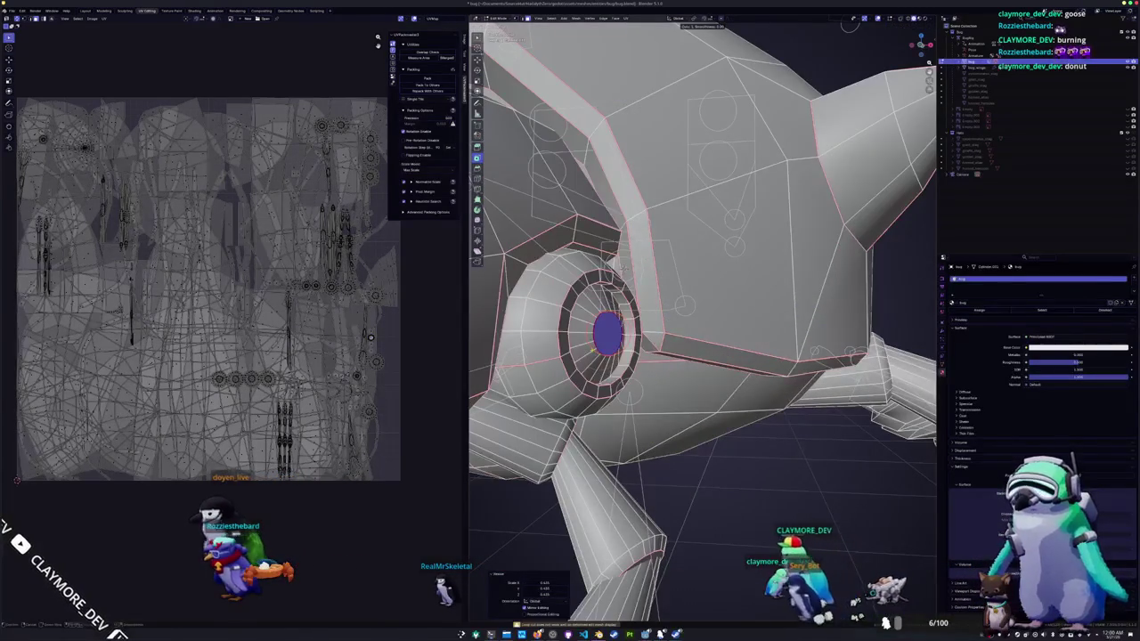
# - Add an edge loop around the eye and resize its inner ring
pyautogui.hotkey('ctrl', 'r')
pyautogui.click(622, 267)
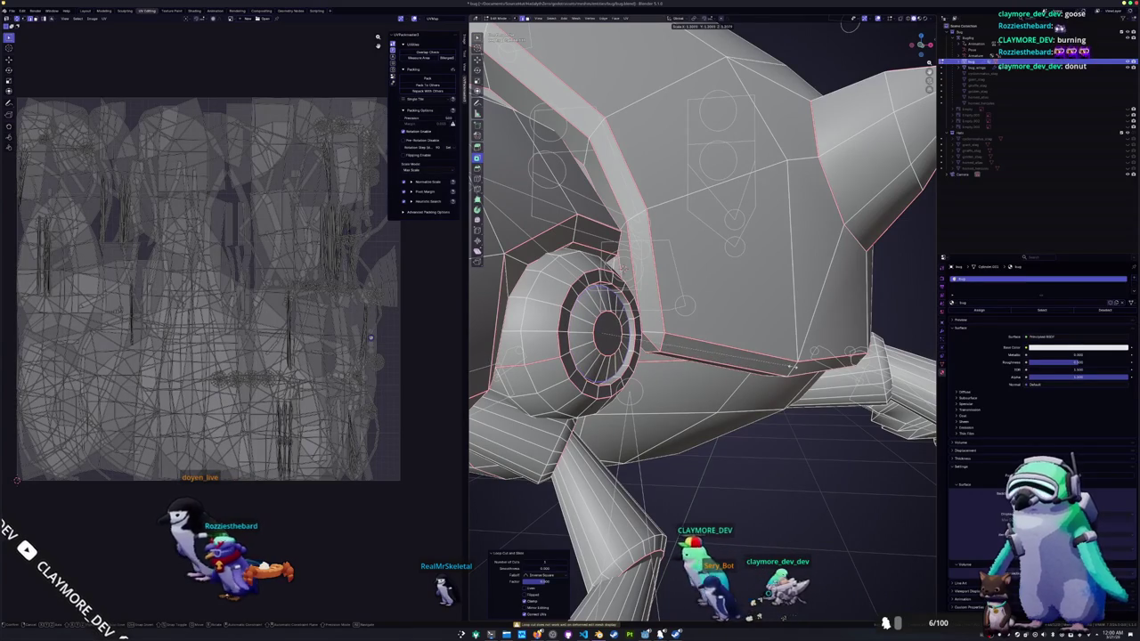
pyautogui.press('s')
# - Clear the sharp marking from the eye's centre edges and return to Object Mode
pyautogui.click(604, 331)
pyautogui.hotkey('alt', 'z')
pyautogui.hotkey('alt', 'z')
pyautogui.hotkey('ctrl', 'e')
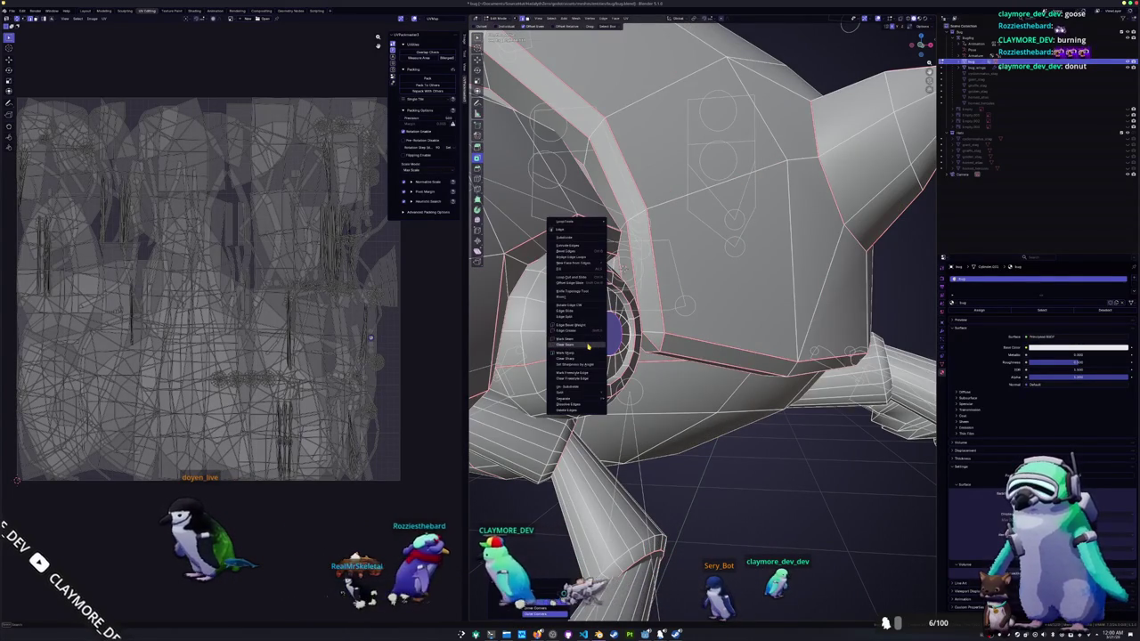
pyautogui.hotkey('ctrl', 'e')
pyautogui.click(582, 360)
pyautogui.moveTo(582, 360); pyautogui.dragTo(726, 367, button='middle')
pyautogui.press('Tab')
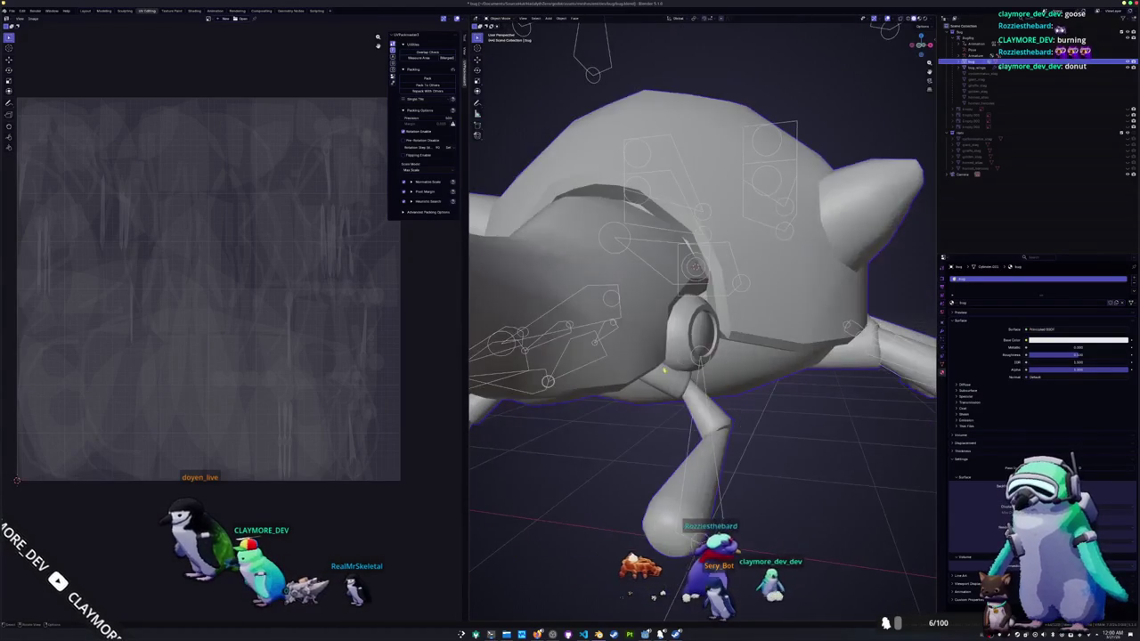
# - In Edit Mode, delete the edge loop running along the beetle's top
pyautogui.scroll(-5, 683, 348)
pyautogui.moveTo(611, 433); pyautogui.dragTo(590, 452, button='middle')
pyautogui.press('Tab')
pyautogui.scroll(6, 589, 451)
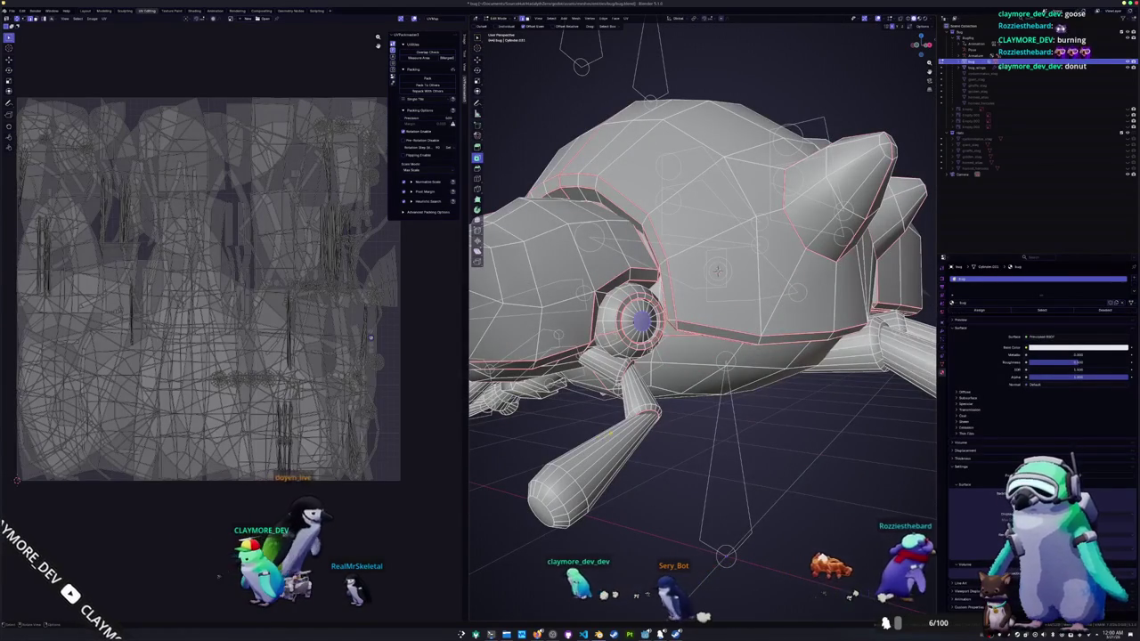
pyautogui.scroll(-3, 612, 413)
pyautogui.moveTo(612, 412); pyautogui.dragTo(677, 419, button='middle')
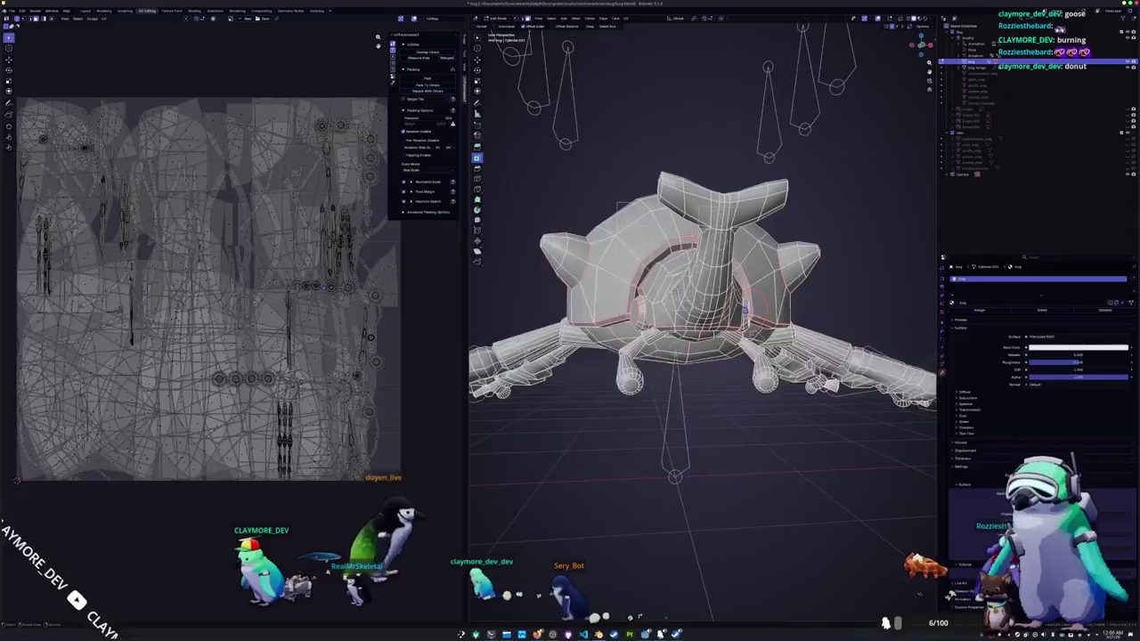
pyautogui.keyDown('alt'); pyautogui.click(641, 313); pyautogui.keyUp('alt')
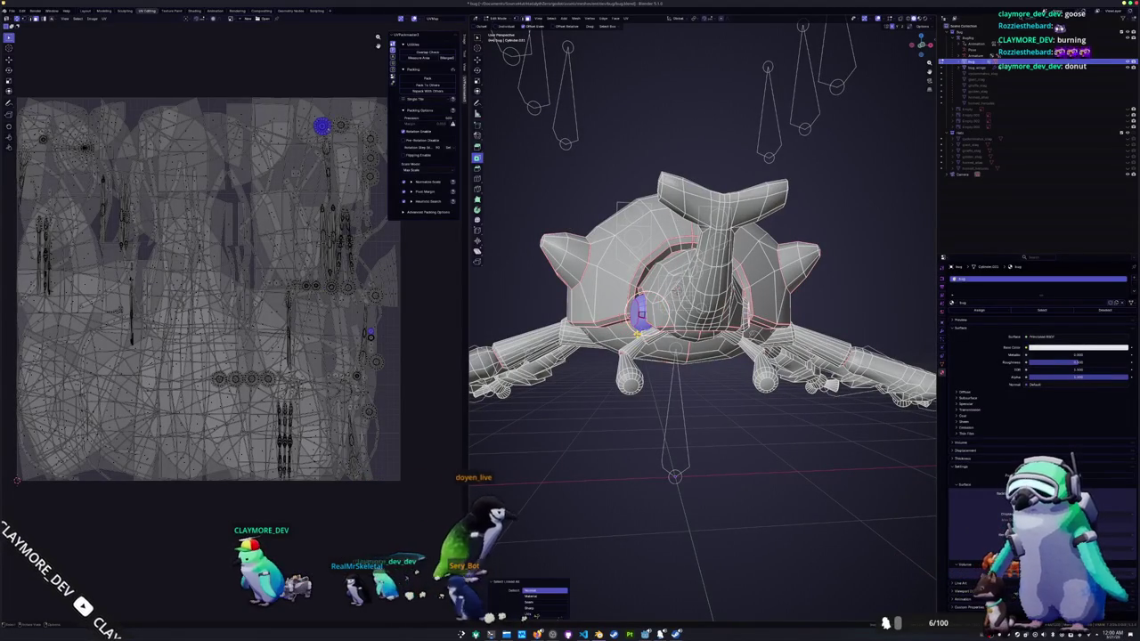
pyautogui.press('x')
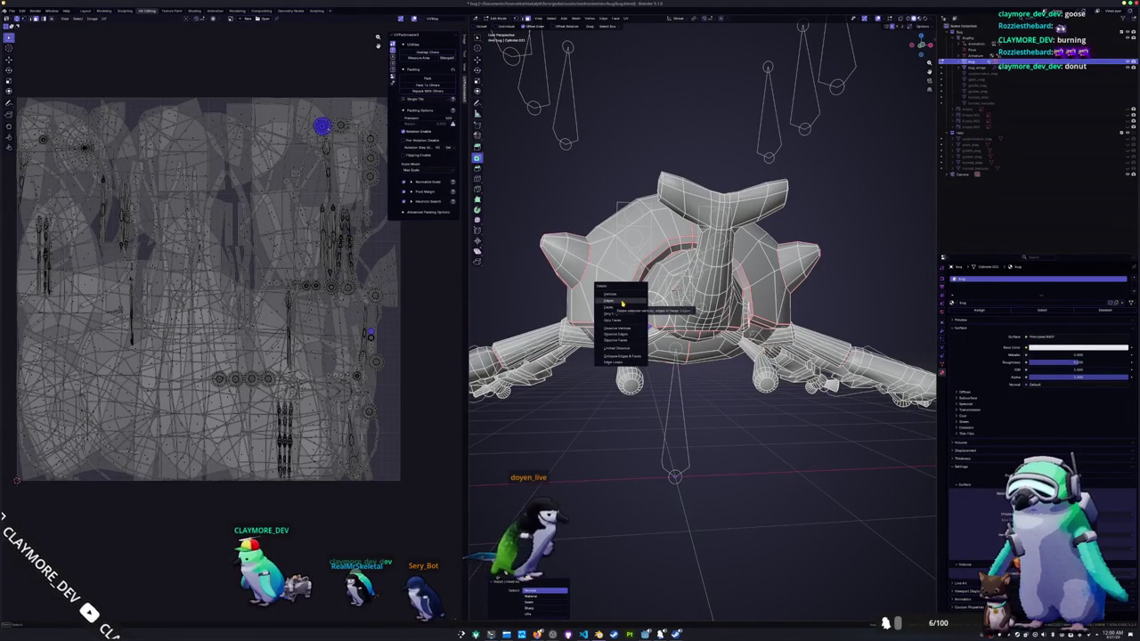
pyautogui.click(621, 302)
# - Select all connected geometry and apply Mesh > Symmetrize so both sides match
pyautogui.moveTo(621, 303); pyautogui.dragTo(579, 307, button='middle')
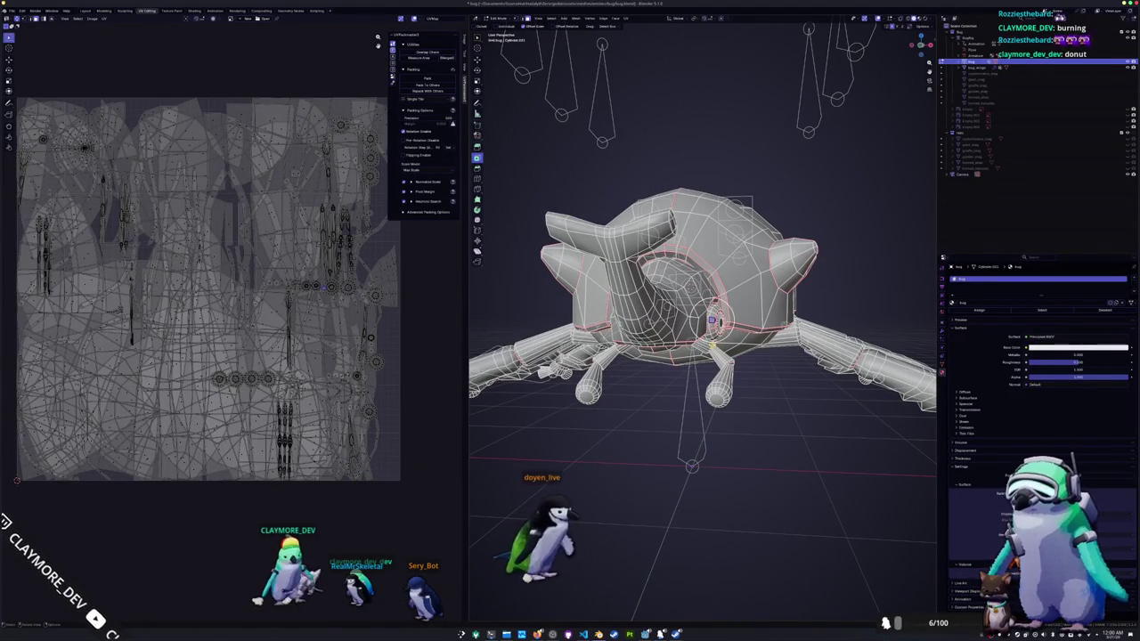
pyautogui.hotkey('ctrl', 'l')
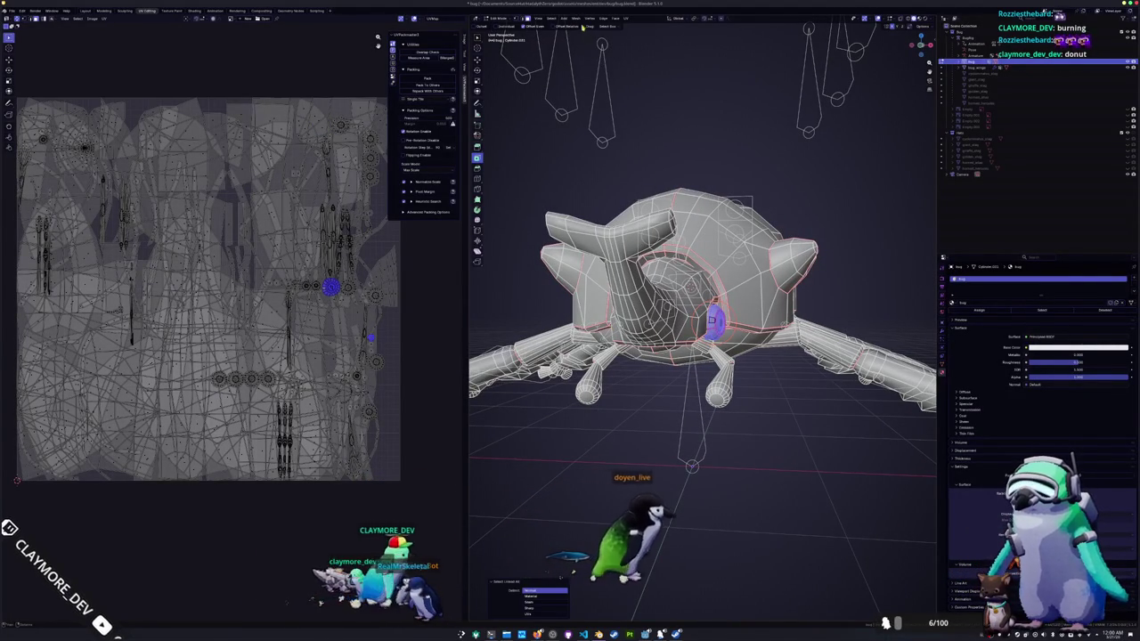
pyautogui.click(577, 18)
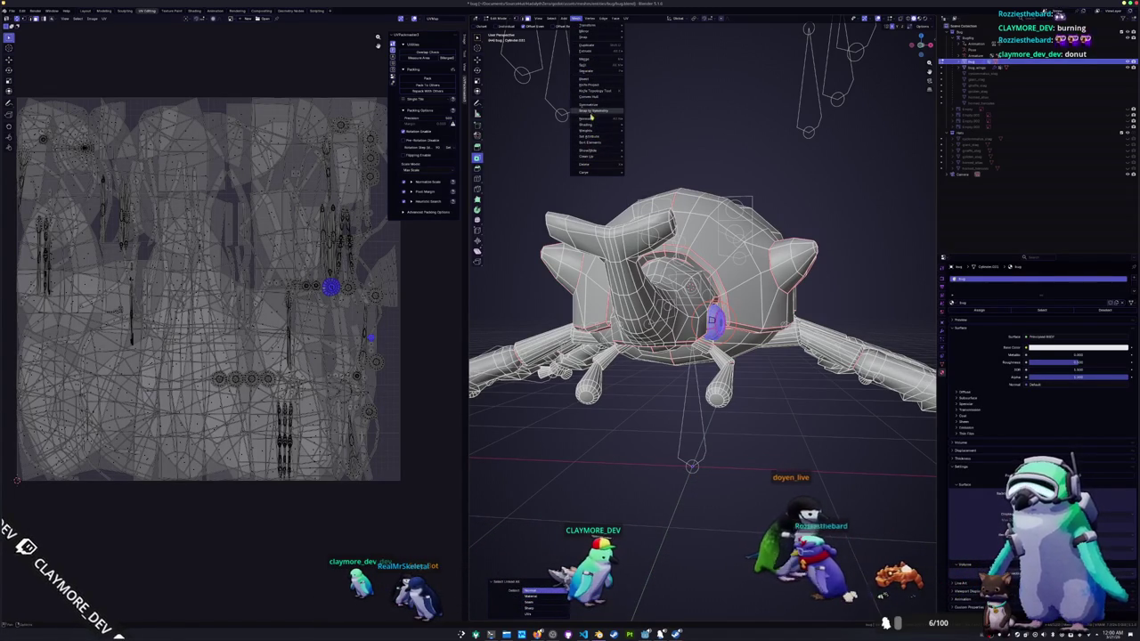
pyautogui.click(590, 105)
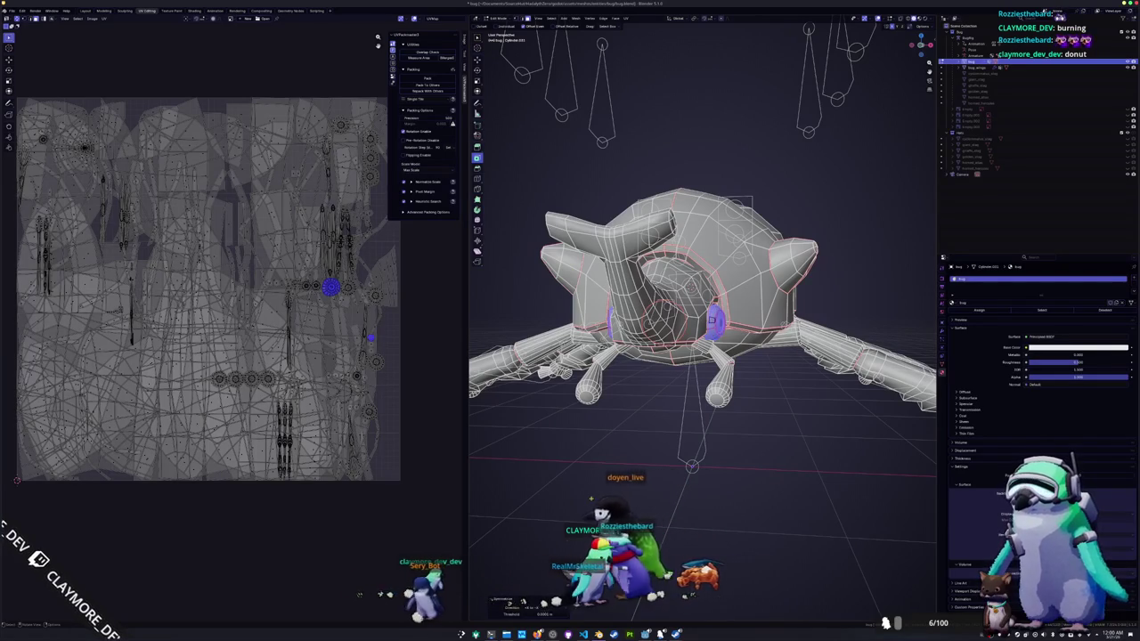
pyautogui.moveTo(624, 374)
pyautogui.mouseDown(button='middle')
pyautogui.moveTo(644, 410)
pyautogui.moveTo(616, 410)
pyautogui.mouseUp(button='middle')
pyautogui.press('Tab')
pyautogui.scroll(5, 644, 409)
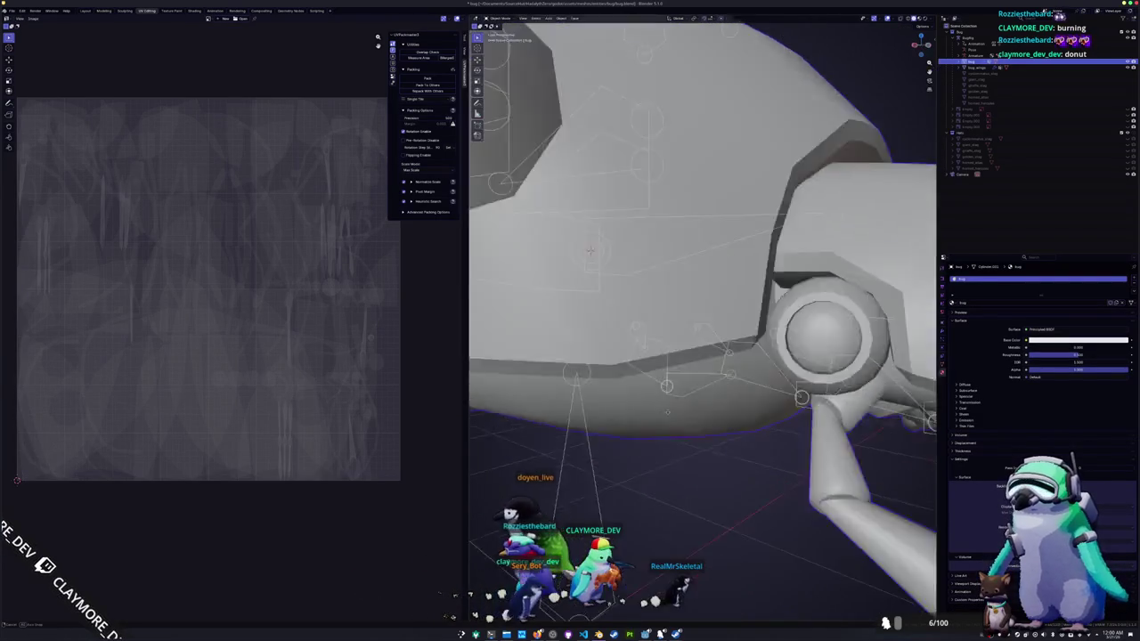
# - Select the eye's centre face and surrounding ring and extrude them along Y
pyautogui.press('Tab')
pyautogui.scroll(2, 617, 410)
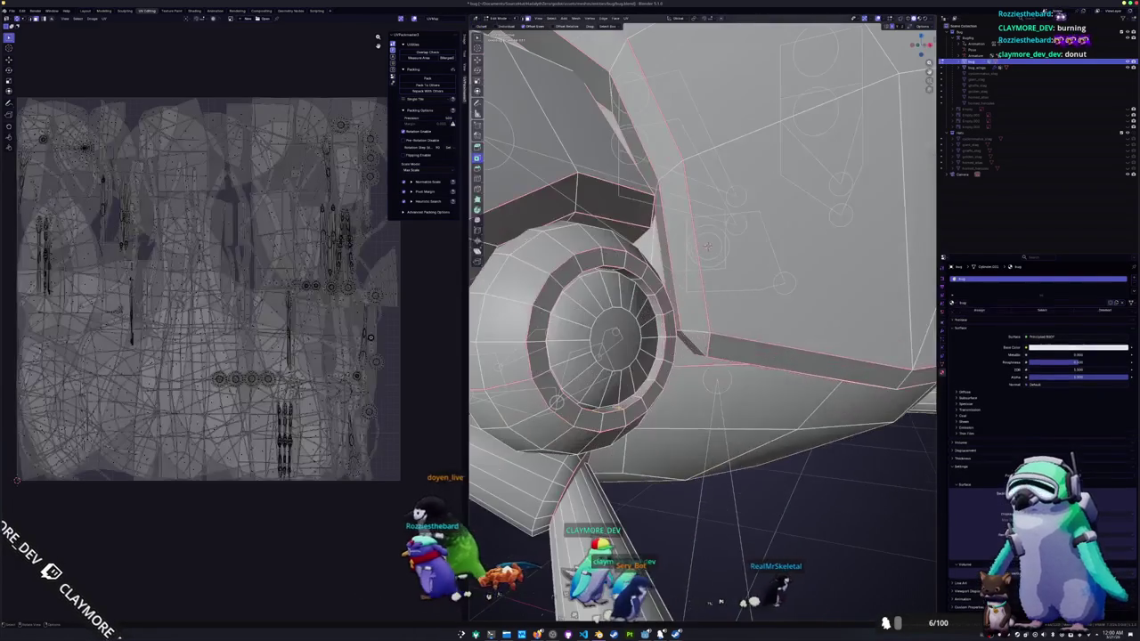
pyautogui.click(622, 350)
pyautogui.press('ctrl+KP_Add')
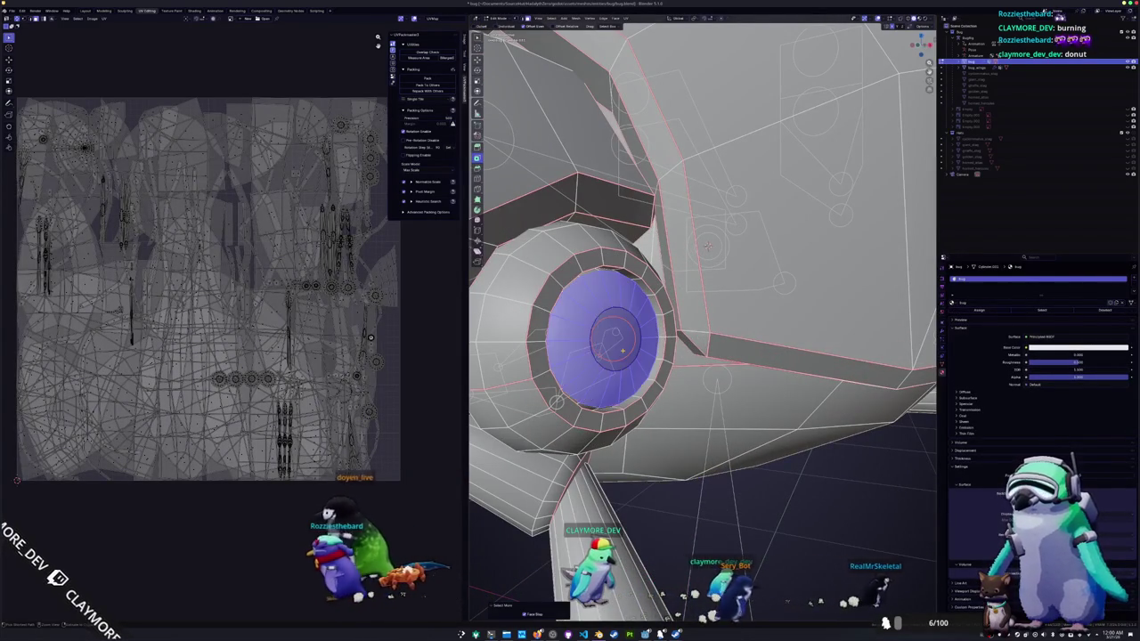
pyautogui.press('e')
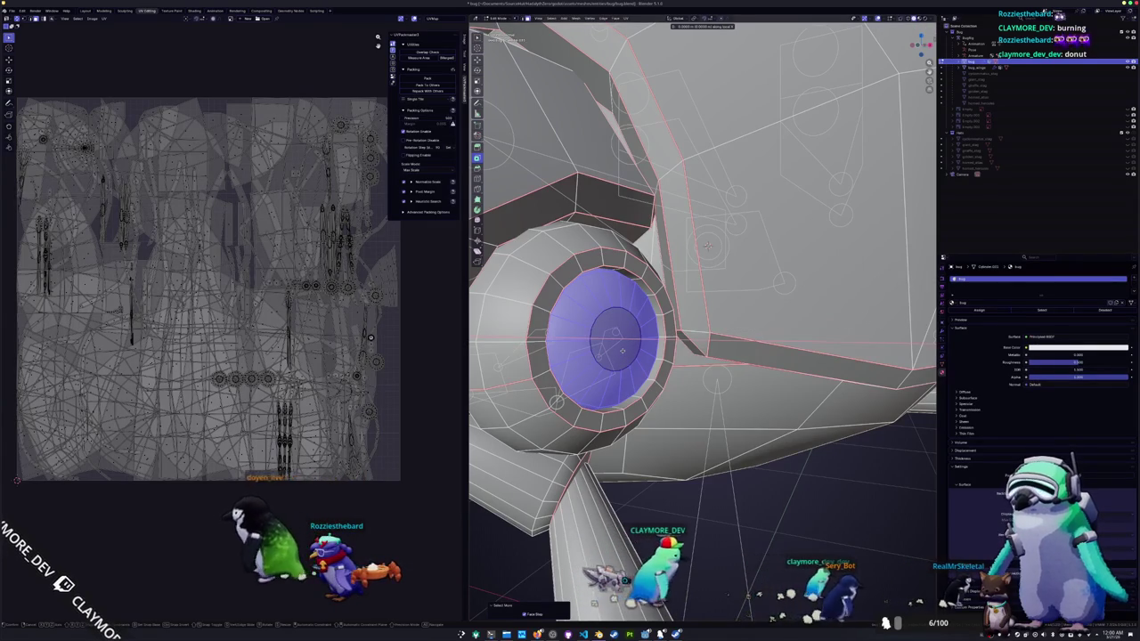
pyautogui.press('y')
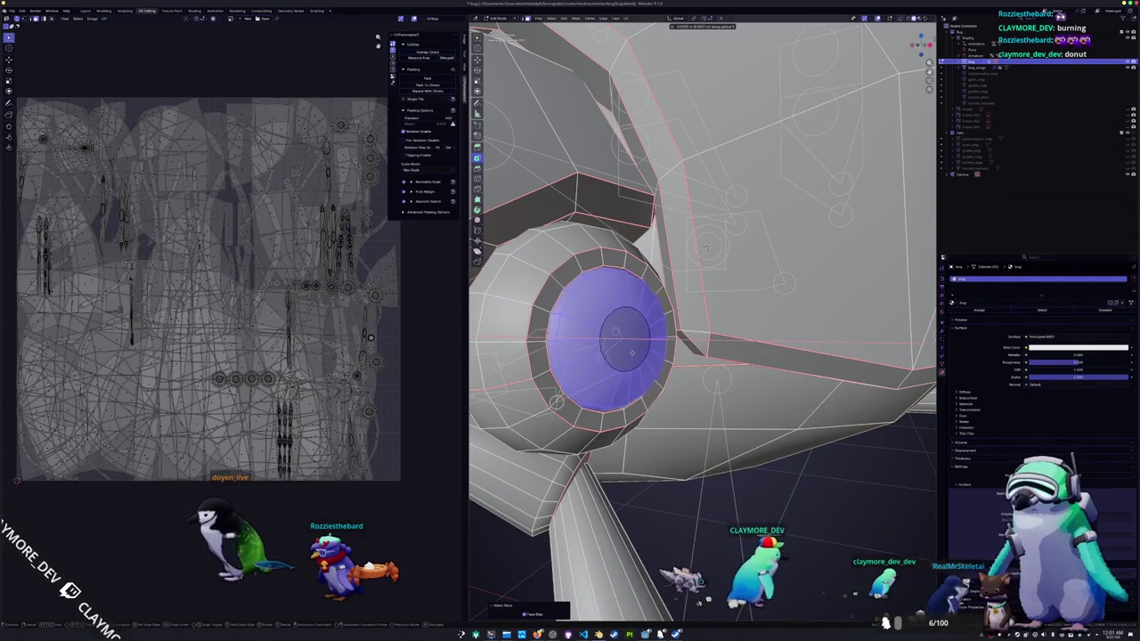
pyautogui.press('Return')
# - From the front view, move the extruded eye faces into place and exit to Object Mode
pyautogui.press('KP_1')
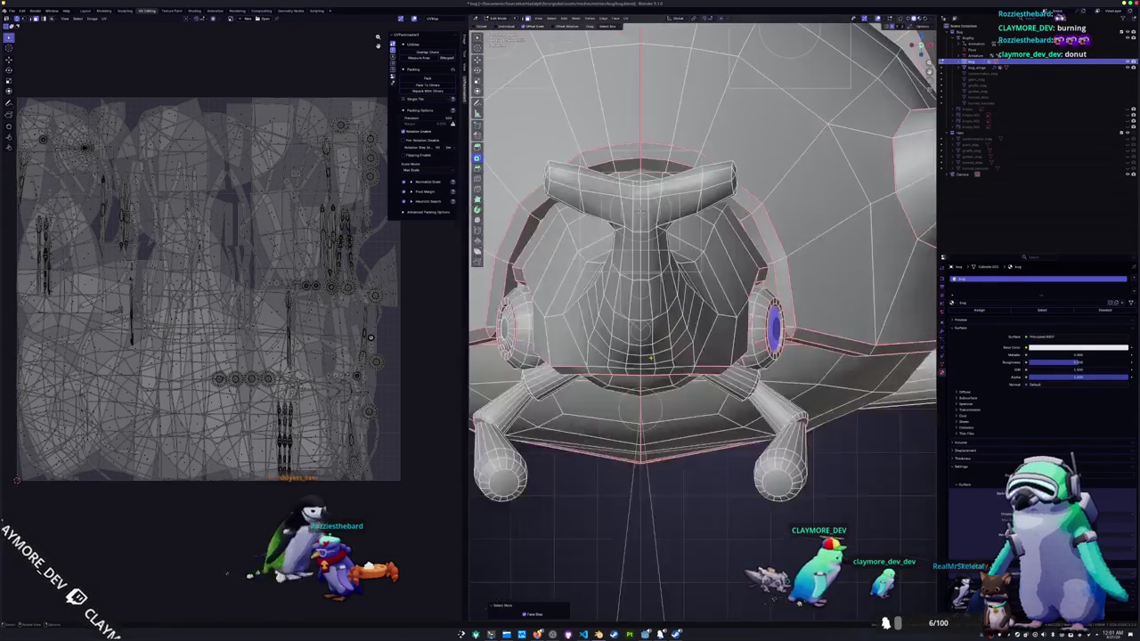
pyautogui.moveTo(652, 357); pyautogui.dragTo(693, 361, button='middle')
pyautogui.scroll(2, 693, 361)
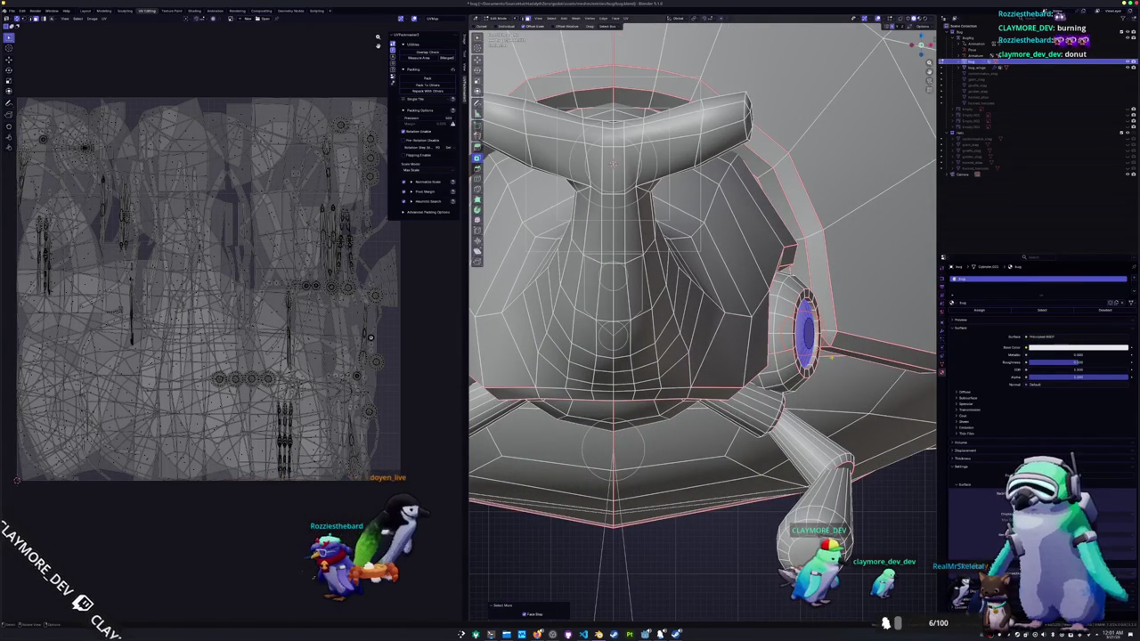
pyautogui.press('g')
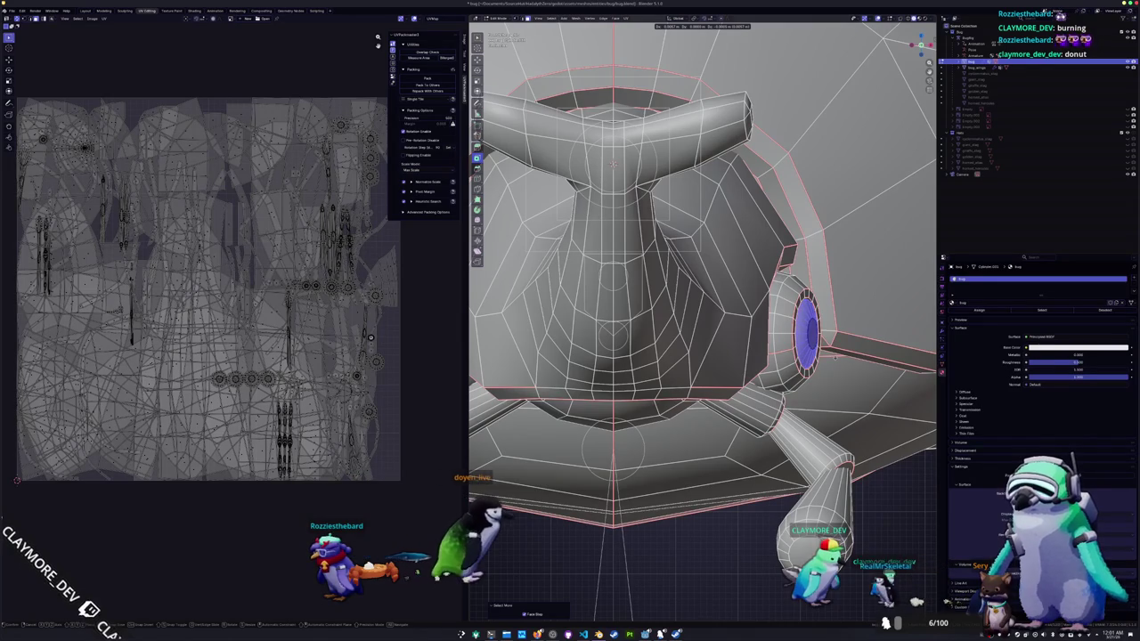
pyautogui.click(835, 357)
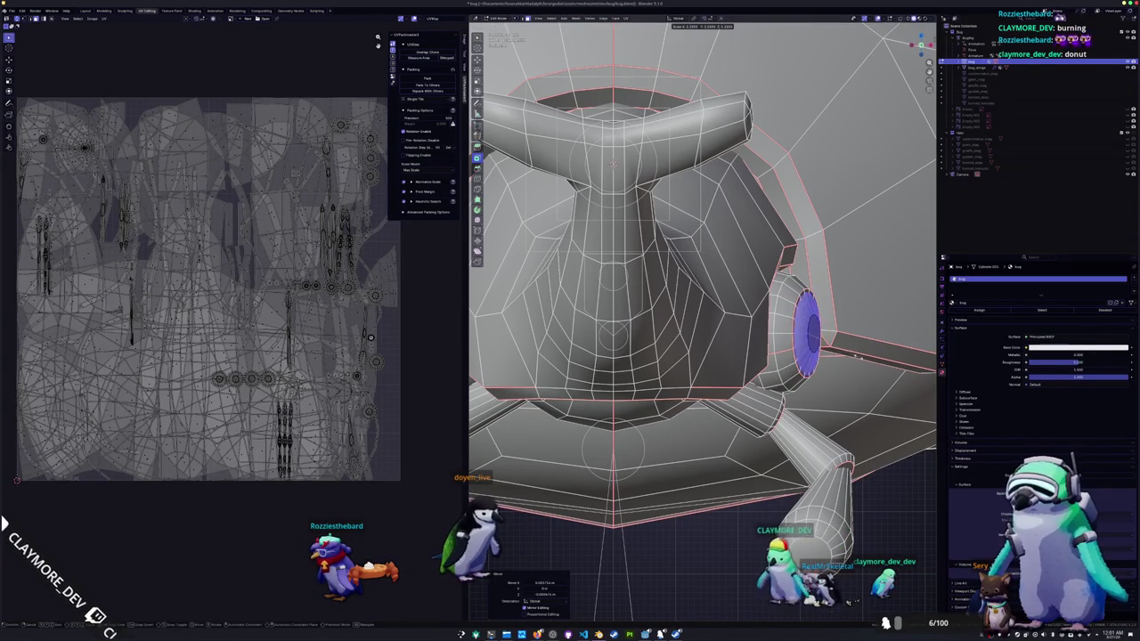
pyautogui.scroll(-3, 704, 321)
pyautogui.press('Tab')
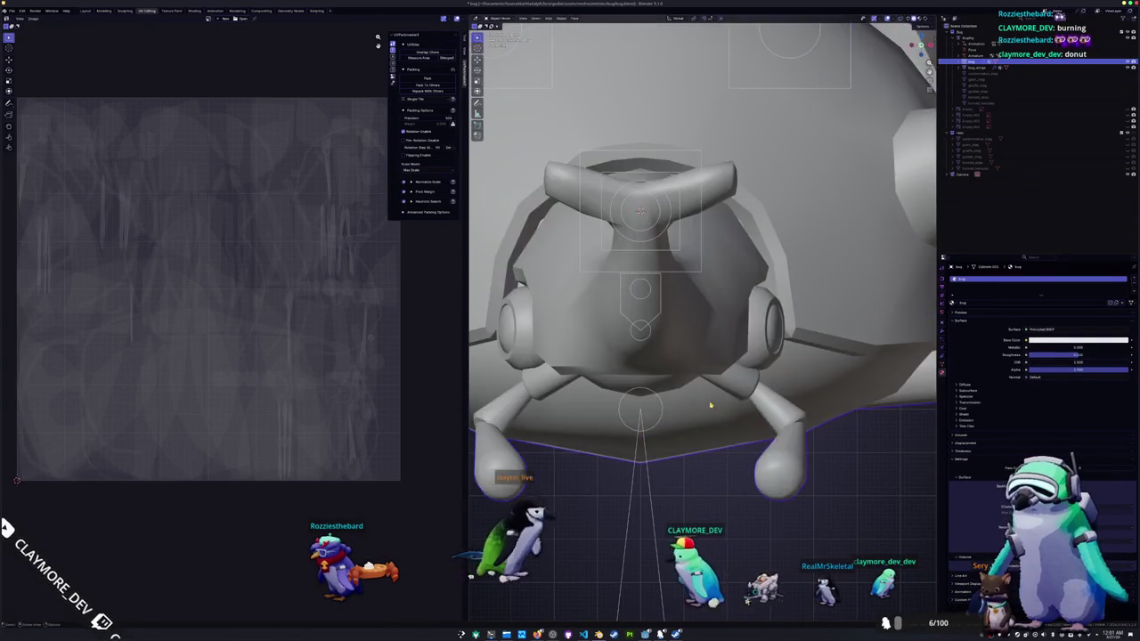
# - In Edit Mode, mark two edge loops around the leg joint rings as seams
pyautogui.scroll(5, 660, 424)
pyautogui.scroll(-5, 660, 424)
pyautogui.moveTo(660, 424)
pyautogui.mouseDown(button='middle')
pyautogui.moveTo(700, 407)
pyautogui.moveTo(729, 366)
pyautogui.mouseUp(button='middle')
pyautogui.moveTo(731, 361)
pyautogui.mouseDown(button='middle')
pyautogui.moveTo(567, 203)
pyautogui.moveTo(850, 189)
pyautogui.moveTo(789, 420)
pyautogui.mouseUp(button='middle')
pyautogui.press('Tab')
pyautogui.moveTo(836, 392); pyautogui.dragTo(781, 401, button='middle')
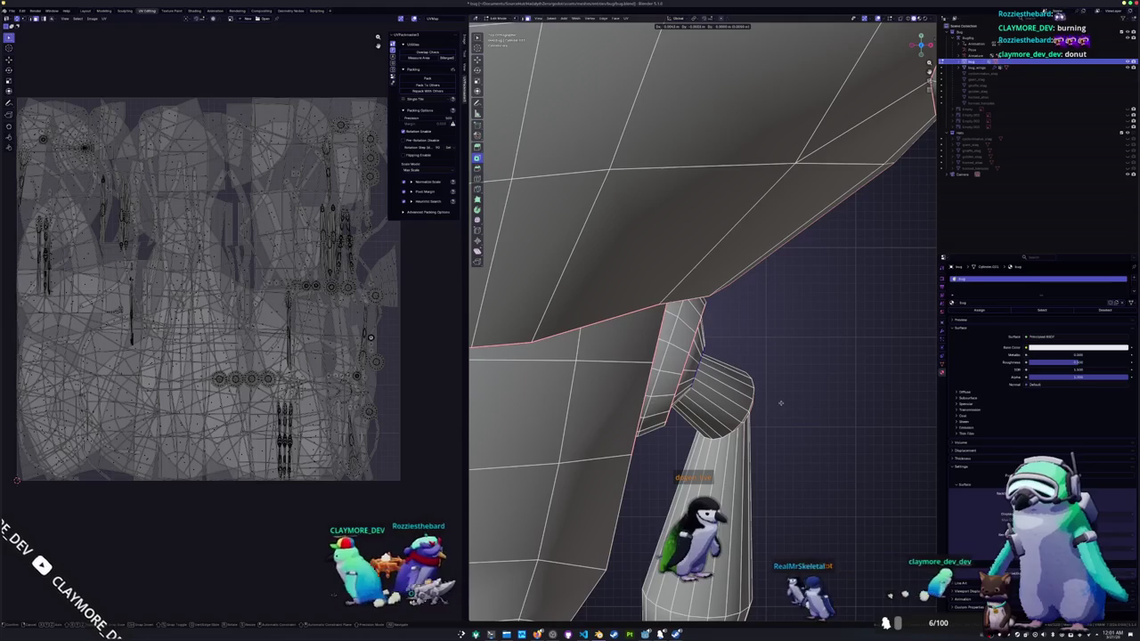
pyautogui.moveTo(781, 404)
pyautogui.mouseDown(button='middle')
pyautogui.moveTo(709, 399)
pyautogui.moveTo(757, 396)
pyautogui.mouseUp(button='middle')
pyautogui.press('Tab')
pyautogui.scroll(-5, 717, 397)
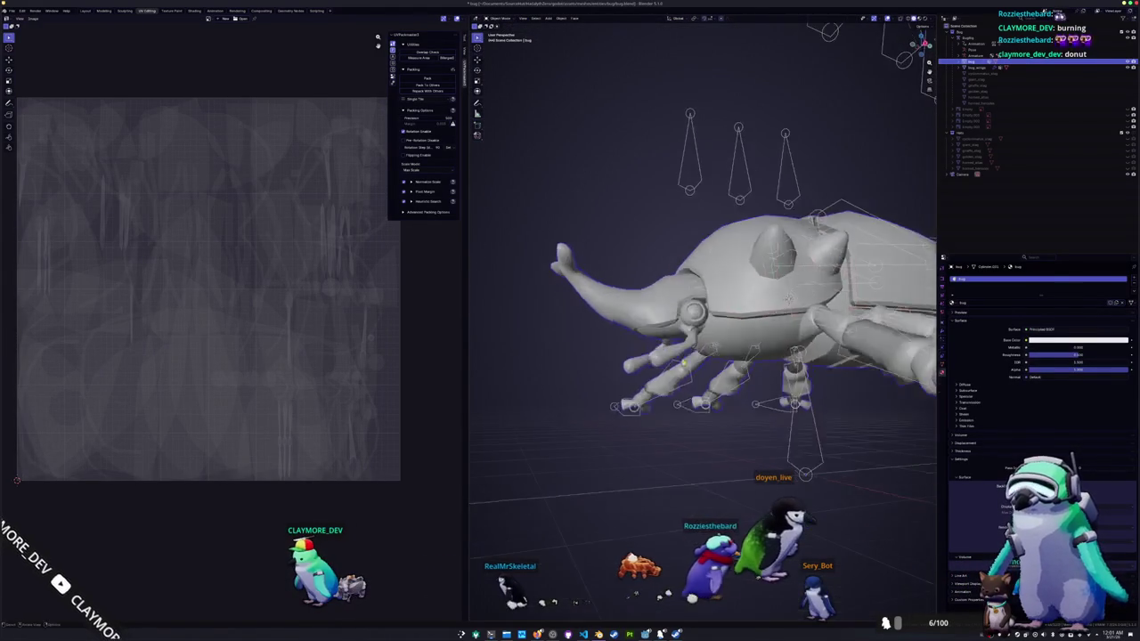
pyautogui.press('Tab')
pyautogui.scroll(3, 766, 347)
pyautogui.scroll(2, 766, 347)
pyautogui.scroll(2, 766, 348)
pyautogui.scroll(1, 766, 348)
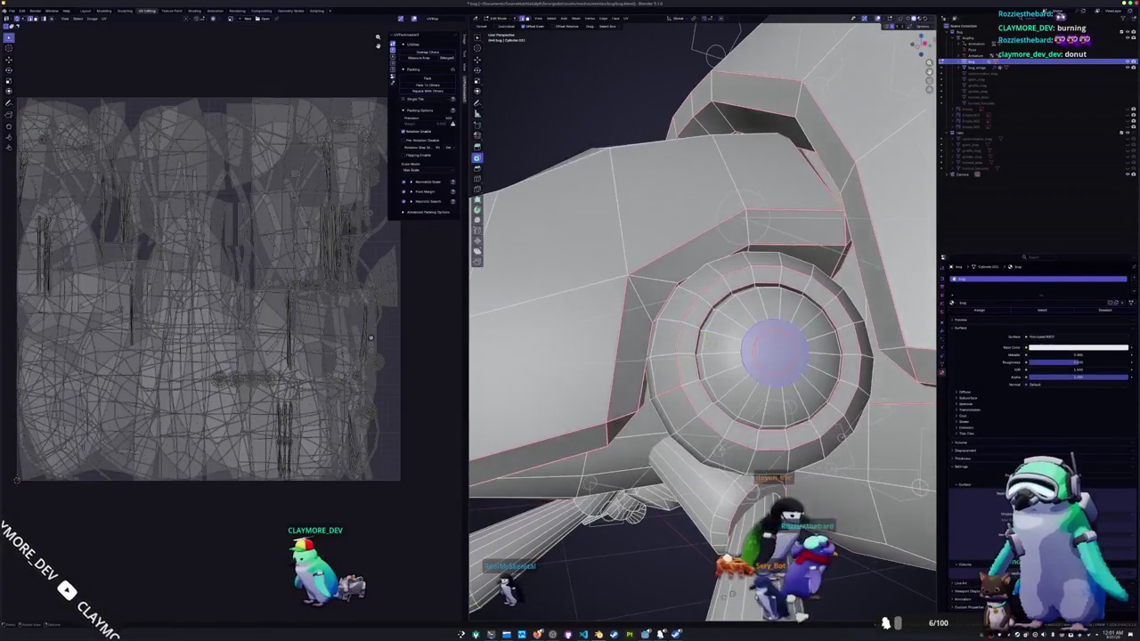
pyautogui.scroll(2, 704, 337)
pyautogui.rightClick(695, 349)
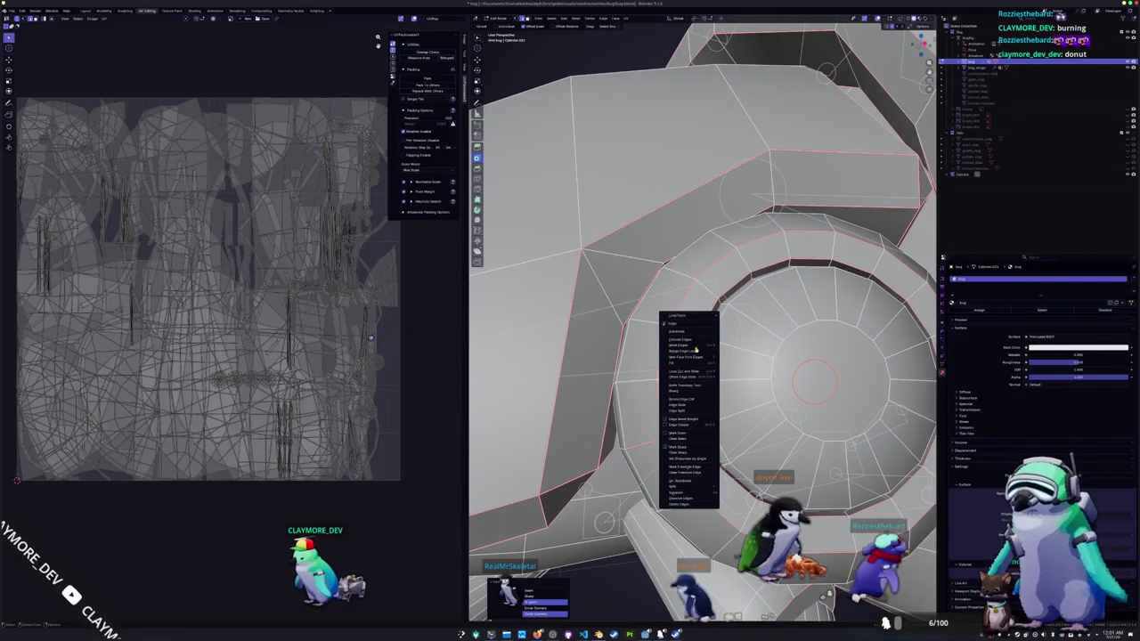
pyautogui.click(683, 435)
pyautogui.rightClick(687, 367)
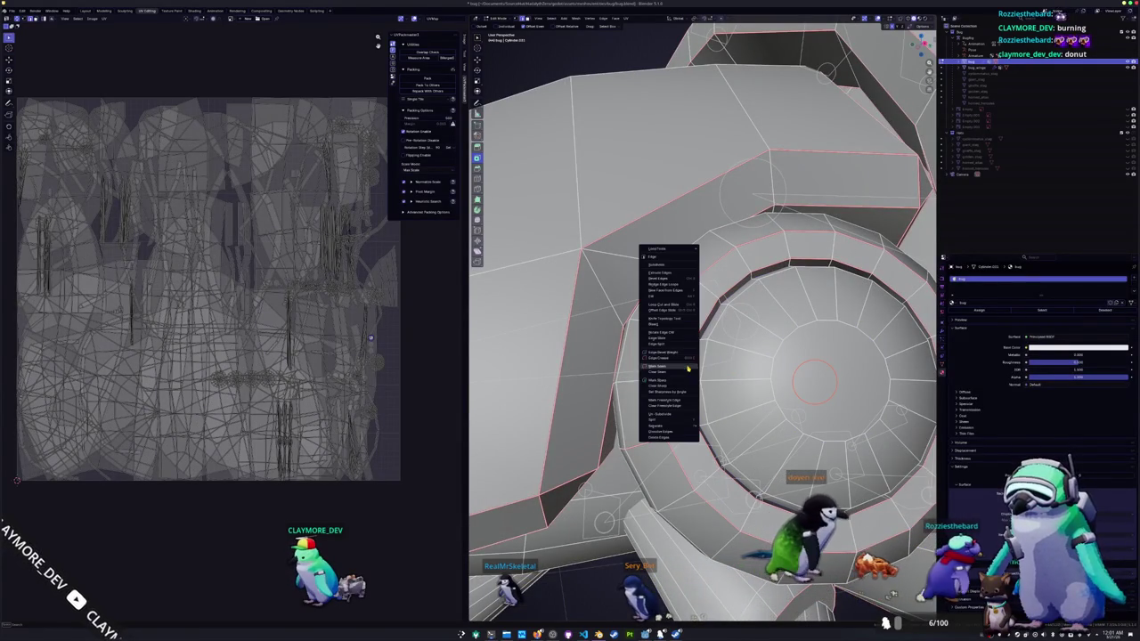
pyautogui.click(669, 382)
# - Select the linked joint ring faces and unwrap them into new UV islands
pyautogui.scroll(-5, 692, 350)
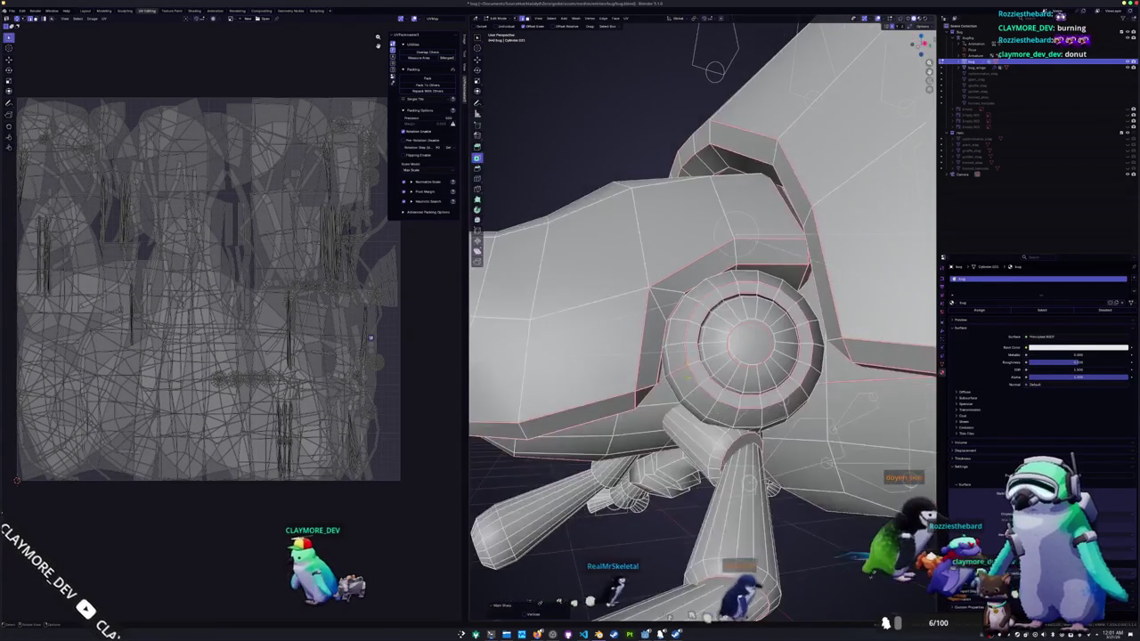
pyautogui.moveTo(697, 382); pyautogui.dragTo(650, 320, button='middle')
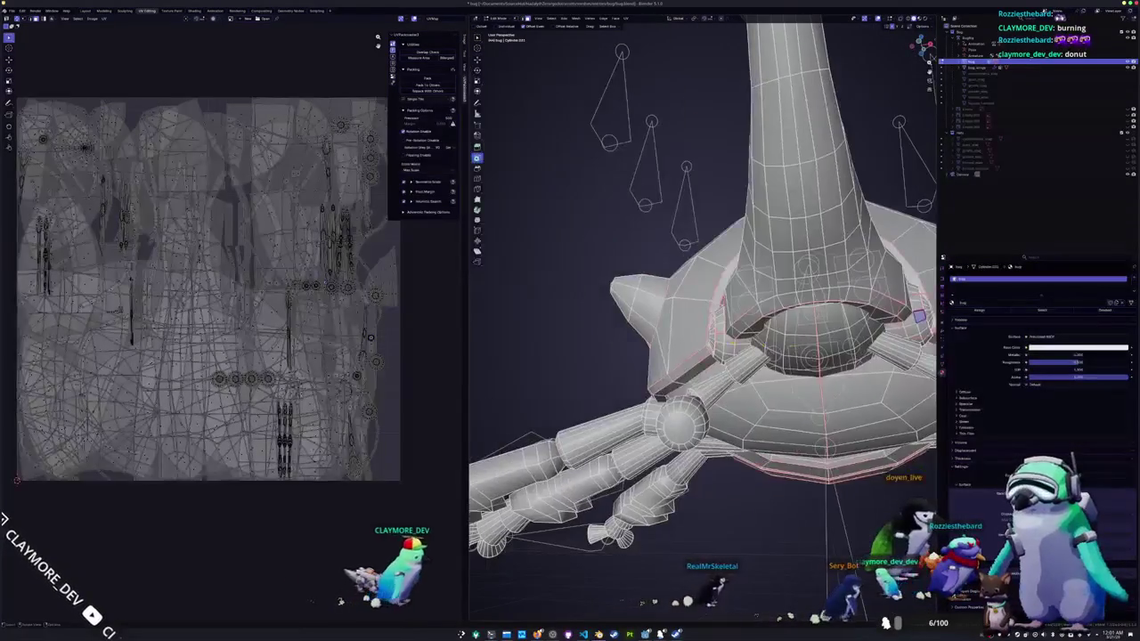
pyautogui.hotkey('ctrl', 'l')
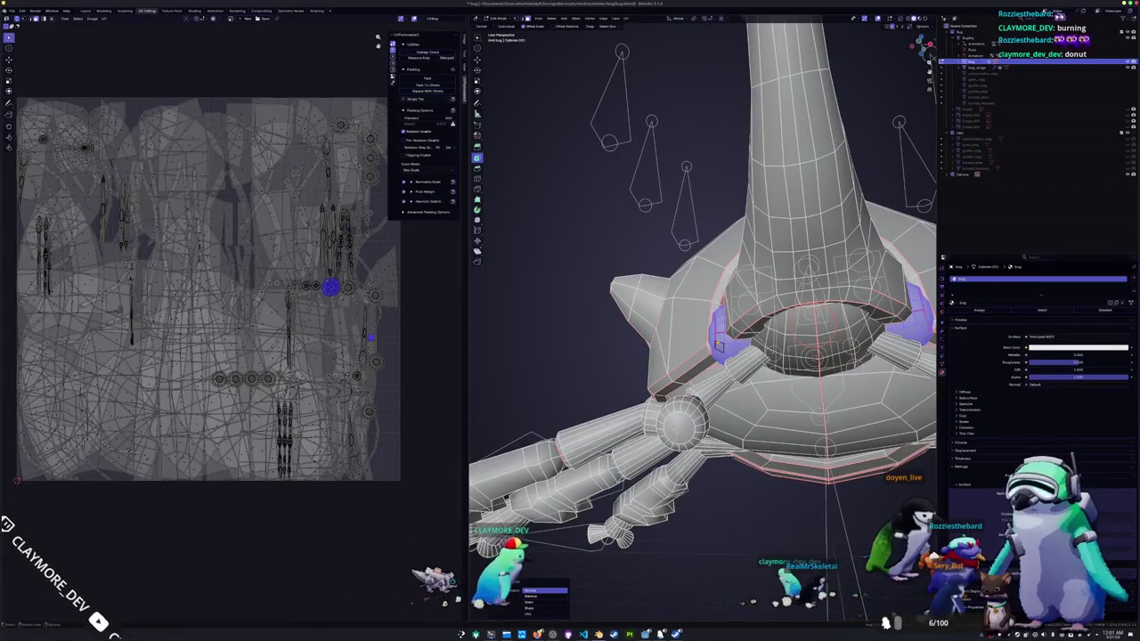
pyautogui.click(627, 18)
pyautogui.click(638, 26)
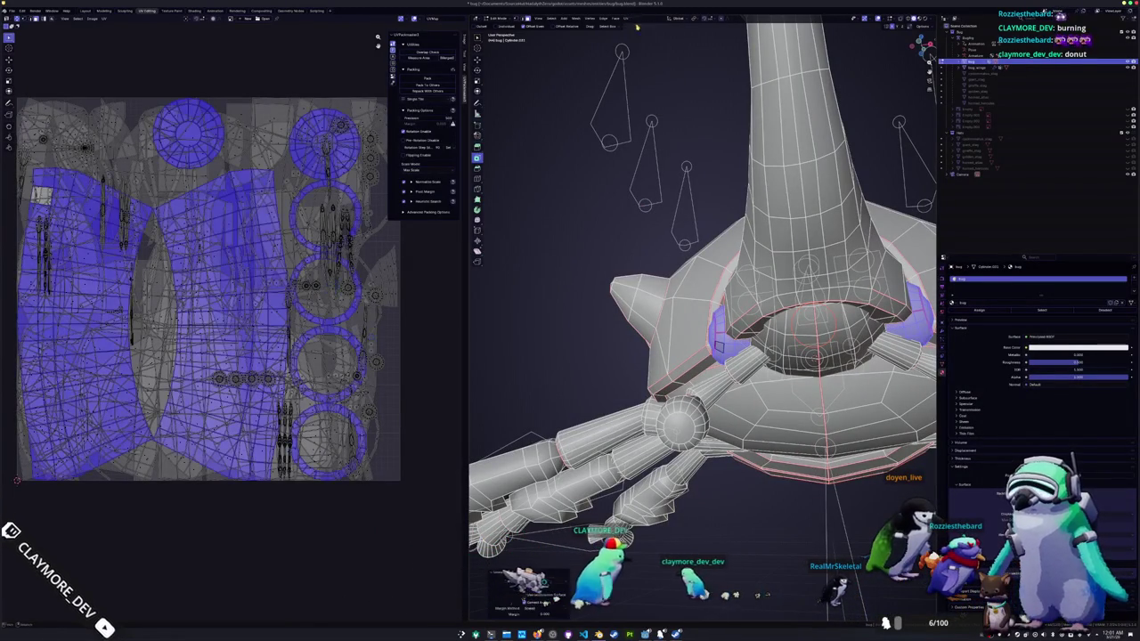
# - Mark an edge loop on the front horn as a seam
pyautogui.hotkey('alt', 'a')
pyautogui.moveTo(660, 375); pyautogui.dragTo(689, 375, button='middle')
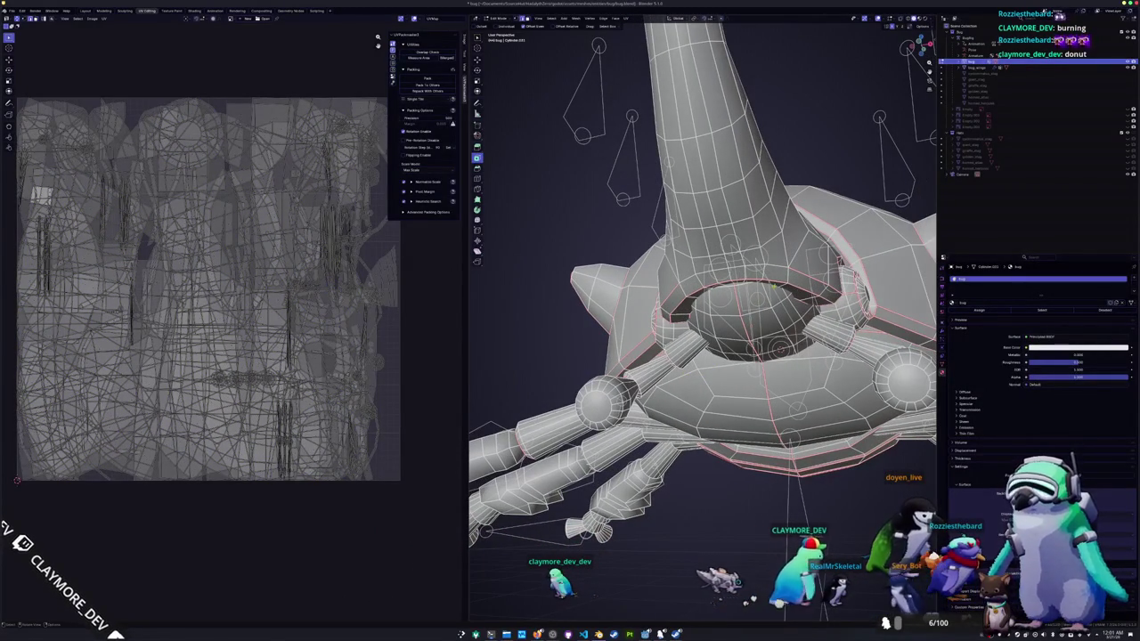
pyautogui.keyDown('alt'); pyautogui.click(776, 282); pyautogui.keyUp('alt')
pyautogui.moveTo(776, 283); pyautogui.dragTo(687, 352, button='middle')
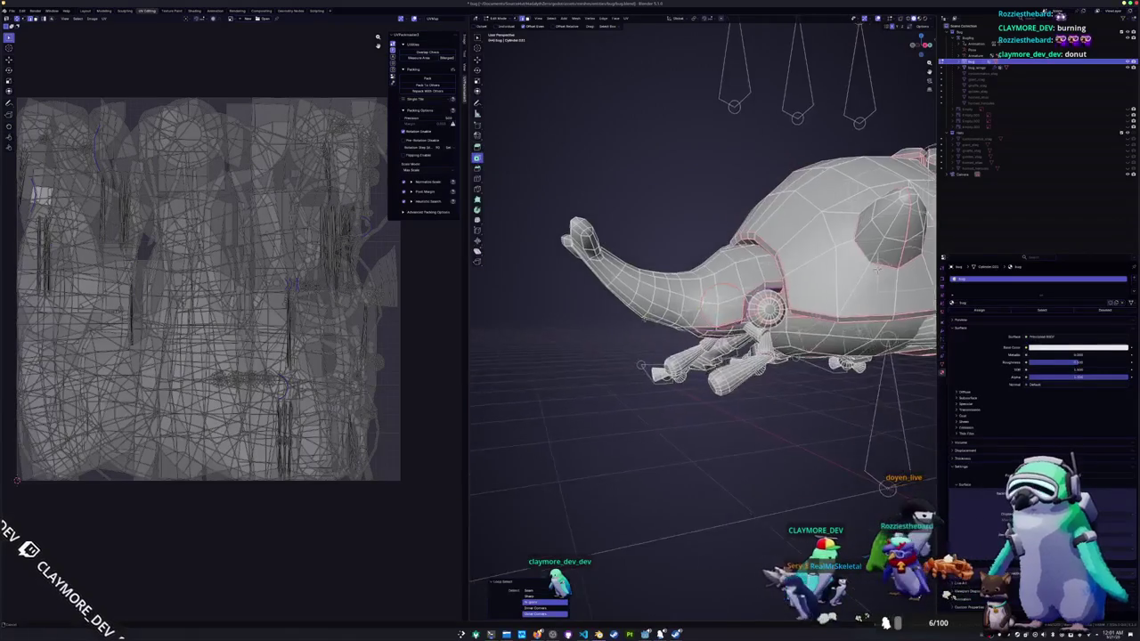
pyautogui.rightClick(711, 278)
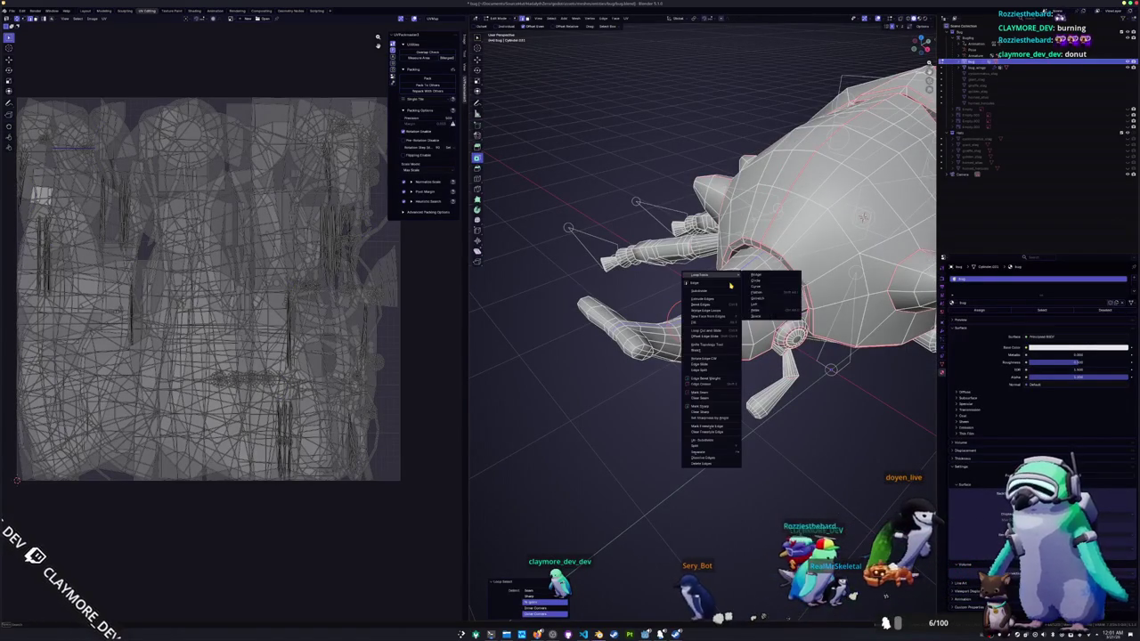
pyautogui.click(703, 393)
# - Select the whole front horn piece and unwrap it
pyautogui.rightClick(606, 389)
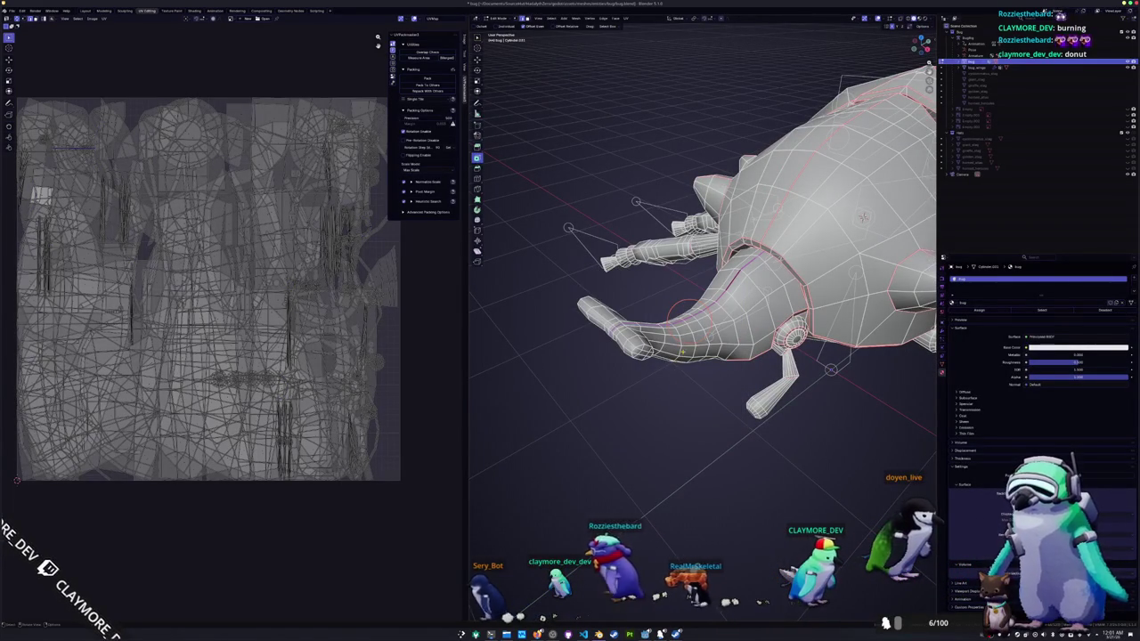
pyautogui.press('l')
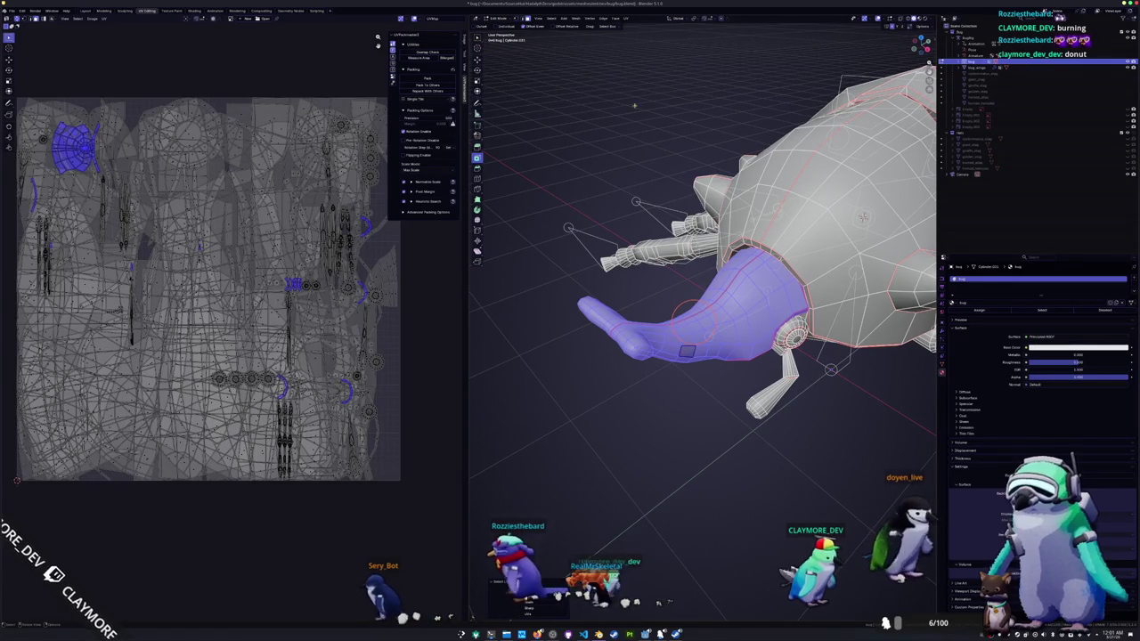
pyautogui.click(626, 21)
pyautogui.click(639, 33)
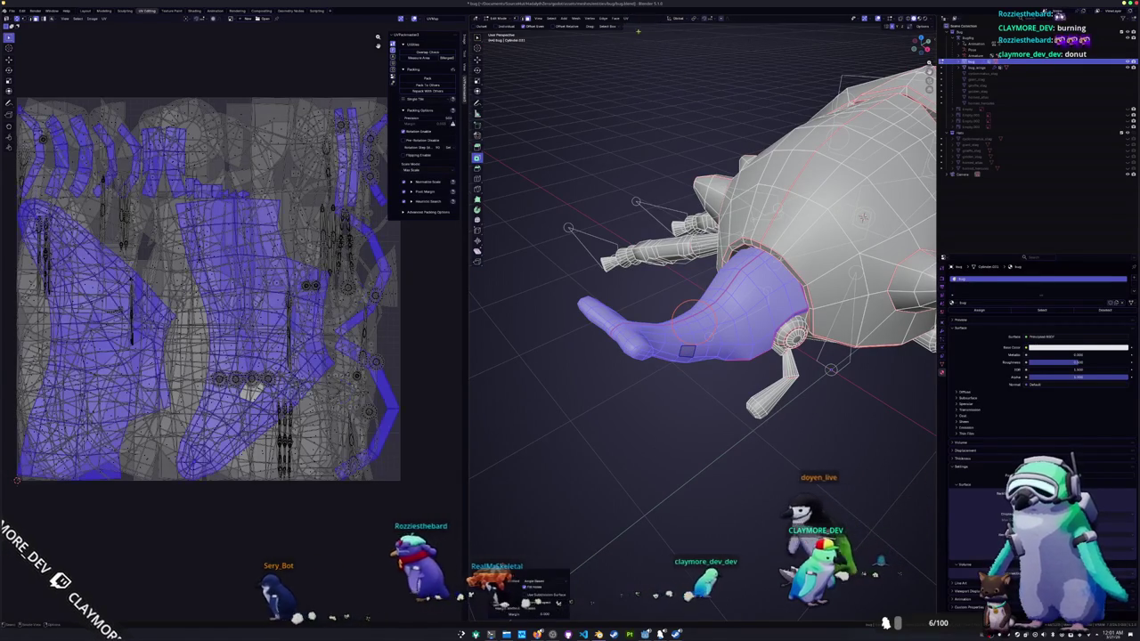
# - Mark an edge loop on the side of the horn tip as a seam
pyautogui.hotkey('alt', 'a')
pyautogui.moveTo(538, 242)
pyautogui.mouseDown(button='middle')
pyautogui.moveTo(552, 268)
pyautogui.moveTo(588, 249)
pyautogui.mouseUp(button='middle')
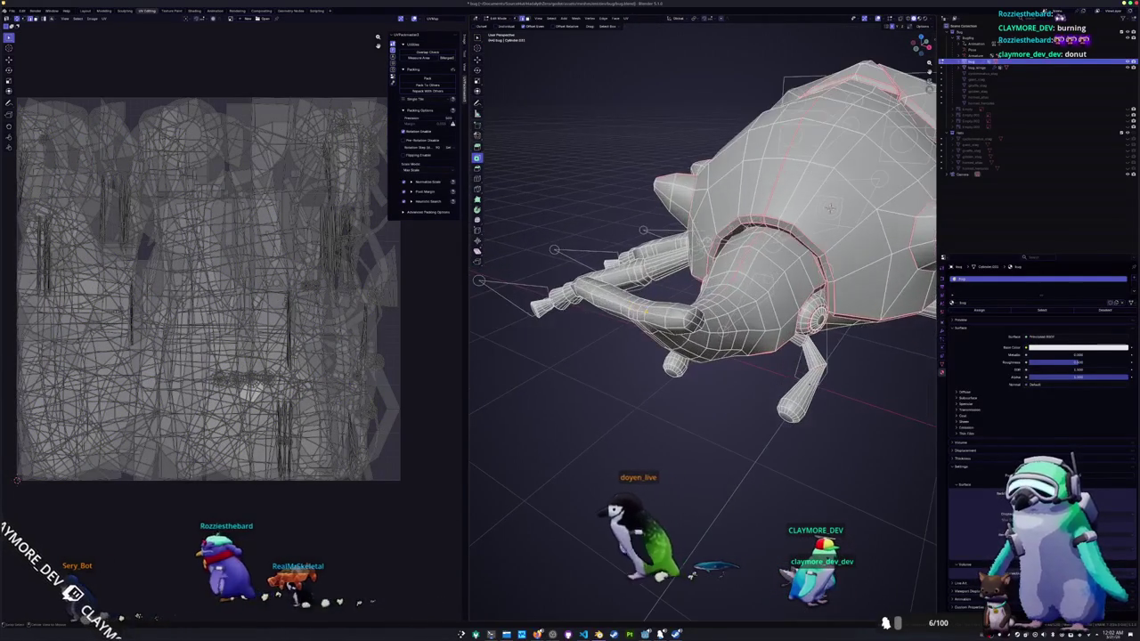
pyautogui.keyDown('alt'); pyautogui.click(642, 312); pyautogui.keyUp('alt')
pyautogui.moveTo(641, 311)
pyautogui.mouseDown(button='middle')
pyautogui.moveTo(615, 233)
pyautogui.moveTo(624, 288)
pyautogui.moveTo(578, 296)
pyautogui.moveTo(648, 281)
pyautogui.moveTo(606, 314)
pyautogui.moveTo(739, 280)
pyautogui.mouseUp(button='middle')
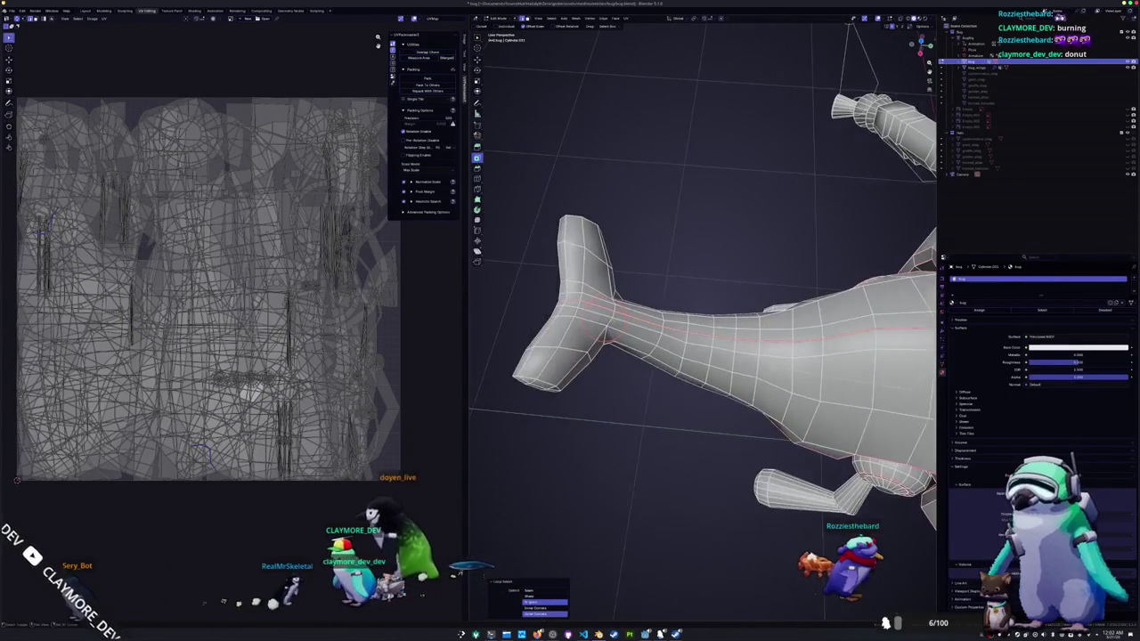
pyautogui.moveTo(606, 317); pyautogui.dragTo(773, 326, button='middle')
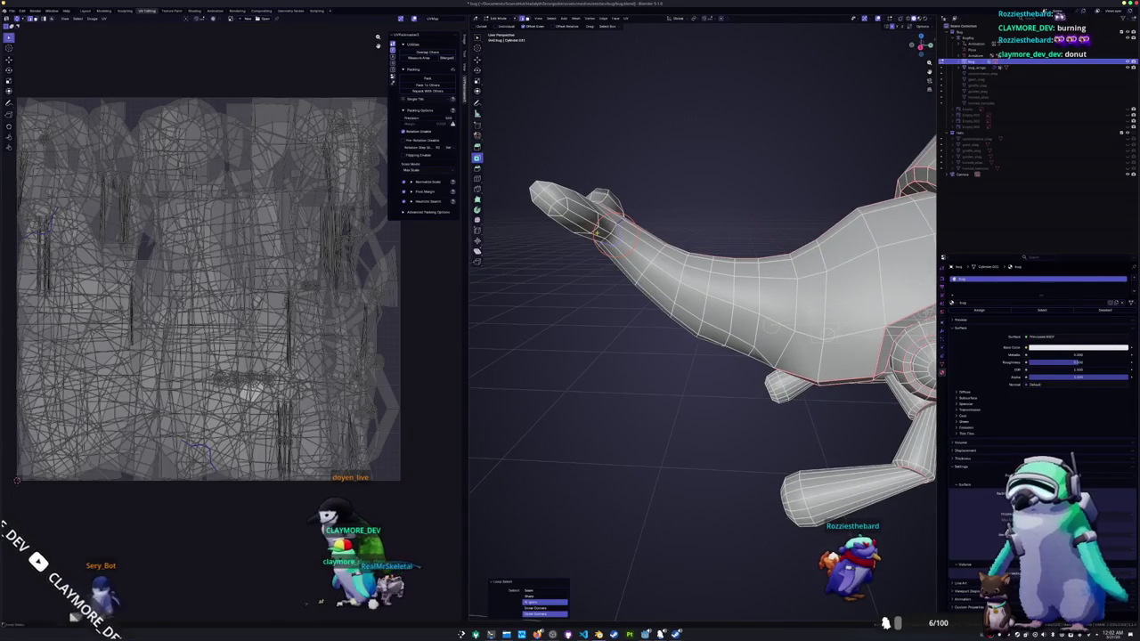
pyautogui.rightClick(571, 301)
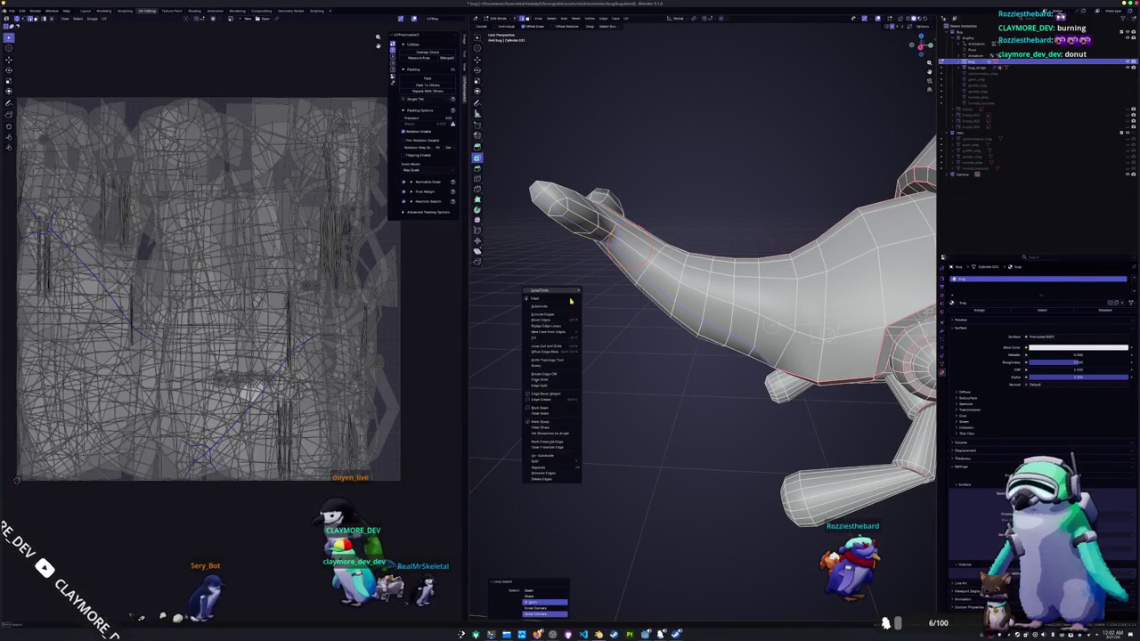
pyautogui.click(553, 410)
# - Mark seams on the underside of the forked tip and select the linked head and horn
pyautogui.moveTo(553, 412); pyautogui.dragTo(744, 274, button='middle')
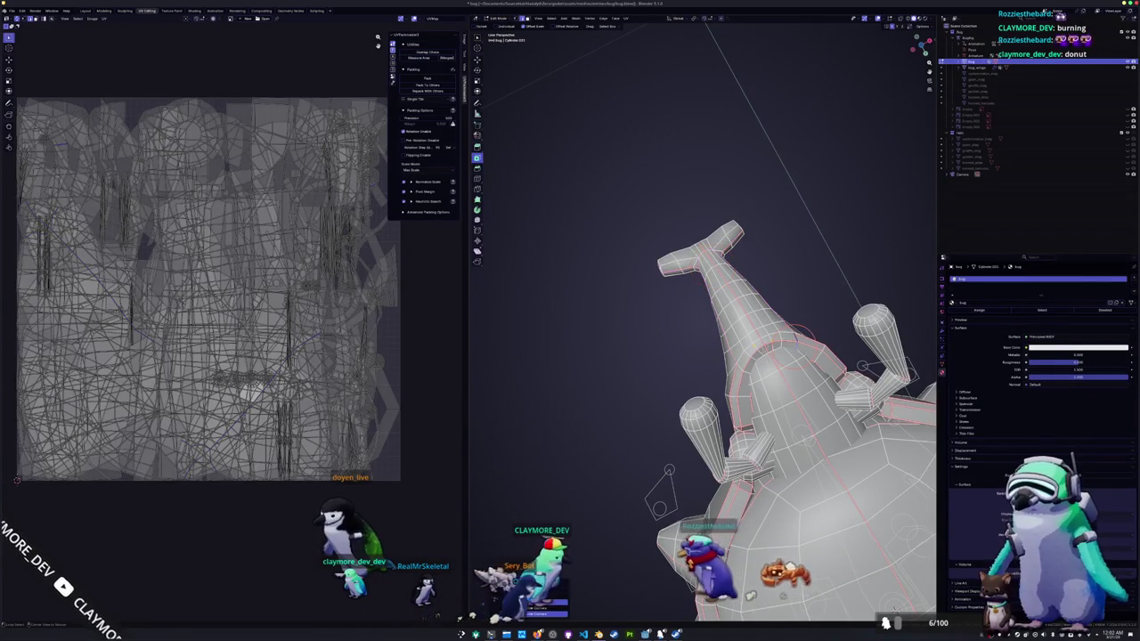
pyautogui.rightClick(722, 347)
pyautogui.click(721, 347)
pyautogui.moveTo(721, 347)
pyautogui.mouseDown(button='middle')
pyautogui.moveTo(639, 421)
pyautogui.moveTo(723, 431)
pyautogui.mouseUp(button='middle')
pyautogui.hotkey('ctrl', 'l')
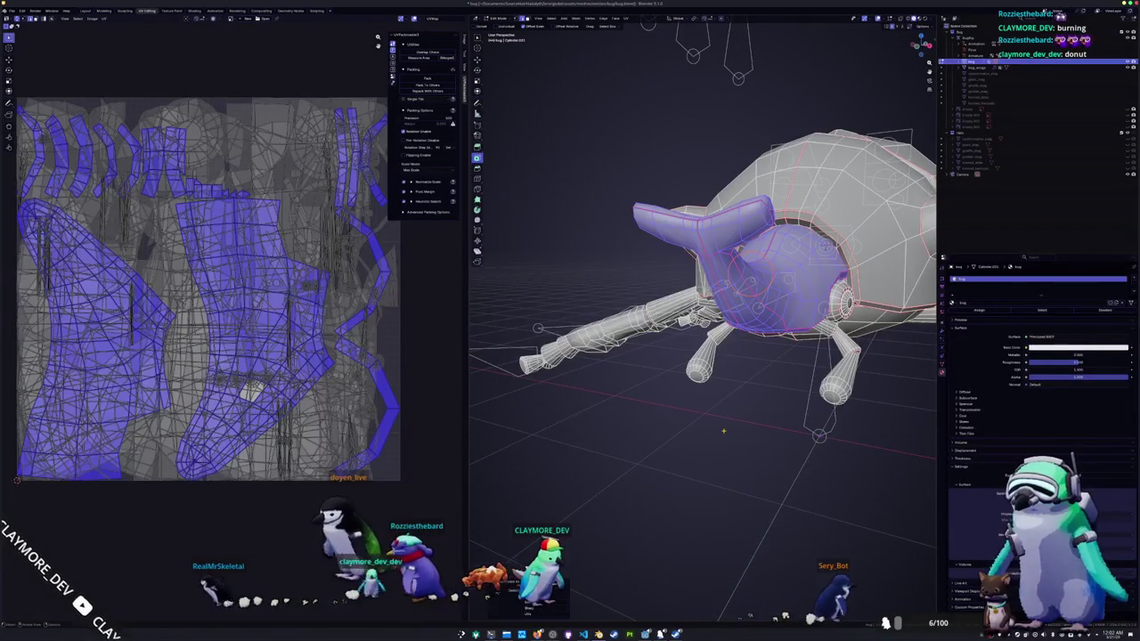
# - Unwrap the selected head and horn into new UV islands
pyautogui.click(627, 19)
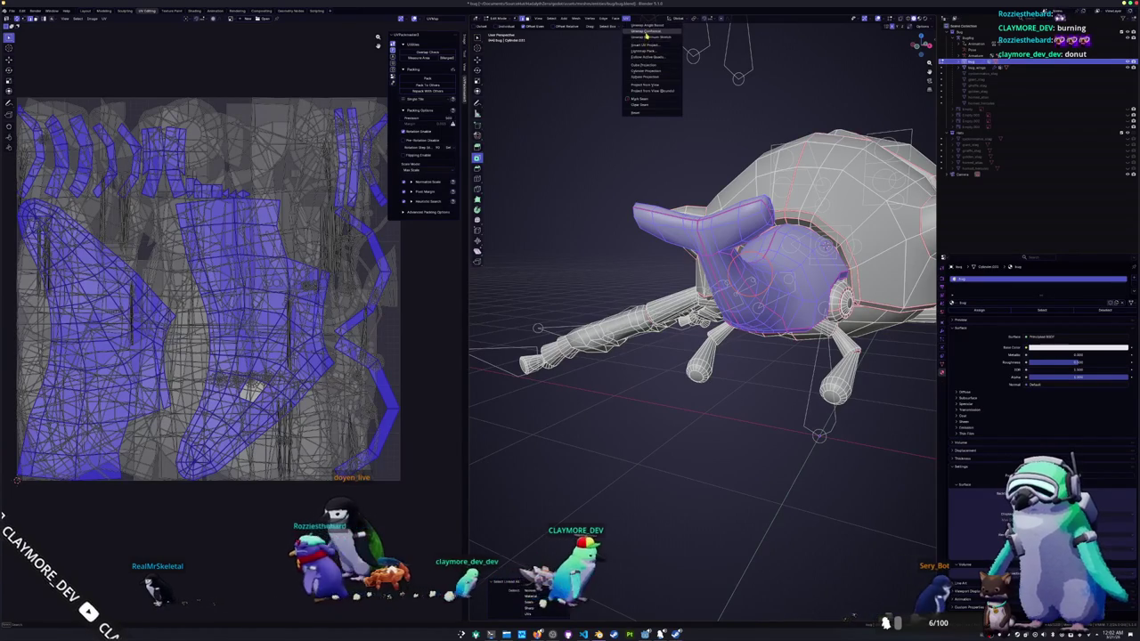
pyautogui.click(648, 28)
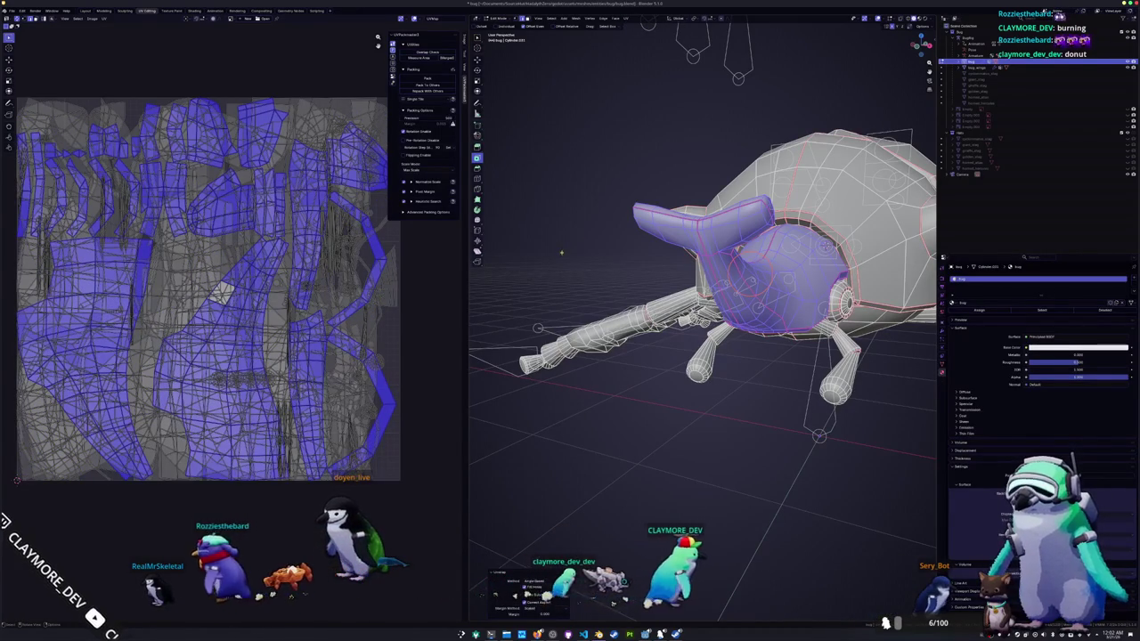
pyautogui.scroll(5, 545, 311)
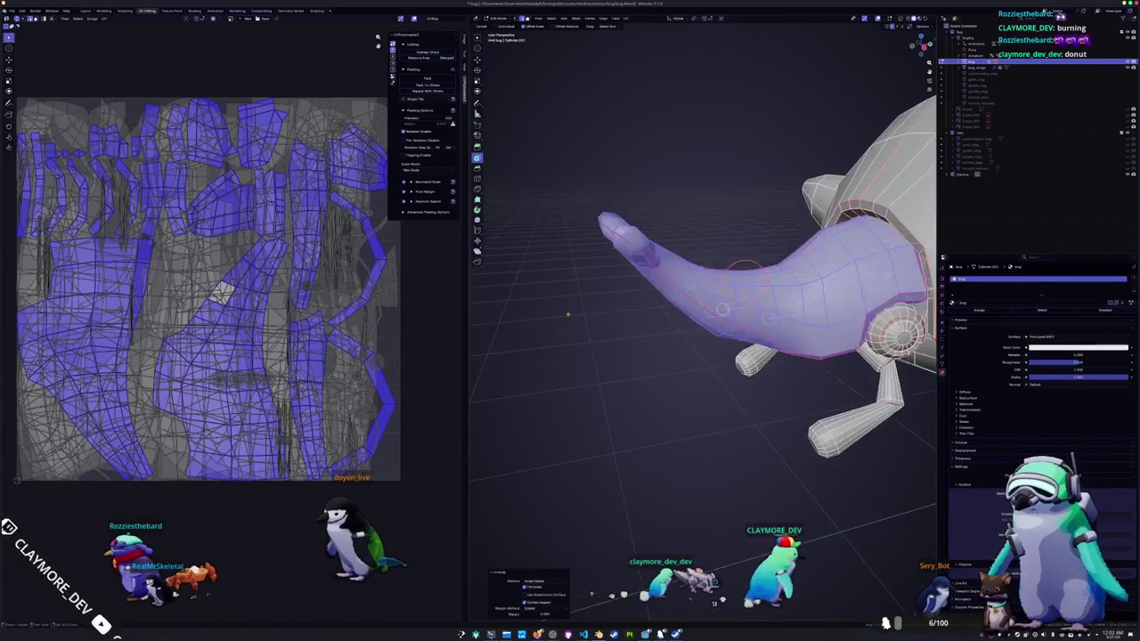
pyautogui.moveTo(539, 318)
pyautogui.mouseDown(button='middle')
pyautogui.moveTo(602, 419)
pyautogui.moveTo(614, 294)
pyautogui.mouseUp(button='middle')
pyautogui.scroll(-5, 704, 321)
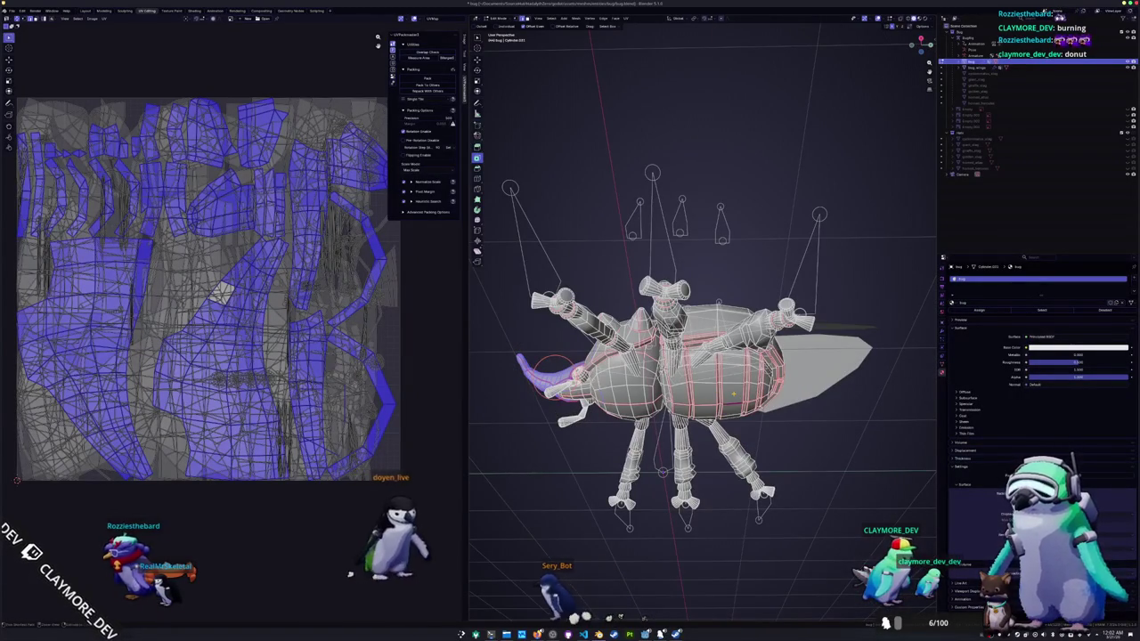
# - Select the whole mesh to review the packed UV islands, then clear the selection
pyautogui.press('a')
pyautogui.moveTo(615, 294)
pyautogui.mouseDown(button='middle')
pyautogui.moveTo(677, 356)
pyautogui.moveTo(802, 352)
pyautogui.mouseUp(button='middle')
pyautogui.scroll(2, 695, 338)
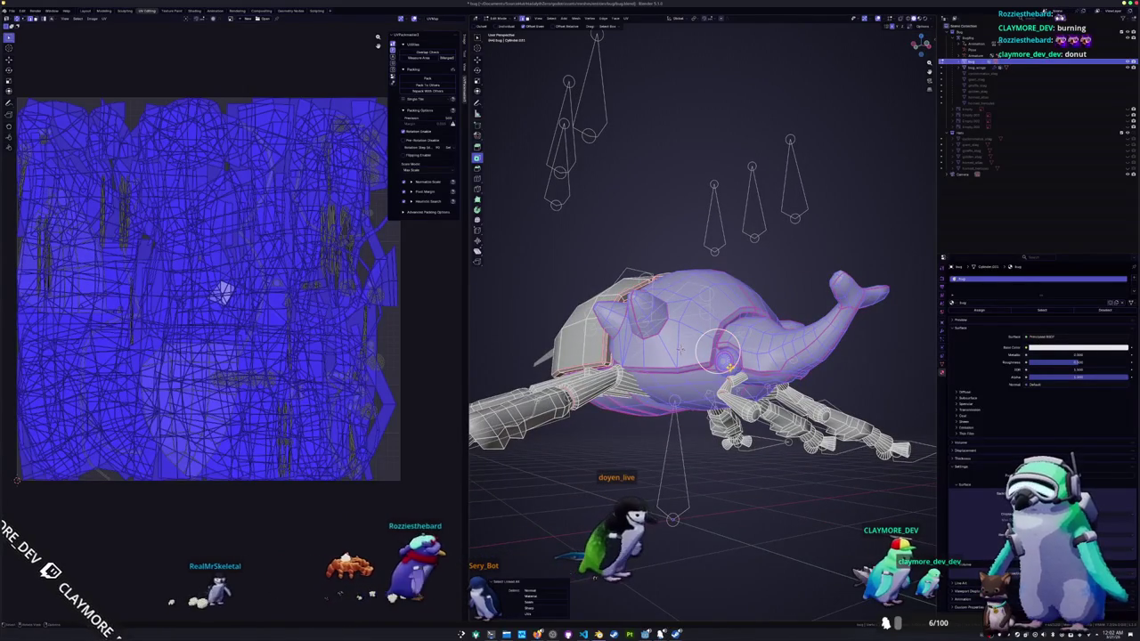
pyautogui.moveTo(680, 348); pyautogui.dragTo(676, 296, button='middle')
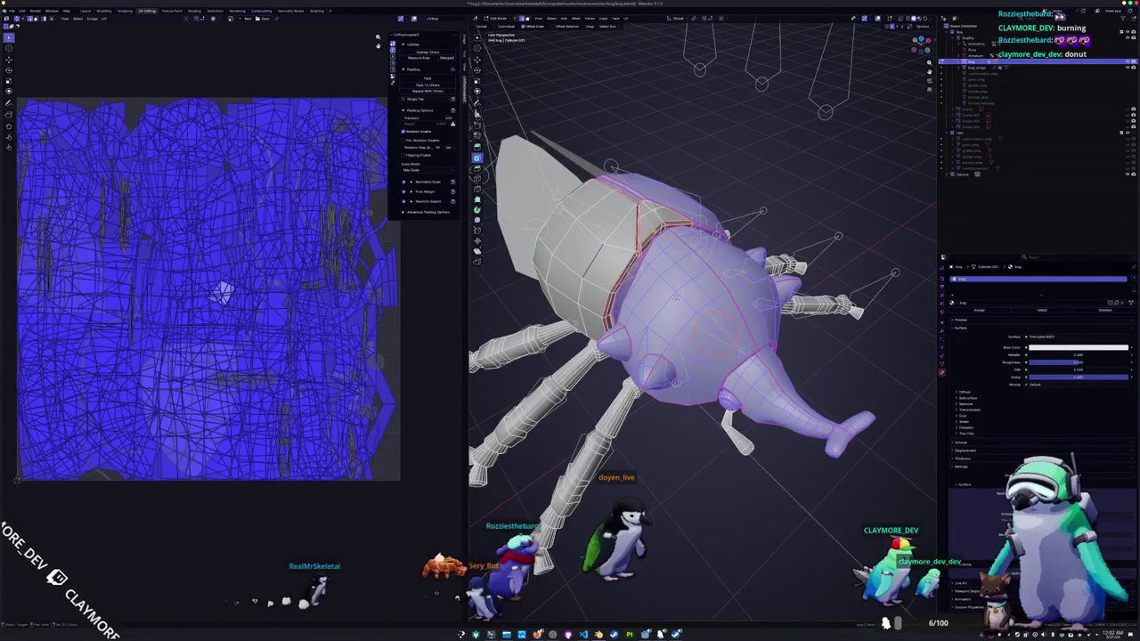
pyautogui.hotkey('ctrl', 'l')
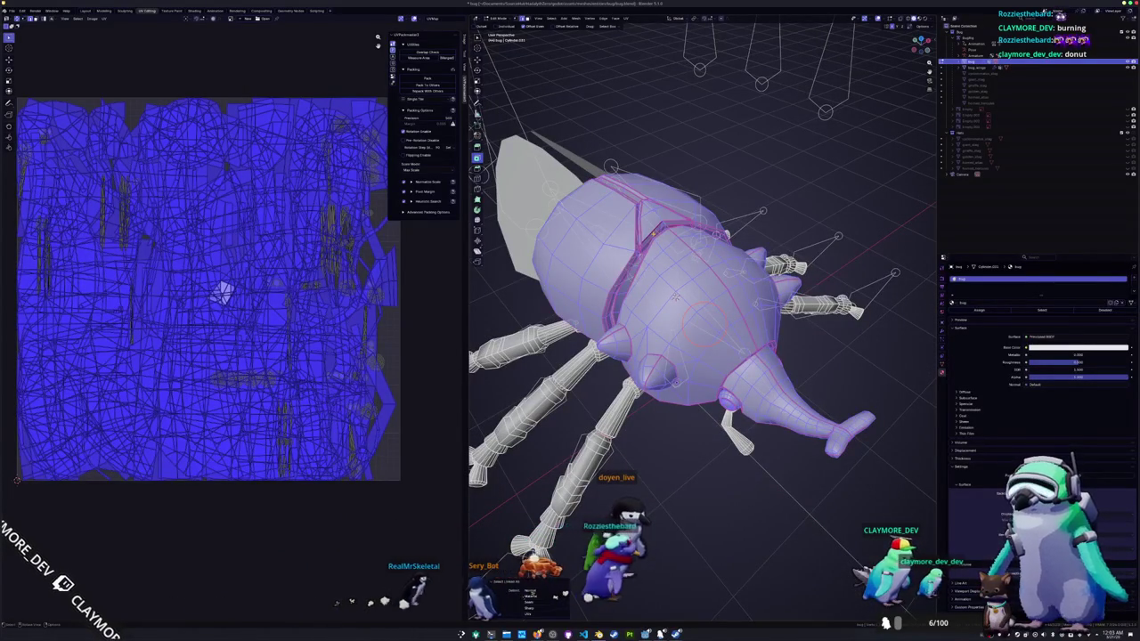
pyautogui.moveTo(676, 296); pyautogui.dragTo(696, 471, button='middle')
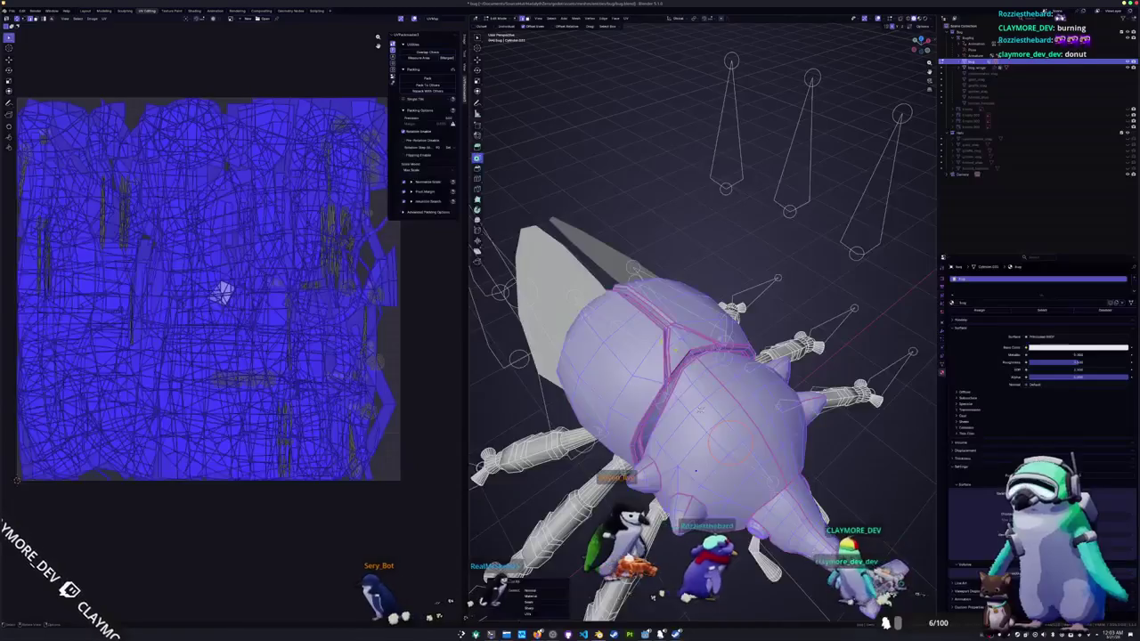
pyautogui.hotkey('alt', 'a')
pyautogui.scroll(5, 696, 470)
pyautogui.scroll(3, 659, 419)
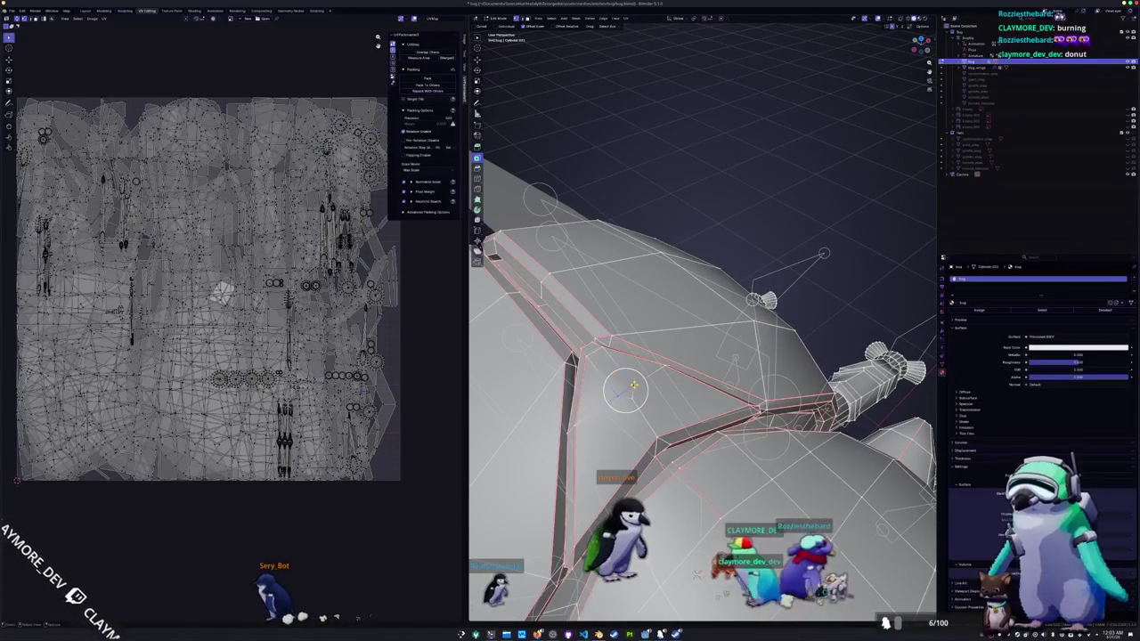
# - Merge the selected vertices at center at the shell junction
pyautogui.press('m')
pyautogui.click(624, 390)
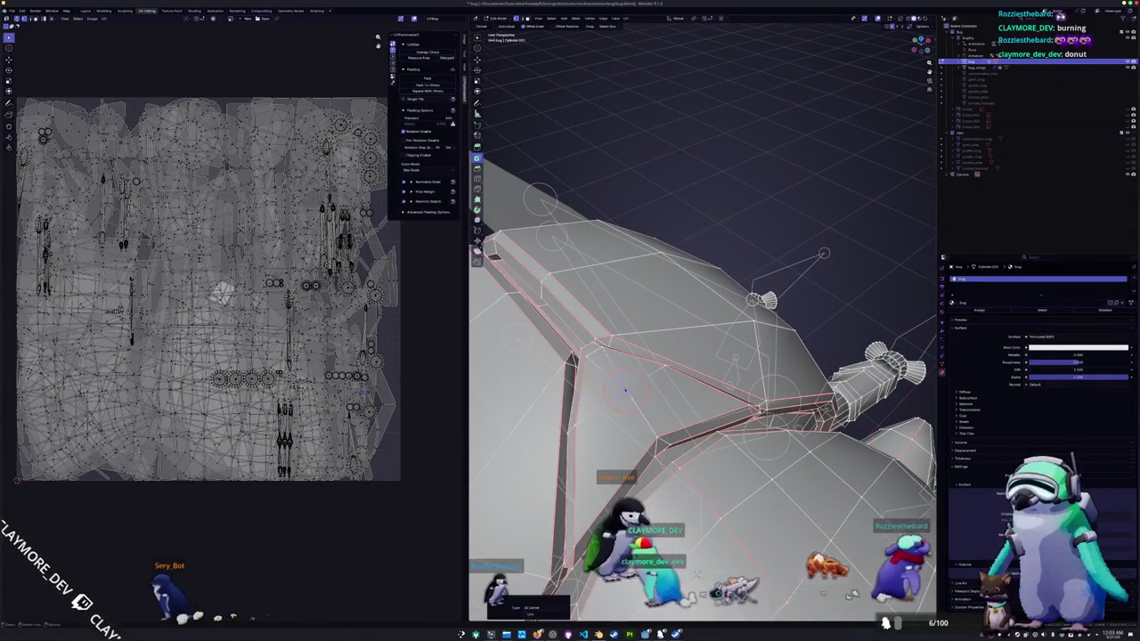
pyautogui.moveTo(626, 390); pyautogui.dragTo(716, 422, button='middle')
pyautogui.press('x')
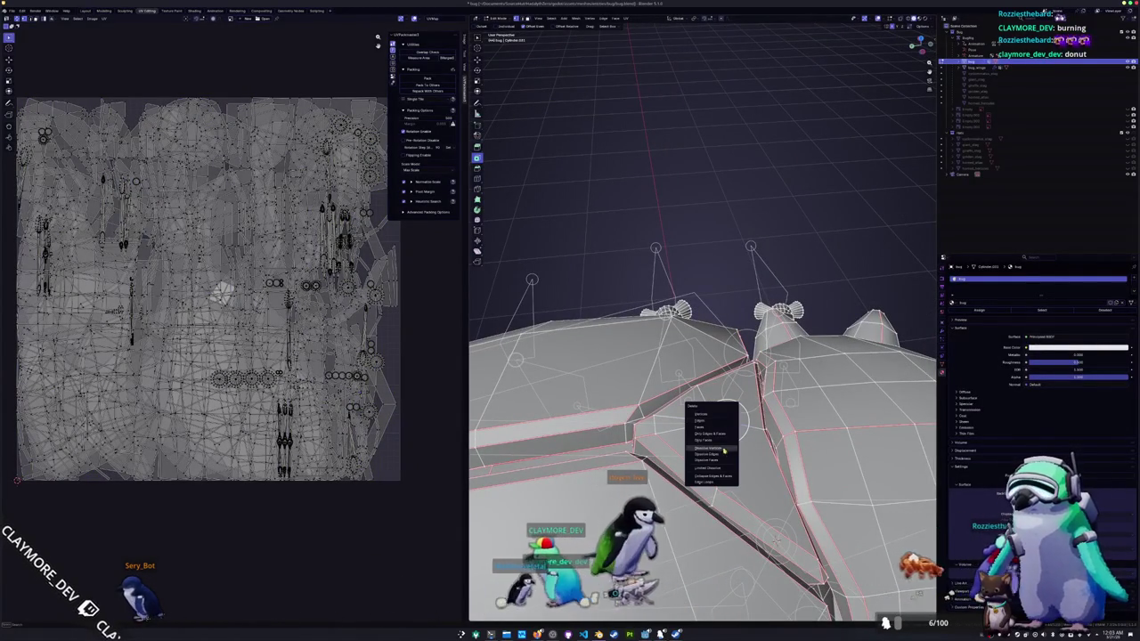
pyautogui.moveTo(714, 447); pyautogui.dragTo(737, 482, button='middle')
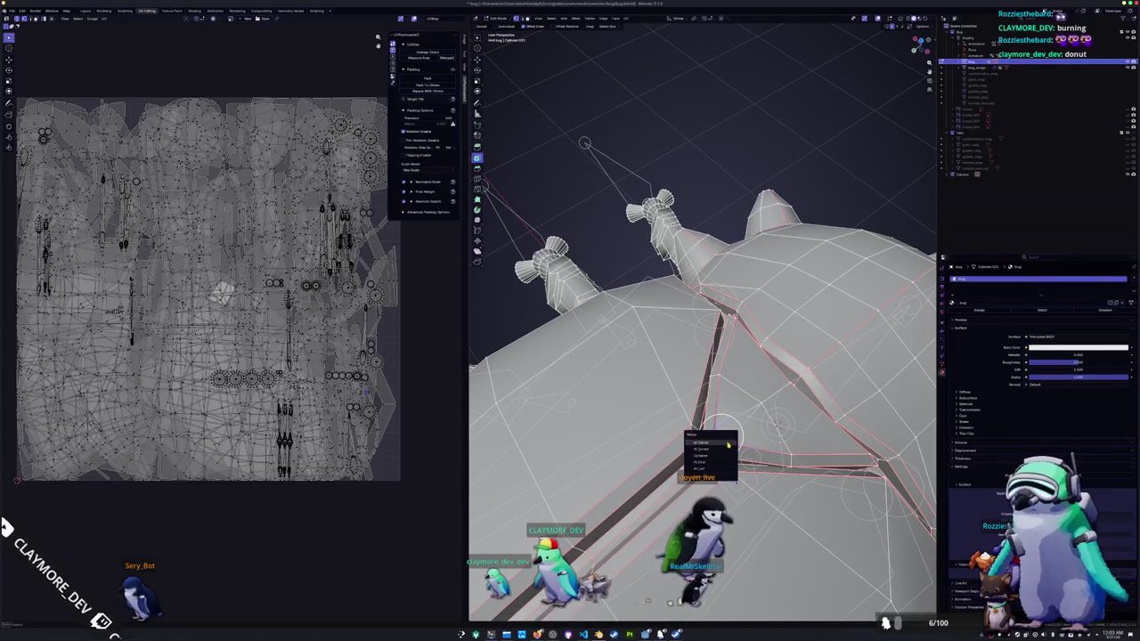
pyautogui.moveTo(727, 443)
pyautogui.mouseDown(button='middle')
pyautogui.moveTo(725, 400)
pyautogui.moveTo(779, 400)
pyautogui.mouseUp(button='middle')
# - Select the face on the body ridge and unwrap it into its own UV island
pyautogui.press('Tab')
pyautogui.moveTo(787, 535)
pyautogui.mouseDown(button='middle')
pyautogui.moveTo(677, 428)
pyautogui.moveTo(611, 387)
pyautogui.moveTo(585, 341)
pyautogui.moveTo(606, 357)
pyautogui.moveTo(638, 326)
pyautogui.moveTo(685, 331)
pyautogui.moveTo(580, 368)
pyautogui.moveTo(601, 333)
pyautogui.moveTo(593, 361)
pyautogui.mouseUp(button='middle')
pyautogui.press('Tab')
pyautogui.click(642, 436)
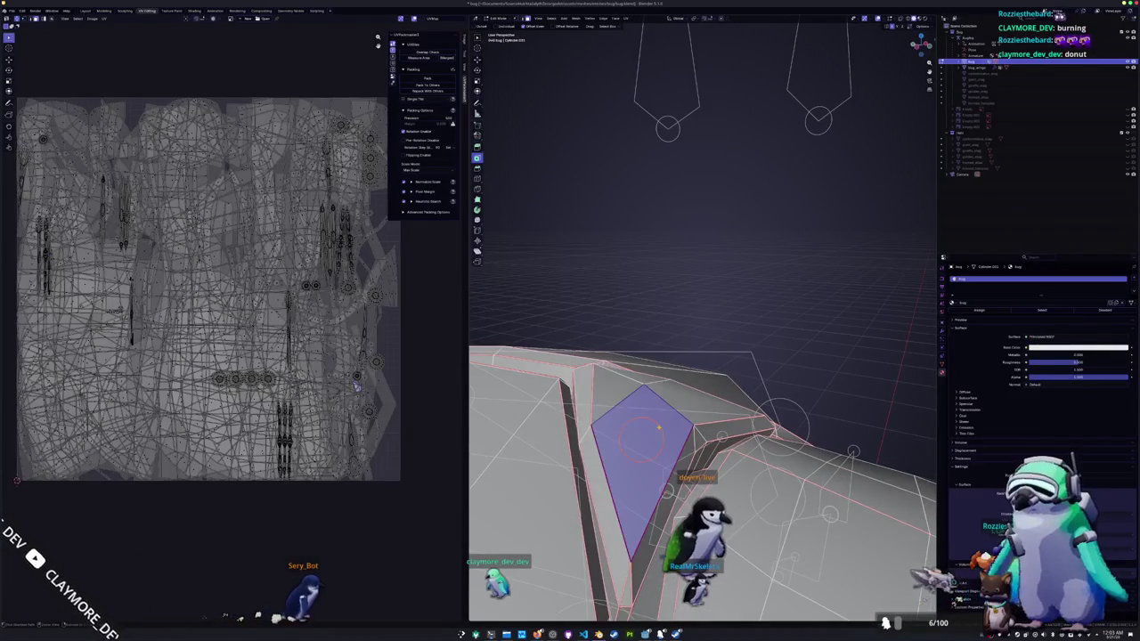
pyautogui.click(627, 18)
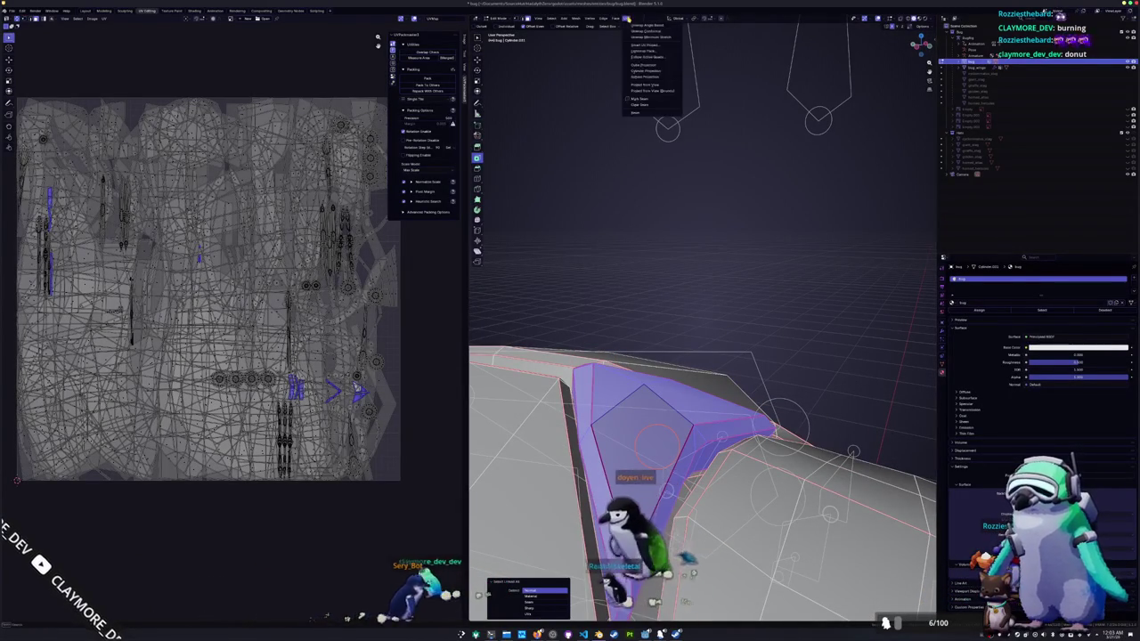
pyautogui.click(638, 25)
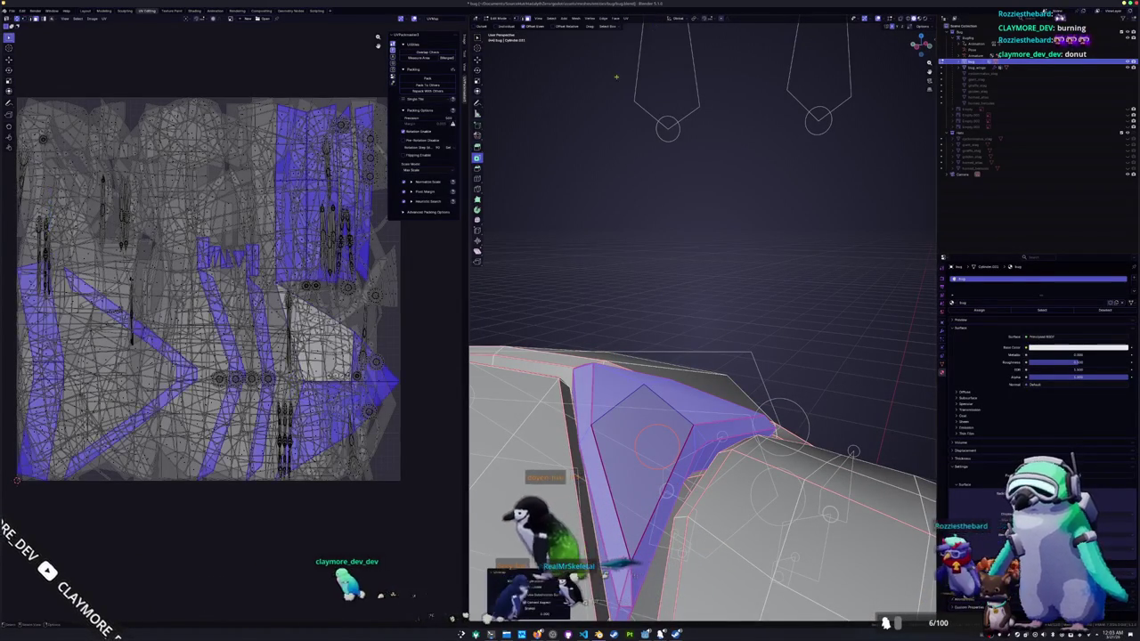
# - Select the whole mesh to check the UV islands, then deselect everything
pyautogui.scroll(-2, 704, 383)
pyautogui.scroll(-3, 703, 383)
pyautogui.scroll(-2, 704, 383)
pyautogui.scroll(-1, 703, 383)
pyautogui.moveTo(650, 353); pyautogui.dragTo(666, 385, button='middle')
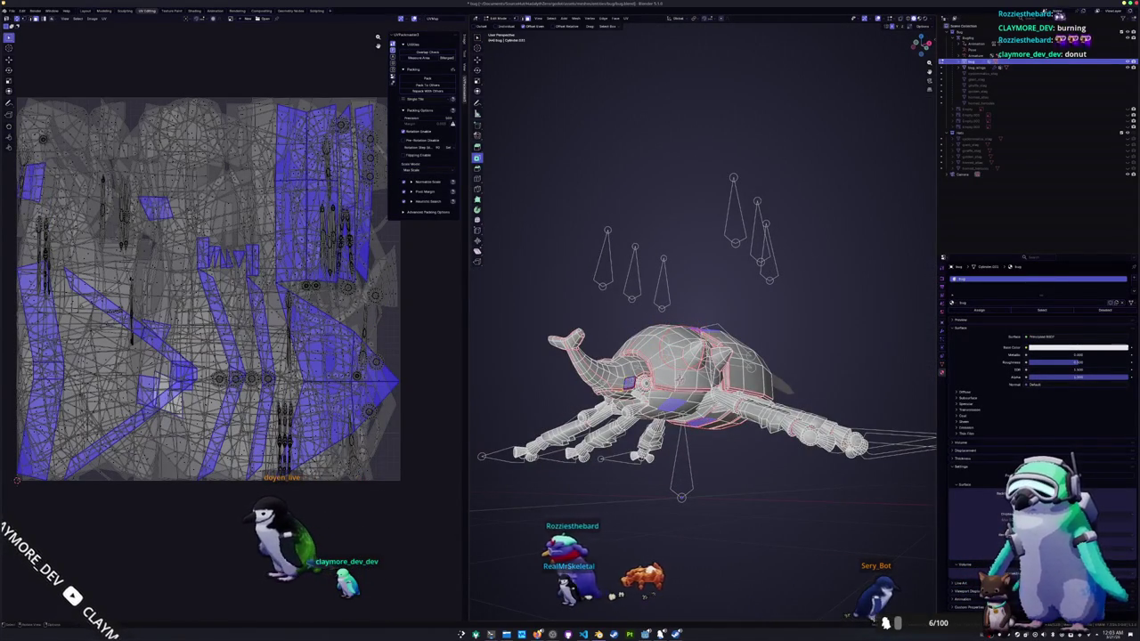
pyautogui.scroll(2, 704, 383)
pyautogui.moveTo(667, 385)
pyautogui.mouseDown(button='middle')
pyautogui.moveTo(624, 383)
pyautogui.moveTo(625, 370)
pyautogui.moveTo(704, 374)
pyautogui.moveTo(708, 410)
pyautogui.moveTo(702, 353)
pyautogui.moveTo(663, 428)
pyautogui.mouseUp(button='middle')
pyautogui.press('a')
pyautogui.scroll(-3, 677, 373)
pyautogui.hotkey('alt', 'a')
pyautogui.scroll(3, 660, 448)
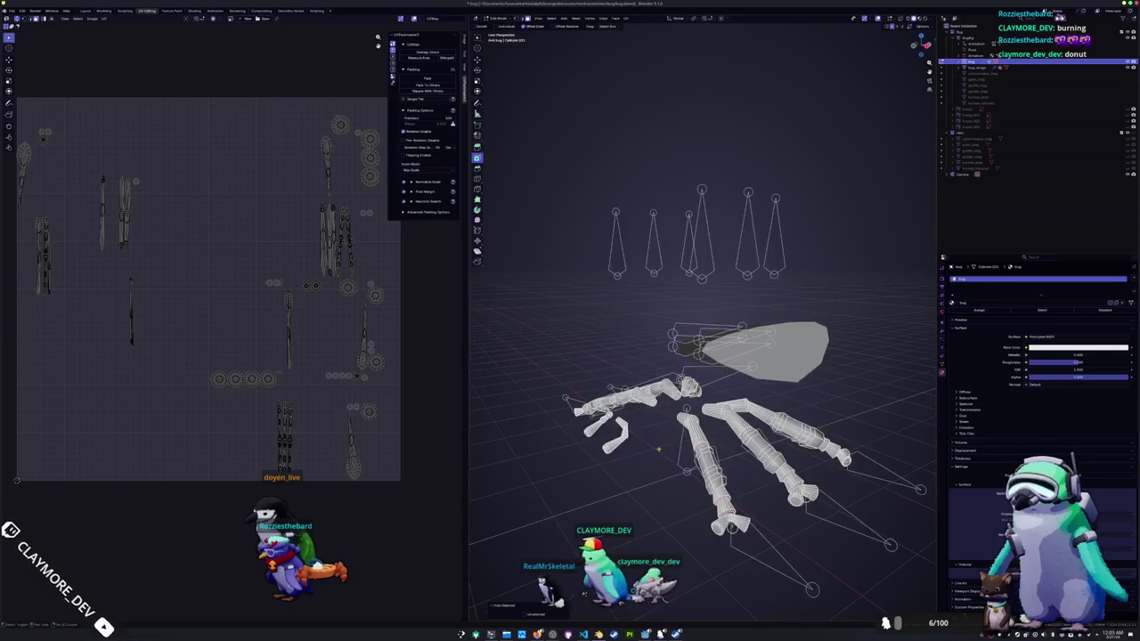
pyautogui.scroll(1, 660, 448)
pyautogui.scroll(1, 660, 420)
pyautogui.moveTo(642, 453)
pyautogui.mouseDown(button='middle')
pyautogui.moveTo(714, 445)
pyautogui.moveTo(552, 289)
pyautogui.mouseUp(button='middle')
pyautogui.scroll(2, 713, 446)
pyautogui.scroll(2, 704, 428)
pyautogui.scroll(-2, 615, 352)
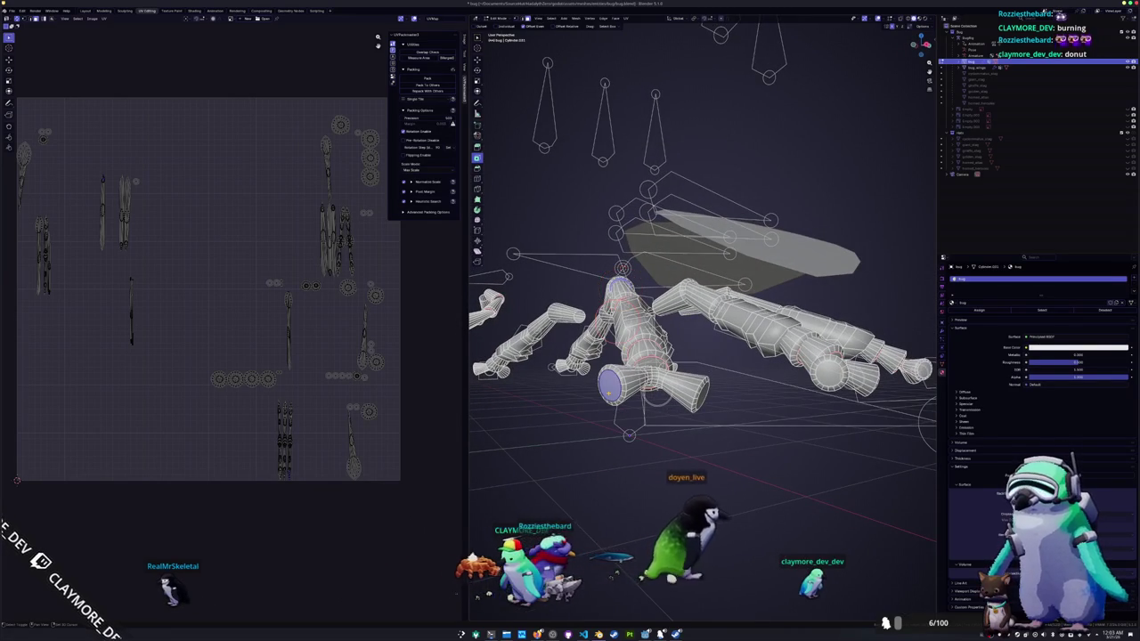
pyautogui.moveTo(713, 403); pyautogui.dragTo(726, 413, button='middle')
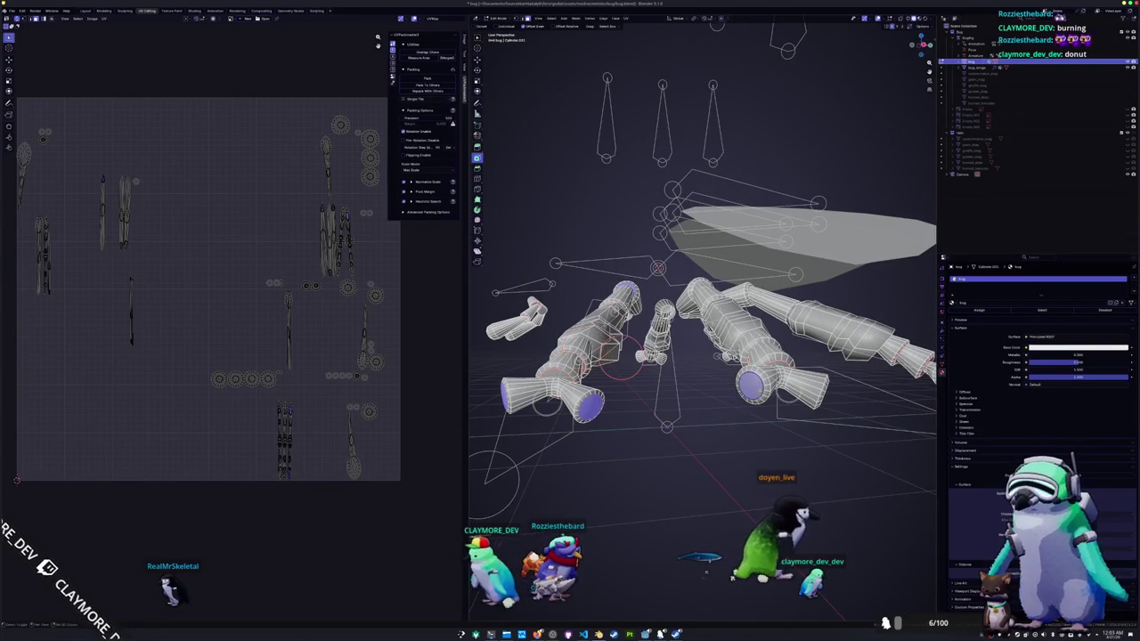
pyautogui.moveTo(730, 577); pyautogui.dragTo(736, 574, button='middle')
pyautogui.moveTo(728, 390)
pyautogui.mouseDown(button='middle')
pyautogui.moveTo(695, 370)
pyautogui.moveTo(702, 397)
pyautogui.mouseUp(button='middle')
pyautogui.scroll(3, 696, 373)
pyautogui.scroll(3, 700, 375)
pyautogui.moveTo(839, 392)
pyautogui.mouseDown(button='middle')
pyautogui.moveTo(675, 396)
pyautogui.moveTo(679, 429)
pyautogui.moveTo(761, 420)
pyautogui.moveTo(617, 373)
pyautogui.moveTo(664, 361)
pyautogui.mouseUp(button='middle')
pyautogui.hotkey('shift', 'z')
pyautogui.scroll(5, 761, 420)
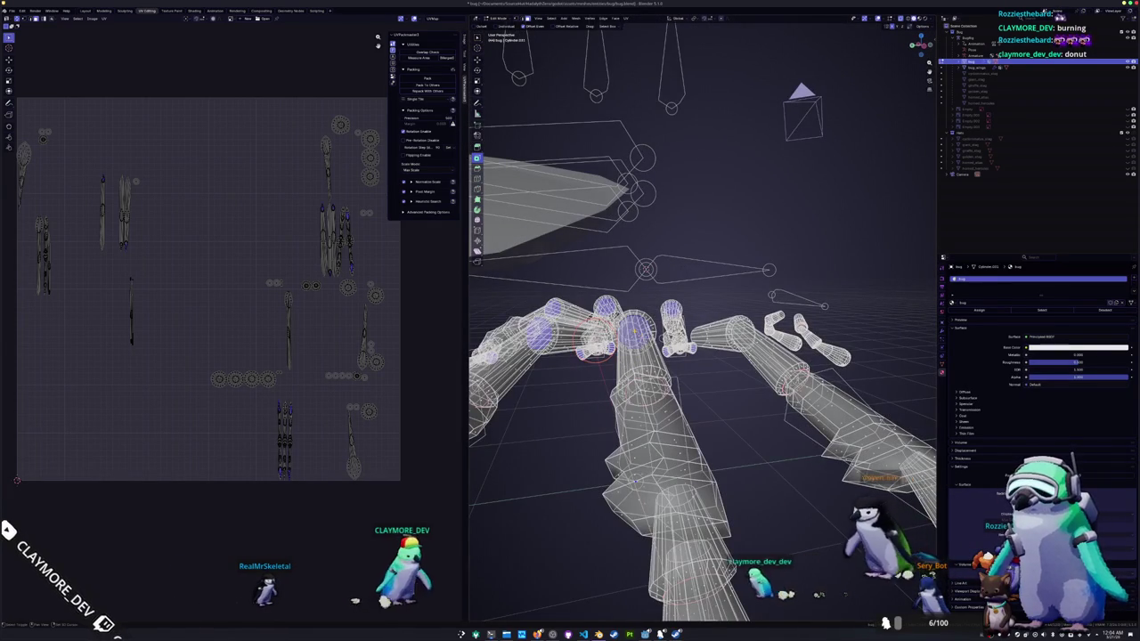
pyautogui.moveTo(740, 332)
pyautogui.mouseDown(button='middle')
pyautogui.moveTo(707, 411)
pyautogui.moveTo(732, 426)
pyautogui.moveTo(801, 421)
pyautogui.moveTo(651, 391)
pyautogui.mouseUp(button='middle')
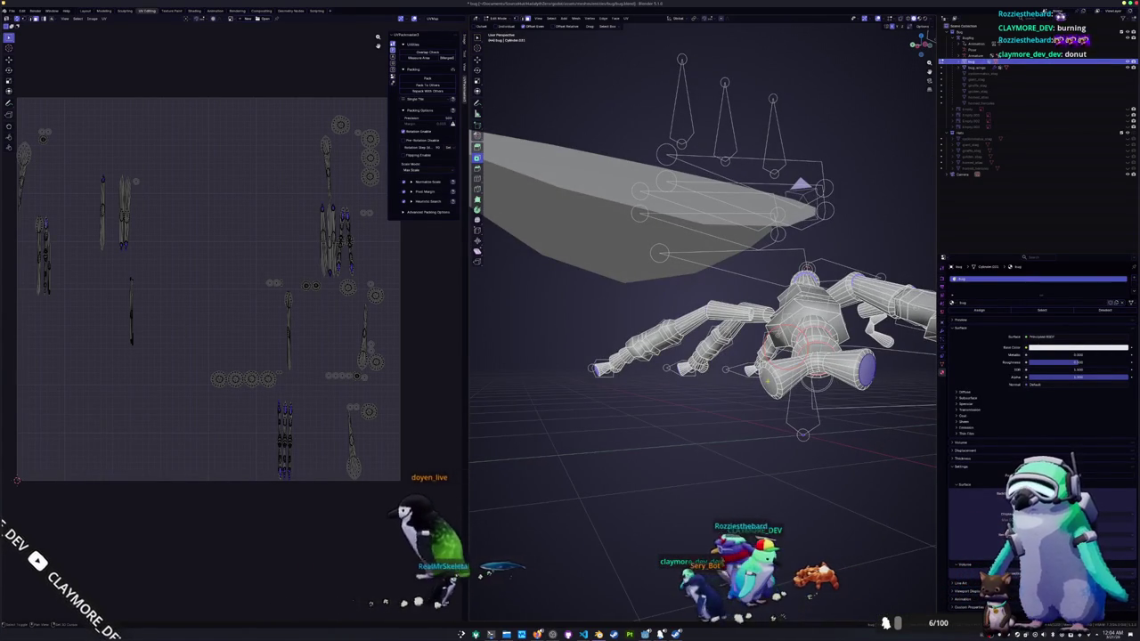
# - Mark the selected edge loops on the legs as seams
pyautogui.rightClick(646, 396)
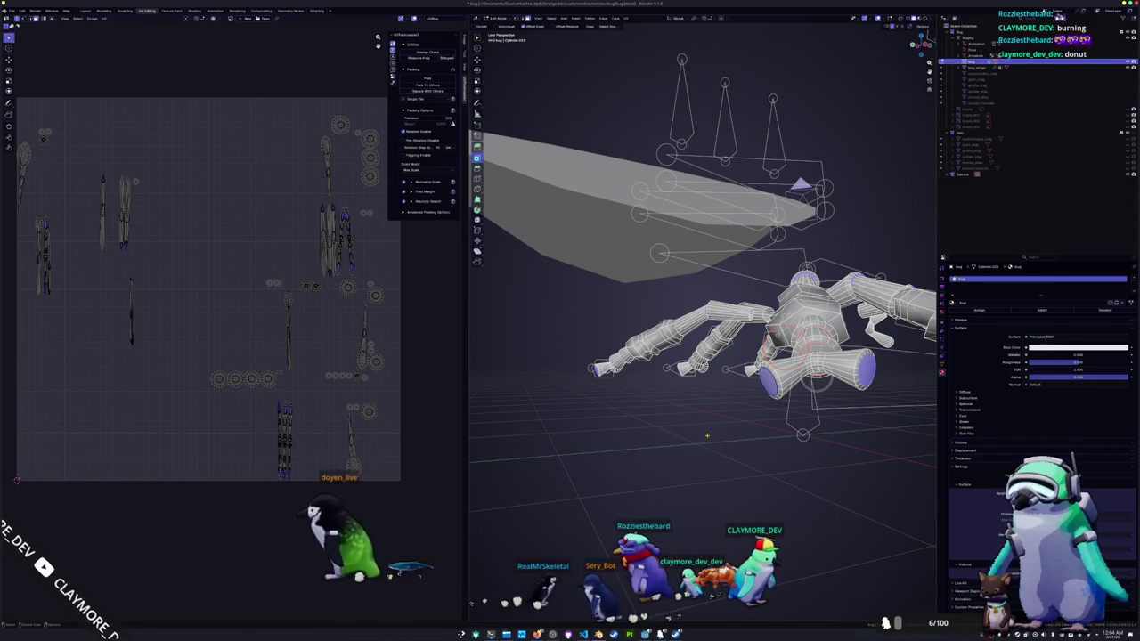
pyautogui.rightClick(690, 430)
pyautogui.moveTo(659, 418)
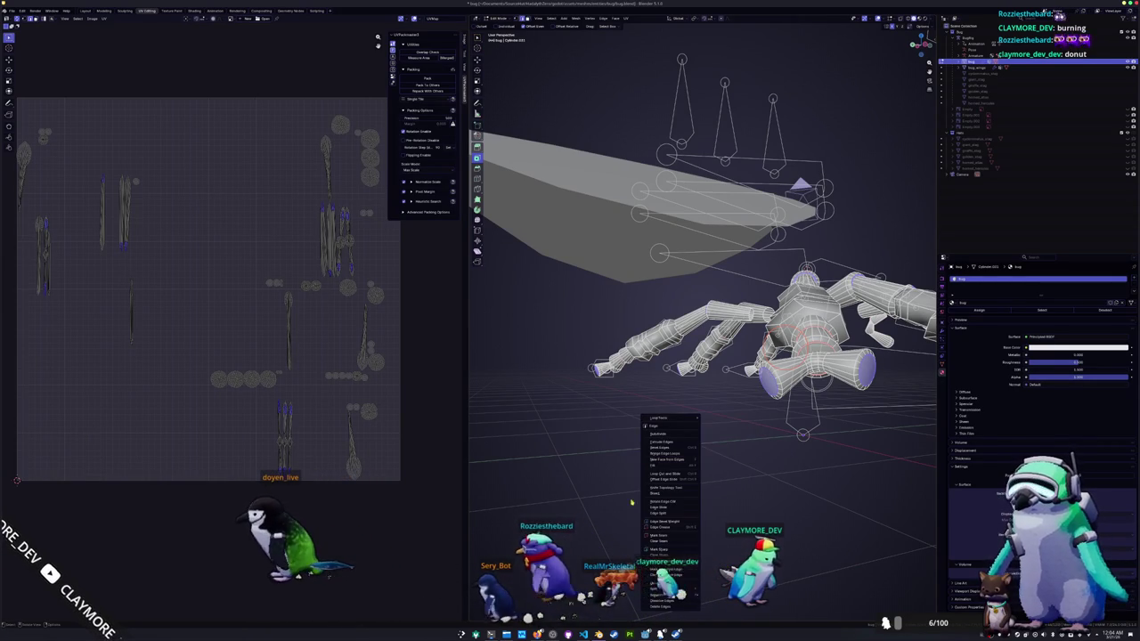
pyautogui.click(662, 539)
pyautogui.moveTo(662, 539)
pyautogui.mouseDown(button='middle')
pyautogui.moveTo(699, 486)
pyautogui.moveTo(670, 438)
pyautogui.mouseUp(button='middle')
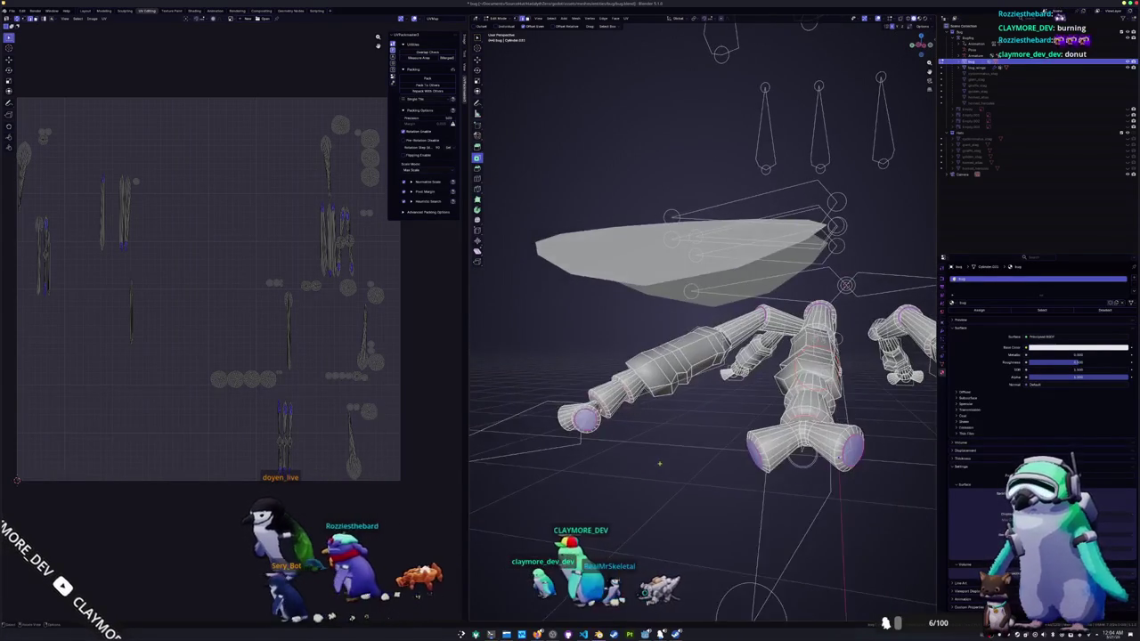
pyautogui.moveTo(666, 448)
pyautogui.mouseDown(button='middle')
pyautogui.moveTo(715, 387)
pyautogui.moveTo(748, 374)
pyautogui.mouseUp(button='middle')
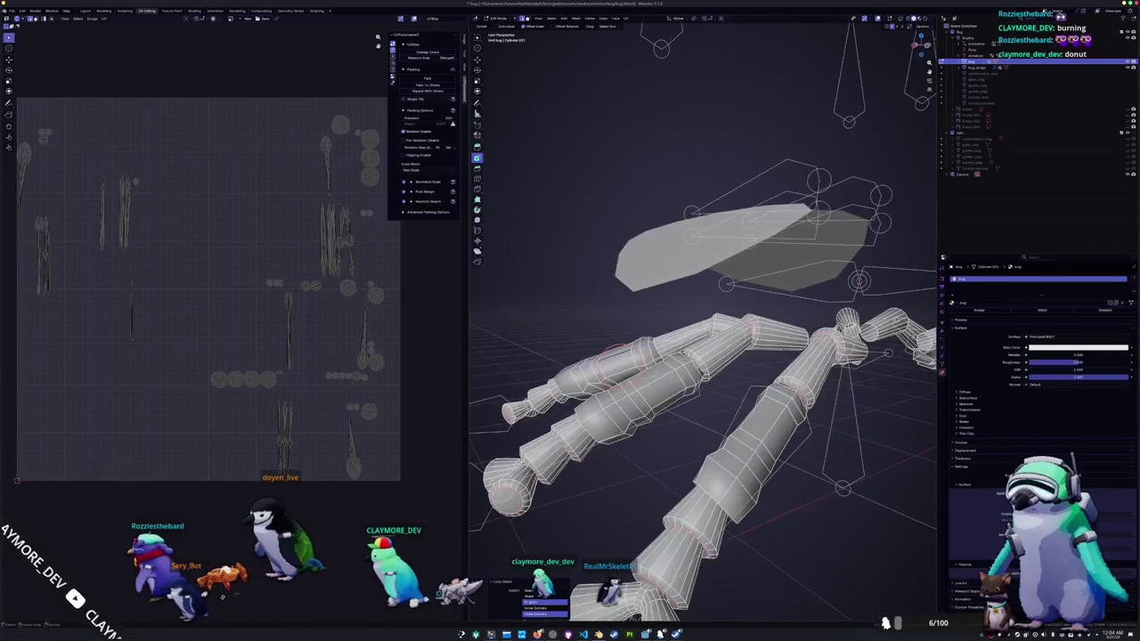
pyautogui.moveTo(666, 443); pyautogui.dragTo(666, 421, button='middle')
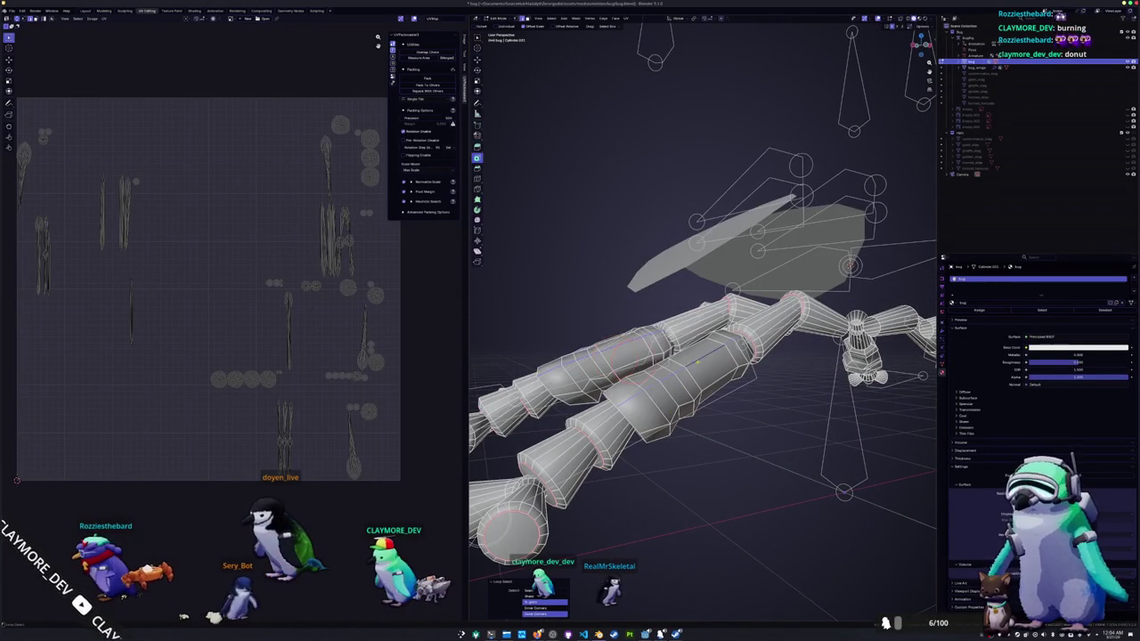
pyautogui.scroll(-3, 699, 361)
pyautogui.moveTo(699, 361)
pyautogui.mouseDown(button='middle')
pyautogui.moveTo(601, 461)
pyautogui.moveTo(668, 443)
pyautogui.moveTo(591, 459)
pyautogui.mouseUp(button='middle')
pyautogui.scroll(3, 601, 460)
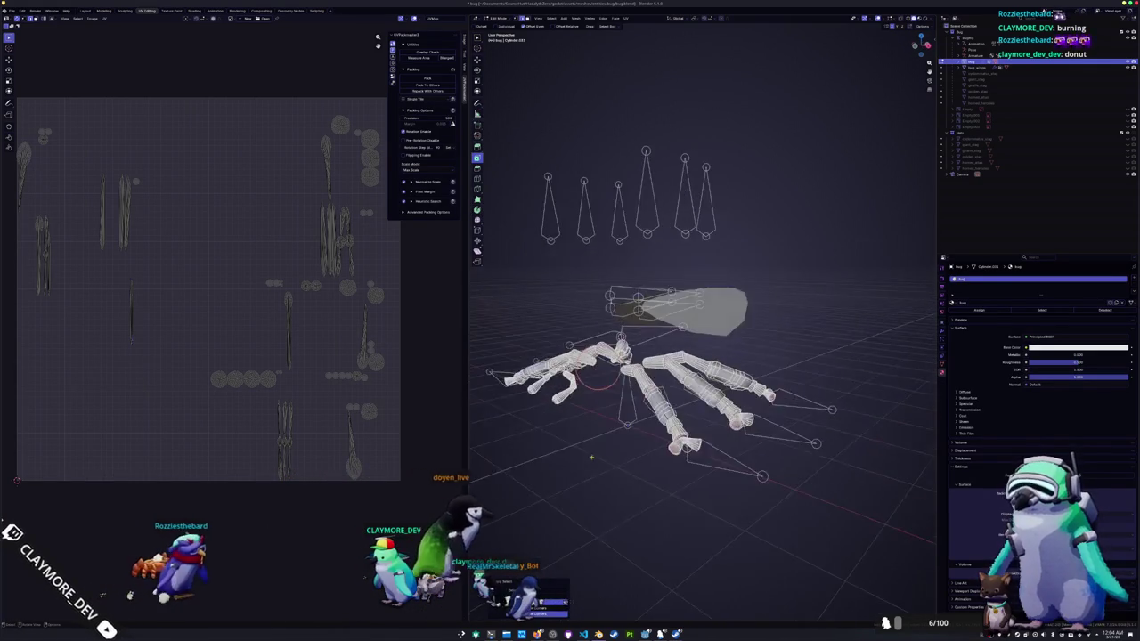
pyautogui.scroll(2, 592, 459)
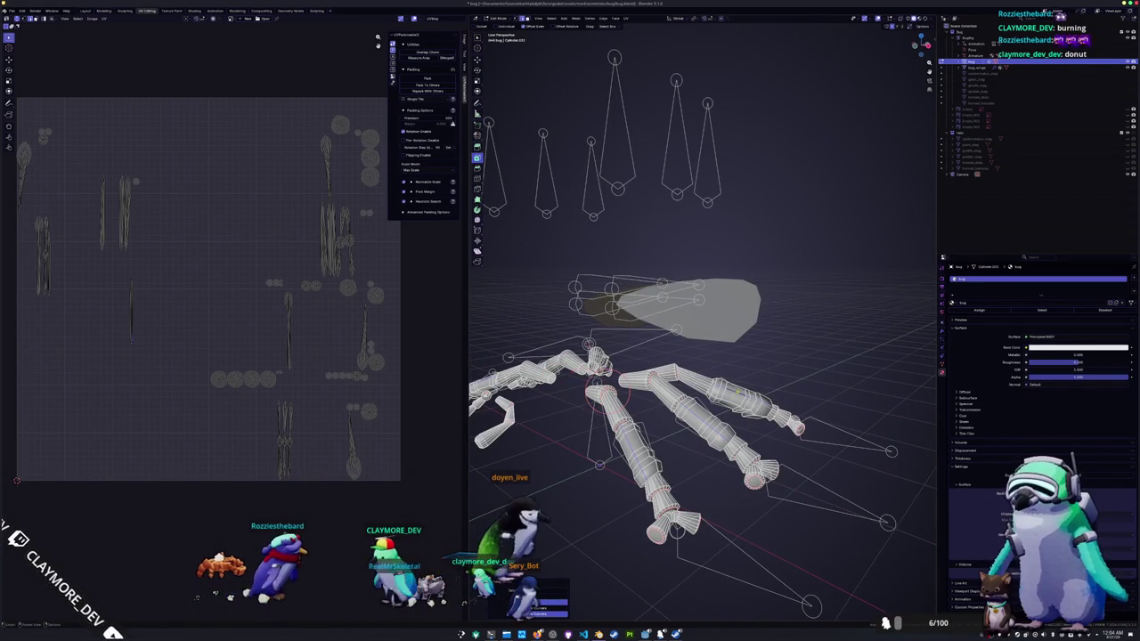
pyautogui.rightClick(786, 362)
pyautogui.click(785, 362)
# - Switch to front orthographic view and zoom in to inspect both arms
pyautogui.scroll(-3, 758, 414)
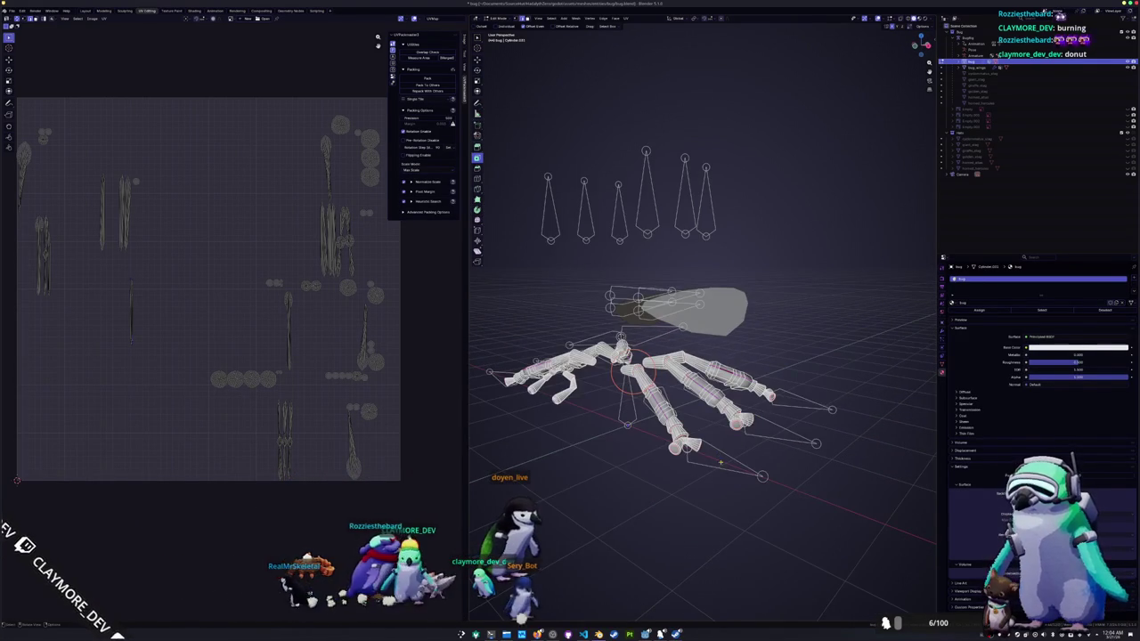
pyautogui.moveTo(695, 401); pyautogui.dragTo(730, 383, button='middle')
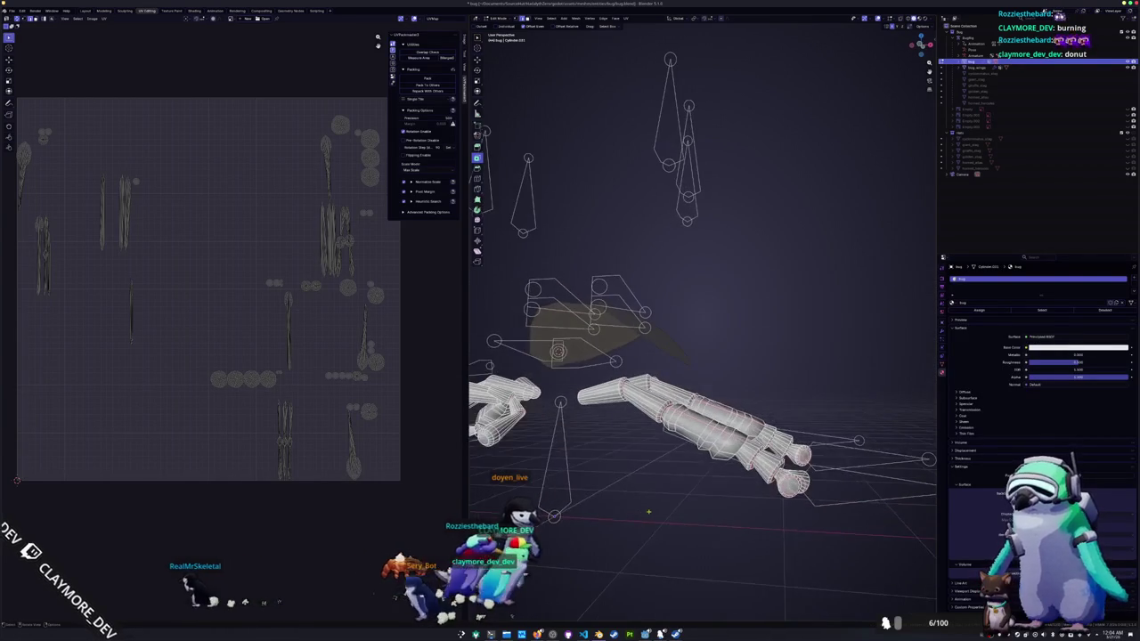
pyautogui.press('KP_1')
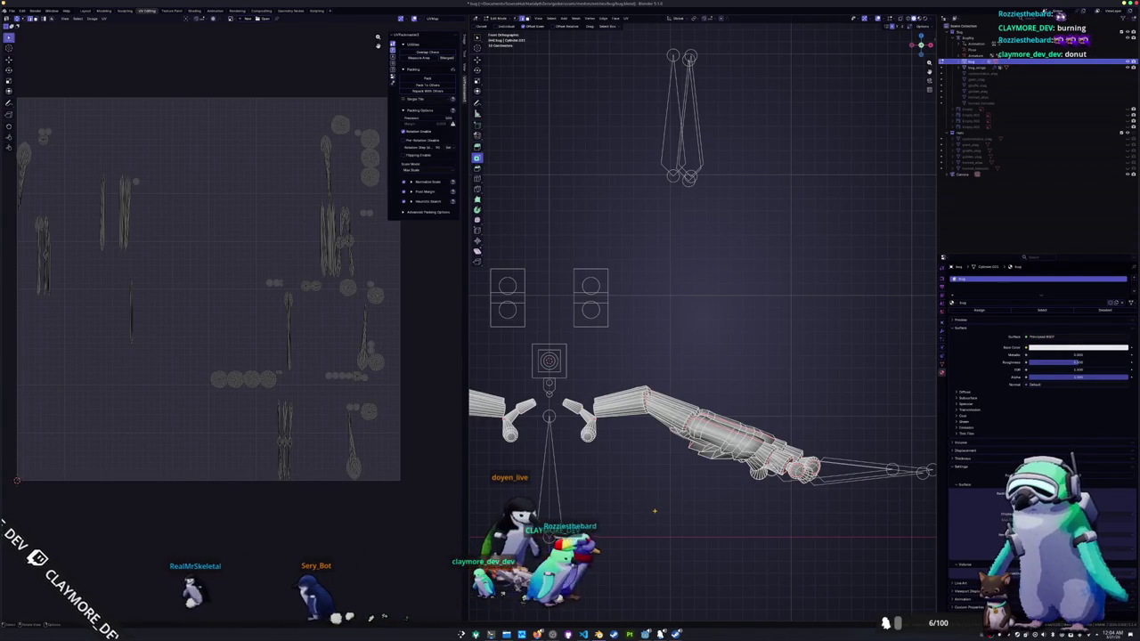
pyautogui.scroll(2, 654, 510)
pyautogui.scroll(2, 654, 511)
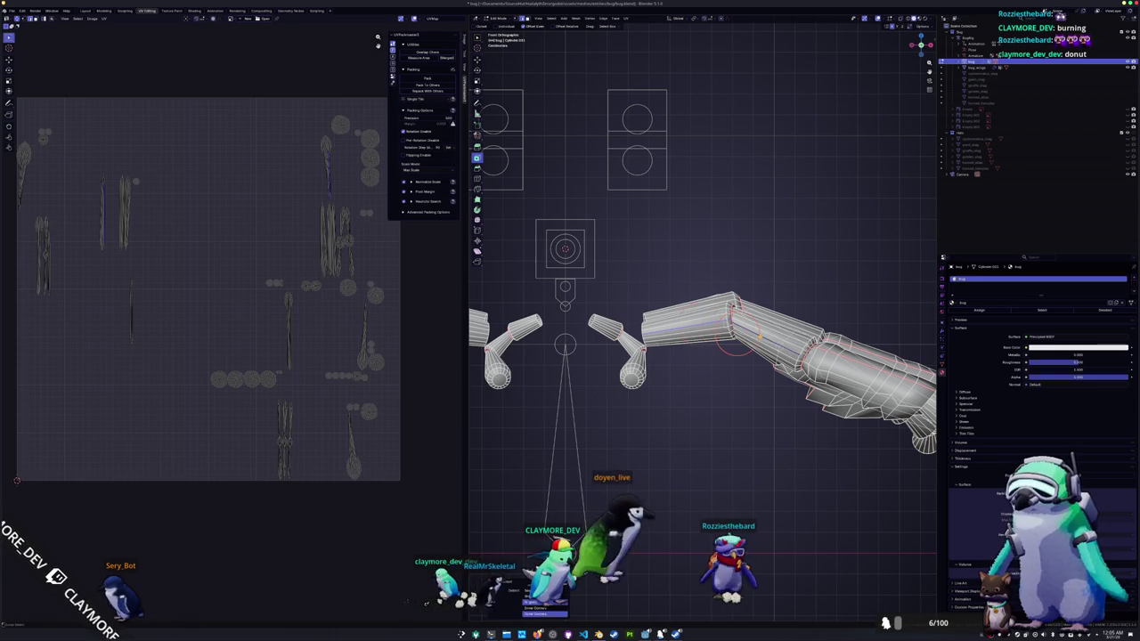
pyautogui.moveTo(733, 338); pyautogui.dragTo(766, 329, button='middle')
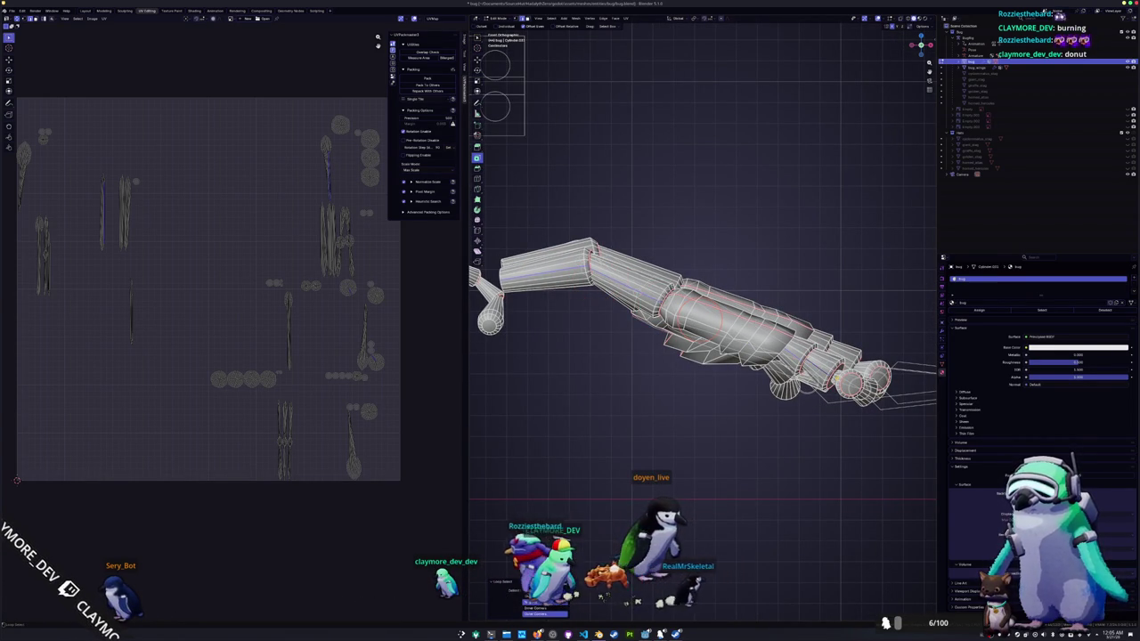
pyautogui.press('KP_1')
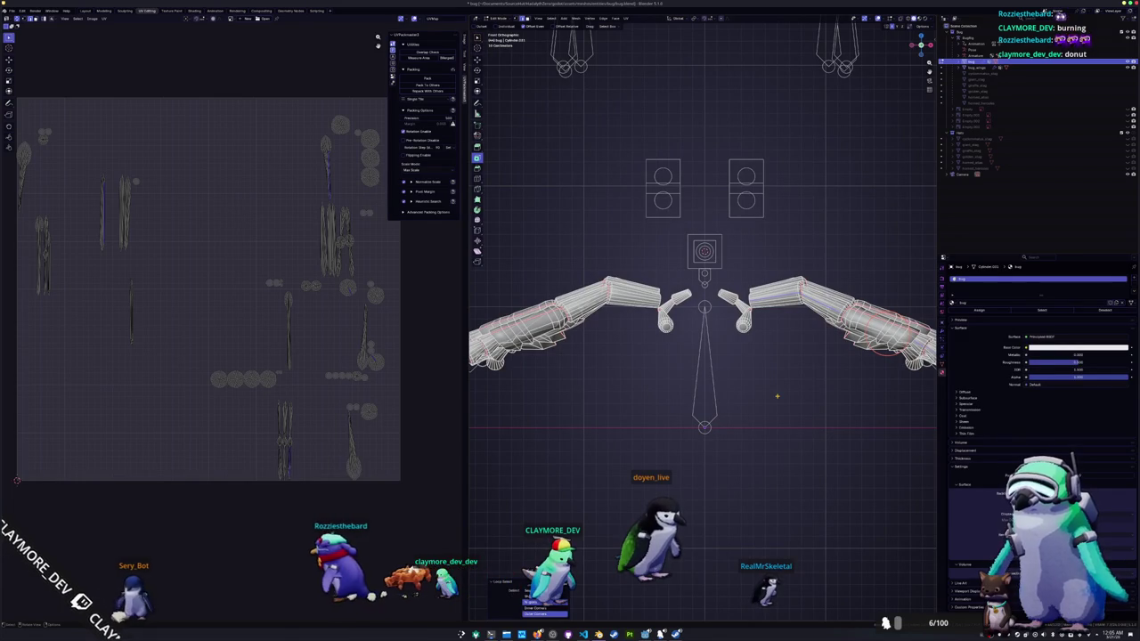
# - Select the entire mesh and apply Smart UV Project to it
pyautogui.press('a')
pyautogui.press('c')
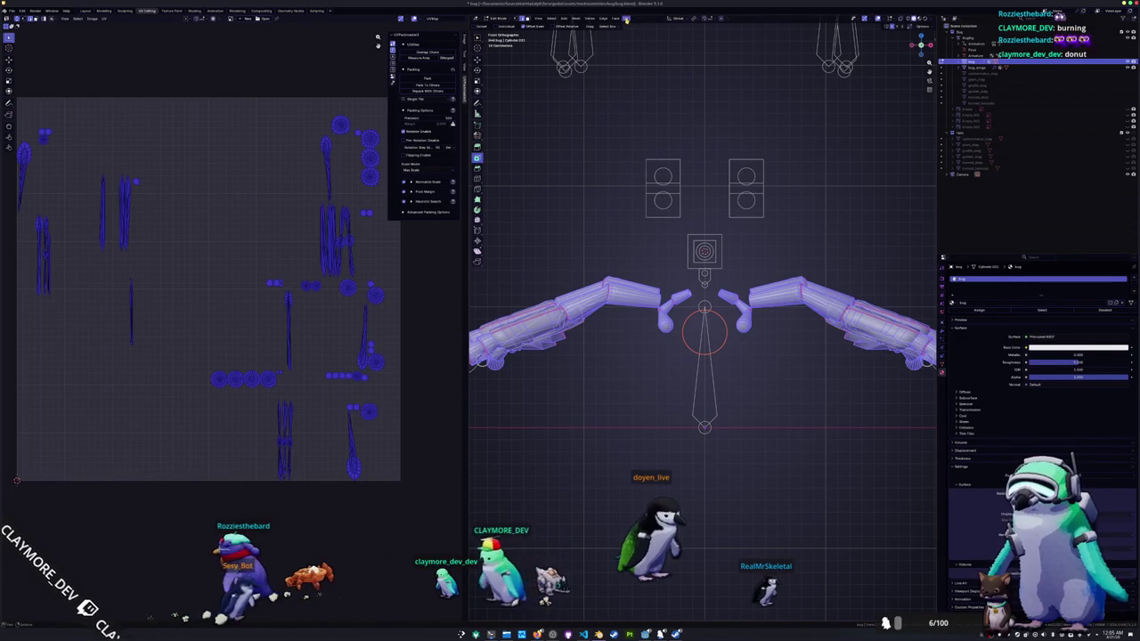
pyautogui.click(624, 19)
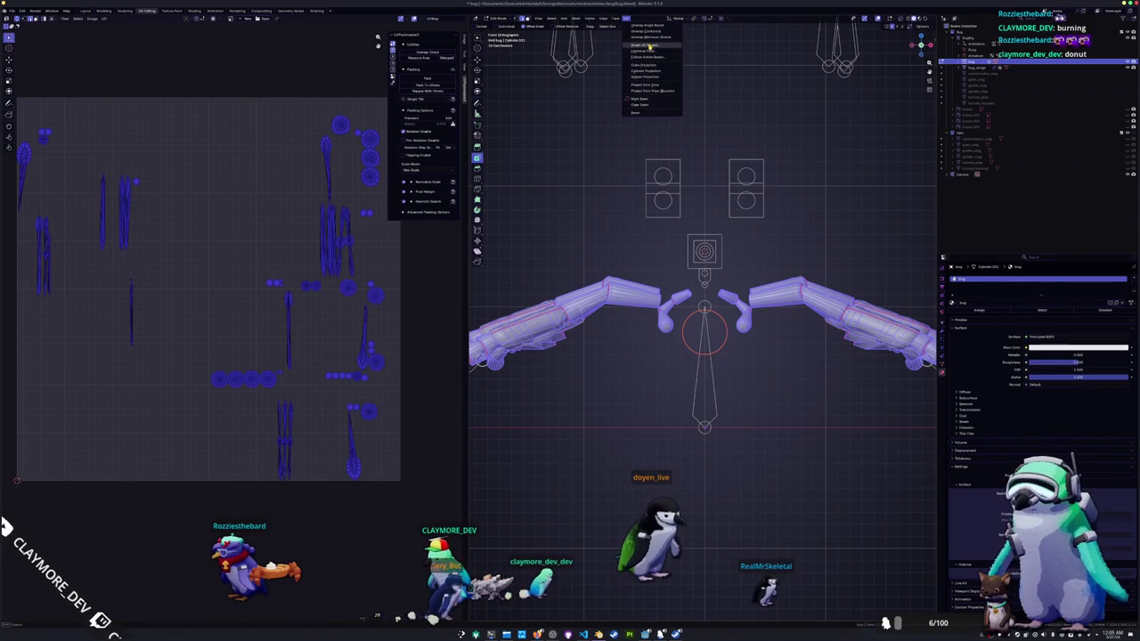
pyautogui.click(650, 46)
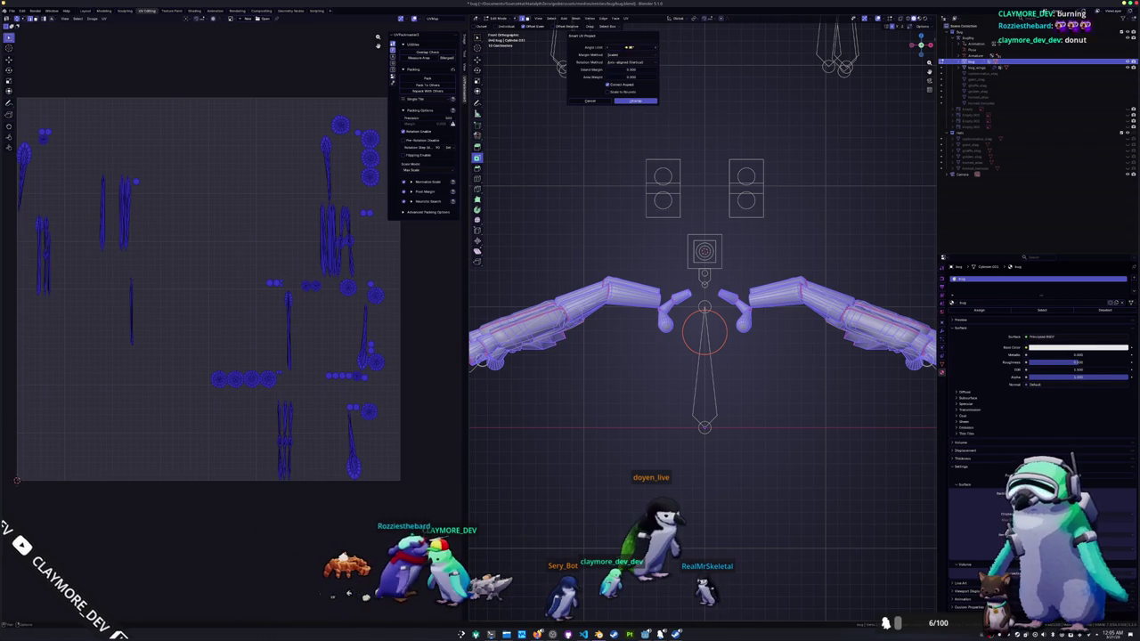
pyautogui.press('Return')
# - Deselect everything and zoom in to view the densely packed layout
pyautogui.hotkey('alt', 'a')
pyautogui.scroll(2, 361, 435)
pyautogui.scroll(1, 308, 412)
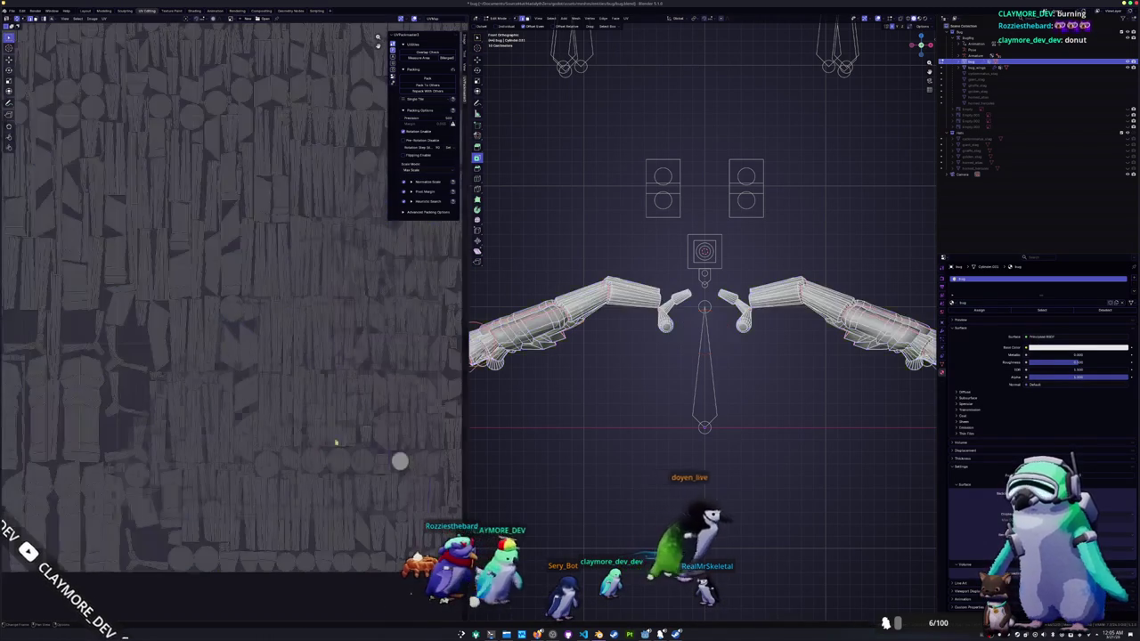
pyautogui.scroll(1, 356, 356)
pyautogui.scroll(1, 409, 286)
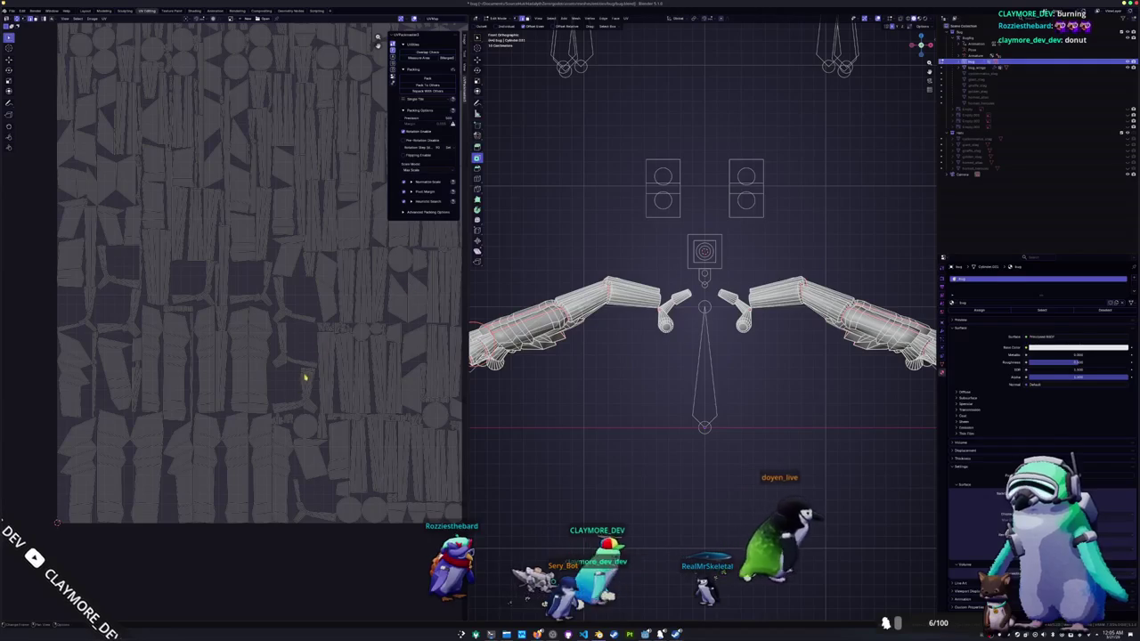
pyautogui.scroll(1, 305, 377)
pyautogui.scroll(1, 374, 410)
pyautogui.scroll(1, 445, 446)
pyautogui.moveTo(535, 374)
pyautogui.mouseDown(button='middle')
pyautogui.moveTo(587, 360)
pyautogui.moveTo(668, 379)
pyautogui.moveTo(669, 275)
pyautogui.mouseUp(button='middle')
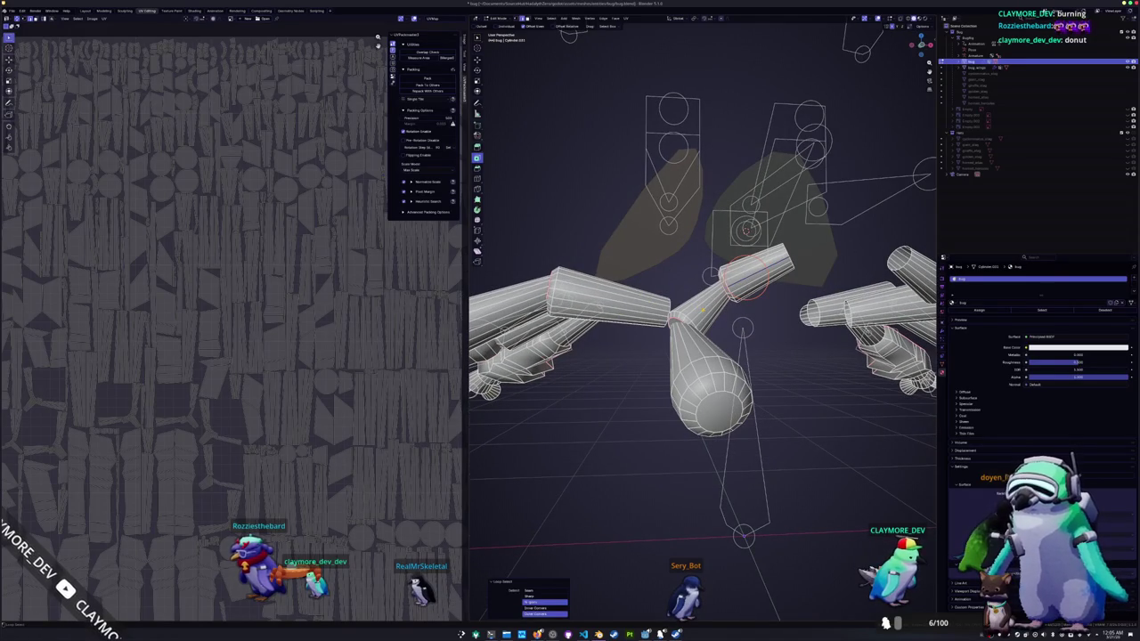
# - In front view, clear the seam from the unwanted edge loop on the arm
pyautogui.press('KP_1')
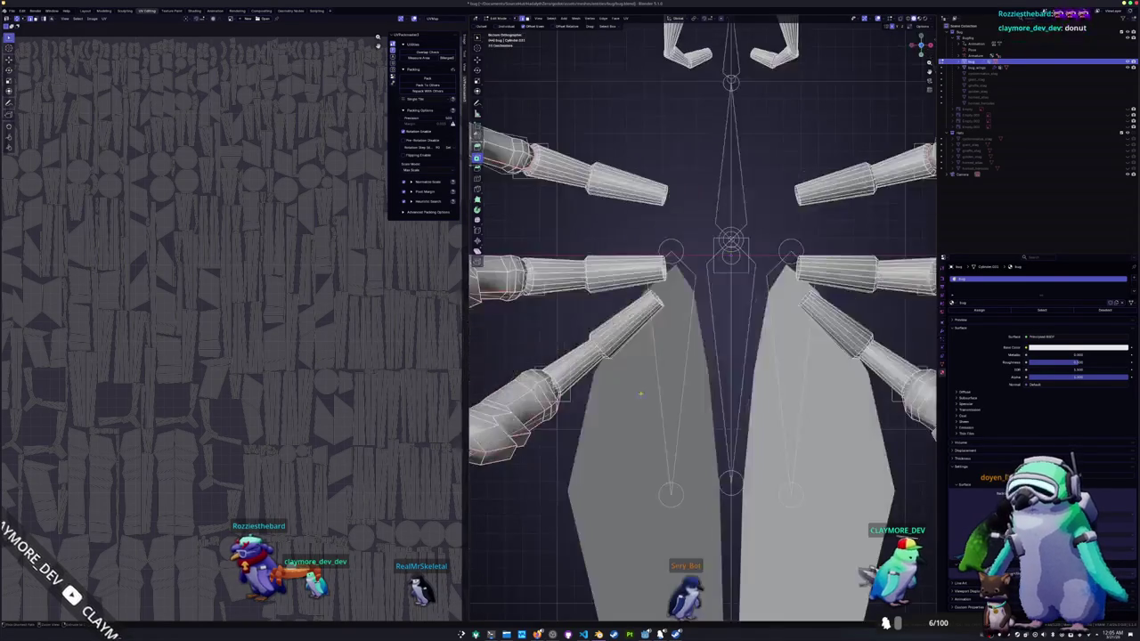
pyautogui.scroll(2, 627, 375)
pyautogui.scroll(2, 619, 329)
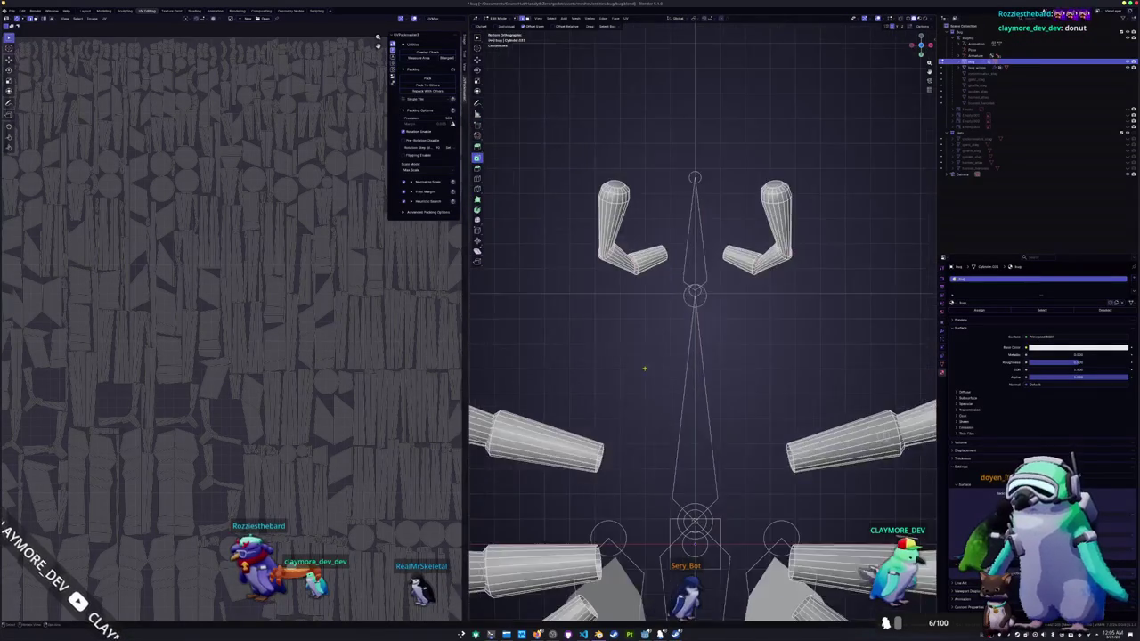
pyautogui.scroll(2, 612, 284)
pyautogui.scroll(-4, 612, 284)
pyautogui.keyDown('shift'); pyautogui.moveTo(898, 144); pyautogui.dragTo(836, 144, button='middle'); pyautogui.keyUp('shift')
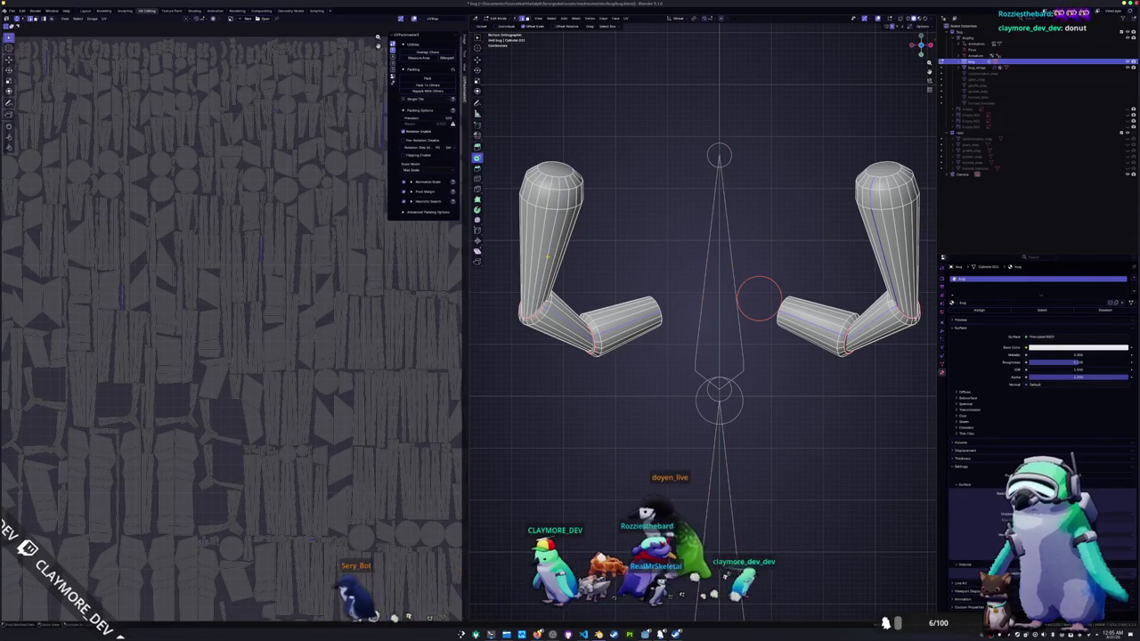
pyautogui.click(718, 283)
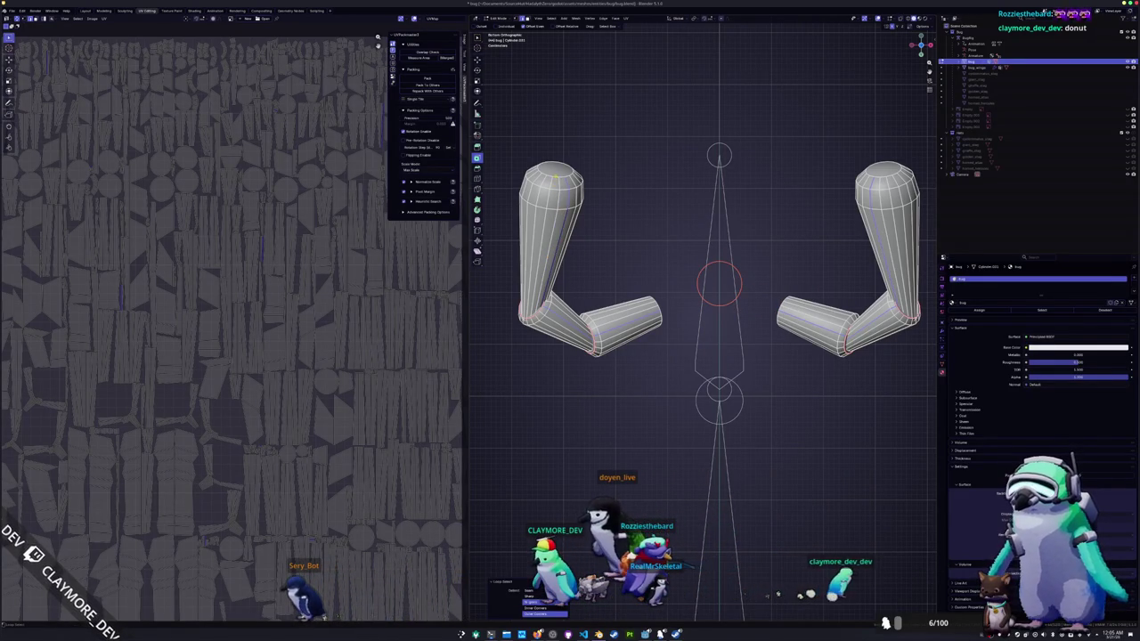
pyautogui.hotkey('ctrl', 'e')
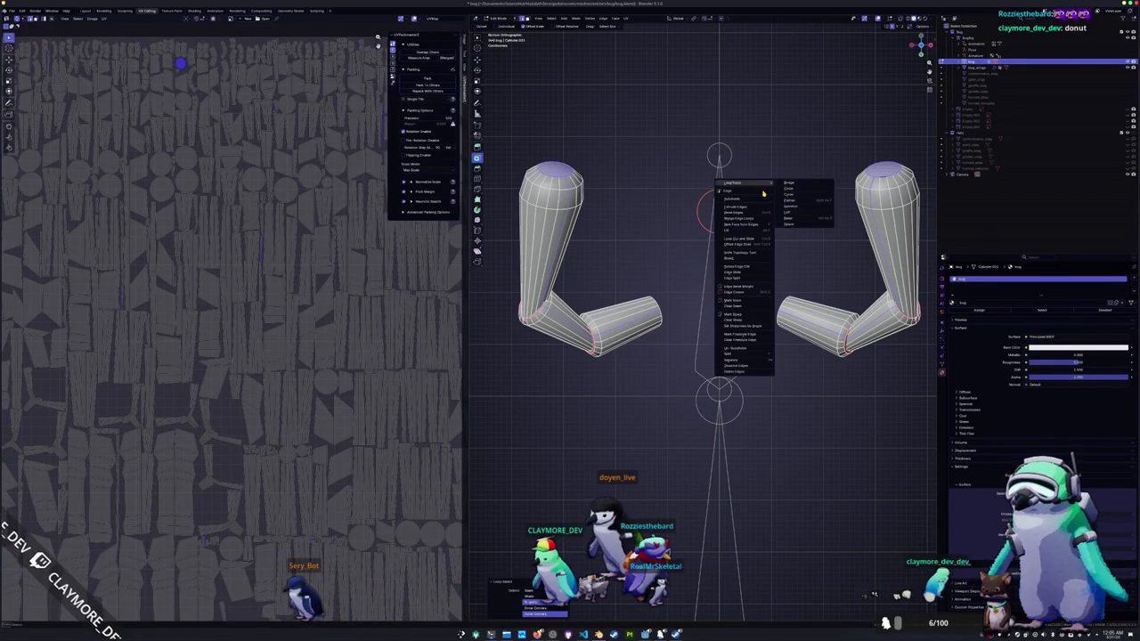
pyautogui.click(749, 308)
# - Box-select both arms, leave local view, and unwrap them
pyautogui.scroll(-2, 745, 303)
pyautogui.moveTo(869, 360); pyautogui.dragTo(574, 198)
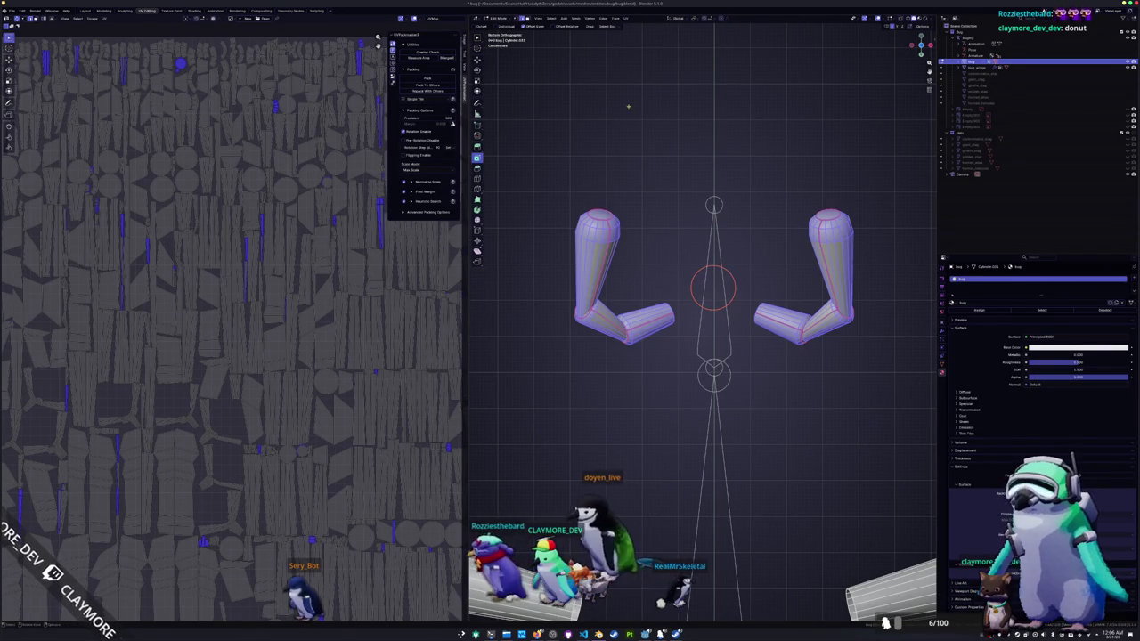
pyautogui.press('KP_Divide')
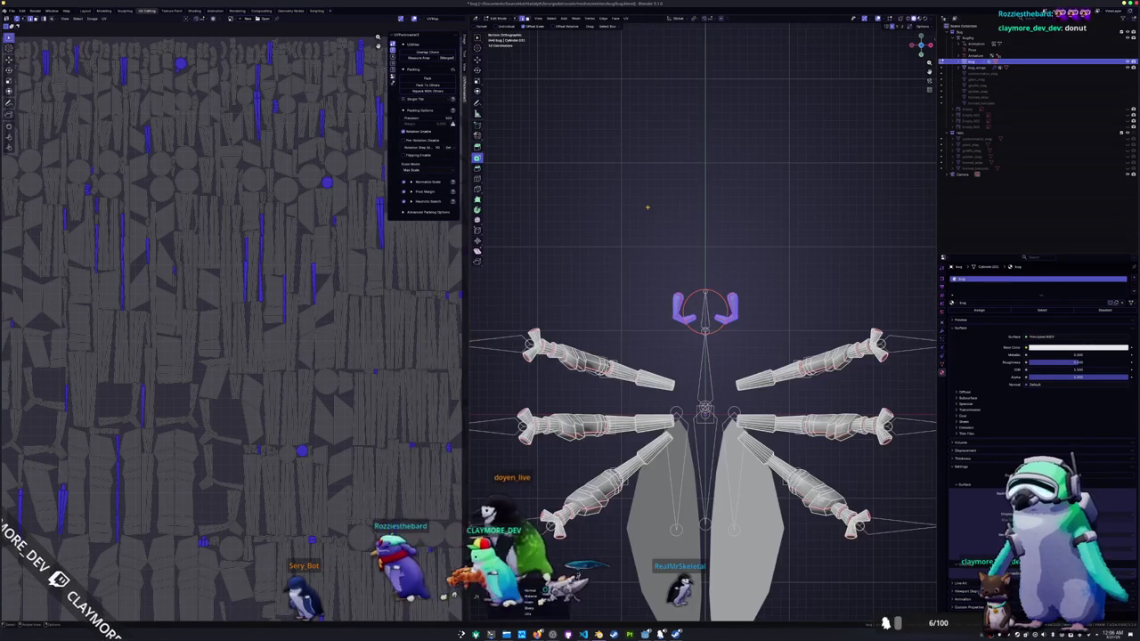
pyautogui.press('u')
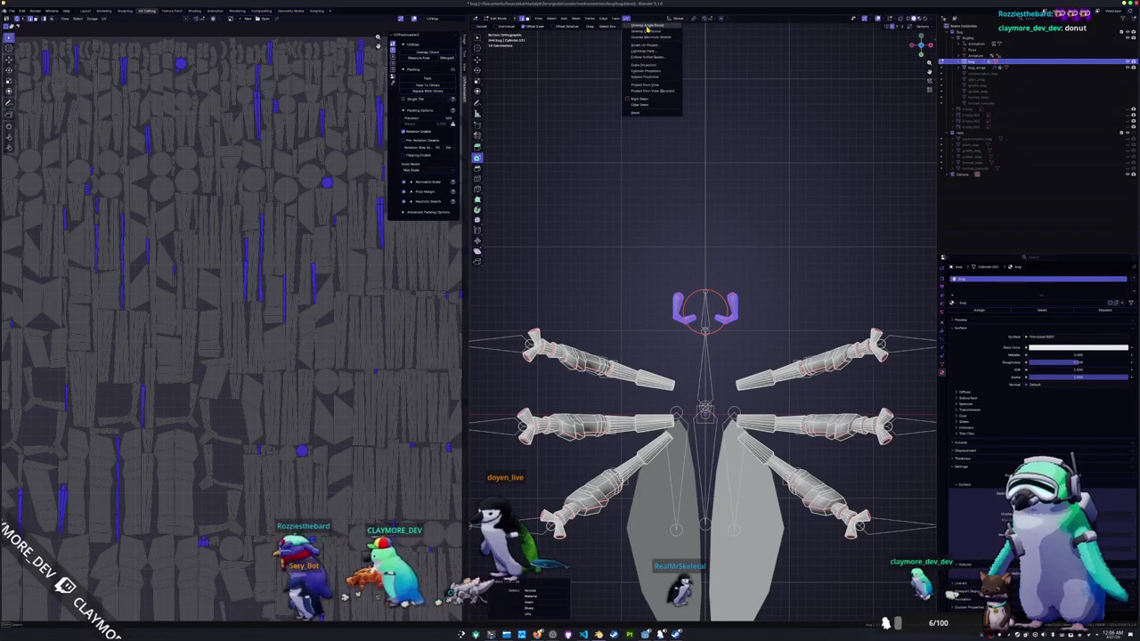
pyautogui.click(628, 46)
pyautogui.scroll(-3, 273, 336)
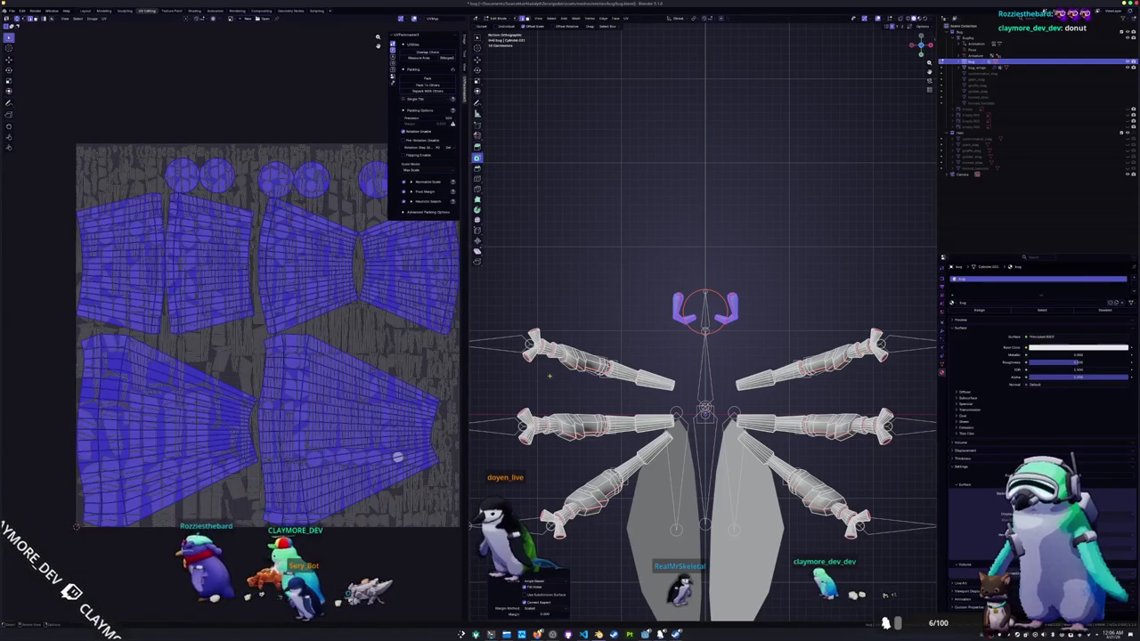
# - Deselect the arms and orbit around the rig to inspect the leg claws
pyautogui.hotkey('alt', 'a')
pyautogui.scroll(4, 587, 393)
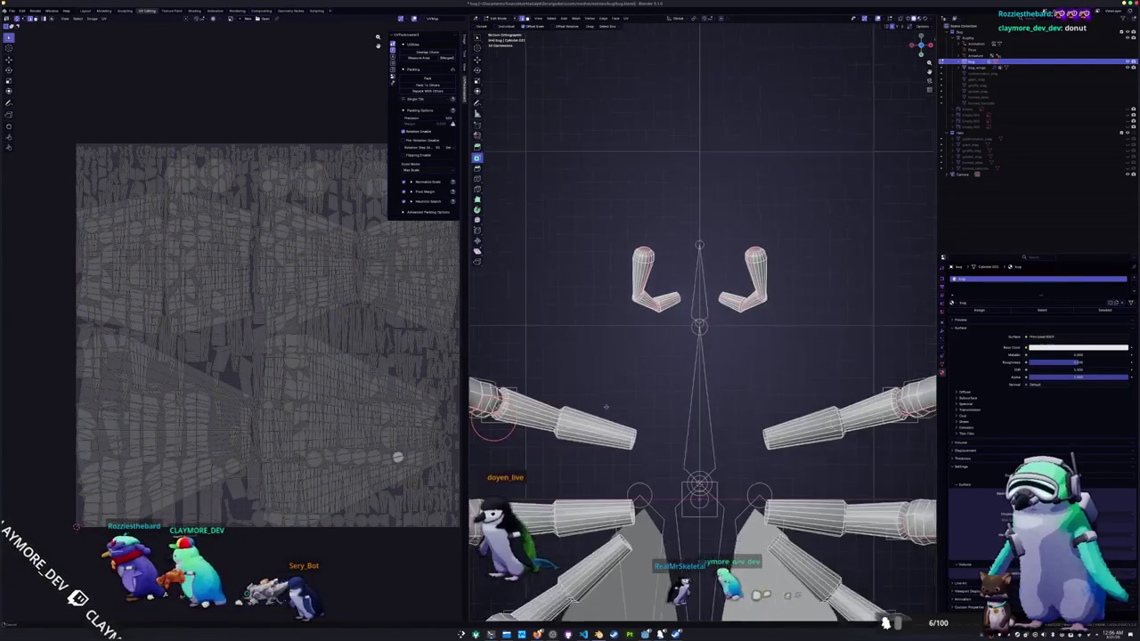
pyautogui.moveTo(477, 337); pyautogui.dragTo(564, 357, button='middle')
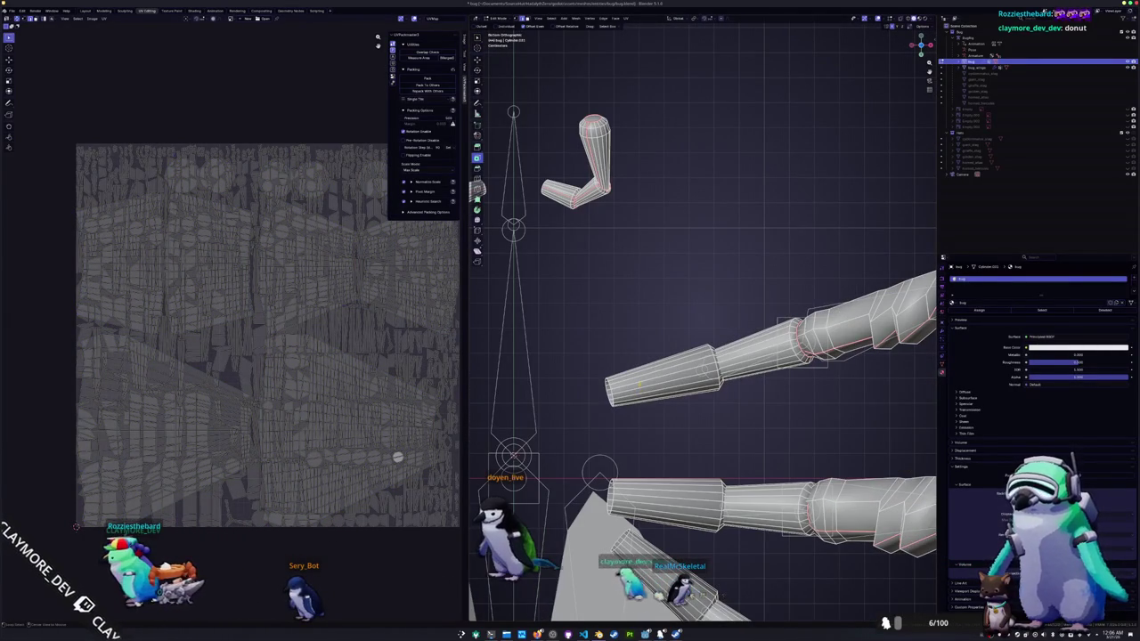
pyautogui.keyDown('shift'); pyautogui.moveTo(713, 356); pyautogui.dragTo(570, 392, button='middle'); pyautogui.keyUp('shift')
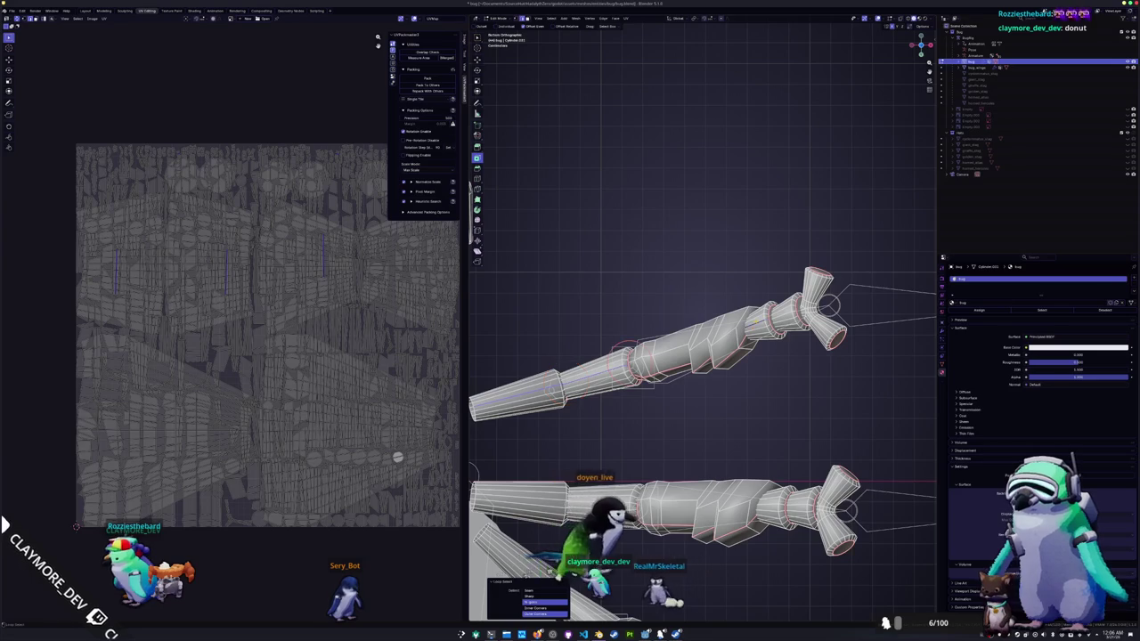
pyautogui.scroll(3, 559, 579)
pyautogui.moveTo(558, 579); pyautogui.dragTo(667, 604, button='middle')
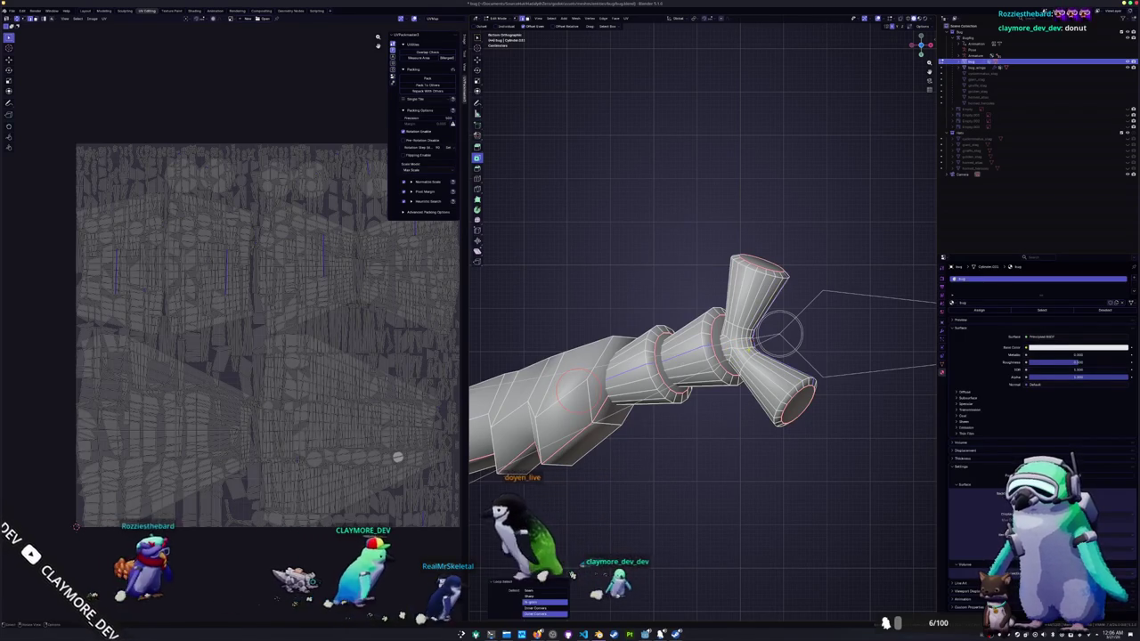
pyautogui.scroll(-4, 572, 575)
pyautogui.scroll(-2, 660, 385)
pyautogui.scroll(-2, 660, 384)
pyautogui.moveTo(660, 385)
pyautogui.keyDown('shift'); pyautogui.mouseDown(button='middle')
pyautogui.moveTo(626, 402)
pyautogui.moveTo(846, 374)
pyautogui.mouseUp(button='middle'); pyautogui.keyUp('shift')
pyautogui.scroll(2, 704, 356)
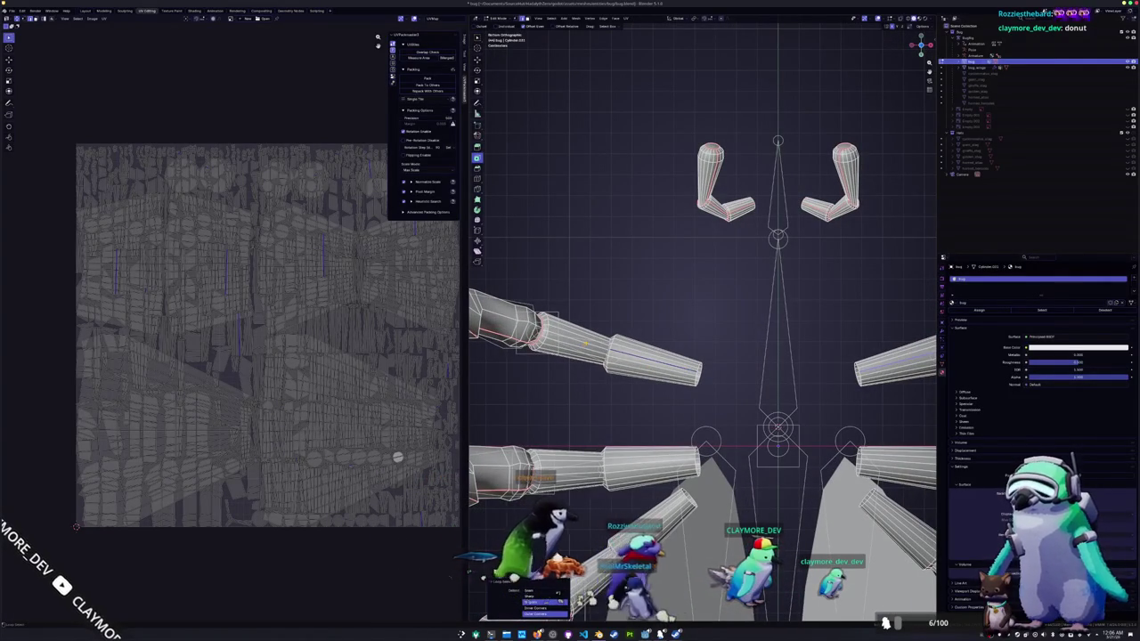
pyautogui.moveTo(778, 356)
pyautogui.keyDown('shift'); pyautogui.mouseDown(button='middle')
pyautogui.moveTo(888, 384)
pyautogui.moveTo(935, 420)
pyautogui.mouseUp(button='middle'); pyautogui.keyUp('shift')
pyautogui.scroll(-5, 617, 352)
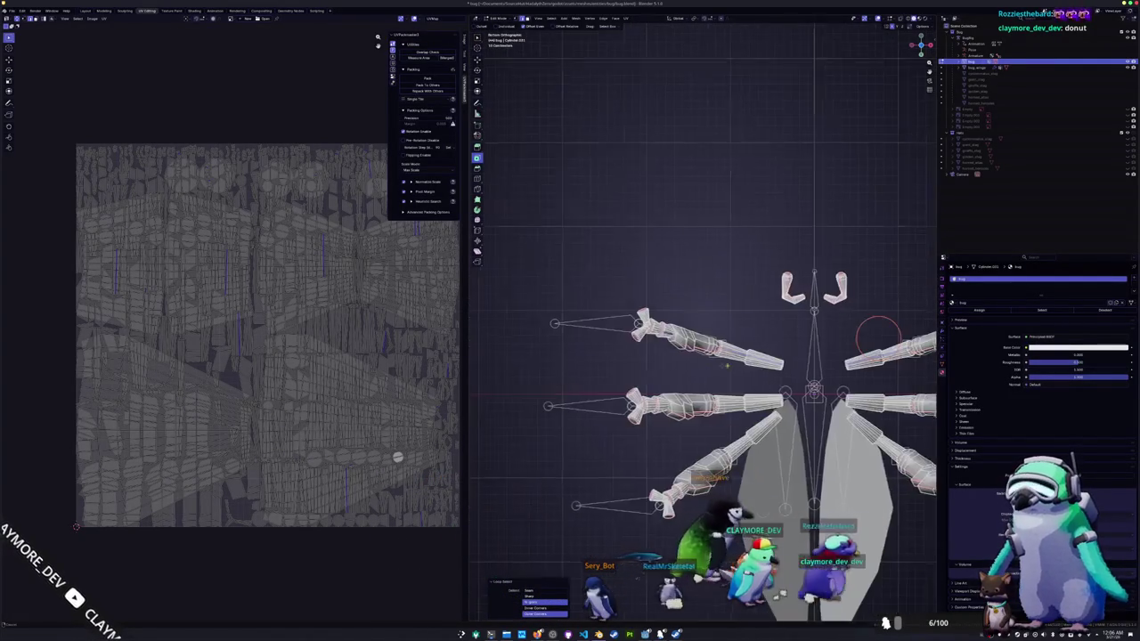
pyautogui.keyDown('shift'); pyautogui.moveTo(650, 367); pyautogui.dragTo(597, 368, button='middle'); pyautogui.keyUp('shift')
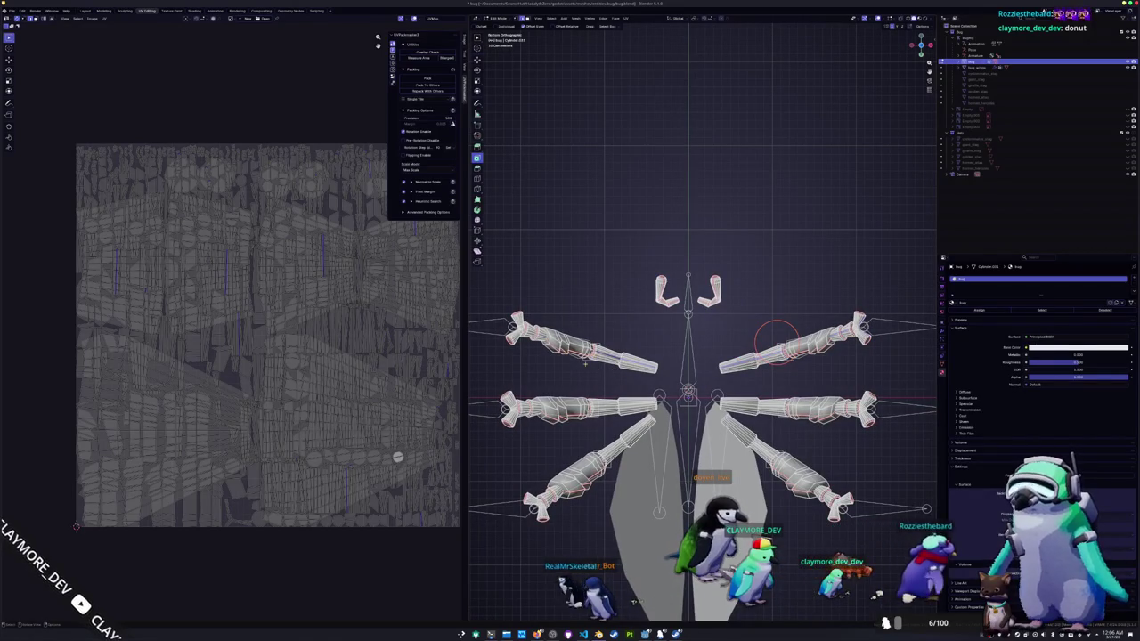
pyautogui.scroll(2, 614, 372)
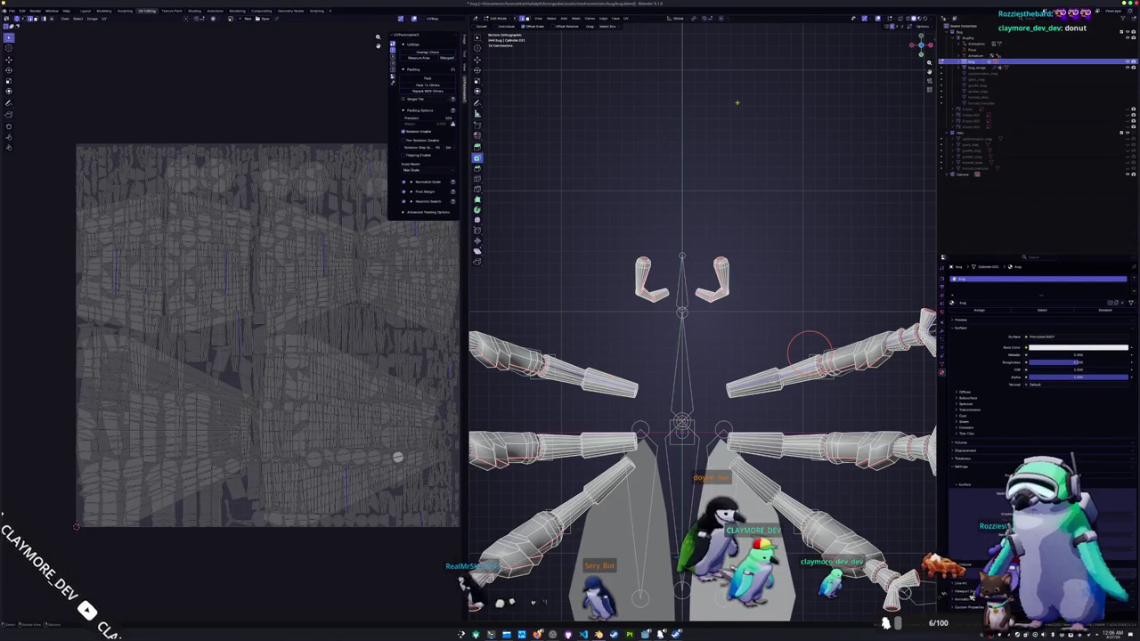
# - Enable Live Unwrap in the viewport options and mark the selected leg edges as a seam
pyautogui.click(922, 26)
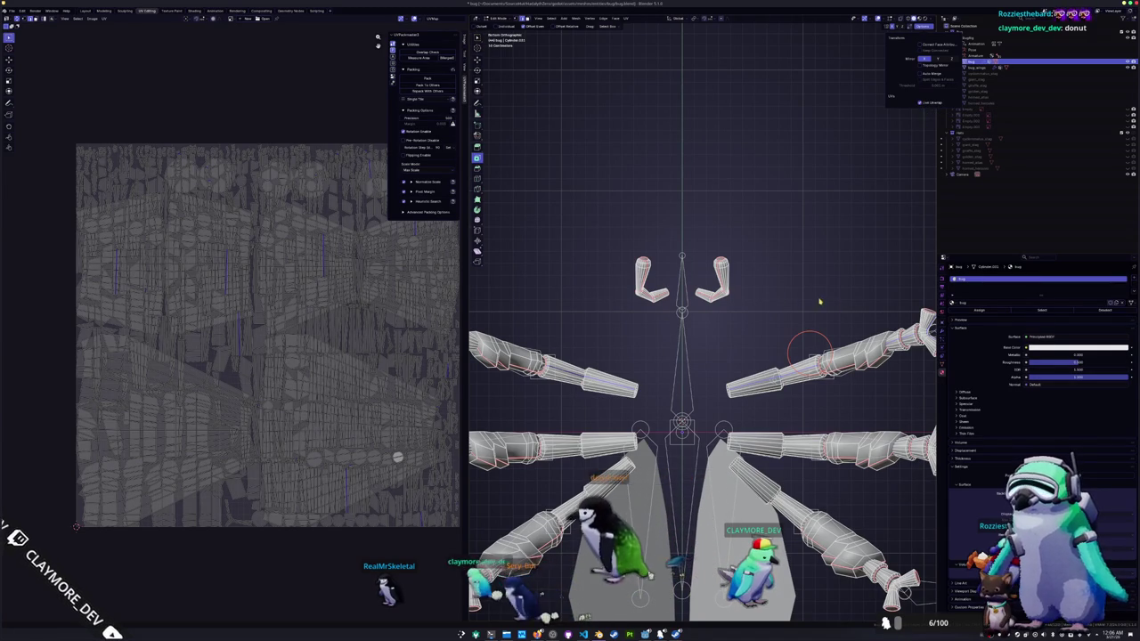
pyautogui.hotkey('ctrl', 'e')
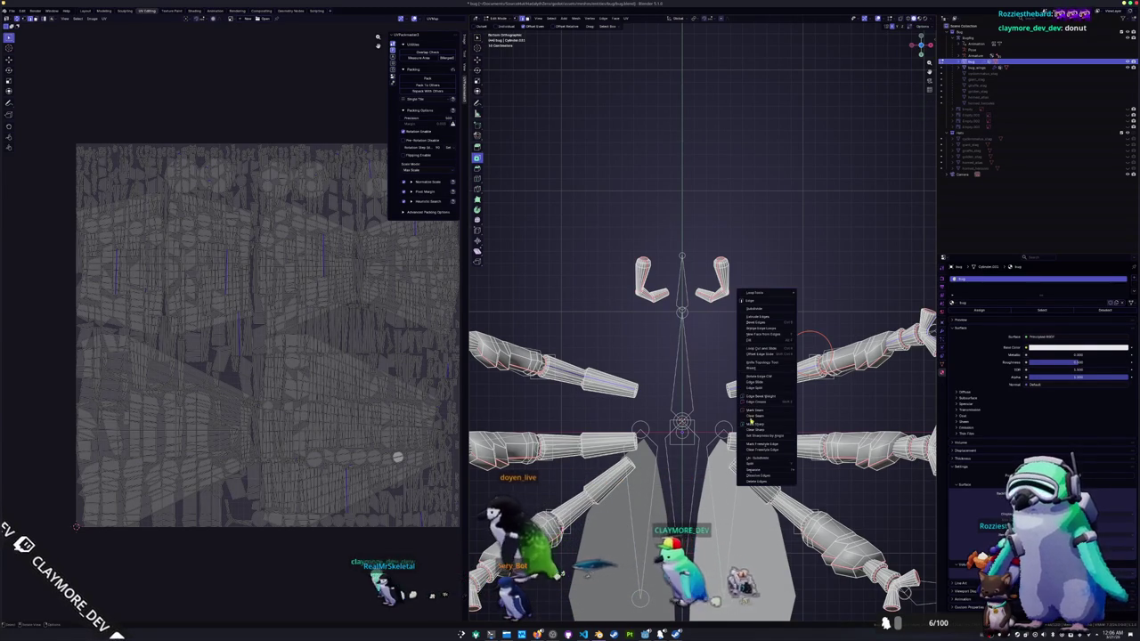
pyautogui.click(755, 410)
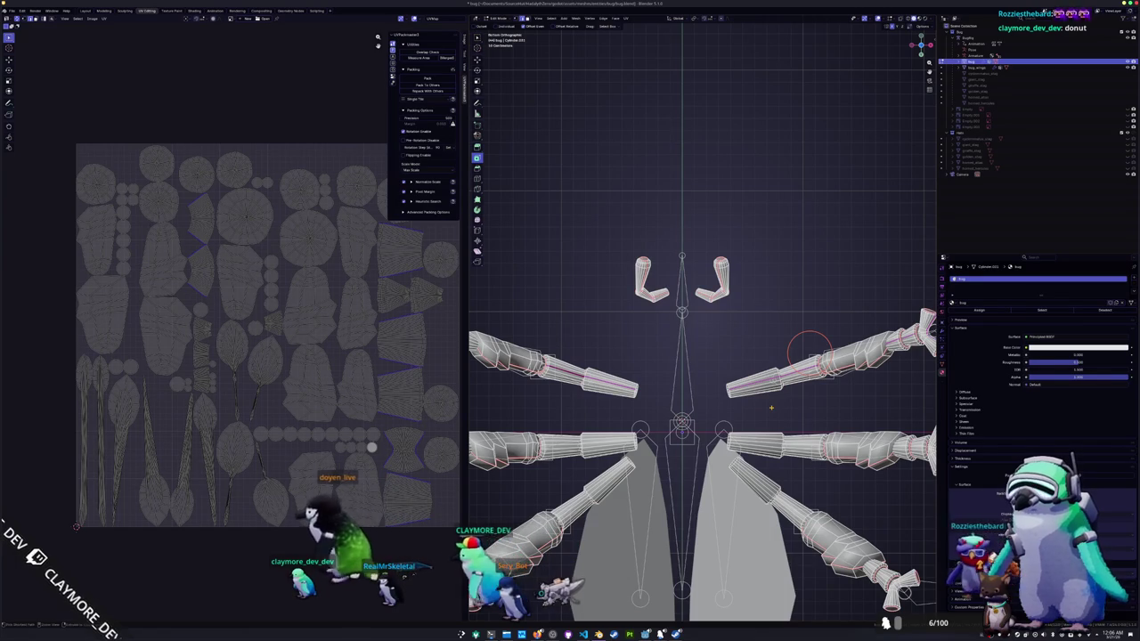
# - Undo the last unwrap change and unwrap the mesh again into packed islands
pyautogui.hotkey('ctrl', 'z')
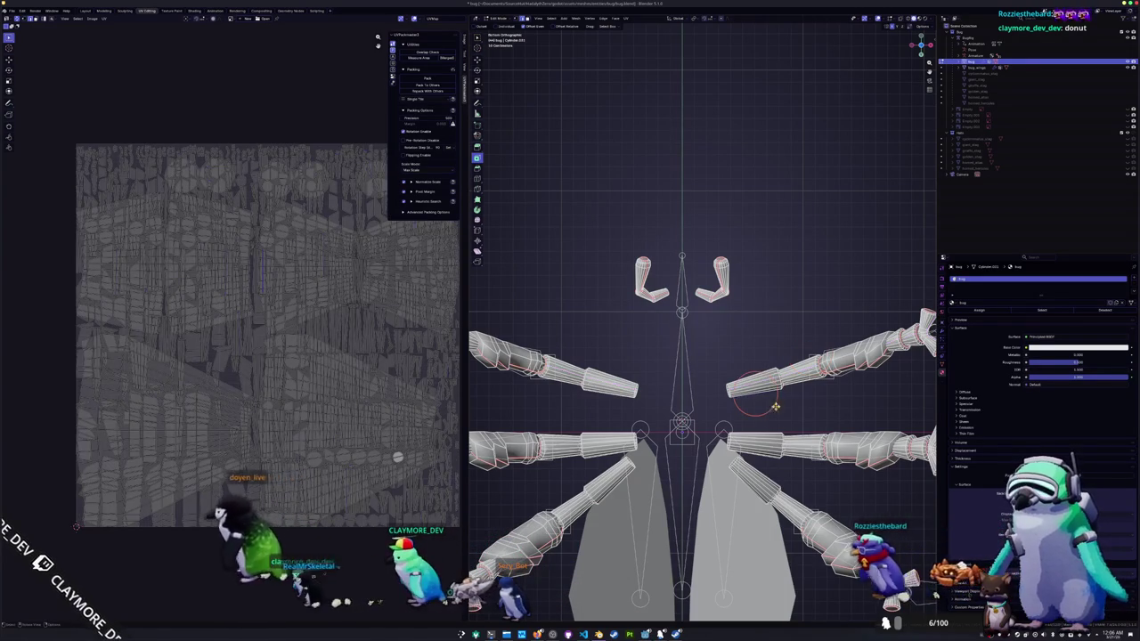
pyautogui.press('u')
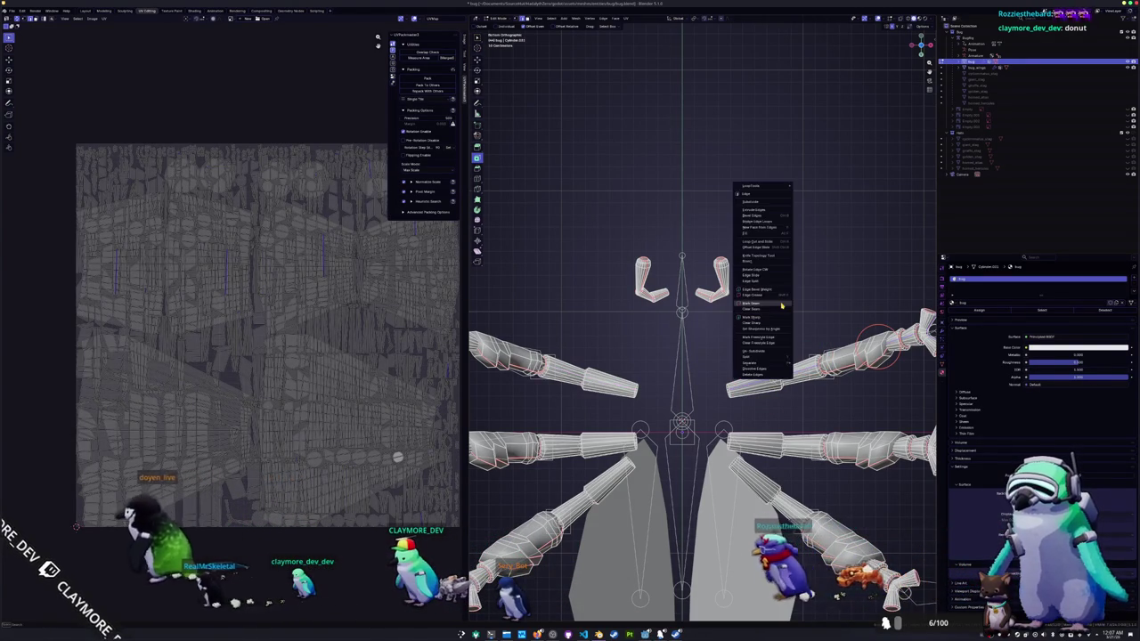
pyautogui.click(781, 303)
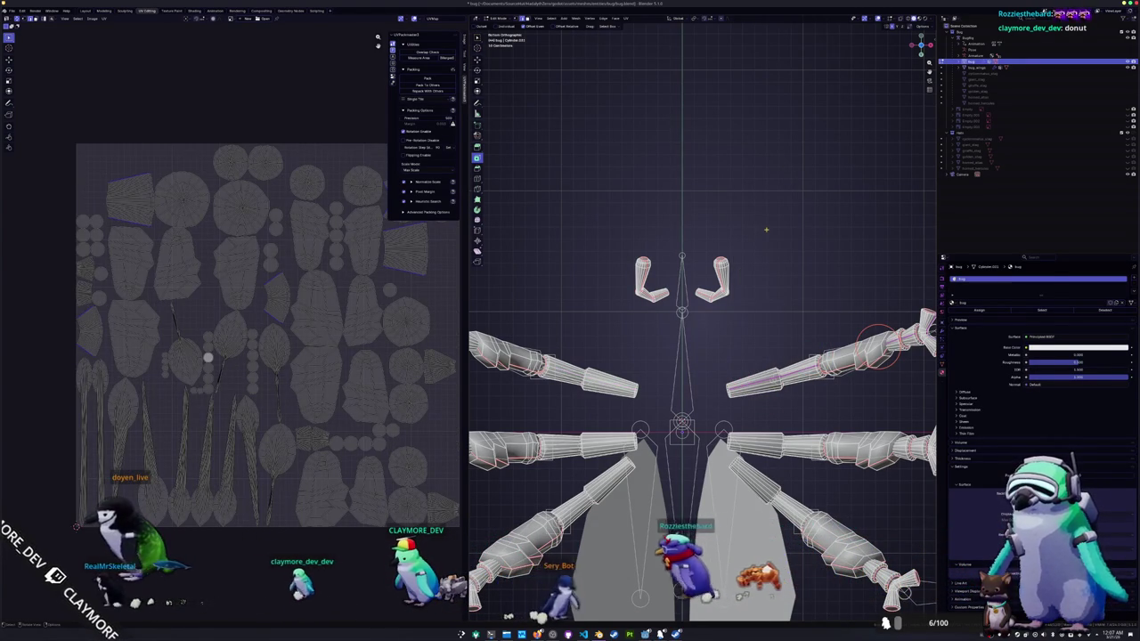
# - Zoom in on the leg and mark two more seams on its edges
pyautogui.scroll(3, 790, 273)
pyautogui.scroll(2, 712, 274)
pyautogui.scroll(2, 659, 274)
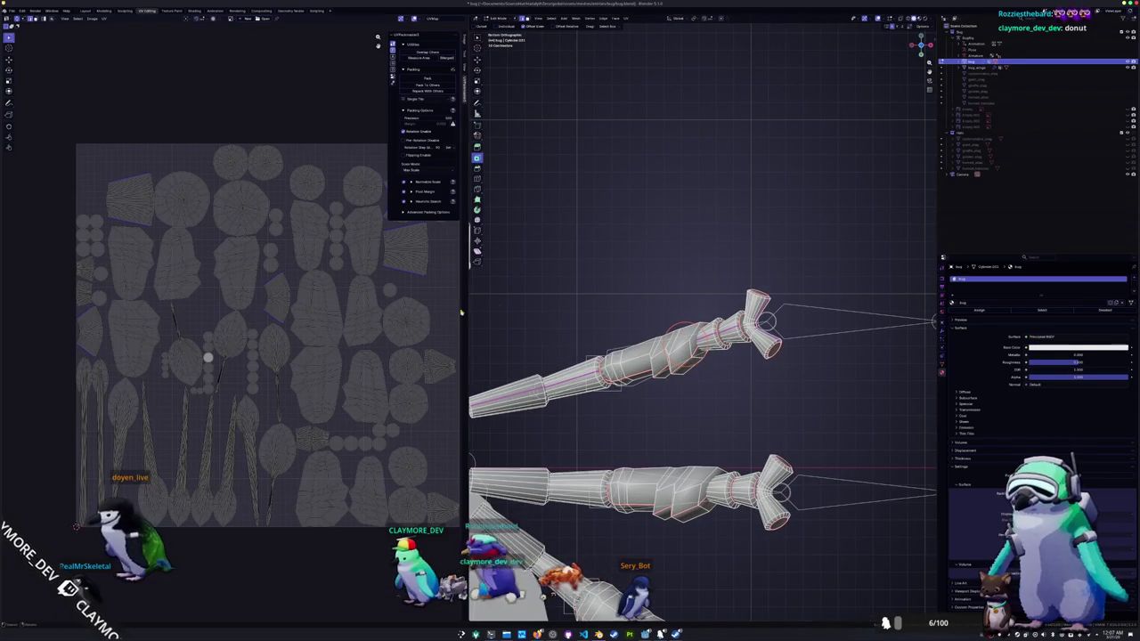
pyautogui.scroll(1, 326, 357)
pyautogui.scroll(1, 326, 358)
pyautogui.scroll(5, 717, 343)
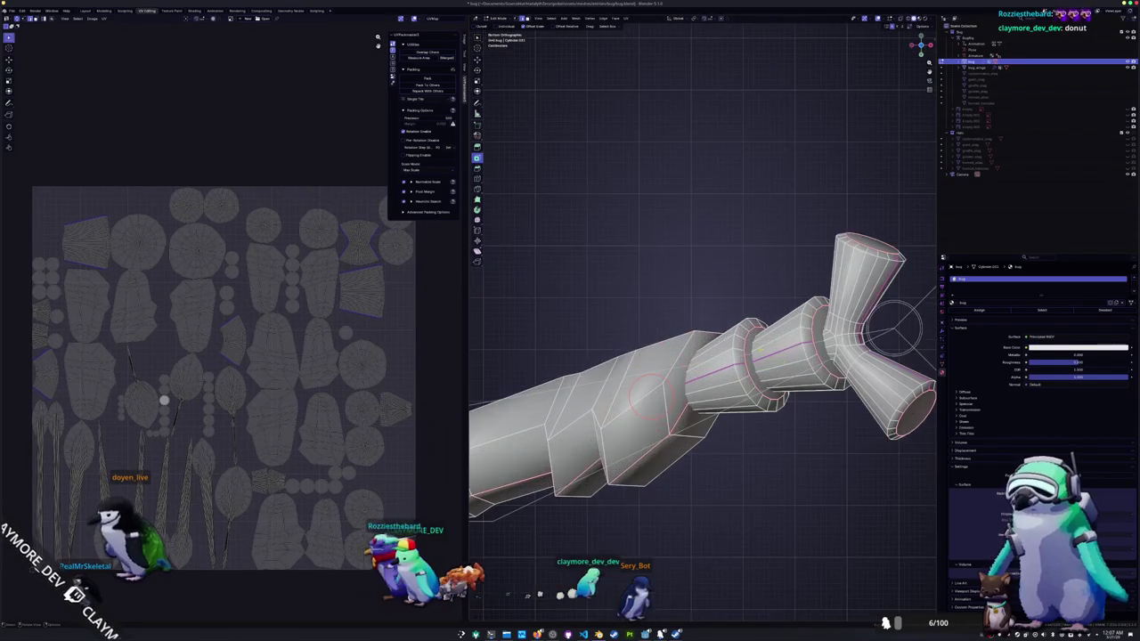
pyautogui.moveTo(703, 356)
pyautogui.mouseDown(button='middle')
pyautogui.moveTo(748, 414)
pyautogui.moveTo(694, 343)
pyautogui.moveTo(739, 392)
pyautogui.mouseUp(button='middle')
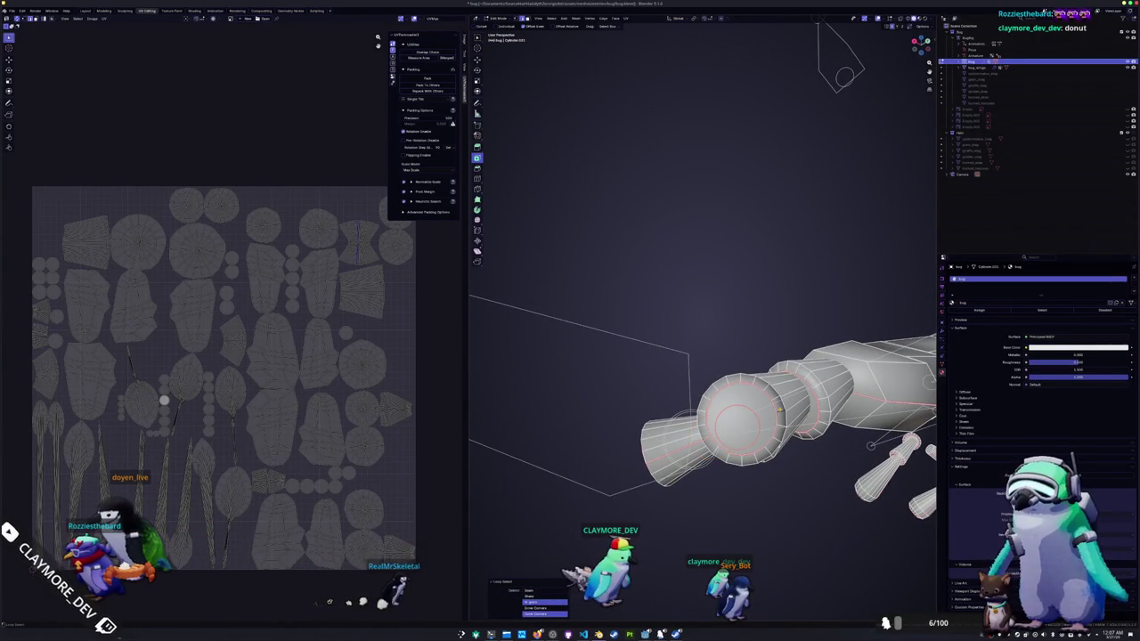
pyautogui.rightClick(780, 411)
pyautogui.click(780, 410)
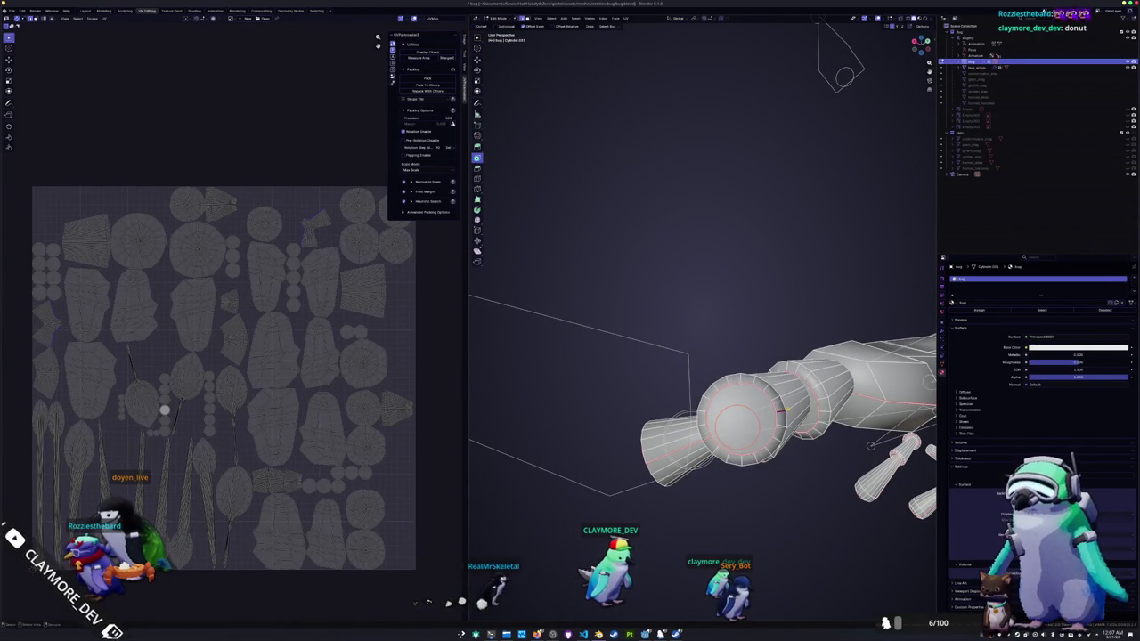
pyautogui.rightClick(790, 408)
pyautogui.click(790, 408)
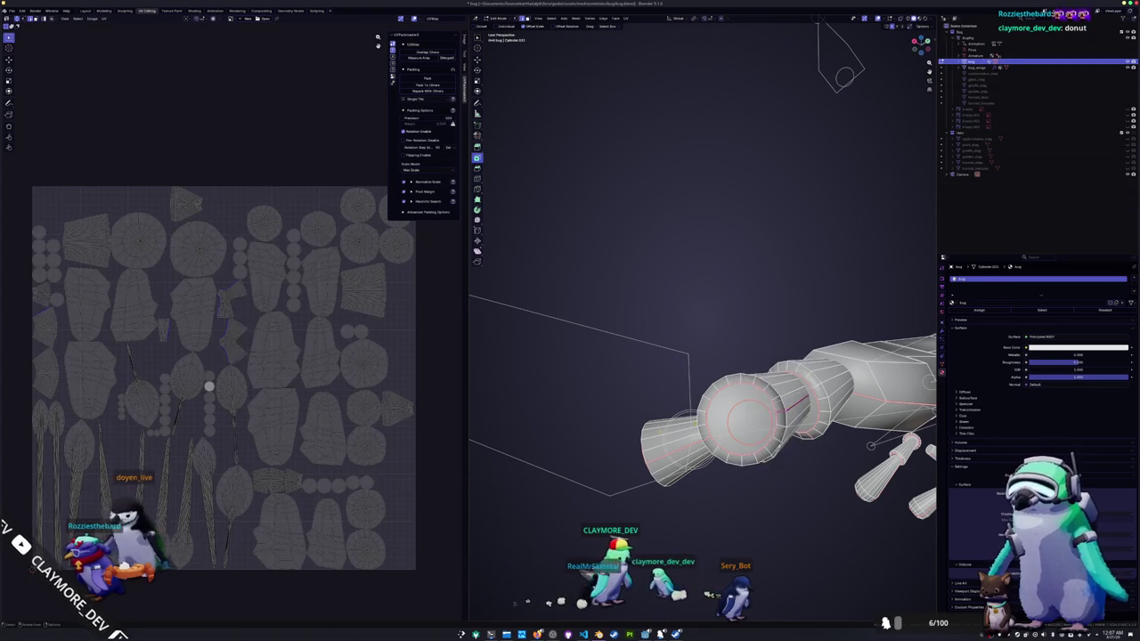
# - Check the legs from front and bottom views, then select everything and clear the selection
pyautogui.moveTo(790, 408)
pyautogui.mouseDown(button='middle')
pyautogui.moveTo(695, 374)
pyautogui.moveTo(713, 381)
pyautogui.mouseUp(button='middle')
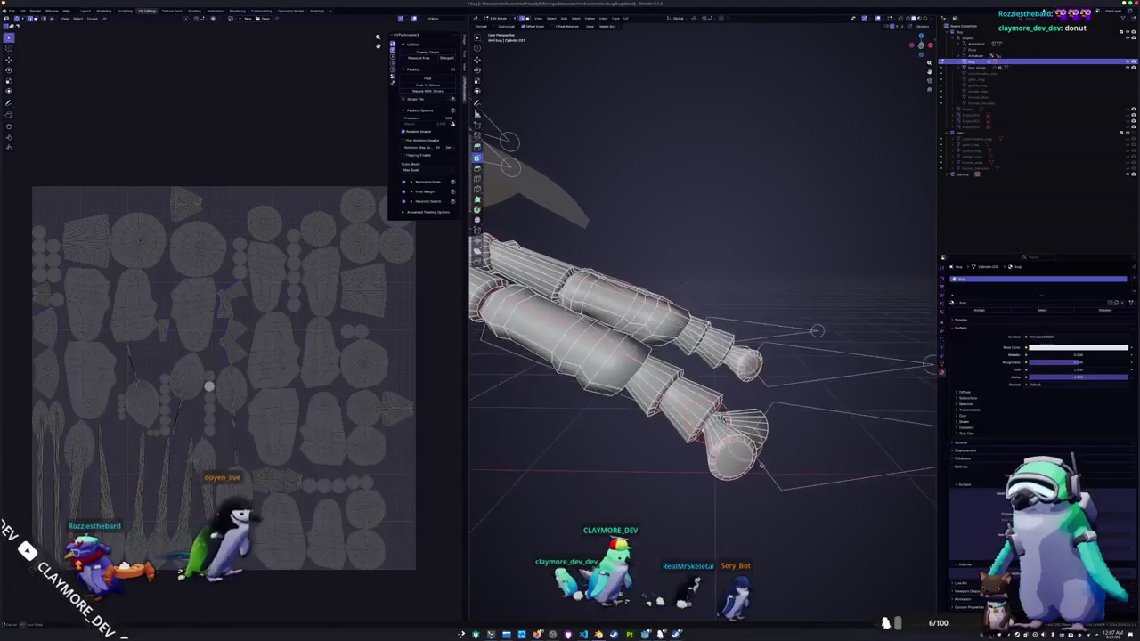
pyautogui.press('KP_1')
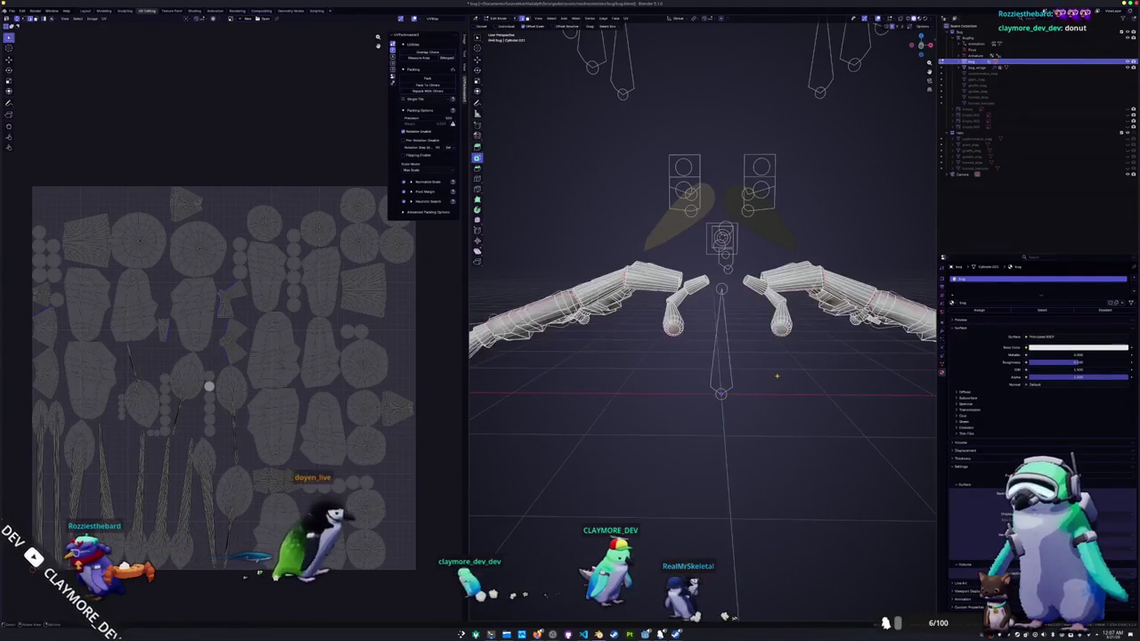
pyautogui.press('ctrl+KP_7')
pyautogui.scroll(-1, 771, 374)
pyautogui.scroll(-1, 771, 374)
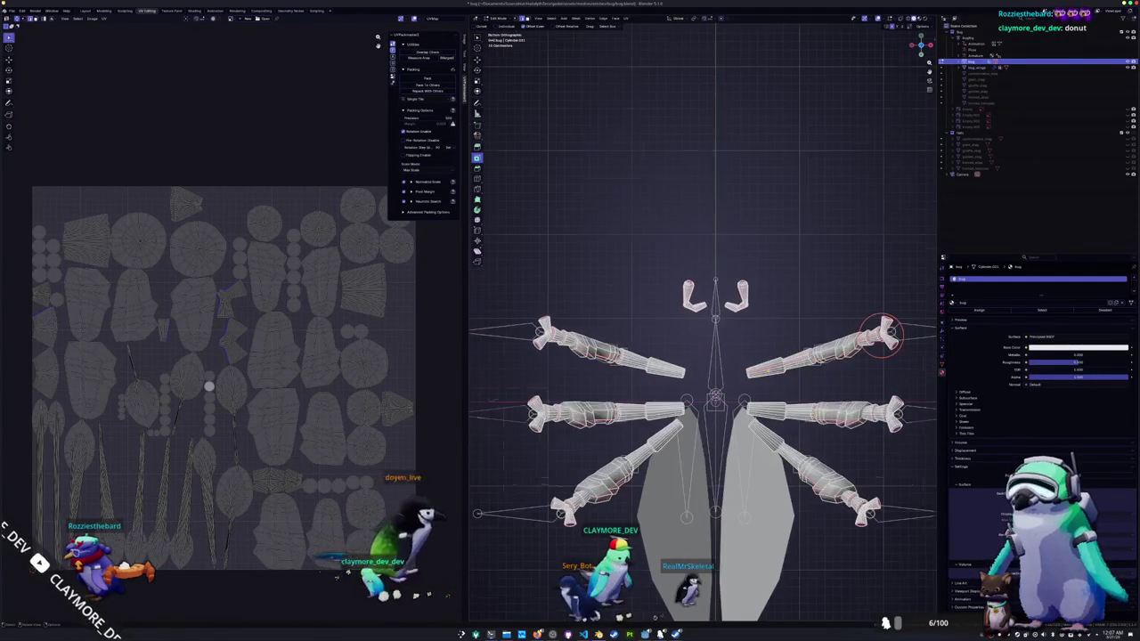
pyautogui.moveTo(912, 383); pyautogui.dragTo(727, 325)
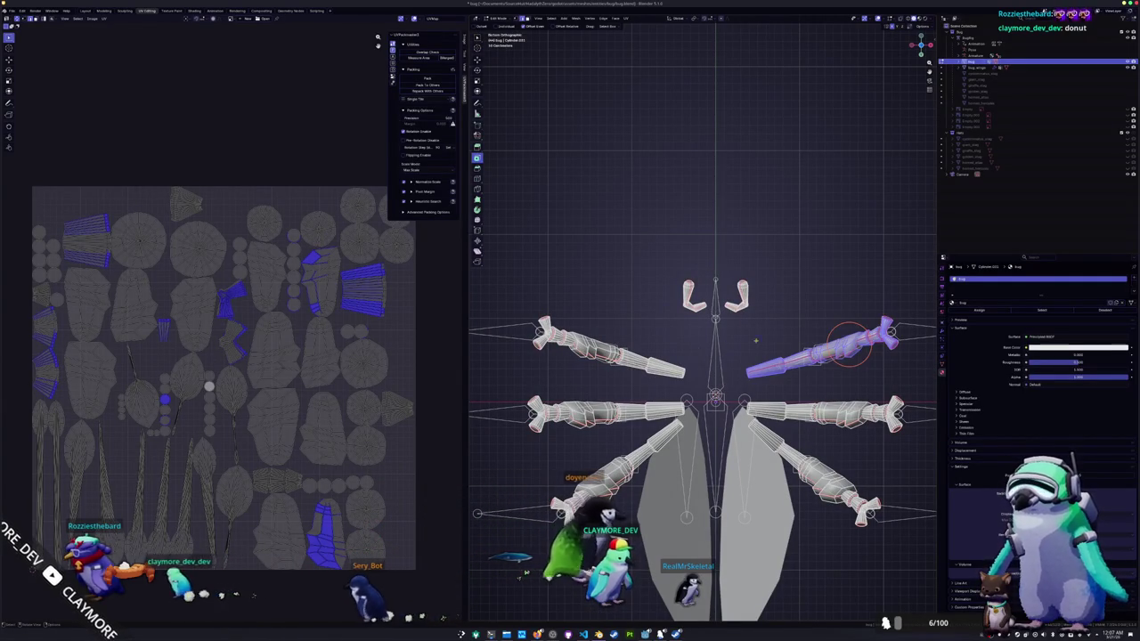
pyautogui.hotkey('alt', 'a')
pyautogui.keyDown('shift'); pyautogui.moveTo(789, 344); pyautogui.dragTo(684, 284, button='middle'); pyautogui.keyUp('shift')
pyautogui.press('a')
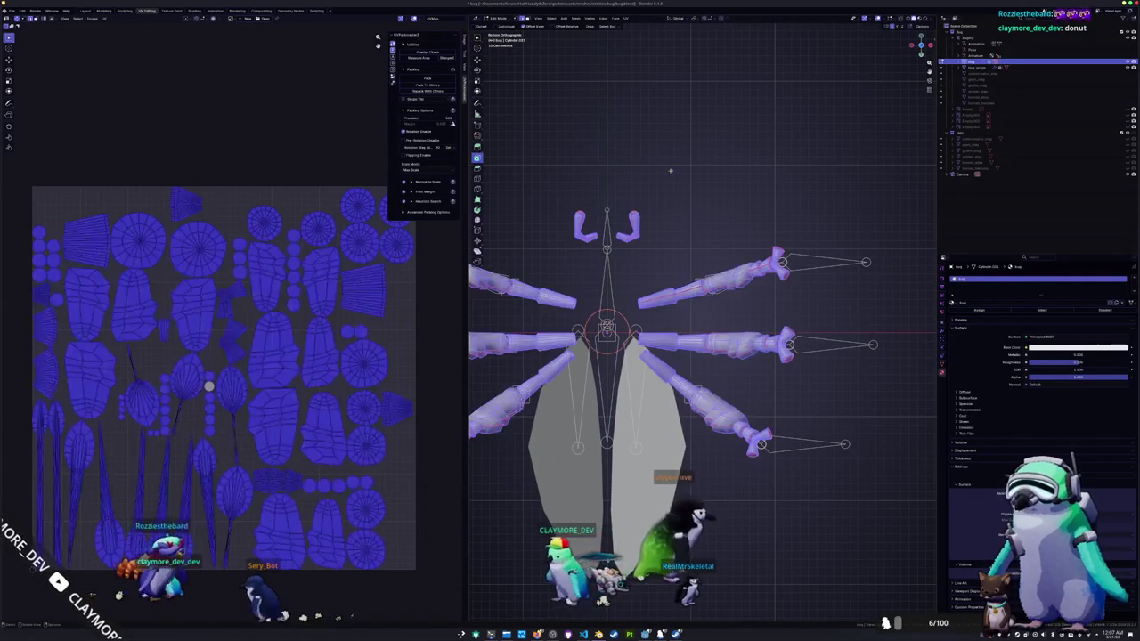
pyautogui.hotkey('alt', 'a')
pyautogui.scroll(2, 705, 310)
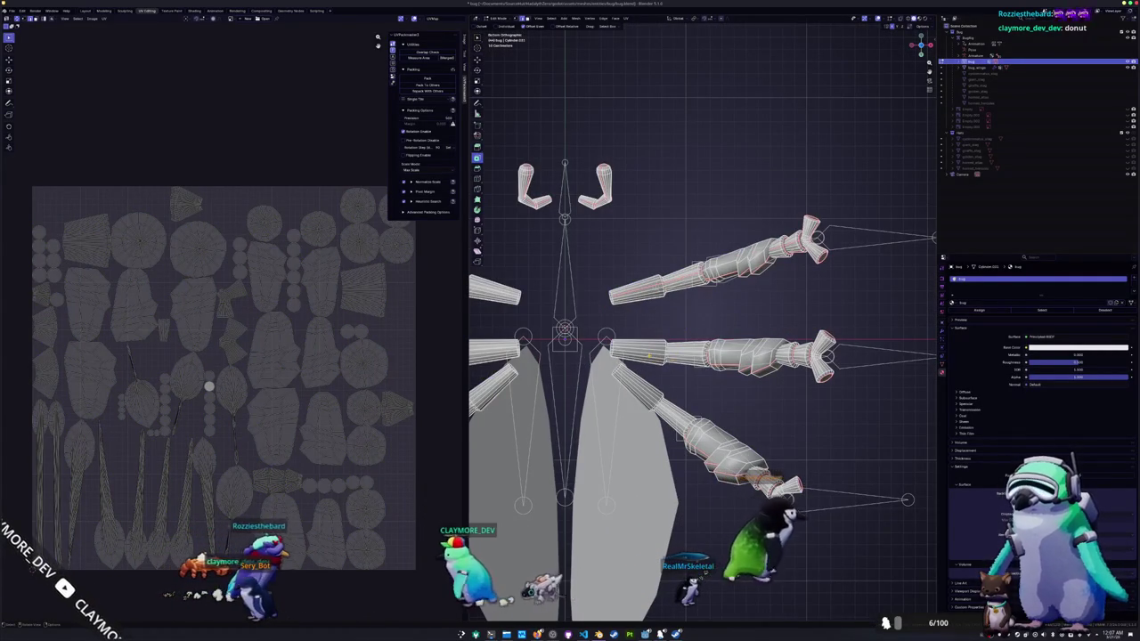
# - Orbit below the legs and centre the view on the selected joint piece
pyautogui.scroll(2, 705, 314)
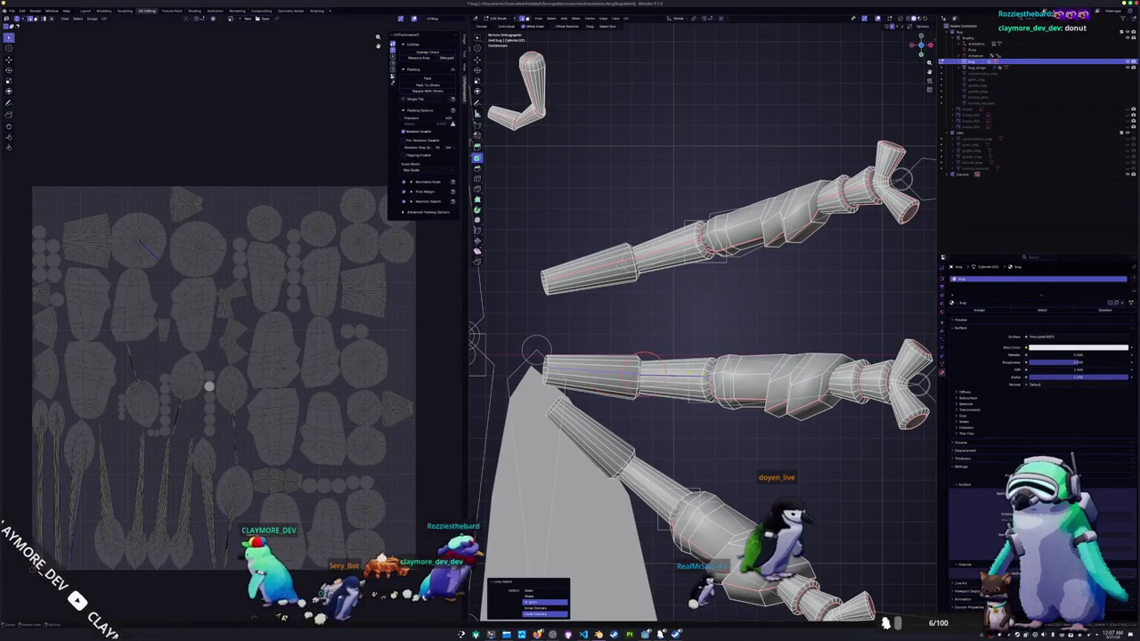
pyautogui.scroll(2, 704, 311)
pyautogui.scroll(-1, 705, 311)
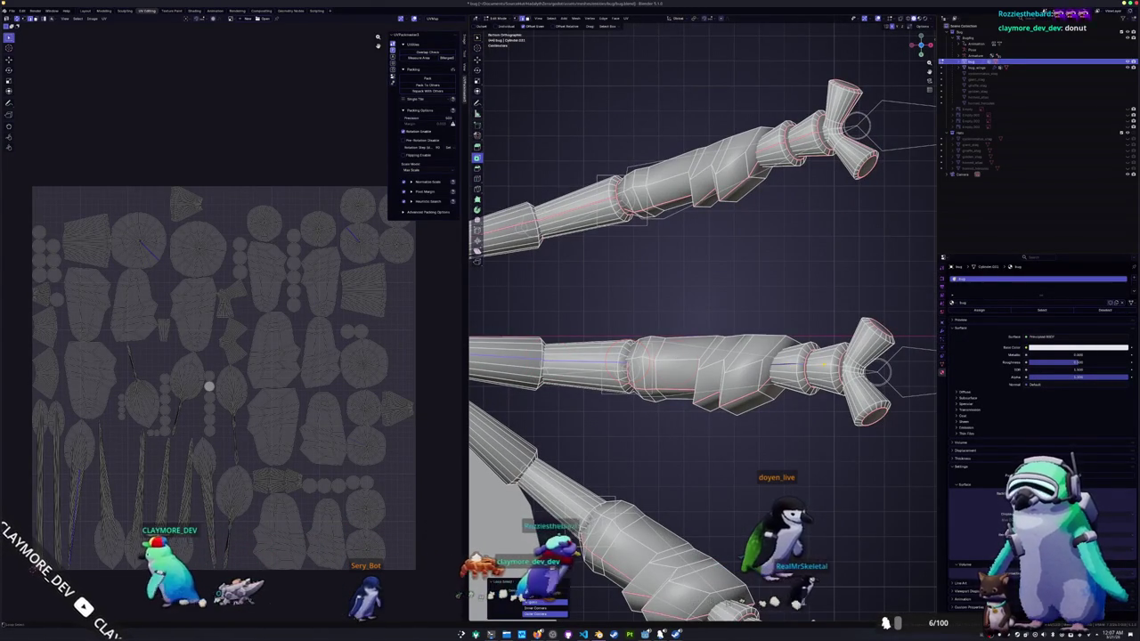
pyautogui.scroll(2, 704, 313)
pyautogui.moveTo(841, 364)
pyautogui.mouseDown(button='middle')
pyautogui.moveTo(754, 407)
pyautogui.moveTo(677, 383)
pyautogui.mouseUp(button='middle')
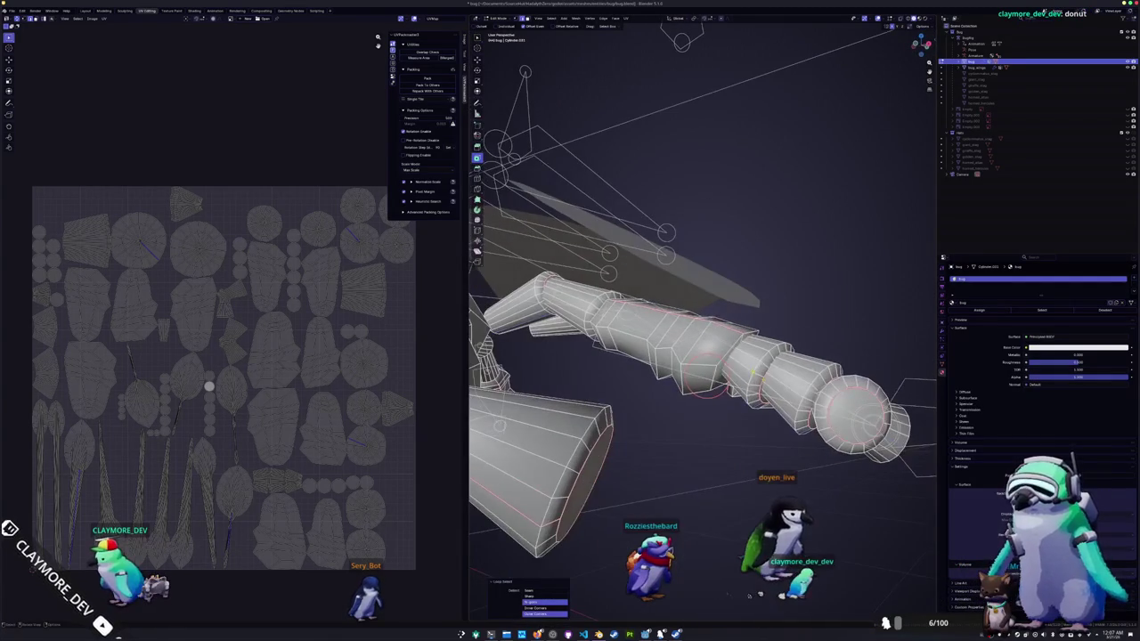
pyautogui.moveTo(824, 418); pyautogui.dragTo(699, 418, button='middle')
pyautogui.rightClick(698, 419)
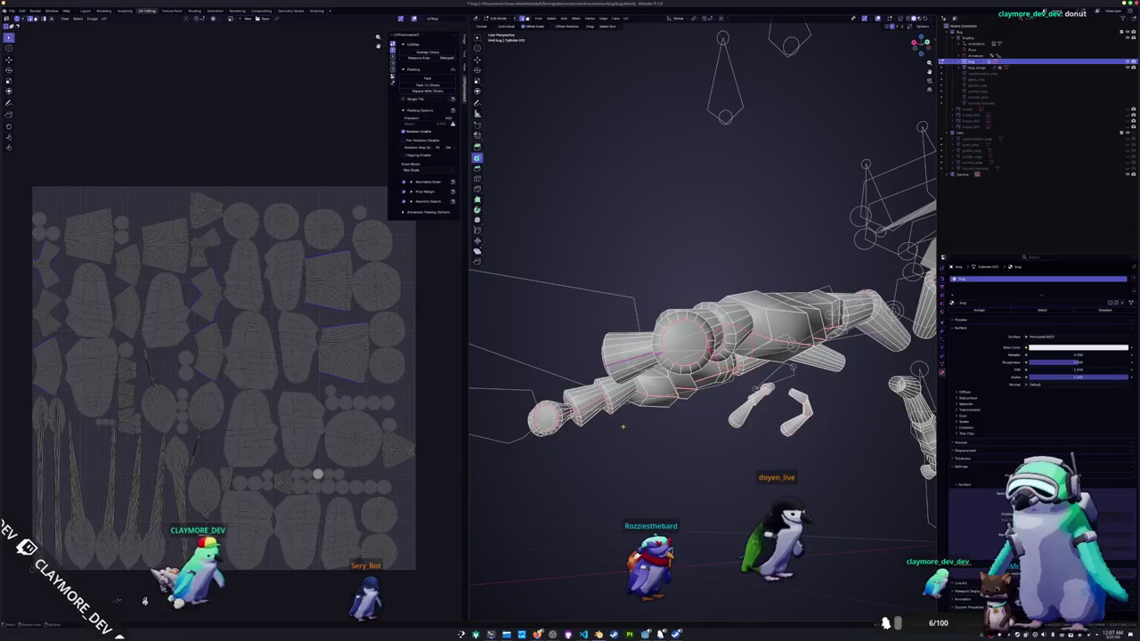
pyautogui.moveTo(629, 426); pyautogui.dragTo(730, 439, button='middle')
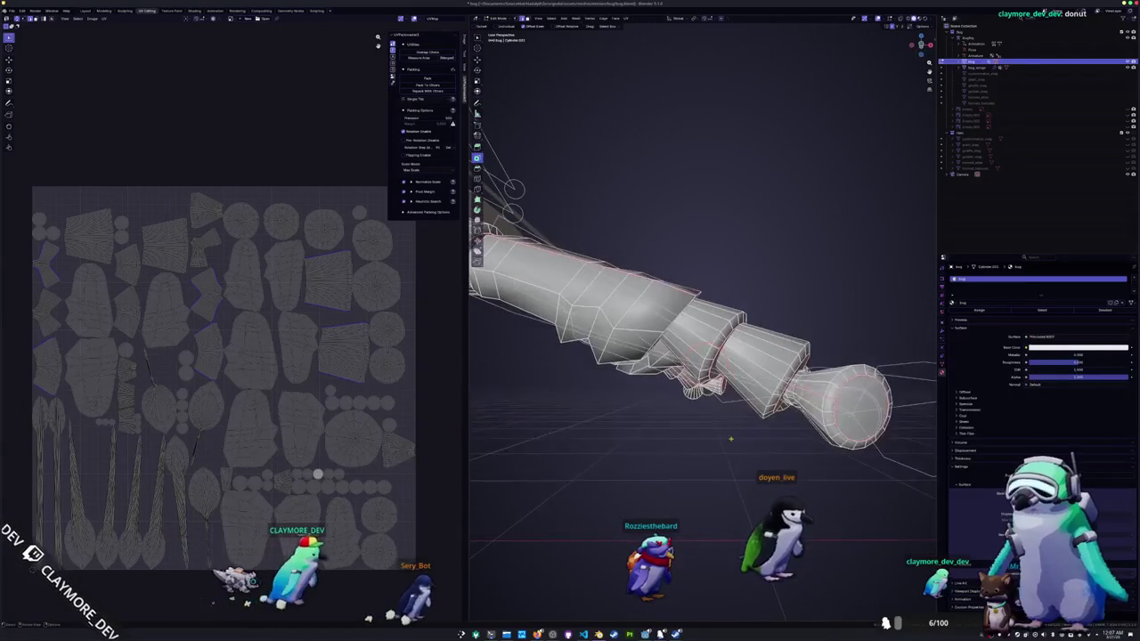
pyautogui.press('ctrl+KP_7')
pyautogui.scroll(-3, 730, 391)
pyautogui.scroll(3, 729, 342)
pyautogui.scroll(4, 729, 342)
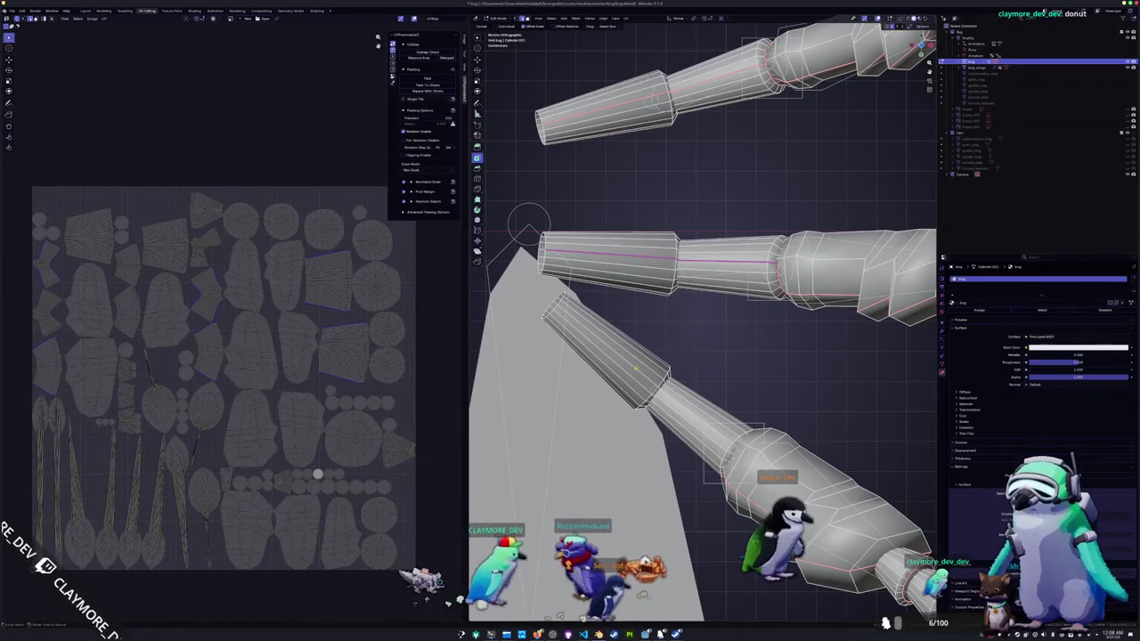
pyautogui.moveTo(528, 223)
pyautogui.mouseDown(button='middle')
pyautogui.moveTo(873, 560)
pyautogui.moveTo(503, 545)
pyautogui.mouseUp(button='middle')
pyautogui.press('KP_Decimal')
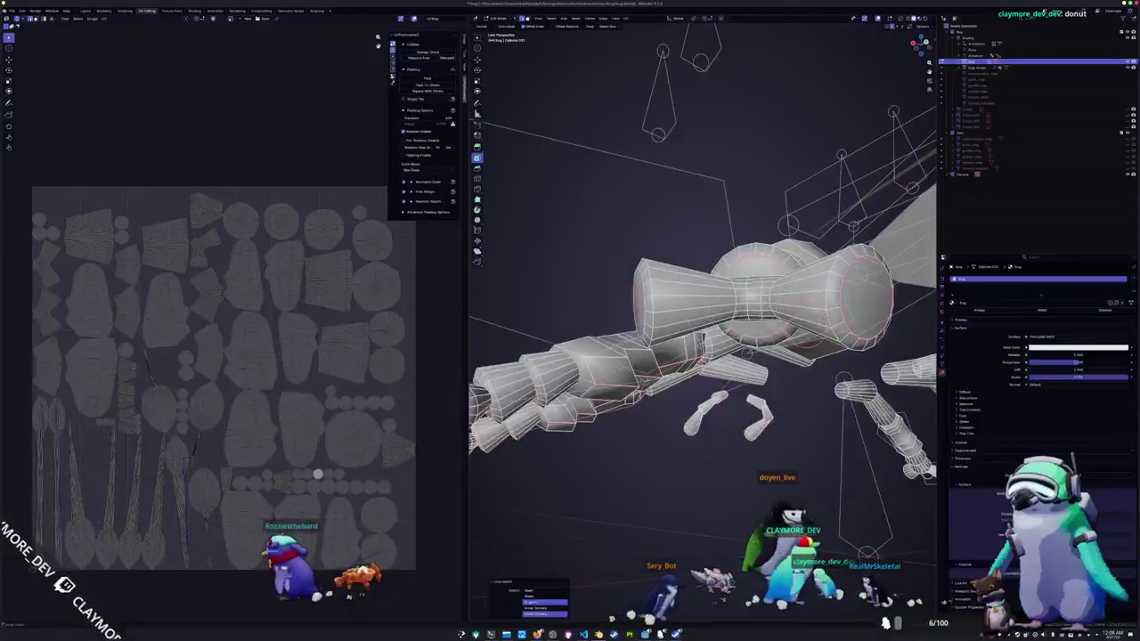
pyautogui.moveTo(704, 311)
pyautogui.mouseDown(button='middle')
pyautogui.moveTo(623, 338)
pyautogui.moveTo(539, 345)
pyautogui.mouseUp(button='middle')
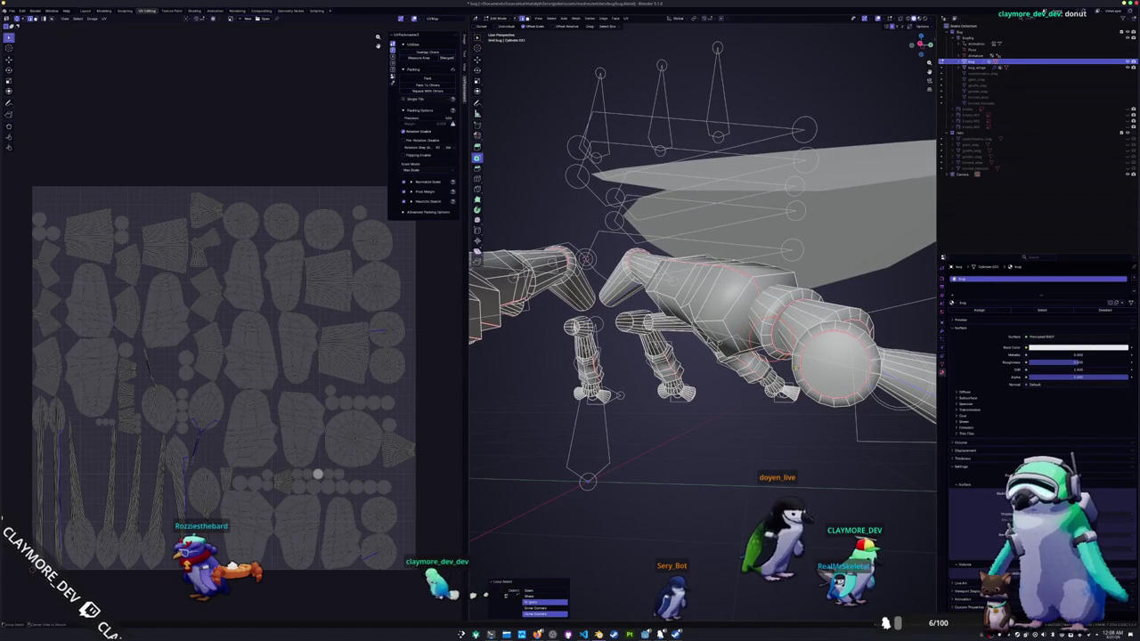
# - Mark the selected leg joint edges as a seam
pyautogui.hotkey('ctrl', 'e')
pyautogui.click(723, 453)
pyautogui.moveTo(723, 453)
pyautogui.mouseDown(button='middle')
pyautogui.moveTo(747, 383)
pyautogui.moveTo(649, 457)
pyautogui.moveTo(746, 415)
pyautogui.mouseUp(button='middle')
pyautogui.scroll(-3, 649, 458)
# - Select all, hide the body from the Mesh menu, then toggle out of Edit Mode and back
pyautogui.press('a')
pyautogui.scroll(3, 746, 415)
pyautogui.scroll(2, 746, 416)
pyautogui.click(577, 19)
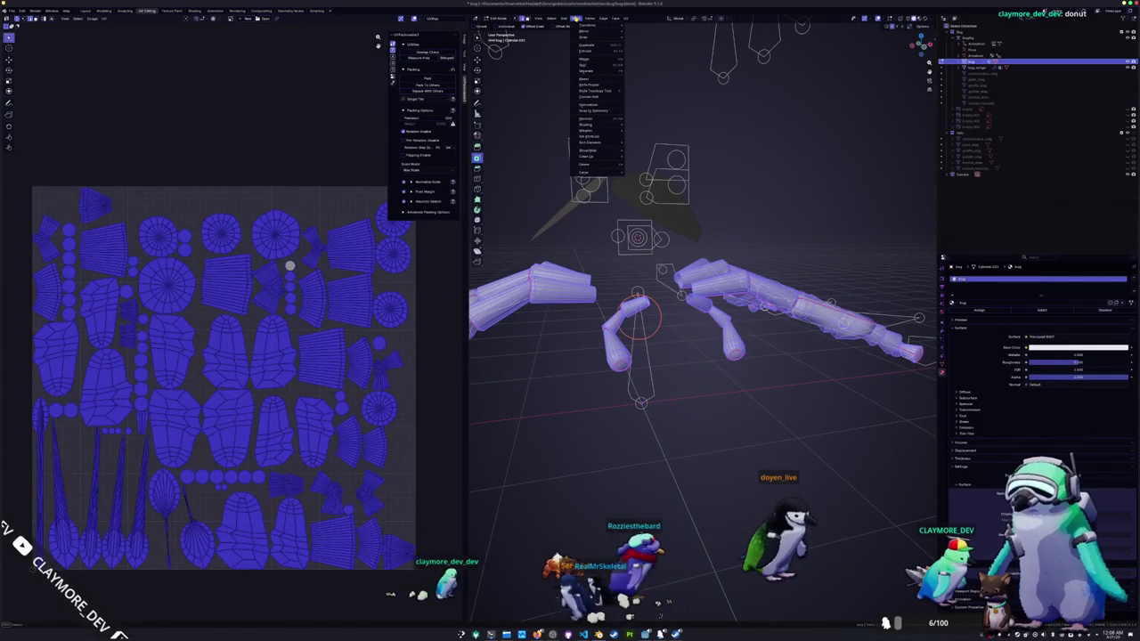
pyautogui.click(592, 95)
pyautogui.moveTo(623, 385)
pyautogui.mouseDown(button='middle')
pyautogui.moveTo(628, 362)
pyautogui.moveTo(632, 380)
pyautogui.mouseUp(button='middle')
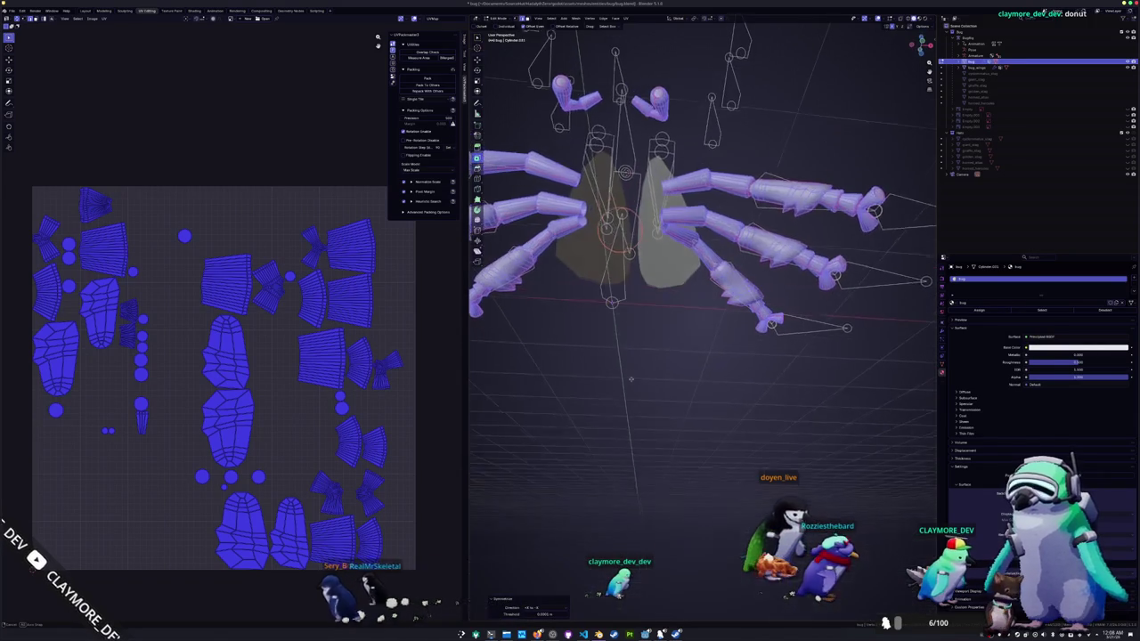
pyautogui.press('Tab')
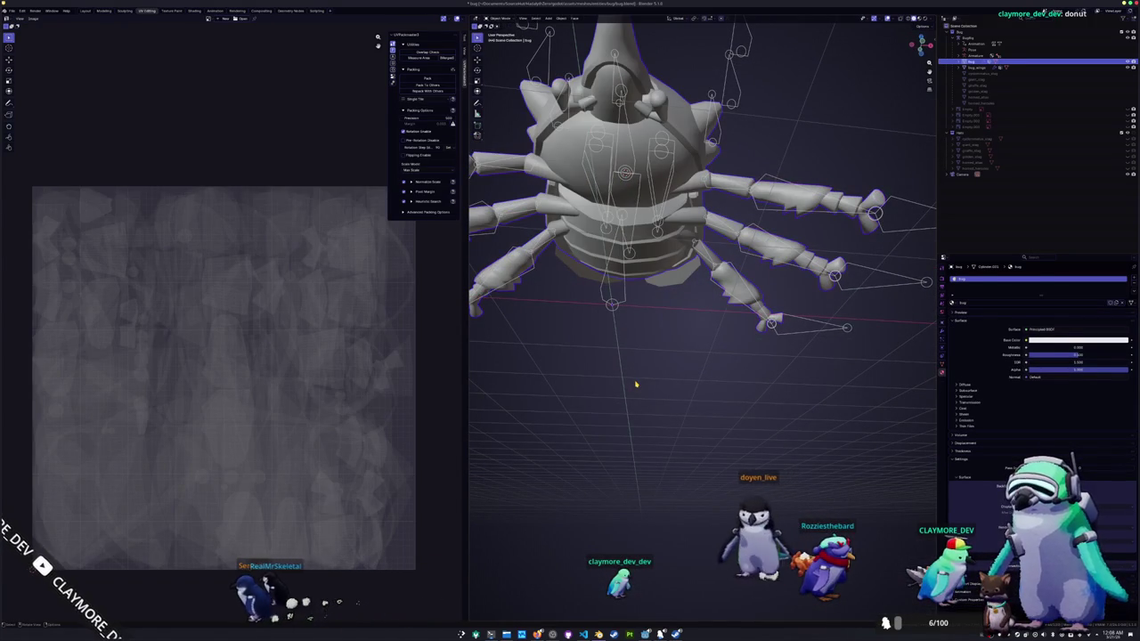
pyautogui.press('Tab')
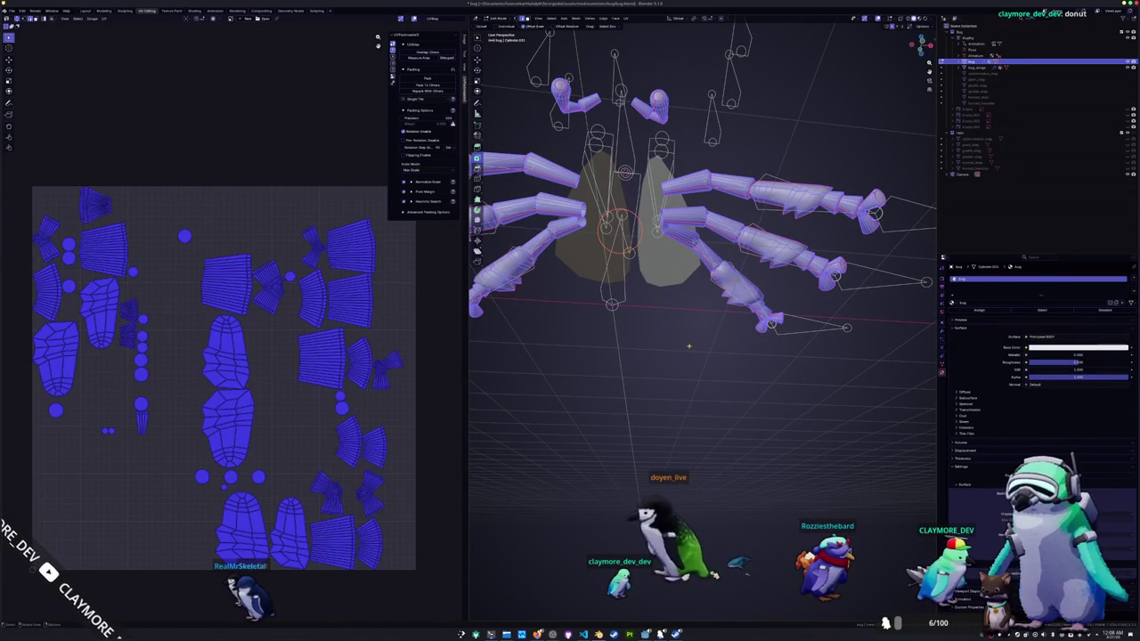
# - Mark the selected leg edge loop as a seam, then switch to Object Mode
pyautogui.hotkey('alt', 'a')
pyautogui.moveTo(685, 348); pyautogui.dragTo(552, 385, button='middle')
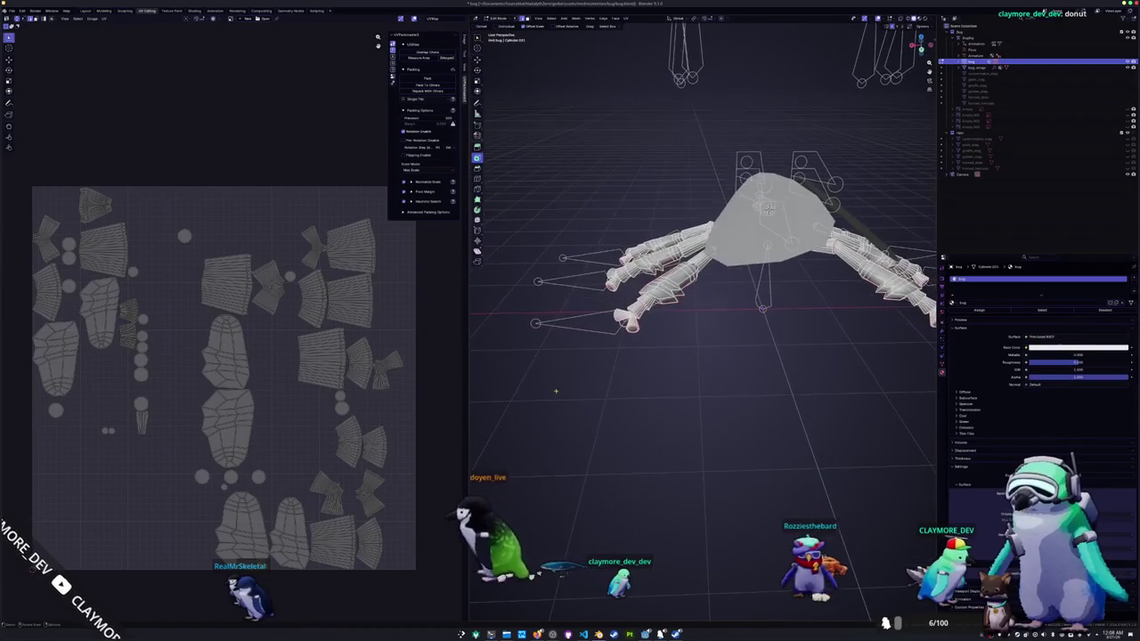
pyautogui.scroll(5, 585, 381)
pyautogui.moveTo(585, 381); pyautogui.dragTo(653, 338, button='middle')
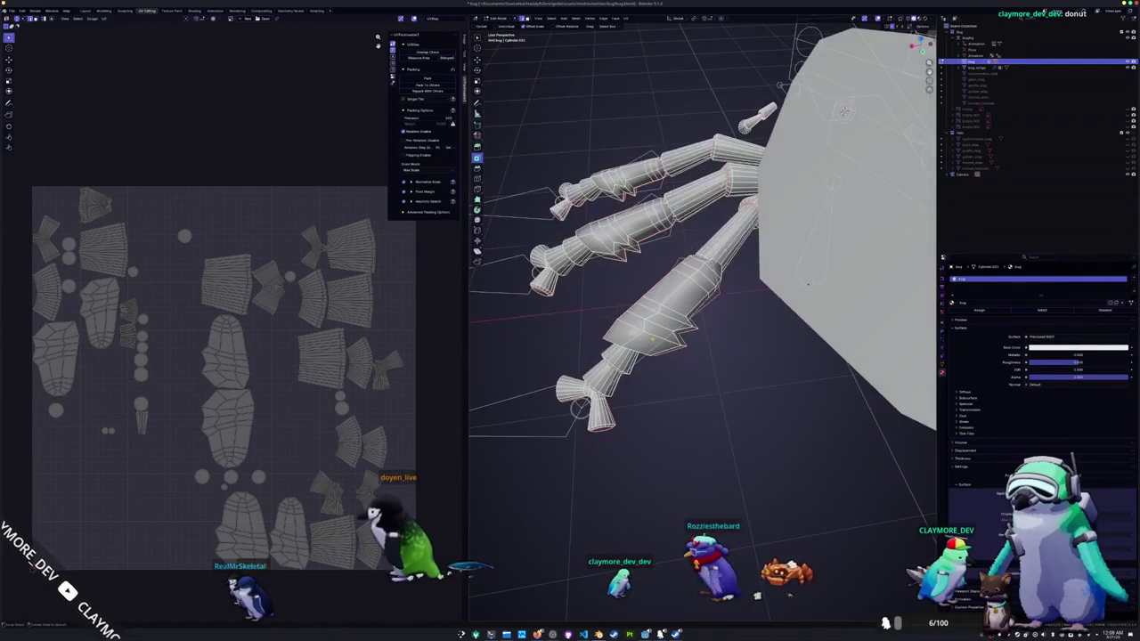
pyautogui.moveTo(667, 307); pyautogui.dragTo(822, 341, button='middle')
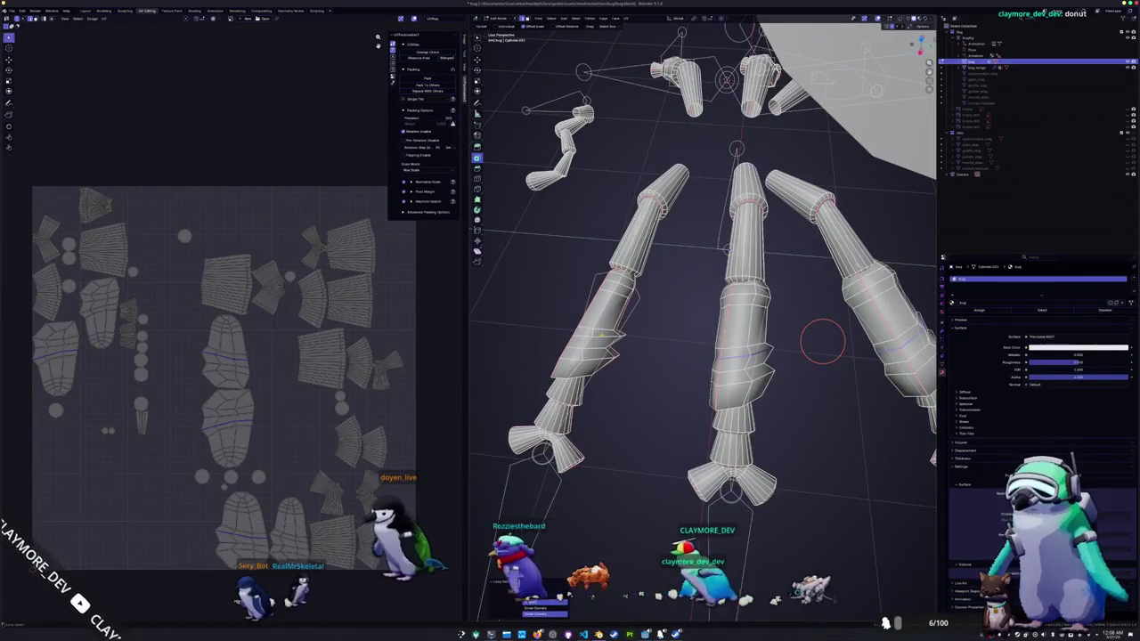
pyautogui.scroll(-5, 704, 321)
pyautogui.moveTo(704, 320)
pyautogui.mouseDown(button='middle')
pyautogui.moveTo(547, 353)
pyautogui.moveTo(605, 330)
pyautogui.moveTo(632, 285)
pyautogui.moveTo(615, 329)
pyautogui.moveTo(623, 320)
pyautogui.mouseUp(button='middle')
pyautogui.scroll(2, 547, 353)
pyautogui.scroll(2, 605, 330)
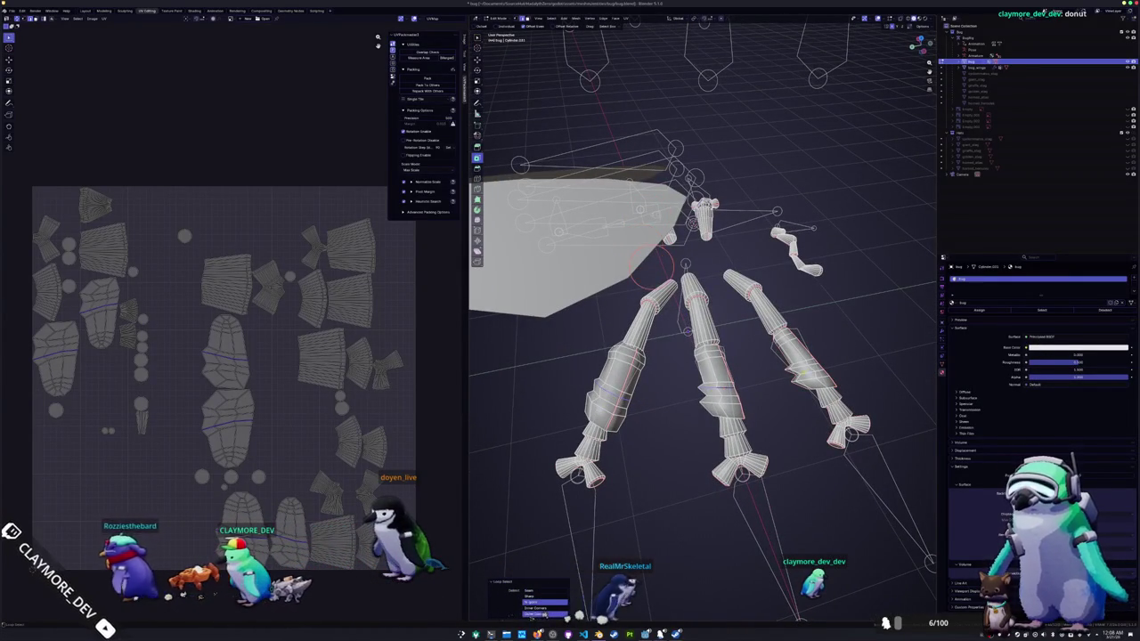
pyautogui.rightClick(811, 371)
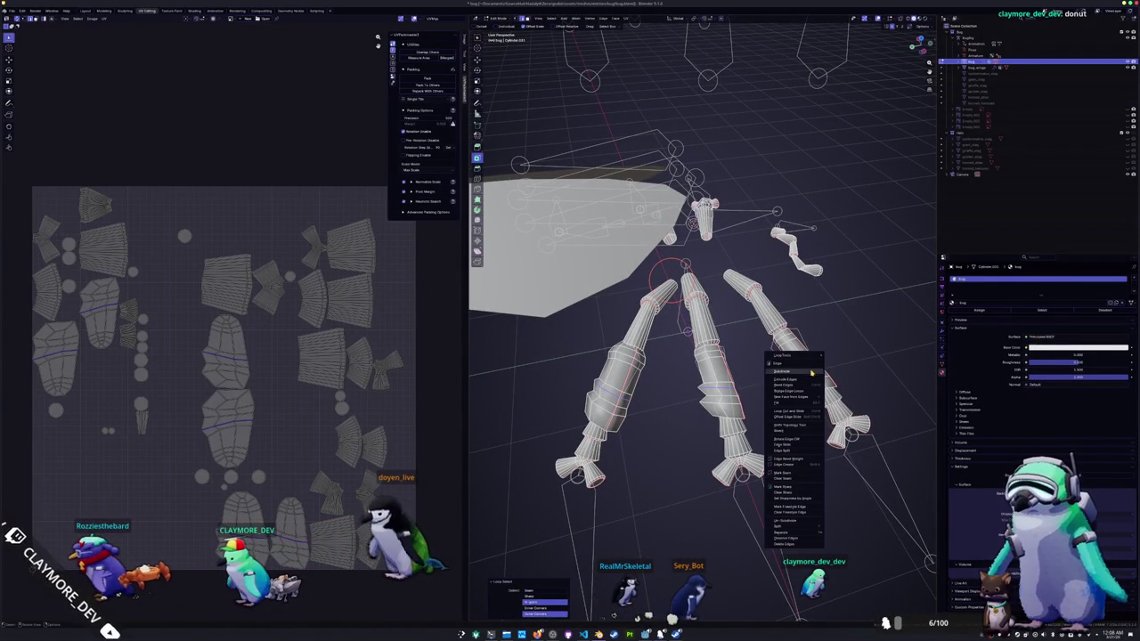
pyautogui.click(793, 473)
pyautogui.press('Tab')
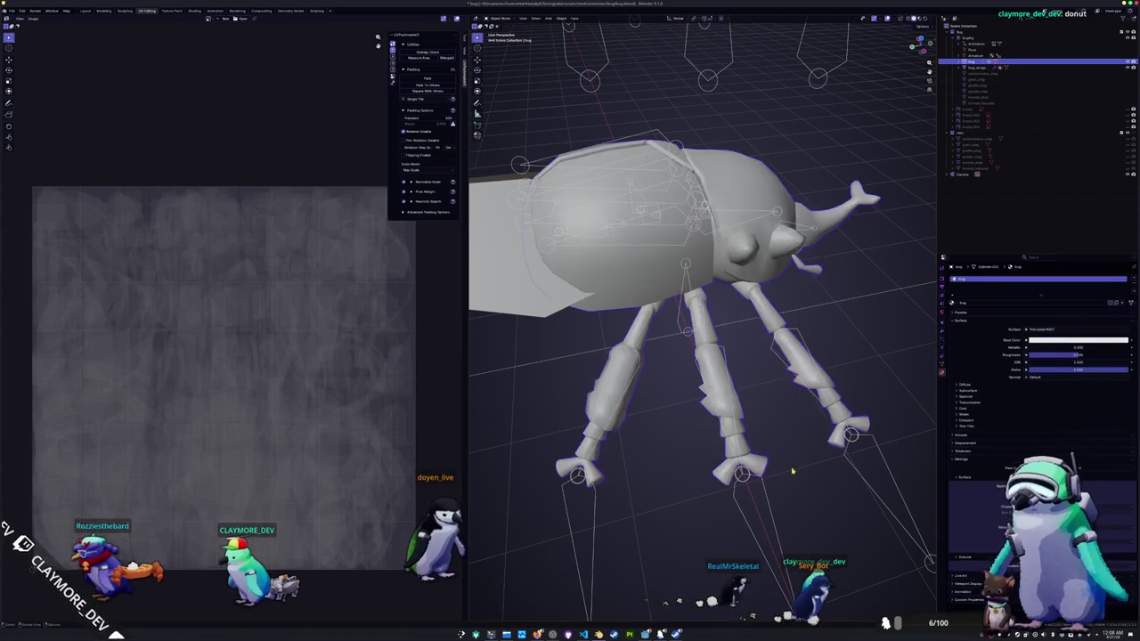
# - Reveal the hidden body, select the whole mesh and unwrap it with Minimum Stretch
pyautogui.press('KP_1')
pyautogui.press('Tab')
pyautogui.hotkey('alt', 'h')
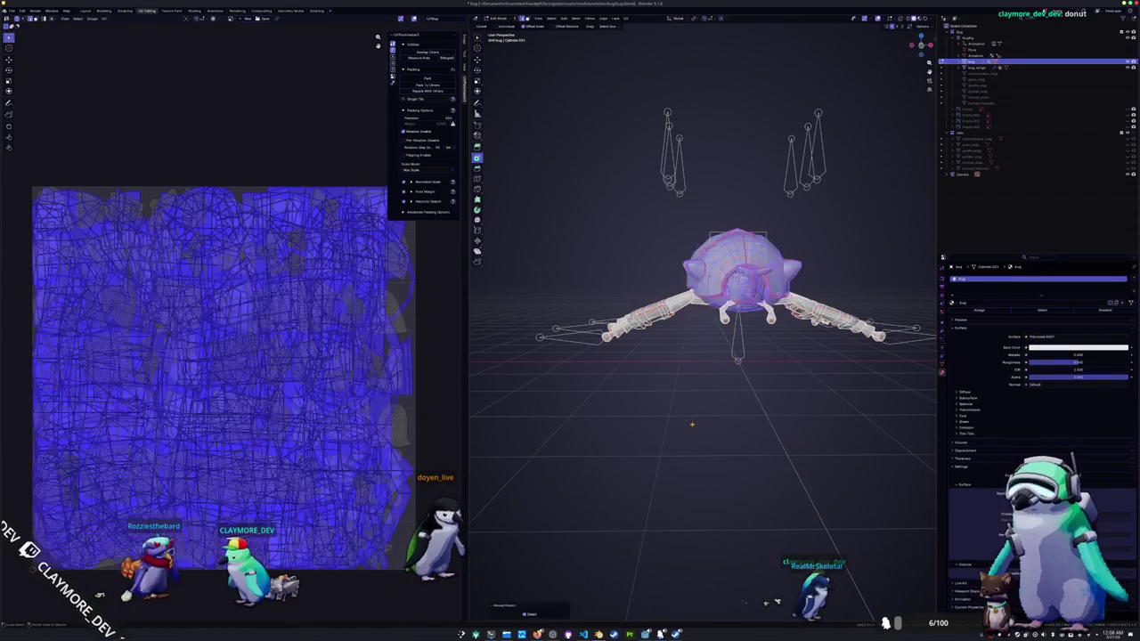
pyautogui.press('a')
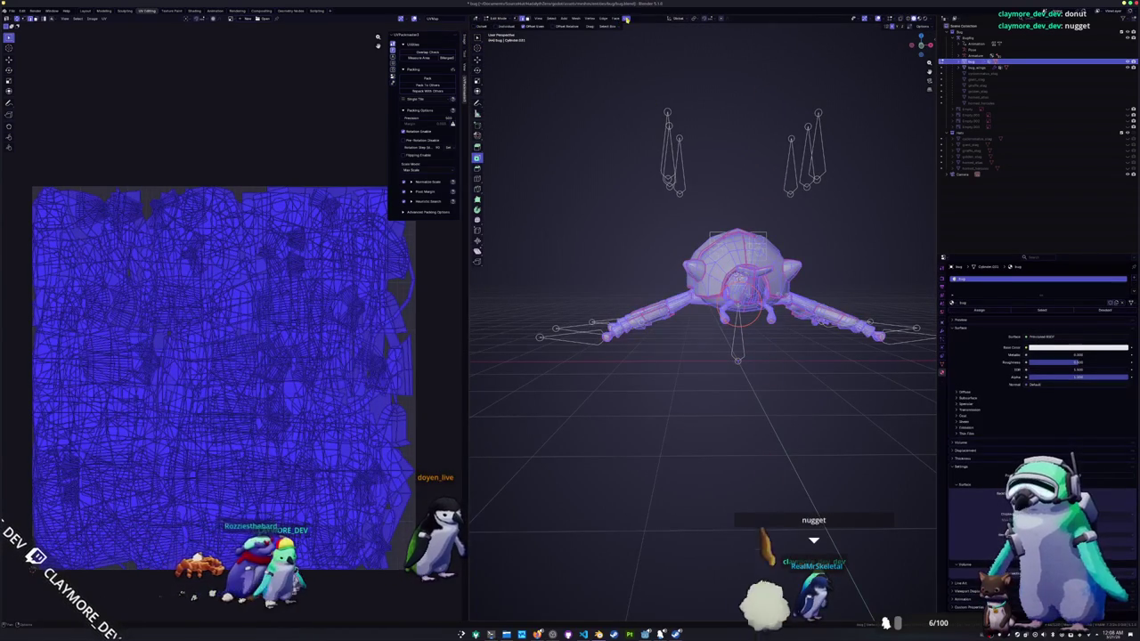
pyautogui.click(626, 17)
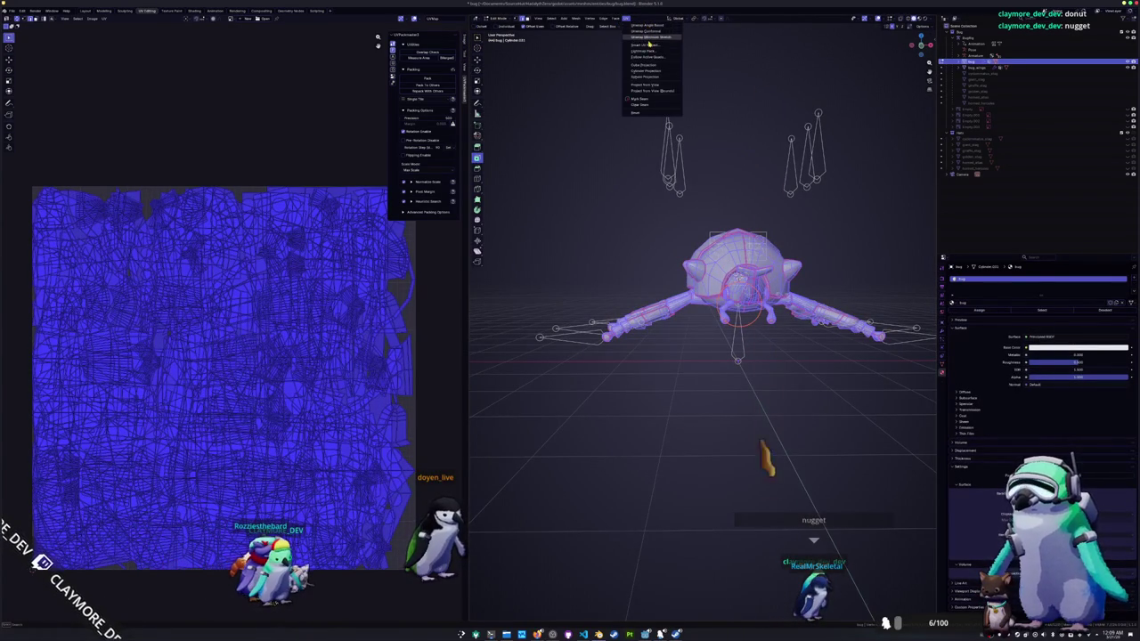
pyautogui.click(653, 38)
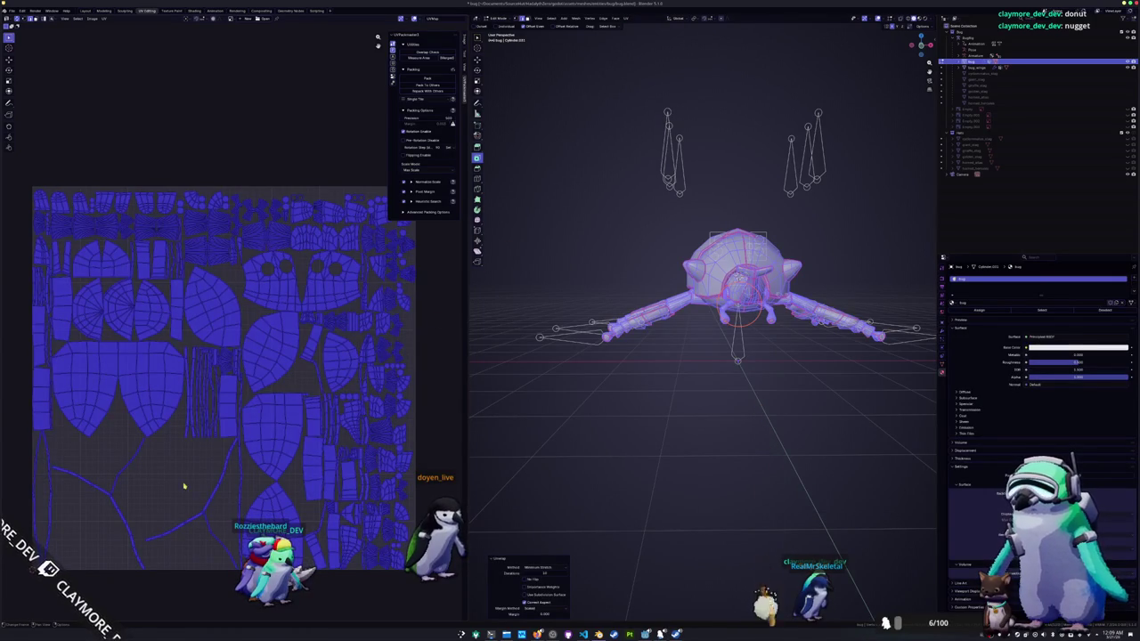
# - Clear the selection and orbit to a high rear view of the shell
pyautogui.hotkey('alt', 'a')
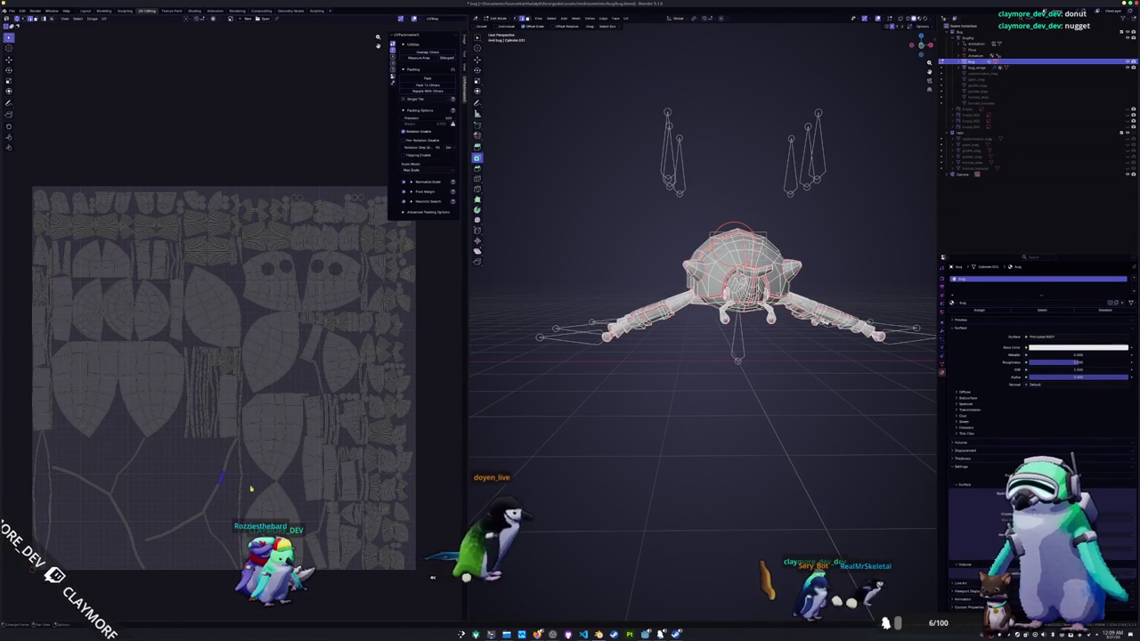
pyautogui.moveTo(628, 383); pyautogui.dragTo(677, 338, button='middle')
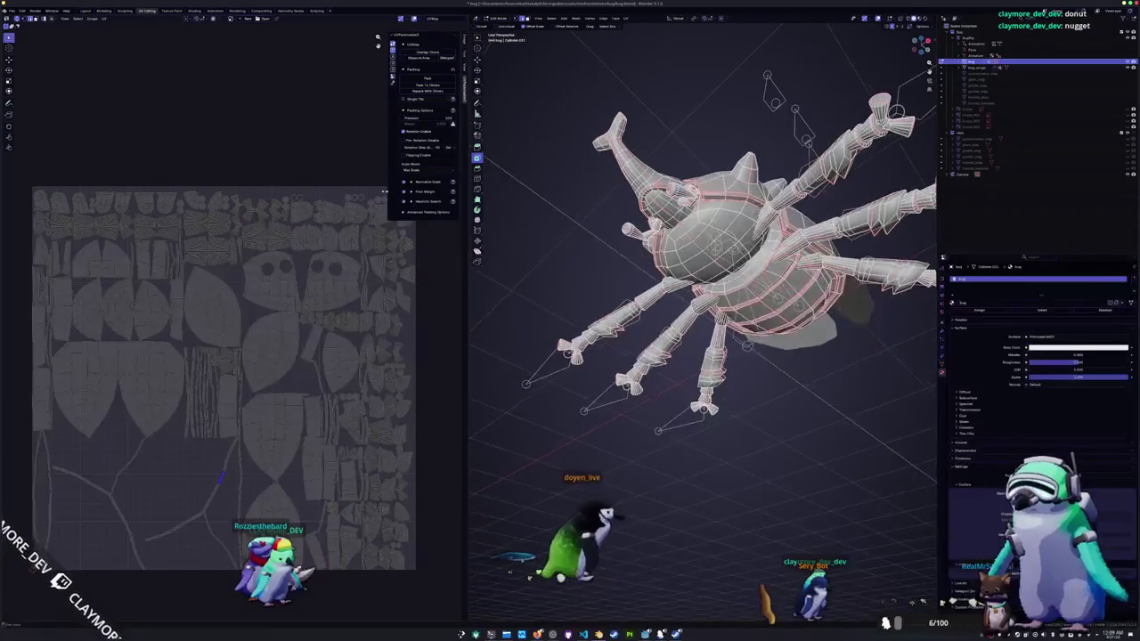
pyautogui.scroll(3, 704, 267)
pyautogui.moveTo(703, 268)
pyautogui.mouseDown(button='middle')
pyautogui.moveTo(624, 321)
pyautogui.moveTo(595, 412)
pyautogui.moveTo(775, 447)
pyautogui.mouseUp(button='middle')
pyautogui.scroll(3, 595, 412)
pyautogui.scroll(3, 775, 446)
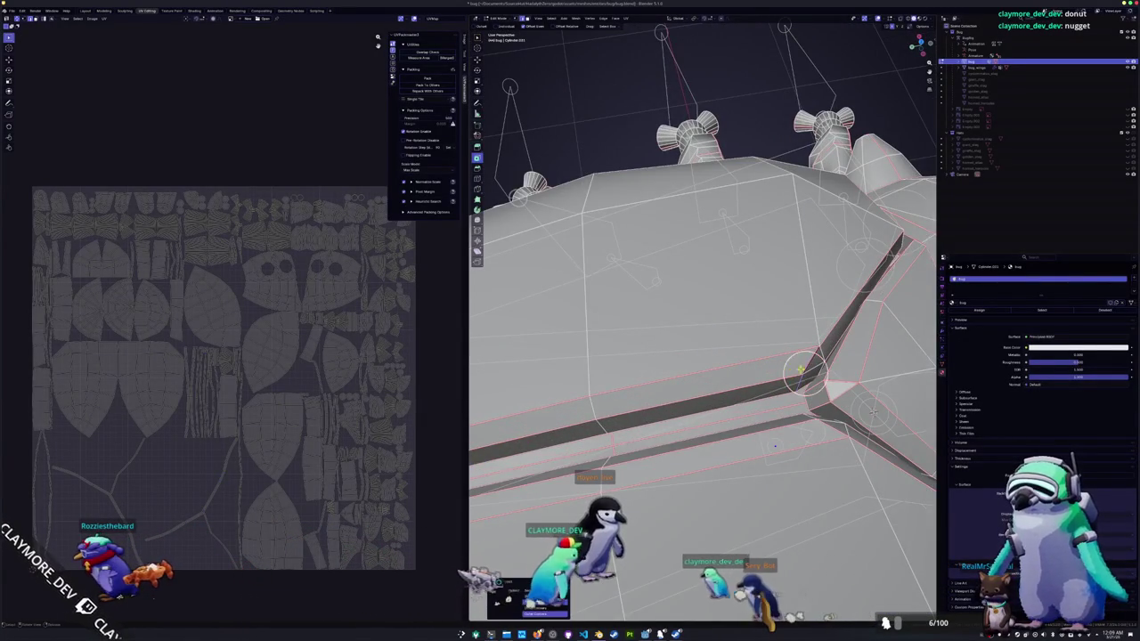
# - Mark two seams along the selected shell edges
pyautogui.moveTo(774, 445); pyautogui.dragTo(752, 360, button='middle')
pyautogui.rightClick(753, 361)
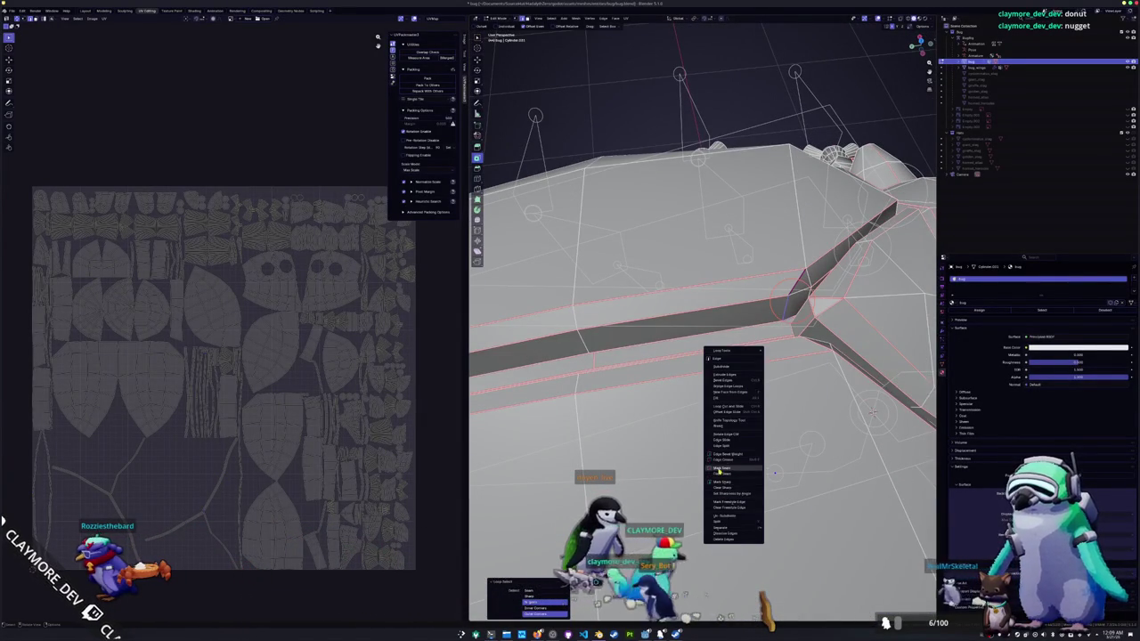
pyautogui.click(731, 473)
pyautogui.moveTo(730, 473)
pyautogui.mouseDown(button='middle')
pyautogui.moveTo(691, 386)
pyautogui.moveTo(699, 429)
pyautogui.mouseUp(button='middle')
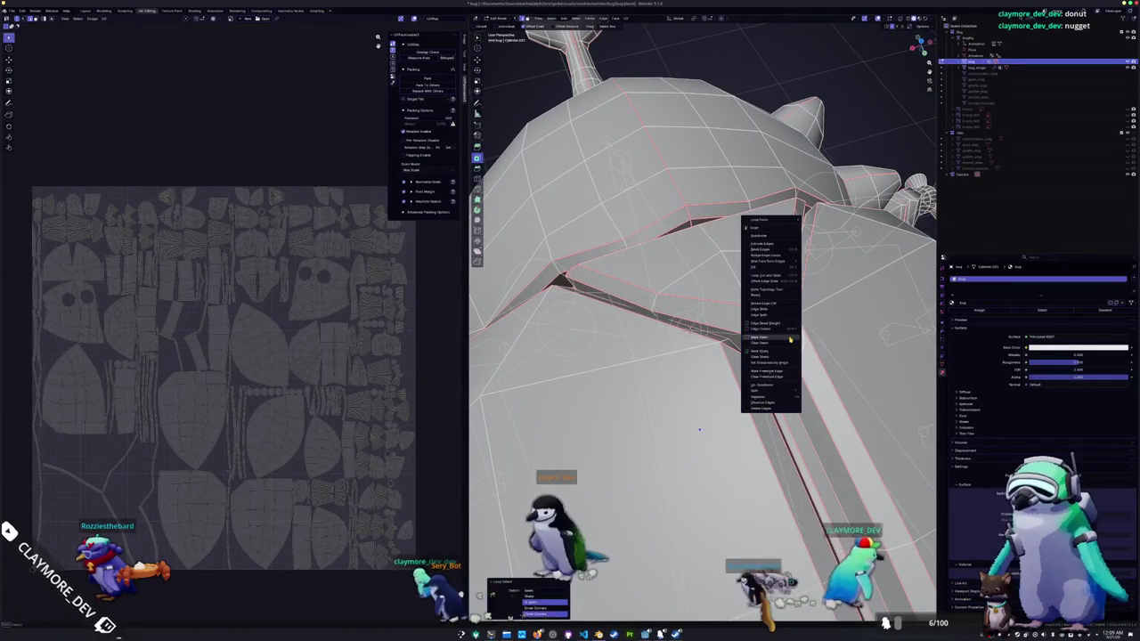
pyautogui.click(775, 337)
# - Select all, clear the selection, and orbit over the body to inspect the strip islands
pyautogui.scroll(-5, 775, 338)
pyautogui.press('a')
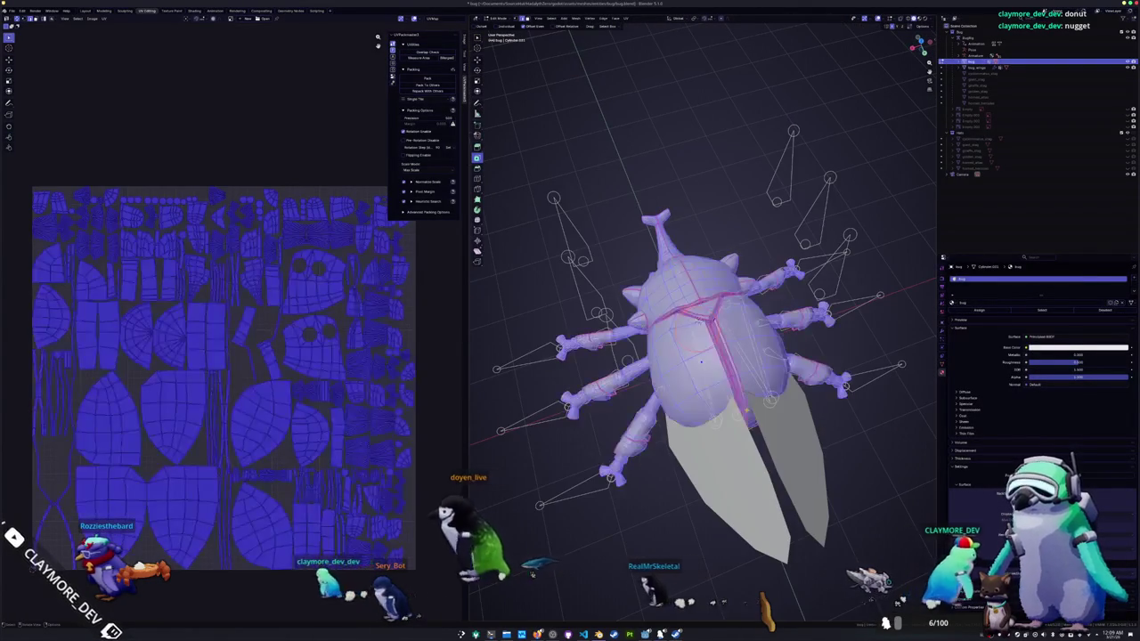
pyautogui.scroll(5, 44, 199)
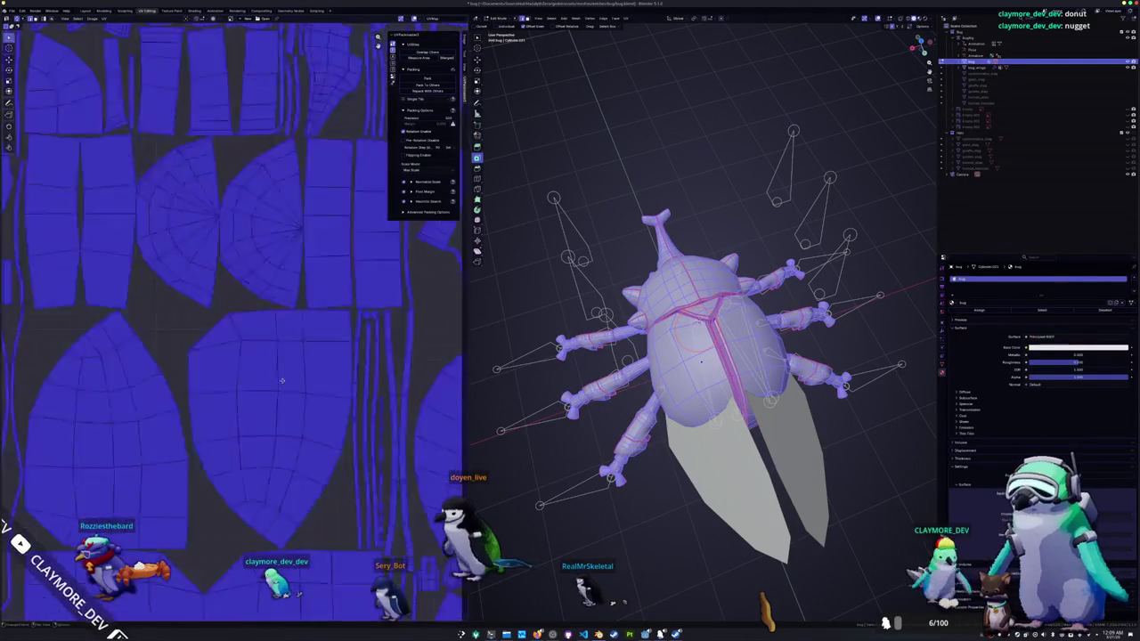
pyautogui.hotkey('alt', 'a')
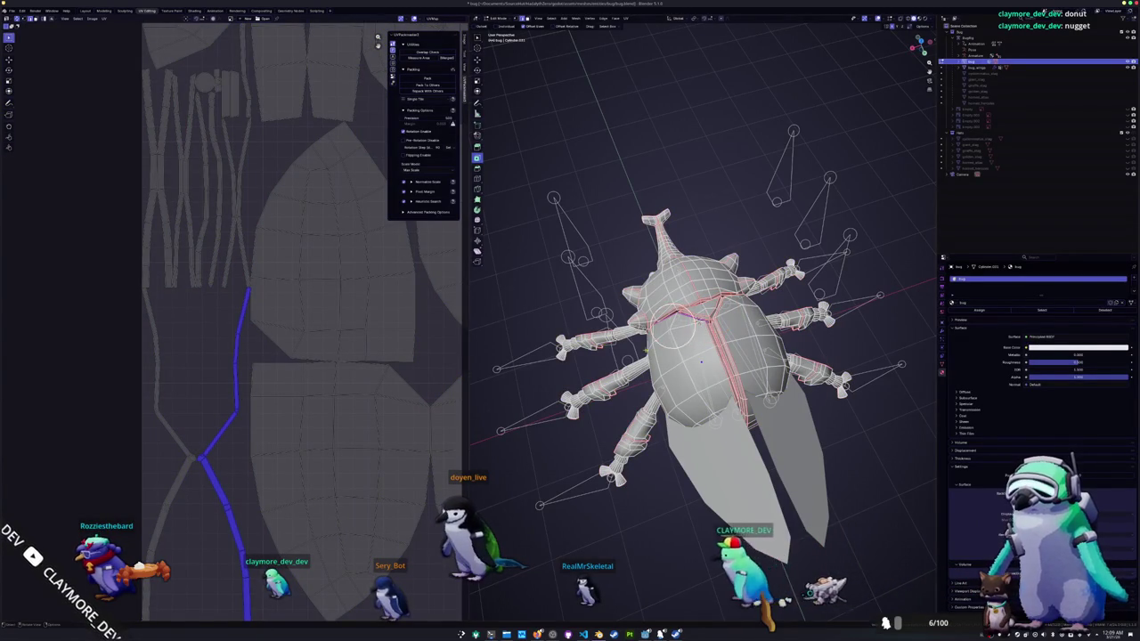
pyautogui.scroll(5, 701, 361)
pyautogui.moveTo(701, 362)
pyautogui.mouseDown(button='middle')
pyautogui.moveTo(690, 356)
pyautogui.moveTo(762, 285)
pyautogui.moveTo(837, 241)
pyautogui.moveTo(751, 324)
pyautogui.mouseUp(button='middle')
pyautogui.scroll(3, 687, 359)
pyautogui.scroll(2, 871, 221)
pyautogui.scroll(5, 751, 324)
pyautogui.moveTo(653, 467); pyautogui.dragTo(717, 285, button='middle')
pyautogui.scroll(-3, 731, 236)
pyautogui.moveTo(730, 236); pyautogui.dragTo(732, 389, button='middle')
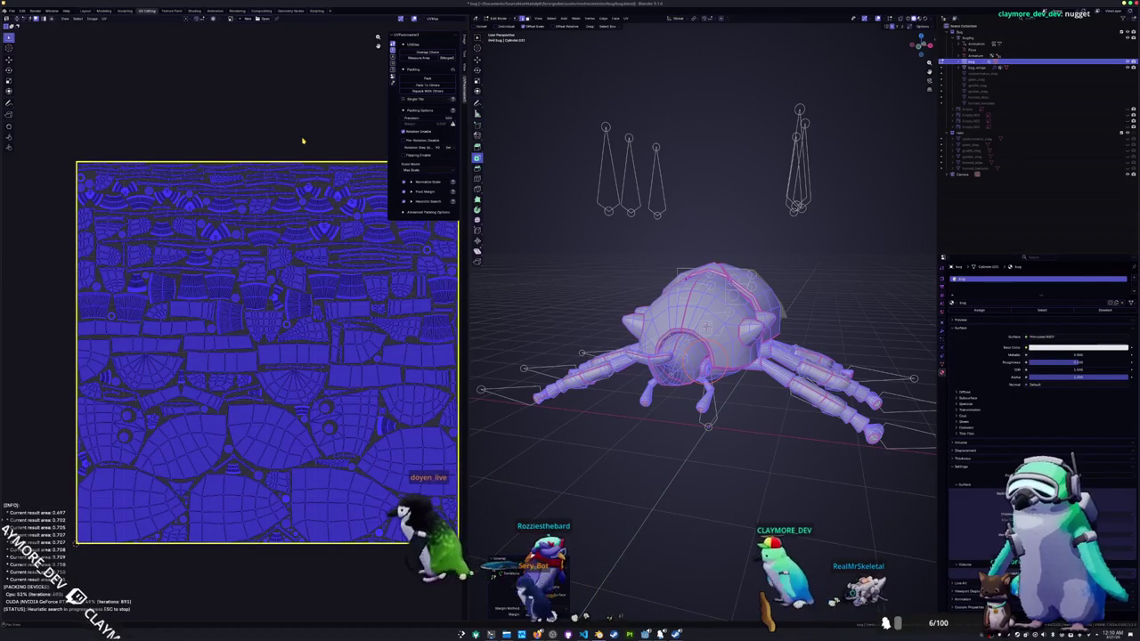
# - Re-enter Edit Mode with nothing selected, select a leg edge loop and open its edge menu
pyautogui.press('Tab')
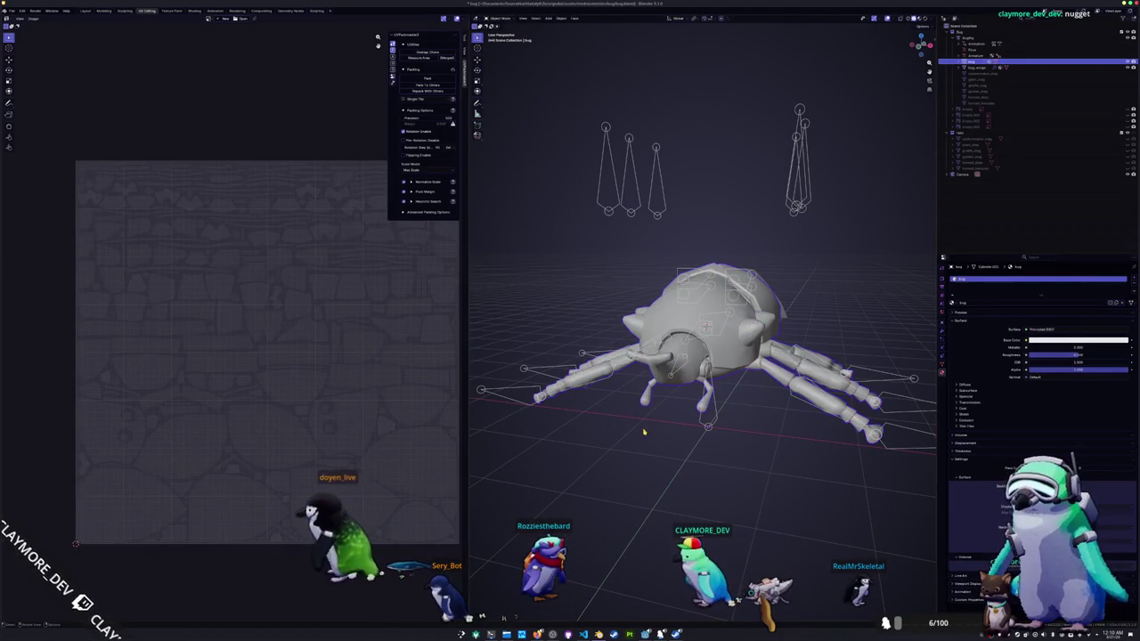
pyautogui.press('Tab')
pyautogui.scroll(3, 650, 489)
pyautogui.hotkey('alt', 'a')
pyautogui.scroll(3, 651, 489)
pyautogui.scroll(-3, 650, 489)
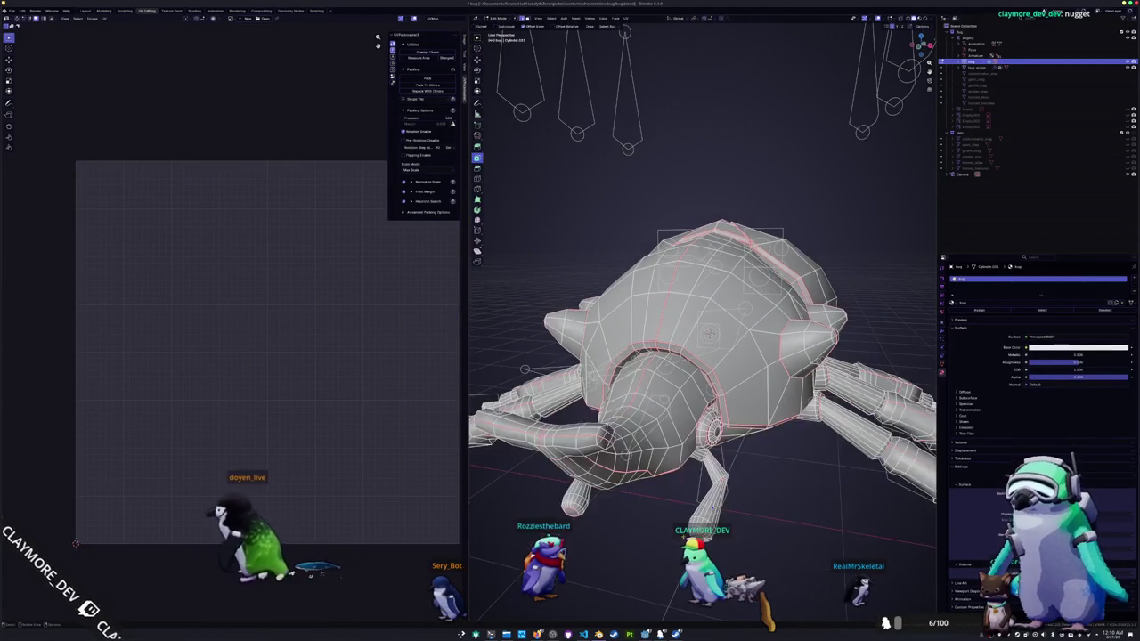
pyautogui.keyDown('alt'); pyautogui.click(705, 509); pyautogui.keyUp('alt')
pyautogui.moveTo(706, 509)
pyautogui.mouseDown(button='middle')
pyautogui.moveTo(578, 494)
pyautogui.moveTo(691, 468)
pyautogui.moveTo(773, 323)
pyautogui.moveTo(582, 305)
pyautogui.moveTo(637, 317)
pyautogui.mouseUp(button='middle')
pyautogui.scroll(3, 774, 322)
pyautogui.scroll(2, 773, 322)
pyautogui.rightClick(636, 317)
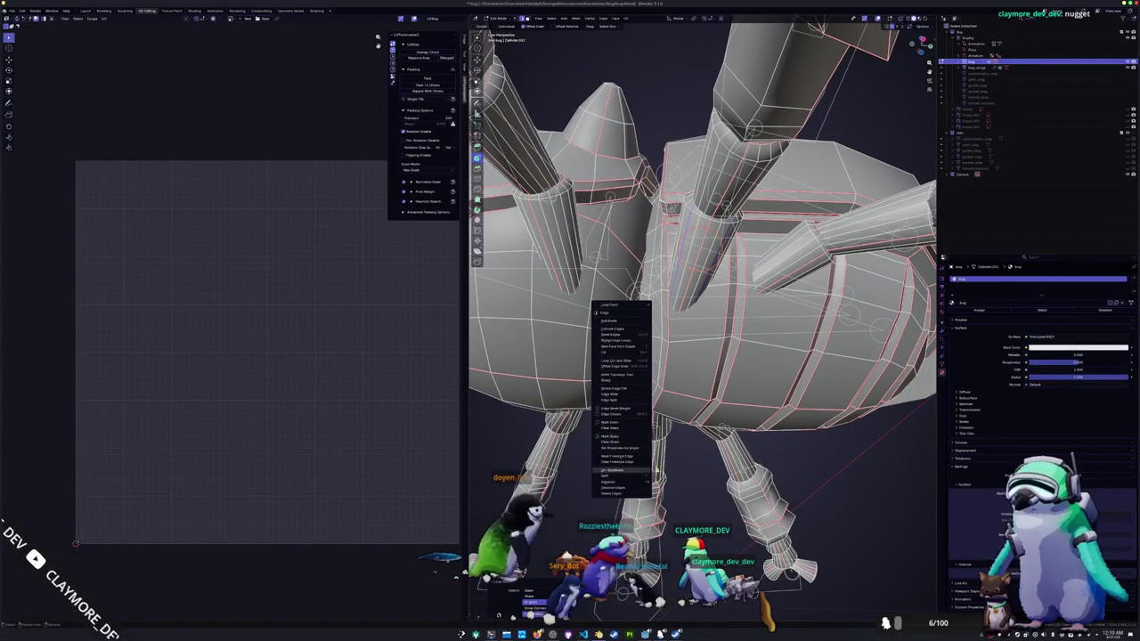
# - Dissolve the selected unwanted edges on the mesh
pyautogui.press('x')
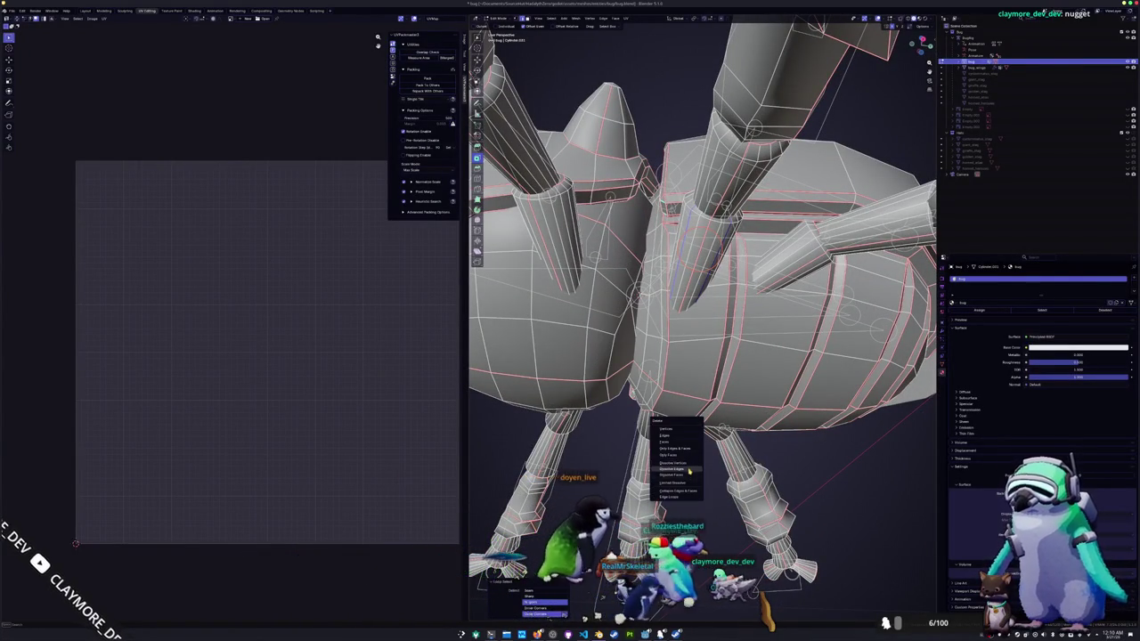
pyautogui.click(689, 470)
pyautogui.moveTo(689, 471); pyautogui.dragTo(677, 357, button='middle')
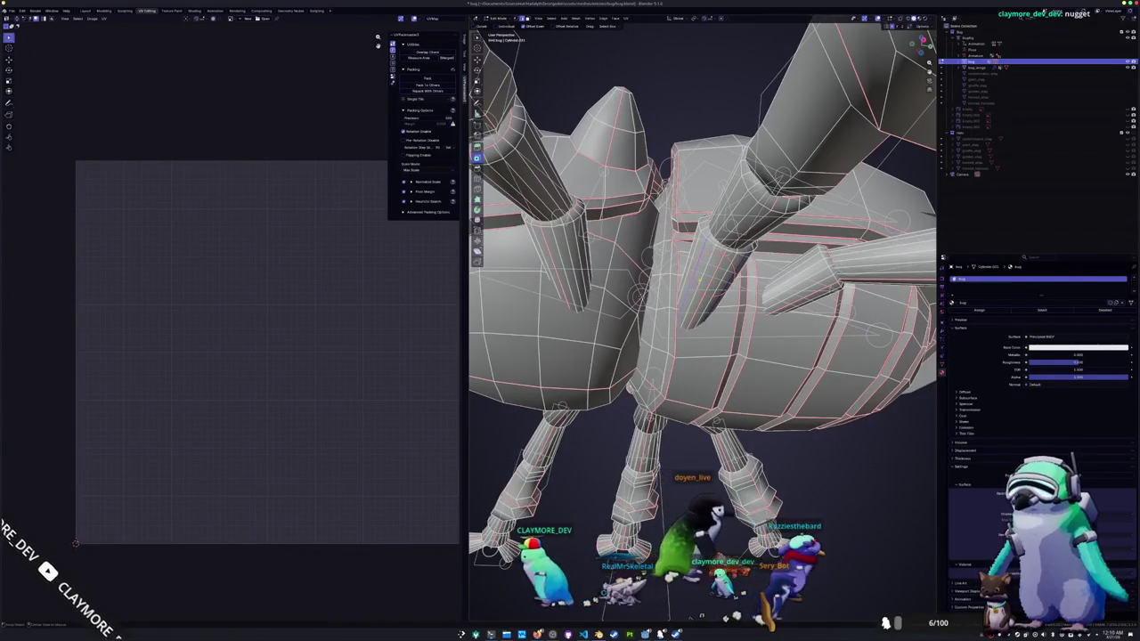
pyautogui.scroll(-5, 724, 276)
pyautogui.scroll(-5, 724, 276)
pyautogui.moveTo(724, 276); pyautogui.dragTo(732, 497, button='middle')
# - Orbit below the bug to a close, frontal view of the legs
pyautogui.scroll(3, 726, 480)
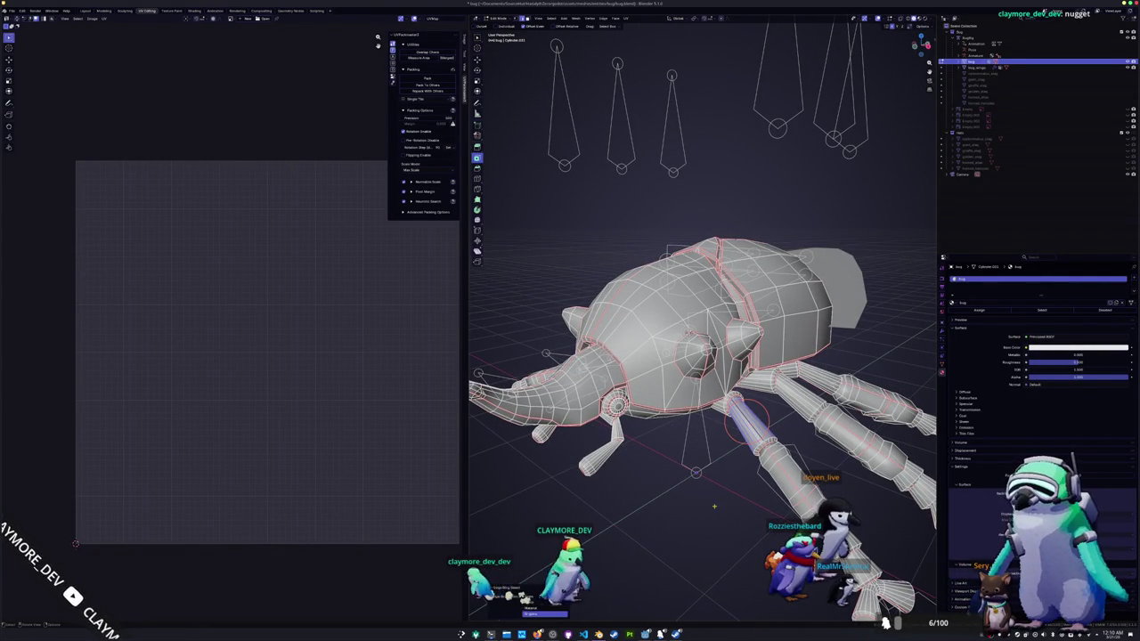
pyautogui.scroll(3, 715, 500)
pyautogui.scroll(3, 703, 481)
pyautogui.scroll(2, 691, 458)
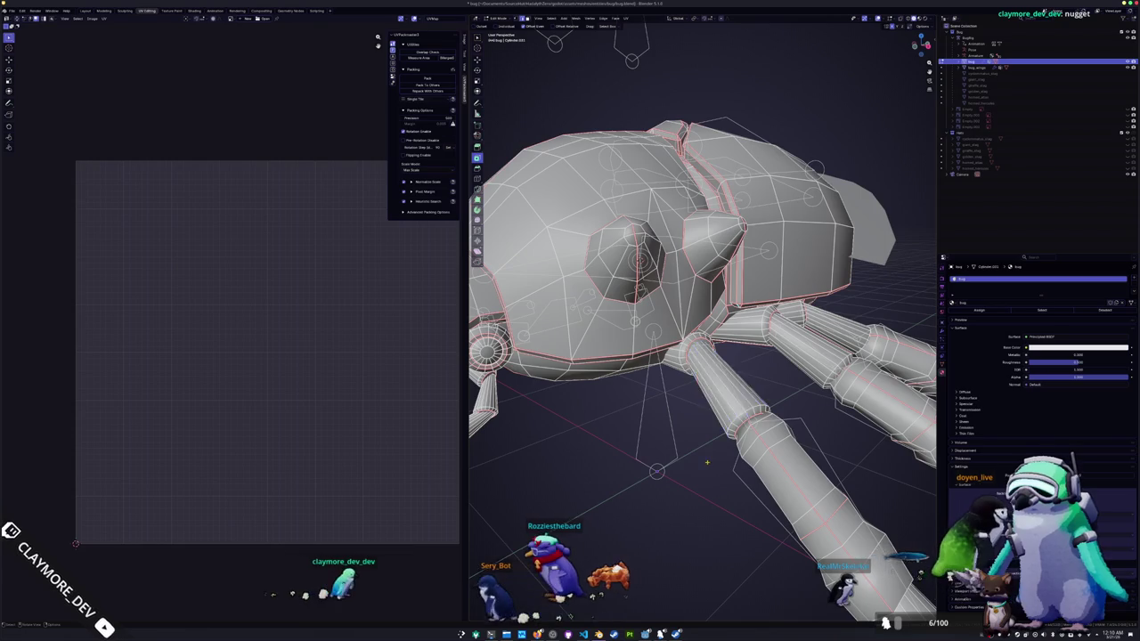
pyautogui.moveTo(707, 462); pyautogui.dragTo(686, 481, button='middle')
pyautogui.moveTo(735, 434)
pyautogui.mouseDown(button='middle')
pyautogui.moveTo(693, 465)
pyautogui.moveTo(775, 443)
pyautogui.mouseUp(button='middle')
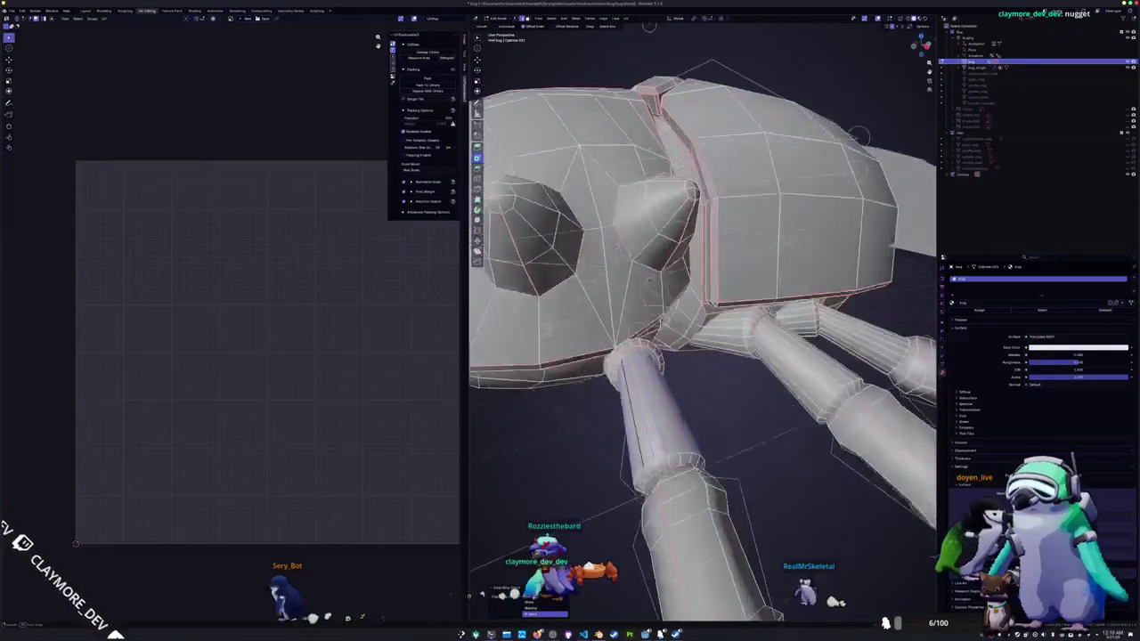
pyautogui.moveTo(800, 603)
pyautogui.mouseDown(button='middle')
pyautogui.moveTo(756, 405)
pyautogui.moveTo(714, 331)
pyautogui.moveTo(653, 364)
pyautogui.mouseUp(button='middle')
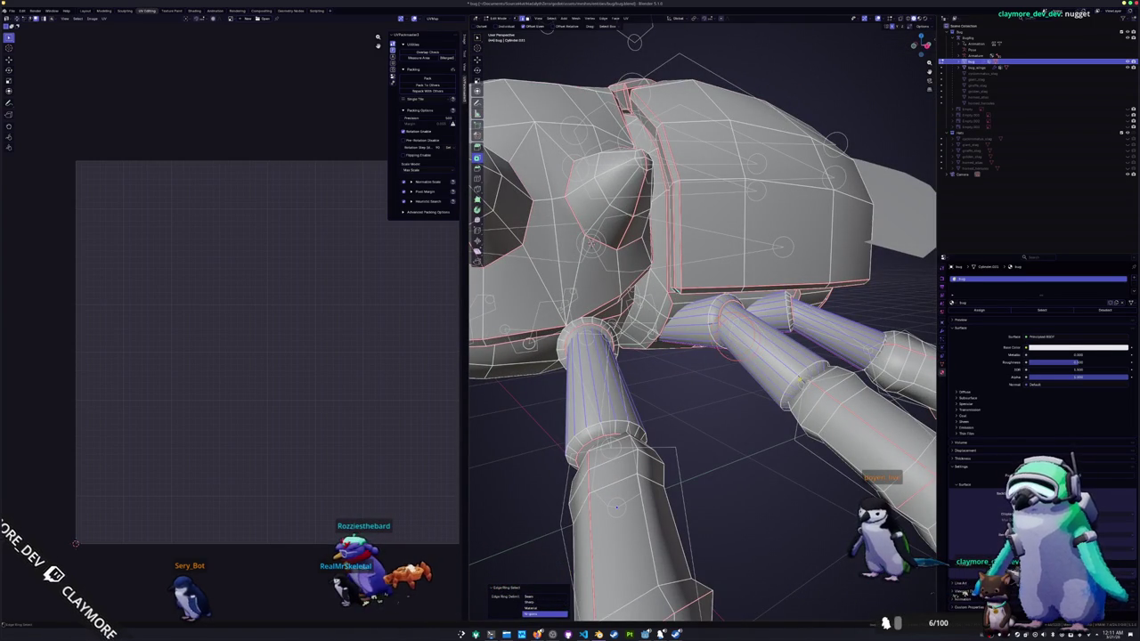
pyautogui.moveTo(800, 381); pyautogui.dragTo(791, 380, button='middle')
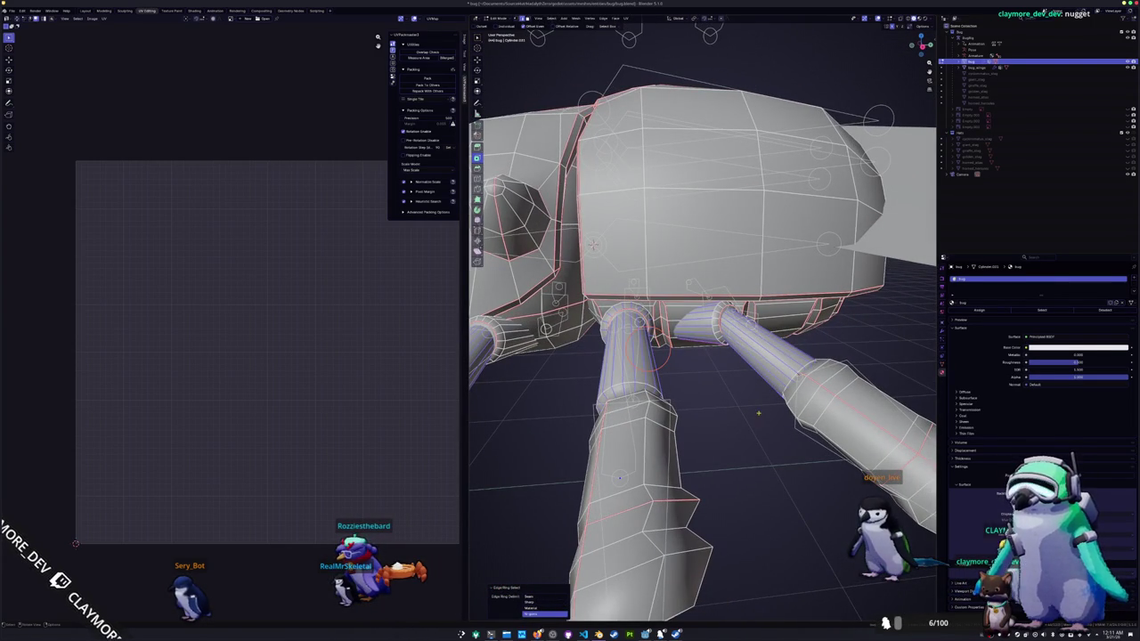
# - Thin the leg edge selection to alternating edges with Checker Deselect, adjusting the deselected count
pyautogui.hotkey('shift', 'a')
pyautogui.write('a')
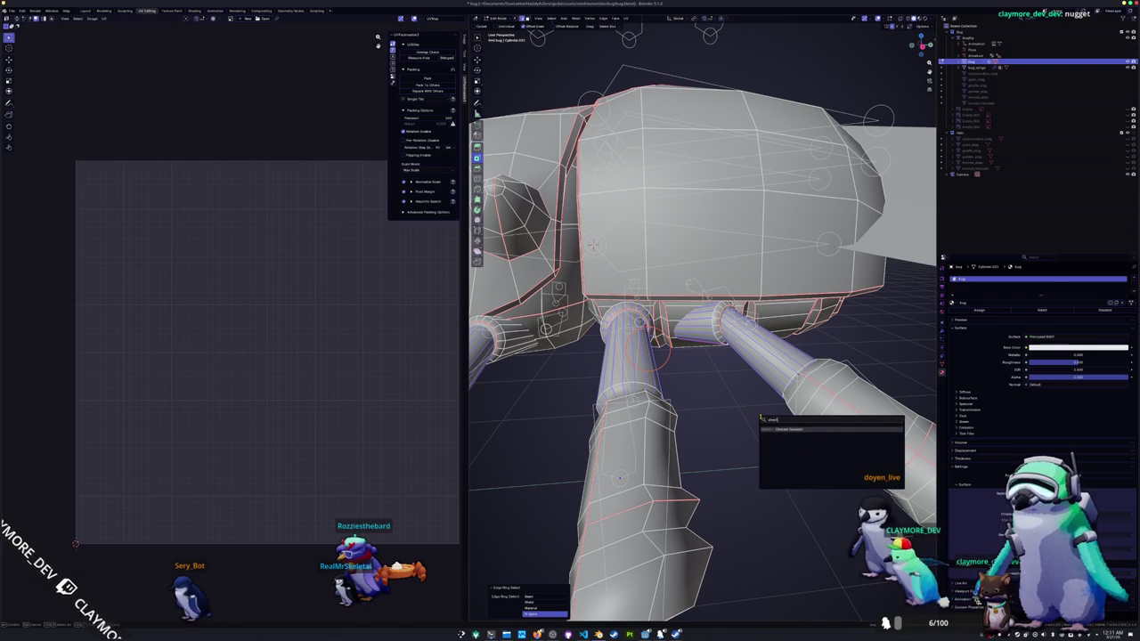
pyautogui.press('Return')
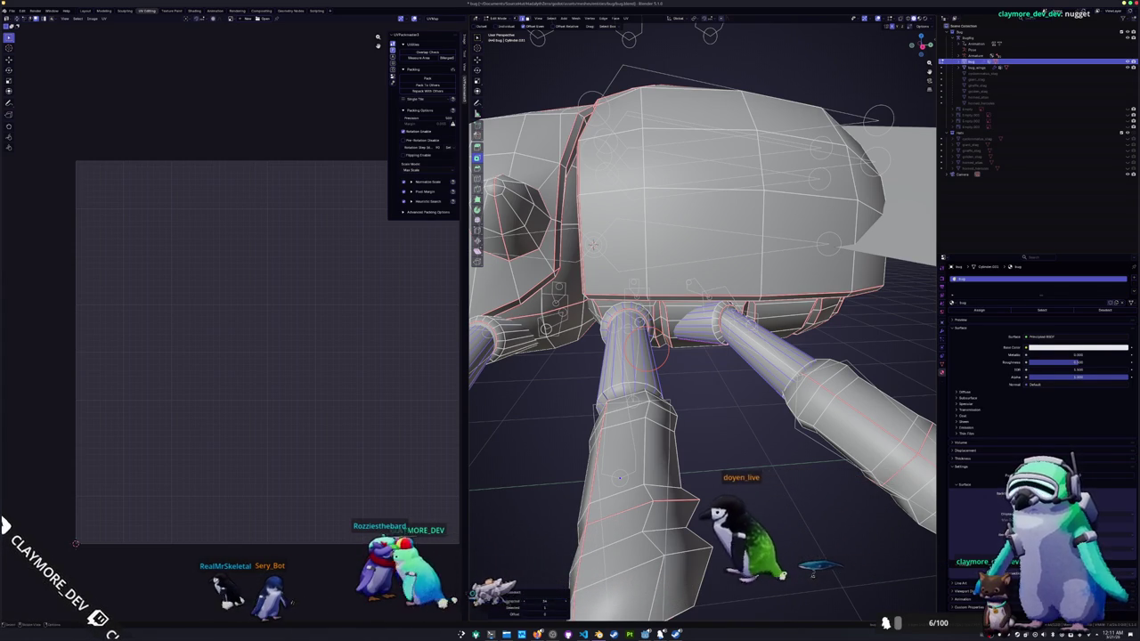
pyautogui.click(545, 601)
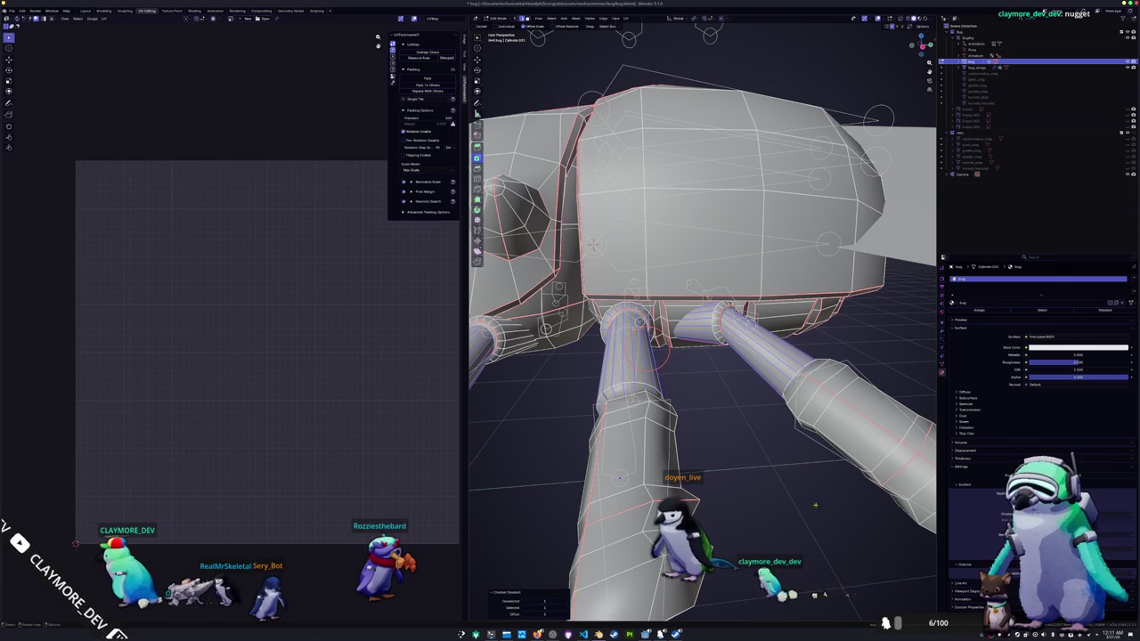
pyautogui.scroll(5, 806, 520)
pyautogui.moveTo(837, 439); pyautogui.dragTo(722, 480, button='middle')
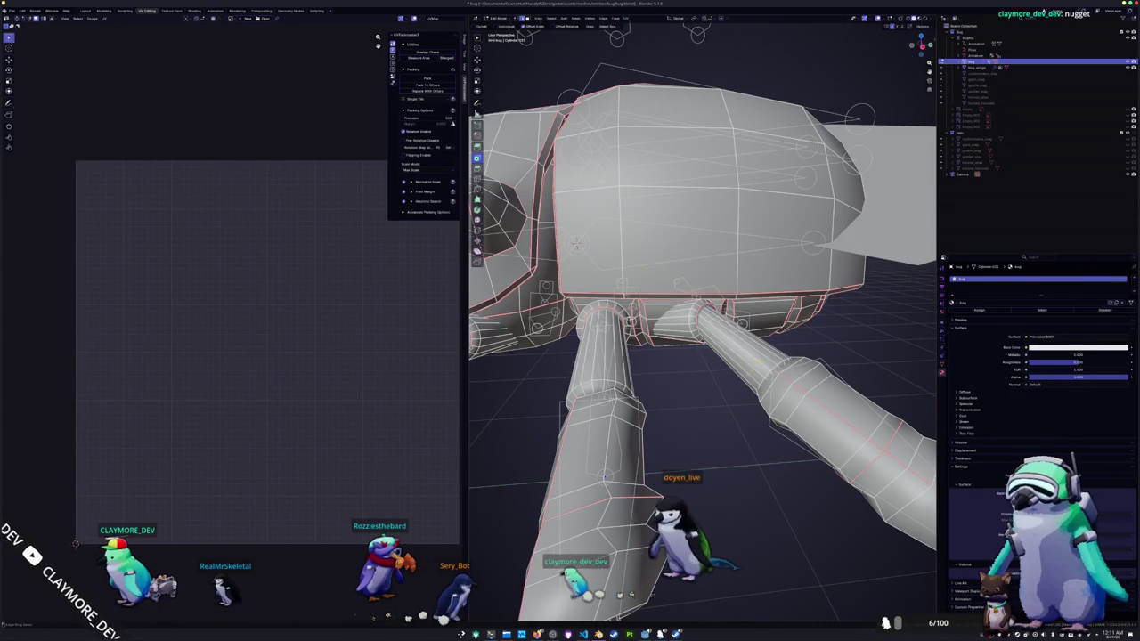
# - Run the searched edge command on the alternating leg edges, then view the whole beetle in Object Mode
pyautogui.press('F3')
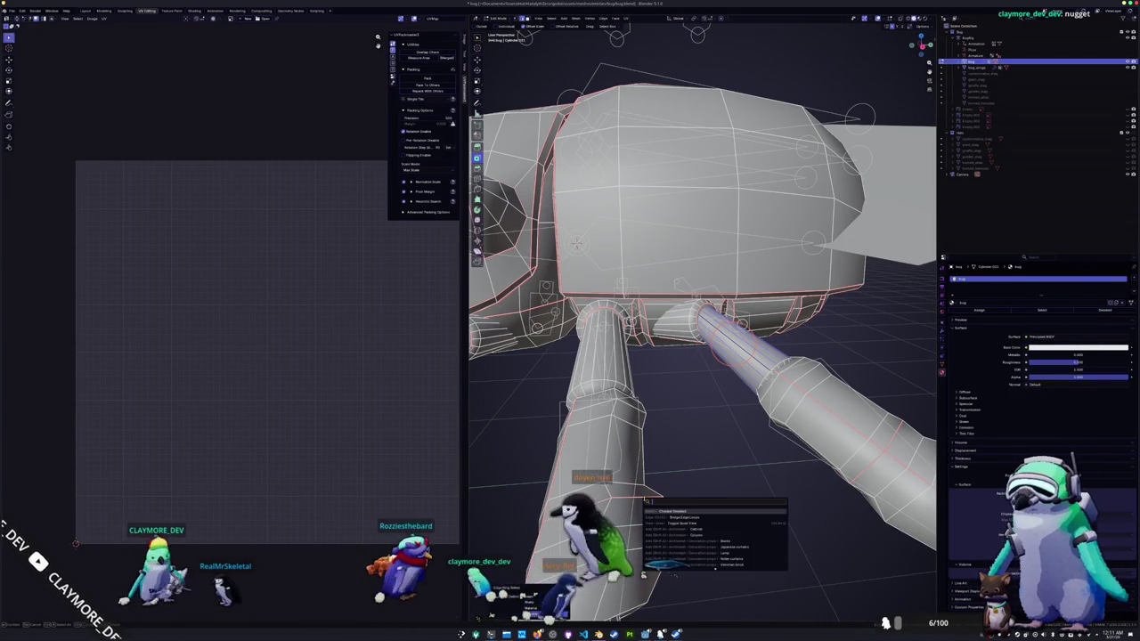
pyautogui.write('edge')
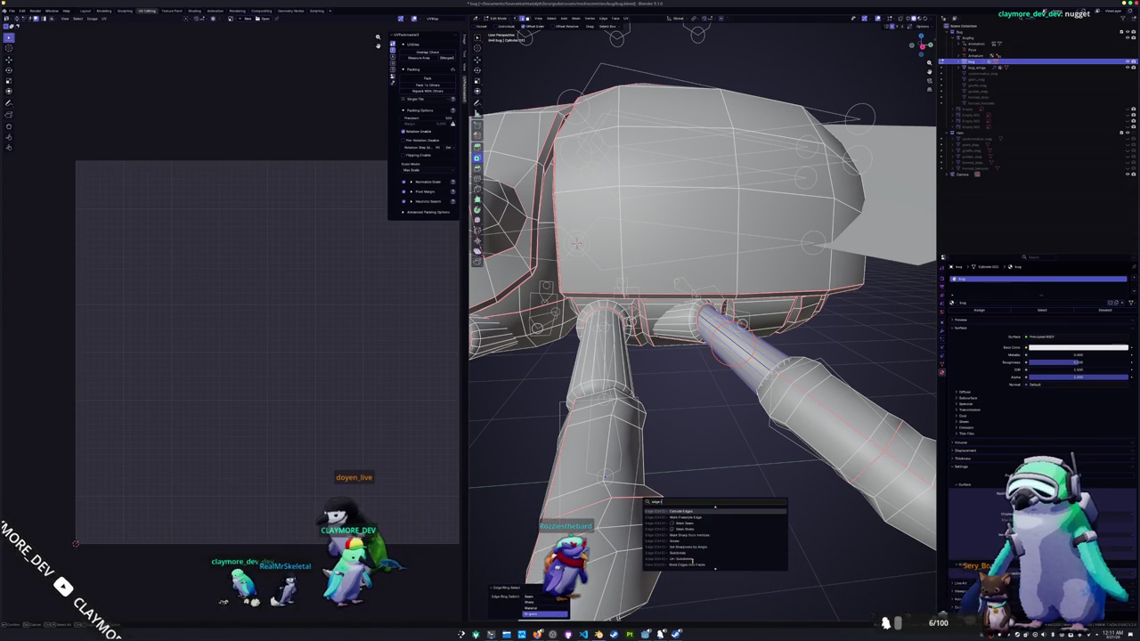
pyautogui.click(691, 559)
pyautogui.press('Tab')
pyautogui.scroll(-5, 713, 534)
pyautogui.moveTo(713, 532); pyautogui.dragTo(732, 550, button='middle')
pyautogui.scroll(3, 732, 550)
# - Back in Edit Mode, select an edge loop along one of the legs
pyautogui.press('Tab')
pyautogui.scroll(5, 721, 490)
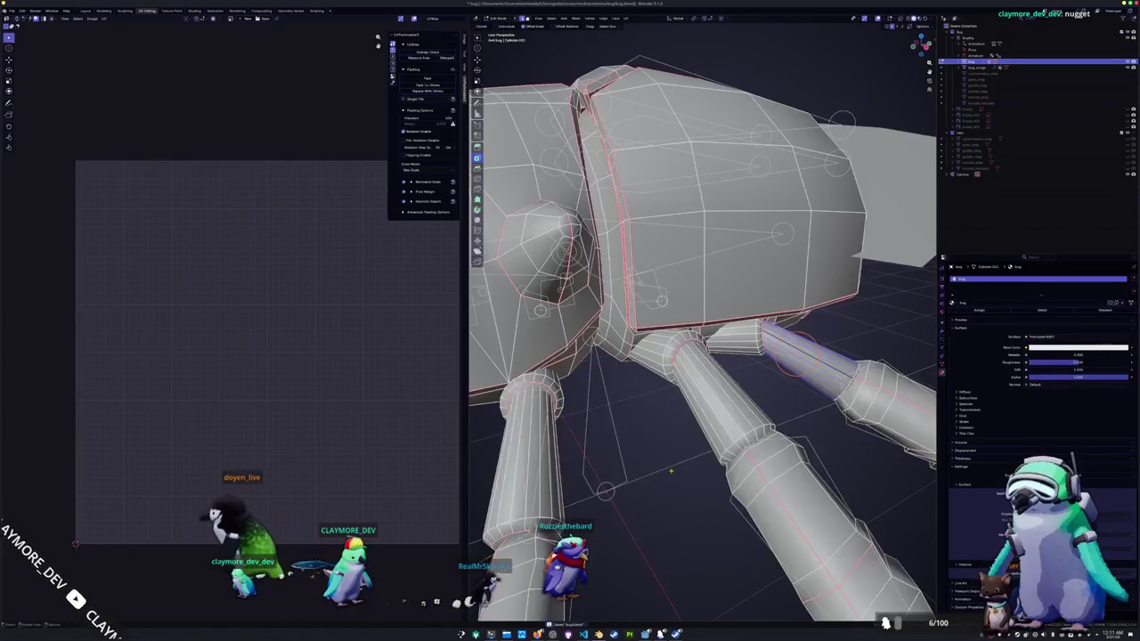
pyautogui.keyDown('alt'); pyautogui.click(723, 420); pyautogui.keyUp('alt')
pyautogui.moveTo(723, 421)
pyautogui.mouseDown(button='middle')
pyautogui.moveTo(704, 392)
pyautogui.moveTo(724, 420)
pyautogui.mouseUp(button='middle')
# - Dissolve the currently selected edges, viewed from over the beetle's back
pyautogui.moveTo(664, 463); pyautogui.dragTo(598, 405, button='middle')
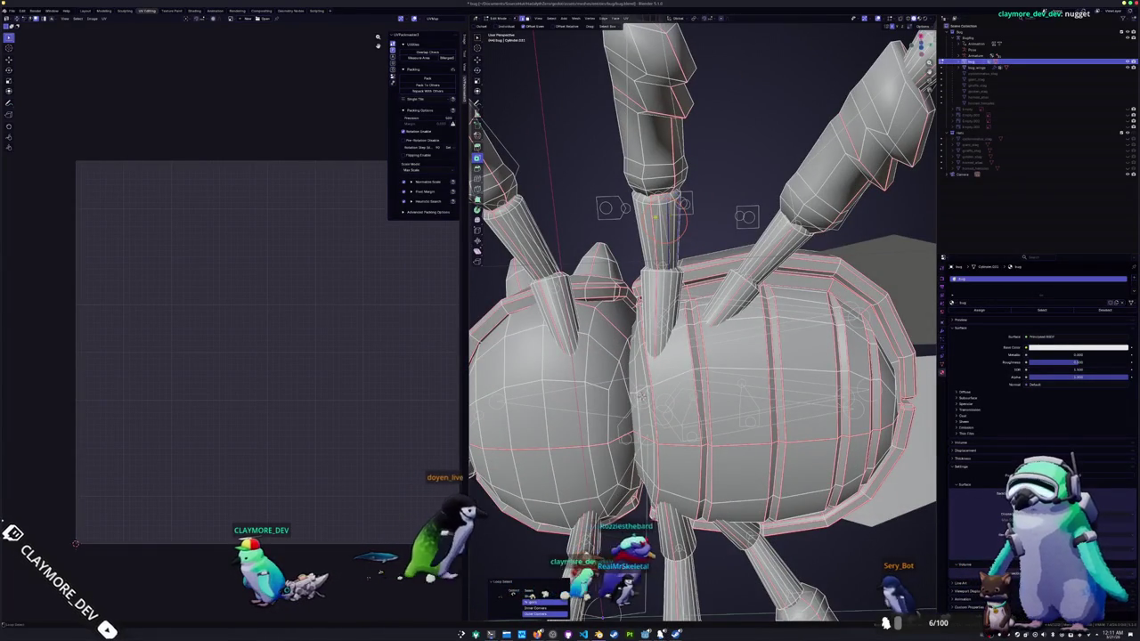
pyautogui.moveTo(662, 221)
pyautogui.mouseDown(button='middle')
pyautogui.moveTo(674, 236)
pyautogui.moveTo(678, 303)
pyautogui.moveTo(709, 347)
pyautogui.mouseUp(button='middle')
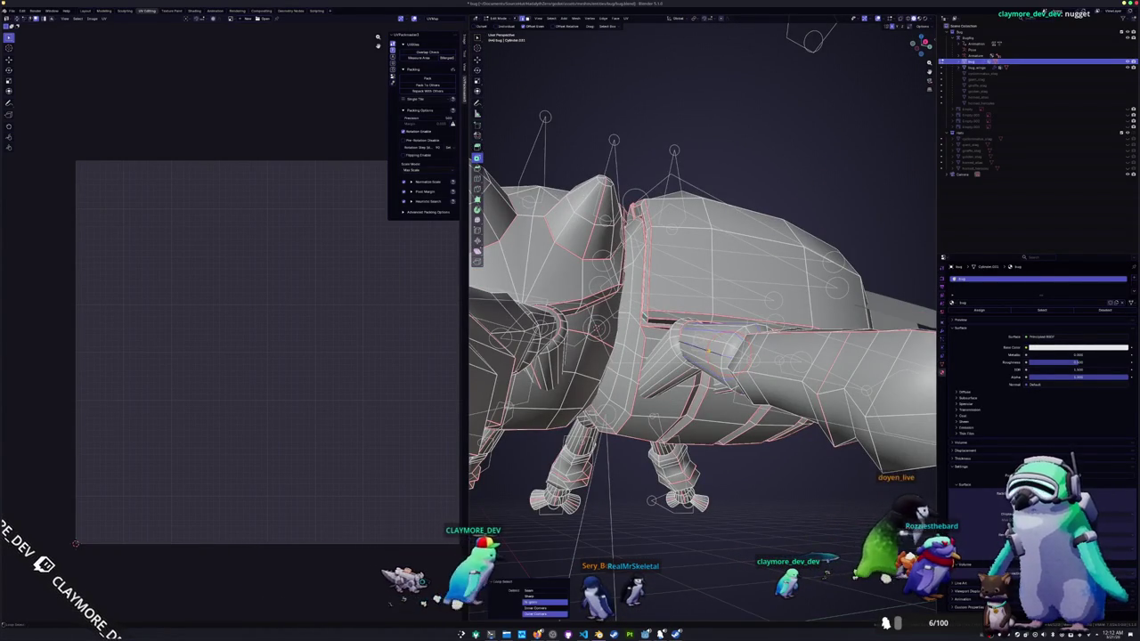
pyautogui.rightClick(709, 352)
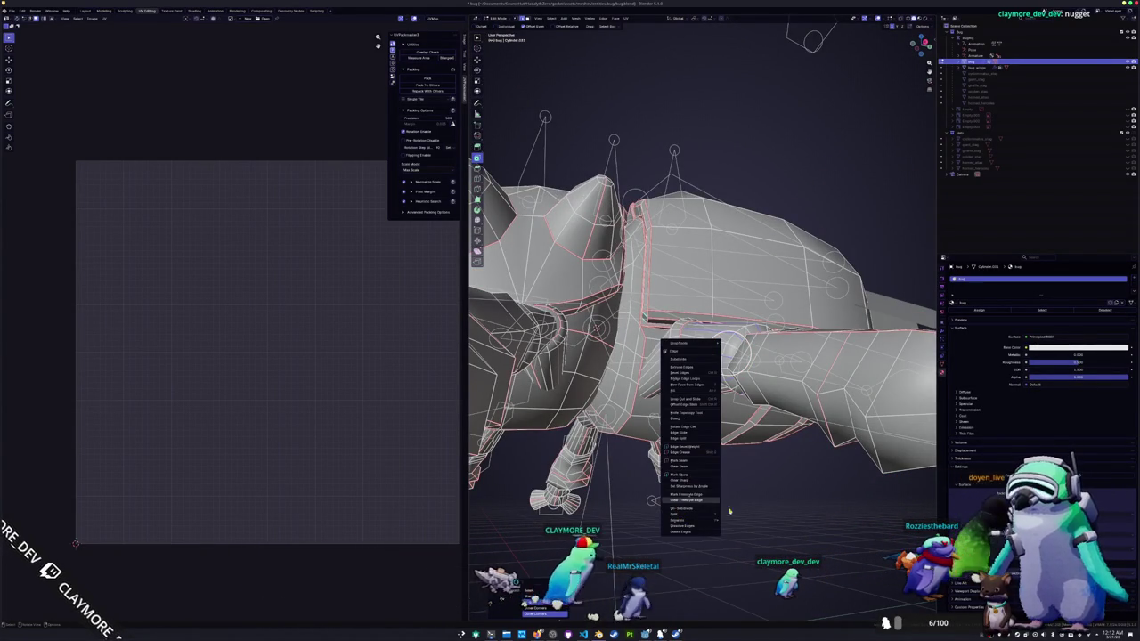
pyautogui.press('x')
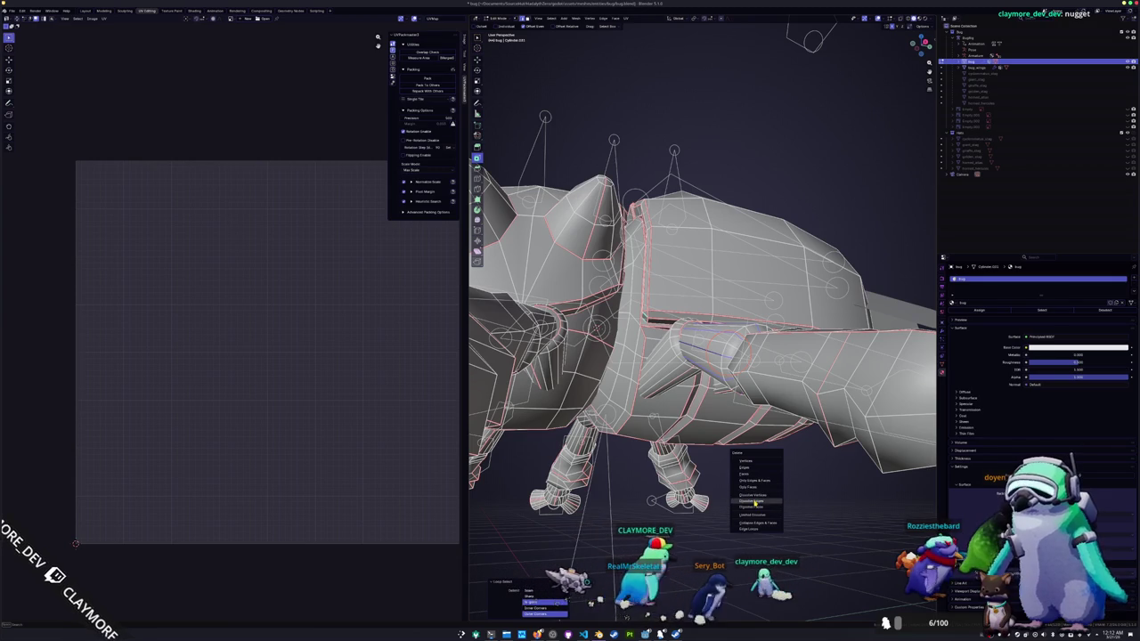
pyautogui.click(754, 503)
# - Select an edge loop on the lower part of the front-right leg
pyautogui.moveTo(754, 503); pyautogui.dragTo(671, 520, button='middle')
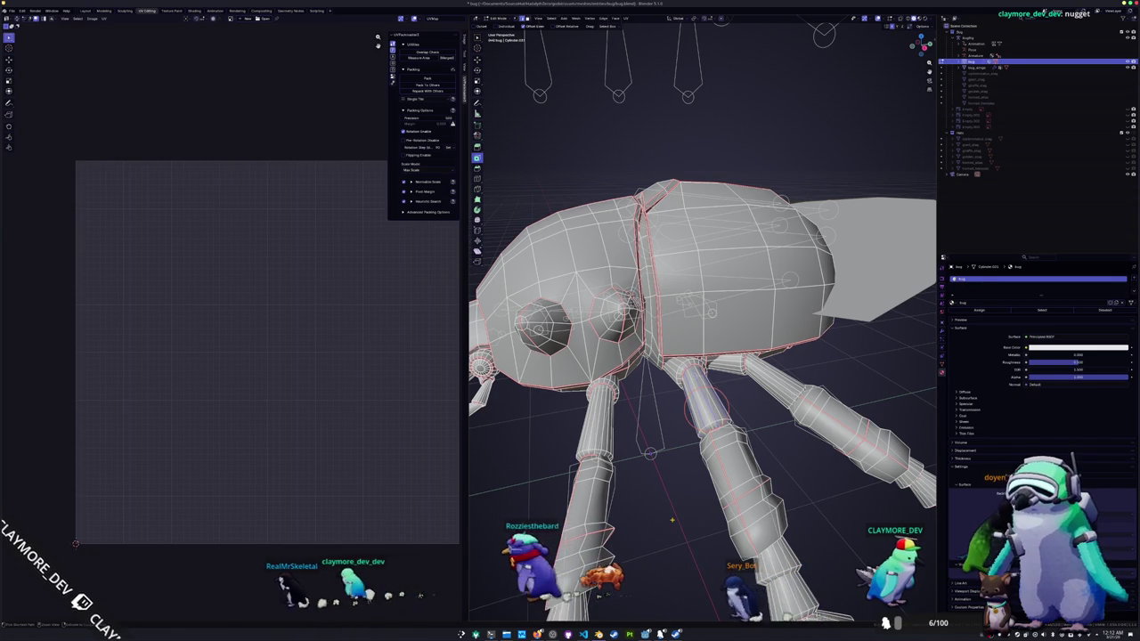
pyautogui.keyDown('alt'); pyautogui.click(706, 405); pyautogui.keyUp('alt')
pyautogui.keyDown('alt'); pyautogui.click(718, 469); pyautogui.keyUp('alt')
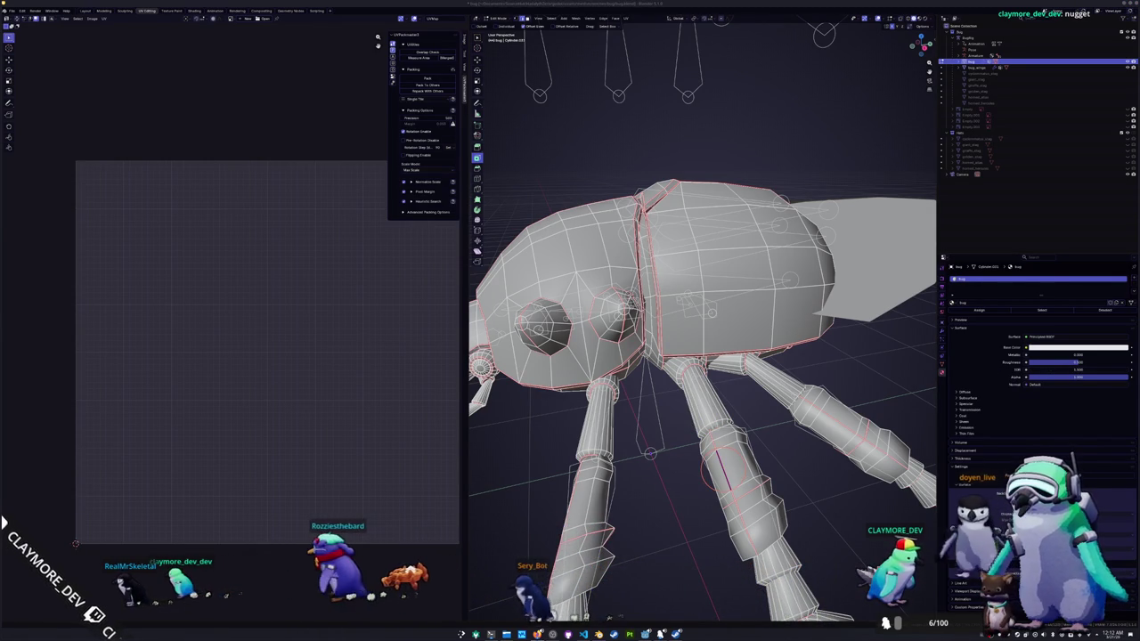
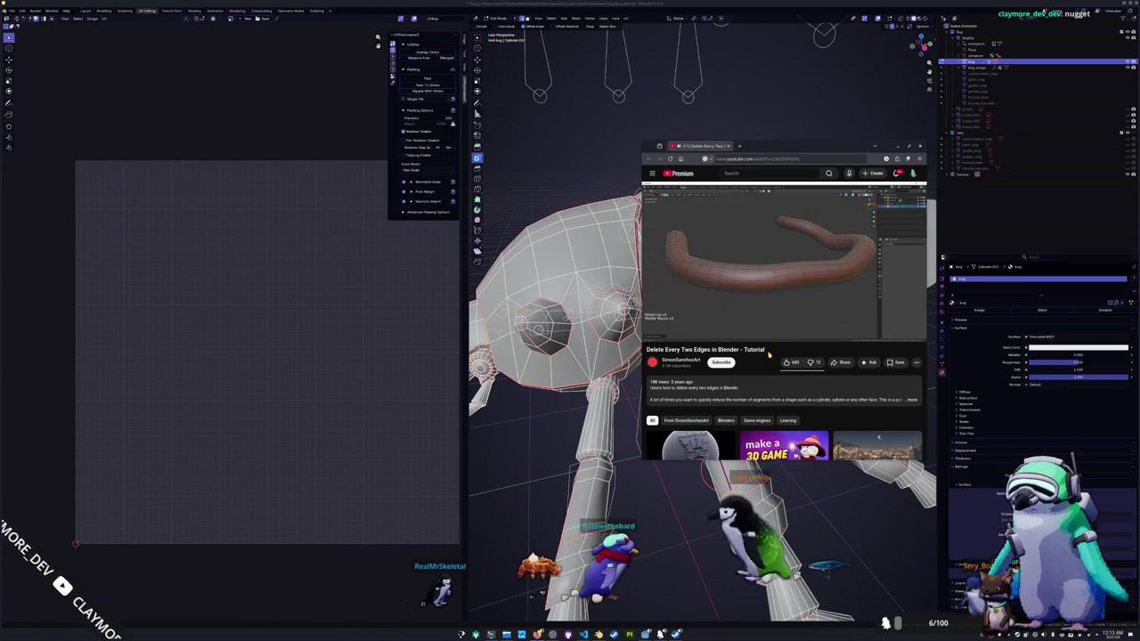
# - Pause the 'Delete Every Two Edges in Blender' tutorial and return to the bug model
pyautogui.click(773, 268)
pyautogui.scroll(1, 704, 321)
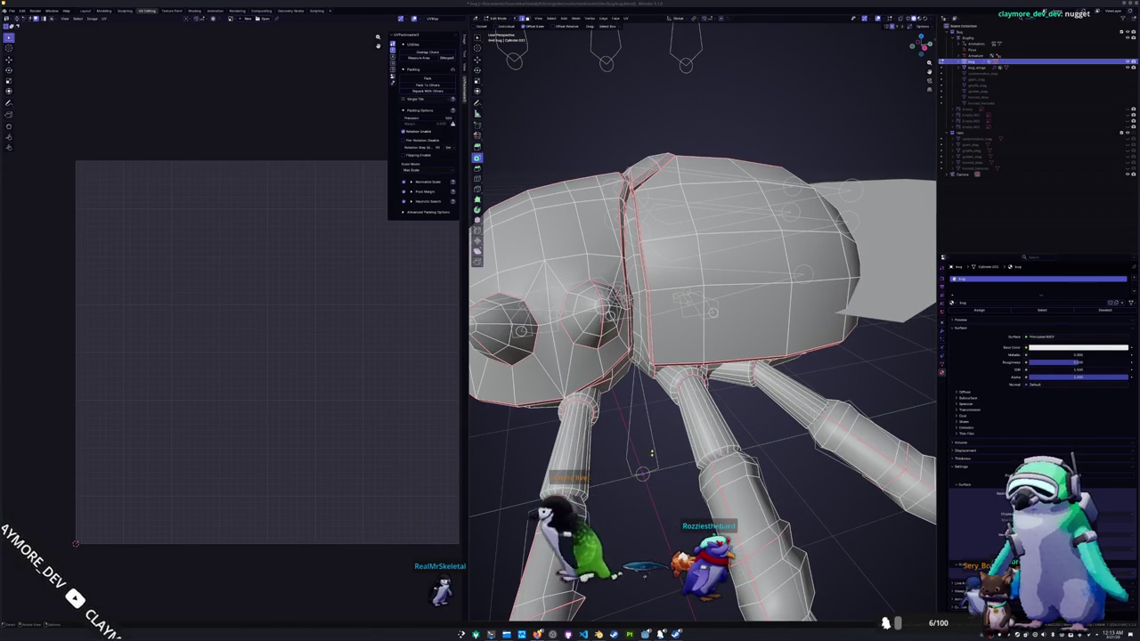
# - Move to a slightly tilted bottom view and run Checker Deselect on the current selection
pyautogui.moveTo(748, 409); pyautogui.dragTo(699, 398, button='middle')
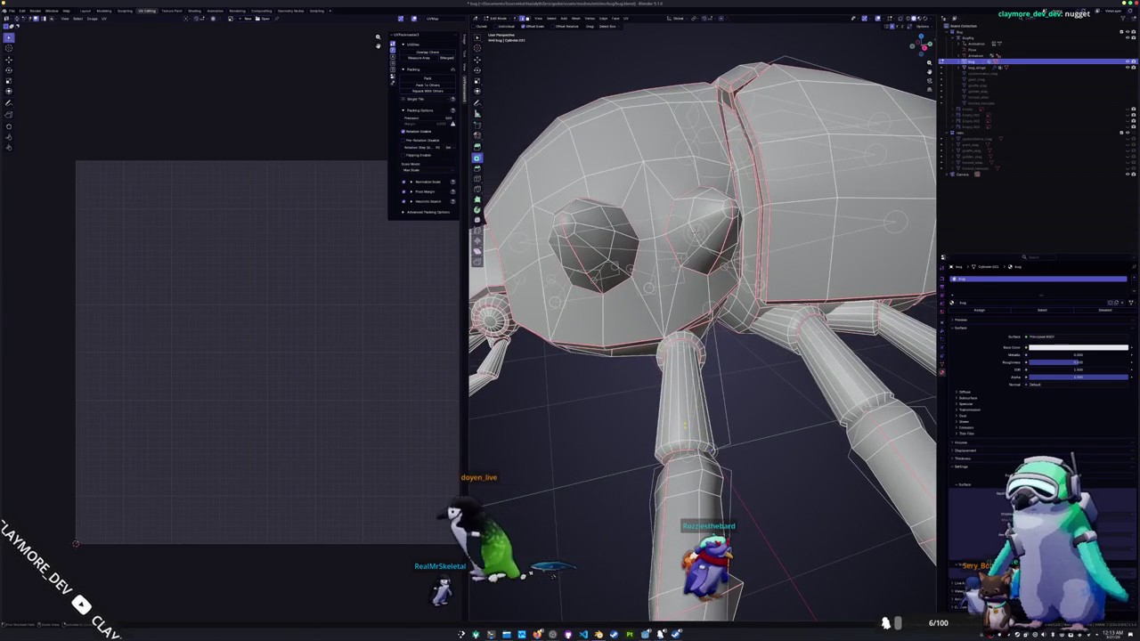
pyautogui.press('ctrl+KP_7')
pyautogui.press('KP_4')
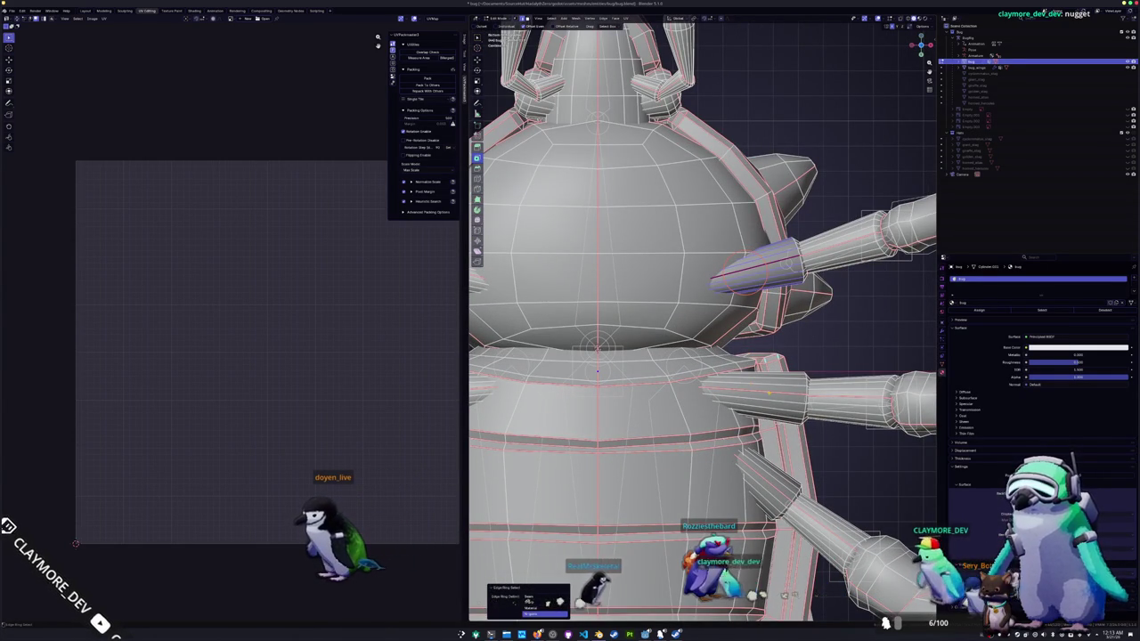
pyautogui.press('F3')
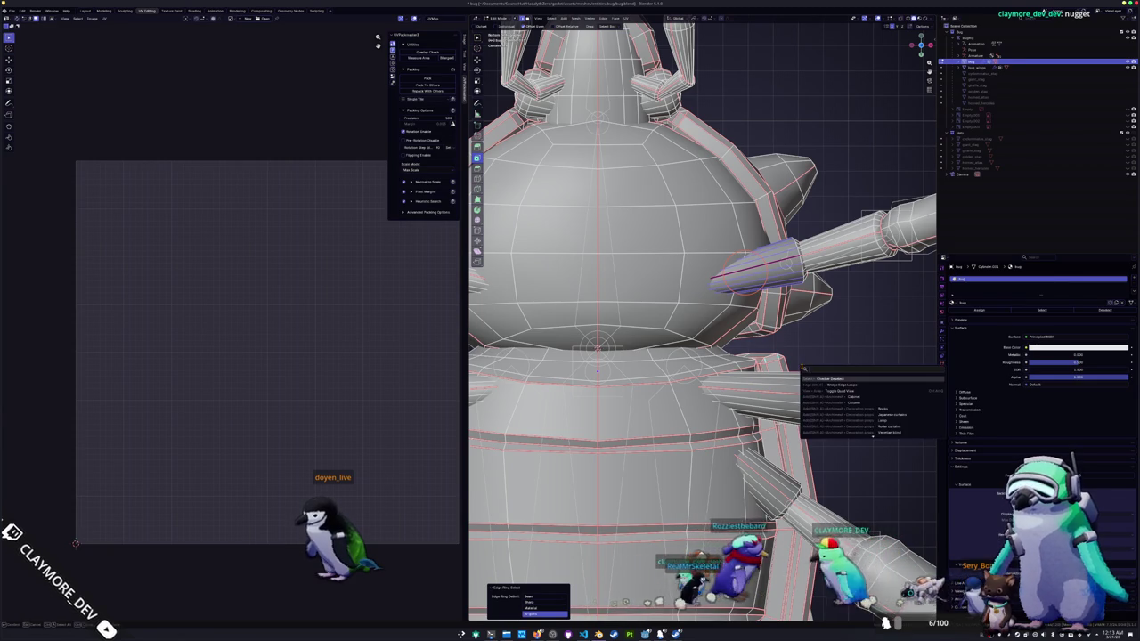
pyautogui.press('Return')
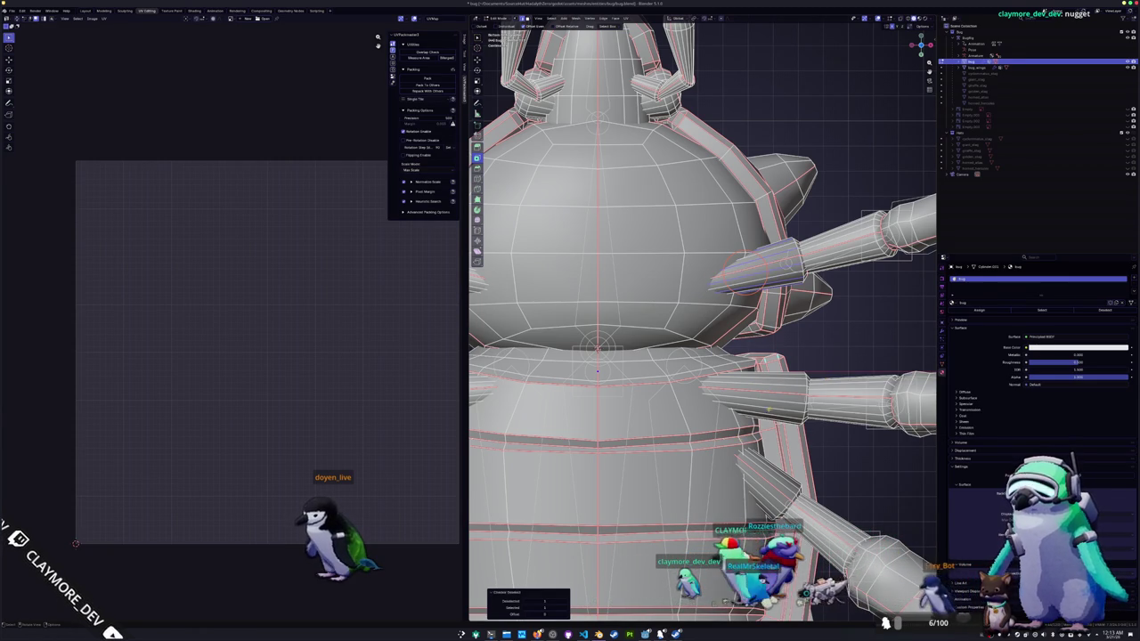
# - Select edge rings on the upper and lower leg spikes and keep every other edge
pyautogui.click(824, 329)
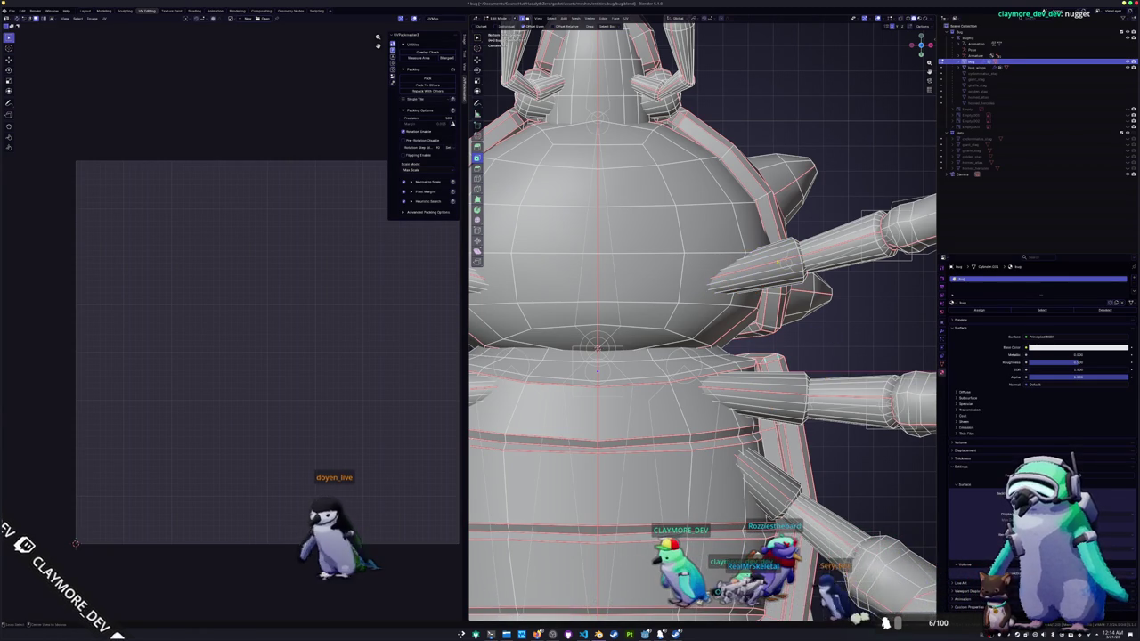
pyautogui.keyDown('ctrl'); pyautogui.keyDown('alt'); pyautogui.click(775, 264); pyautogui.keyUp('alt'); pyautogui.keyUp('ctrl')
pyautogui.keyDown('ctrl'); pyautogui.keyDown('alt'); pyautogui.keyDown('shift'); pyautogui.click(778, 387); pyautogui.keyUp('shift'); pyautogui.keyUp('alt'); pyautogui.keyUp('ctrl')
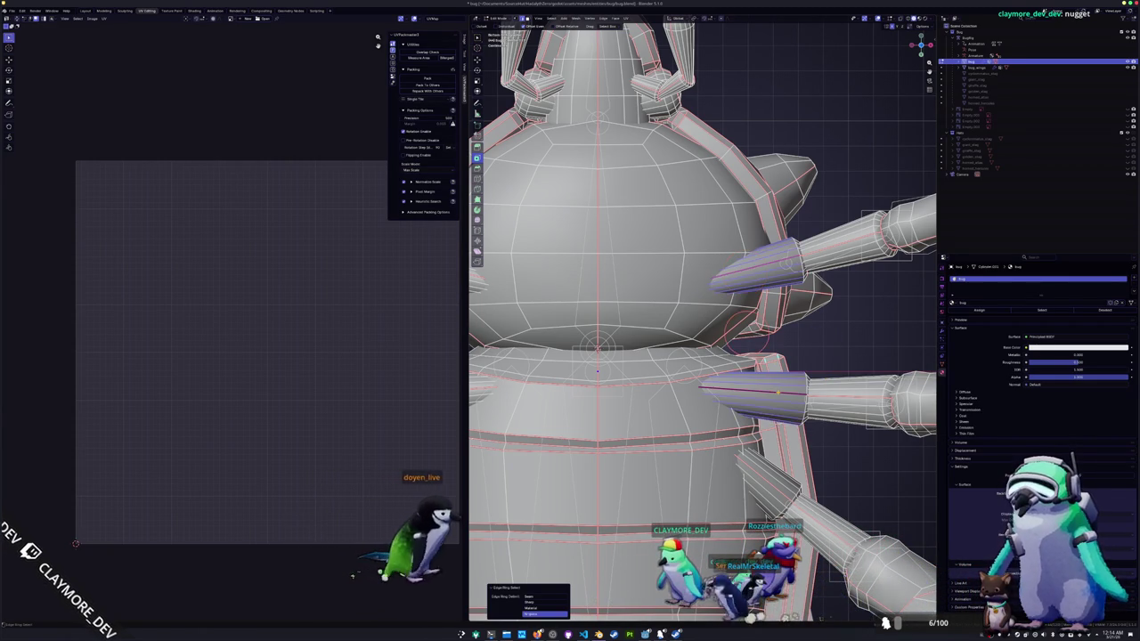
pyautogui.press('F3')
pyautogui.click(798, 405)
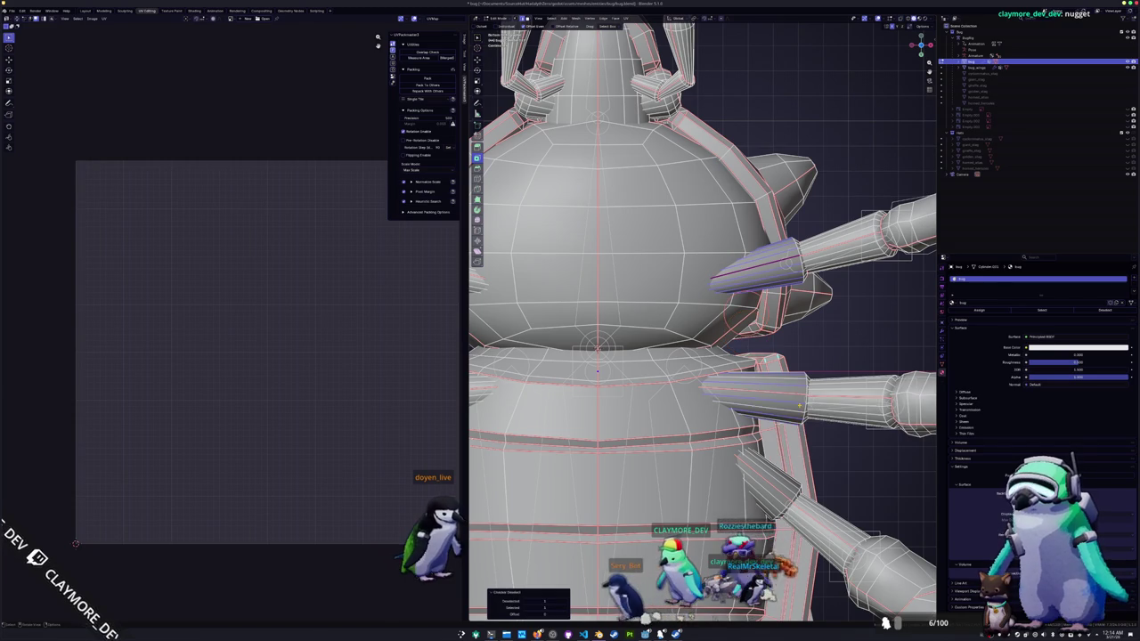
# - Switch to the front orthographic view and repeat Checker Deselect on the selected edges
pyautogui.moveTo(801, 396); pyautogui.dragTo(674, 599, button='middle')
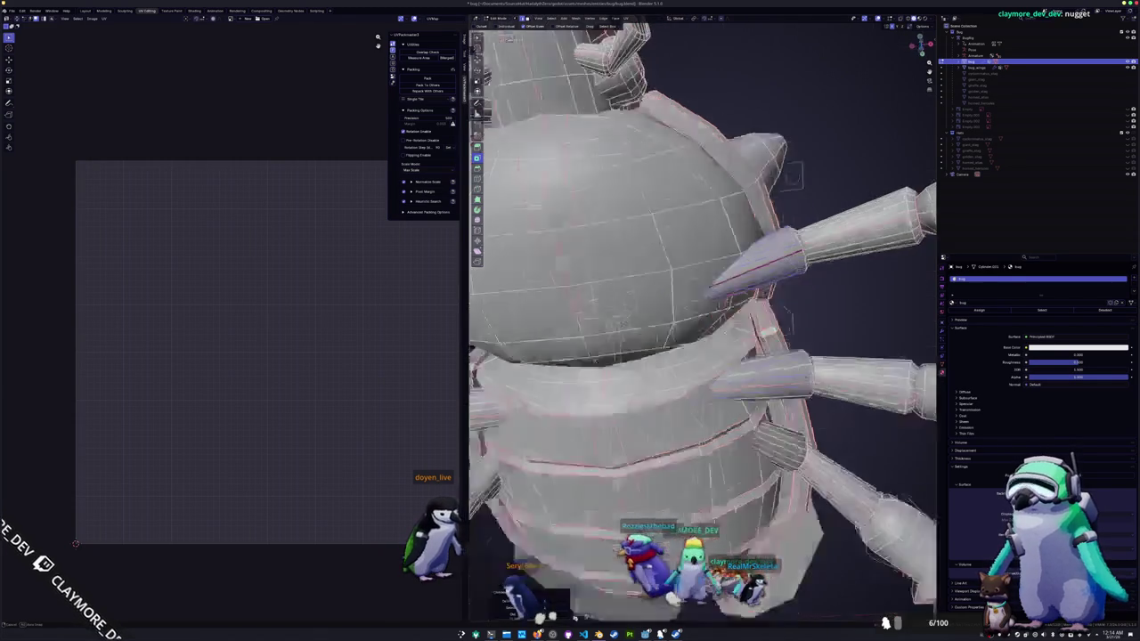
pyautogui.press('KP_1')
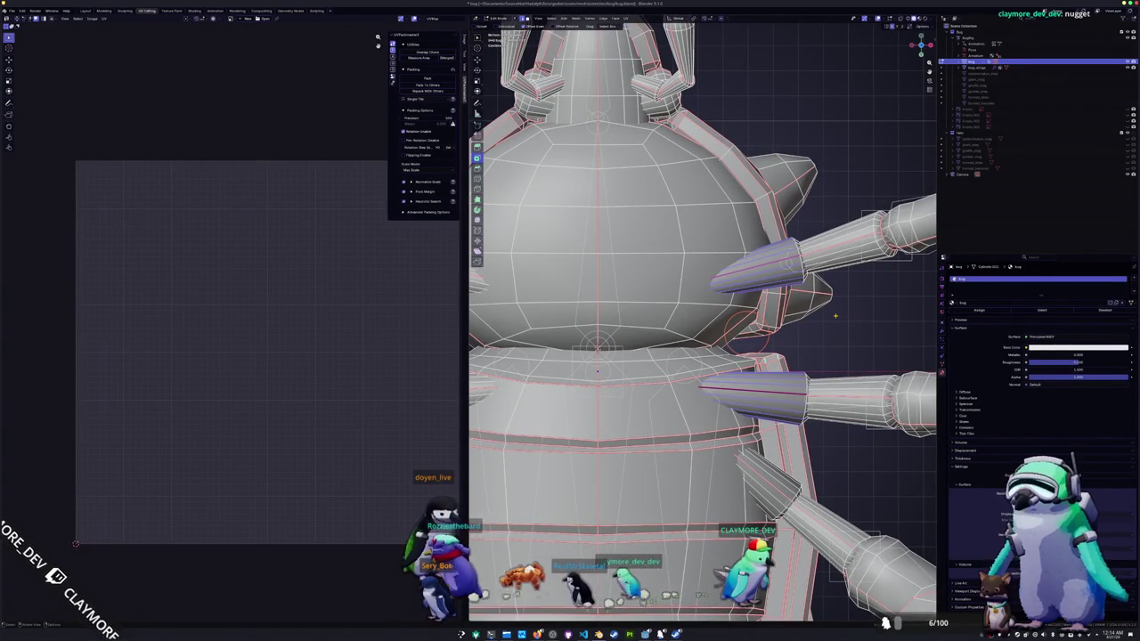
pyautogui.press('F3')
pyautogui.click(853, 328)
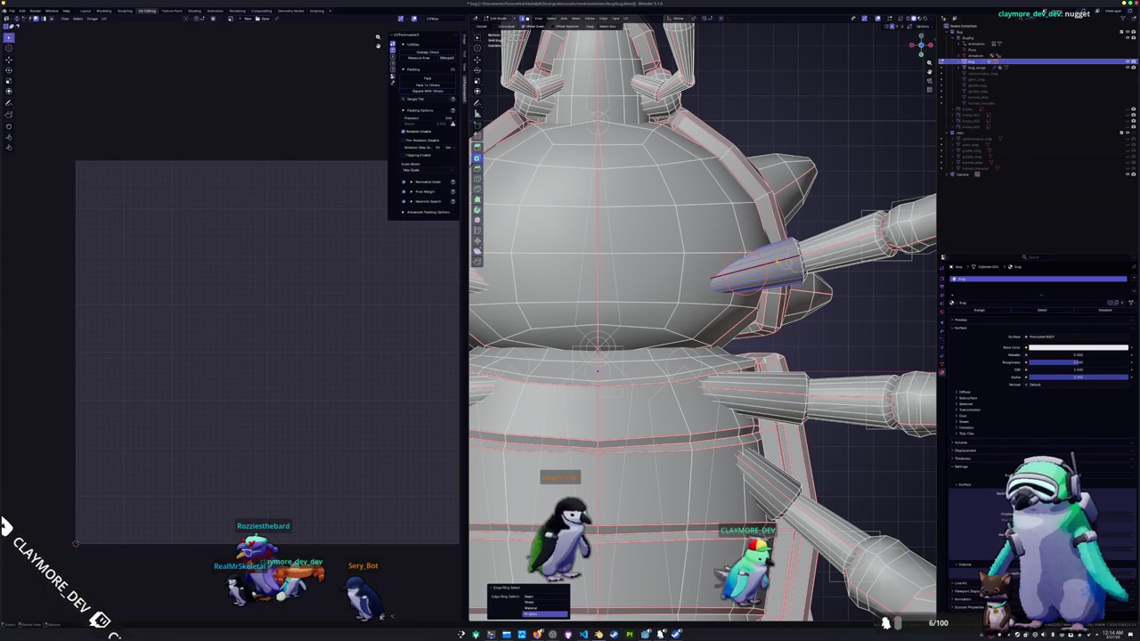
pyautogui.press('F3')
pyautogui.press('Return')
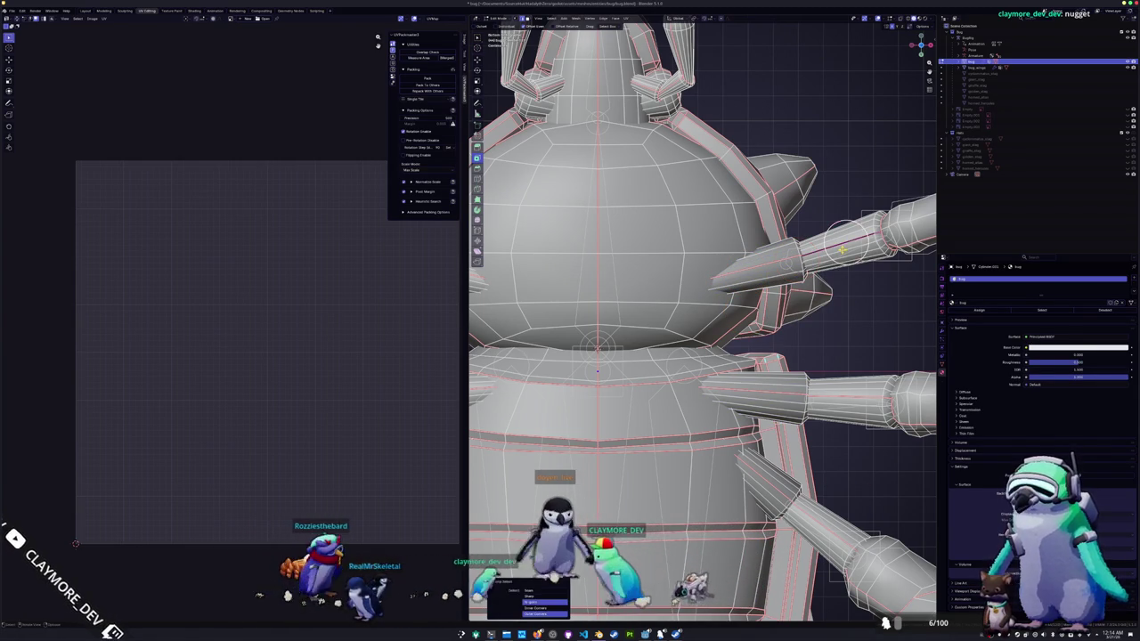
# - Select an edge ring on the right leg's cone, thin it to alternating edges, and dissolve them
pyautogui.moveTo(704, 357); pyautogui.dragTo(651, 356, button='middle')
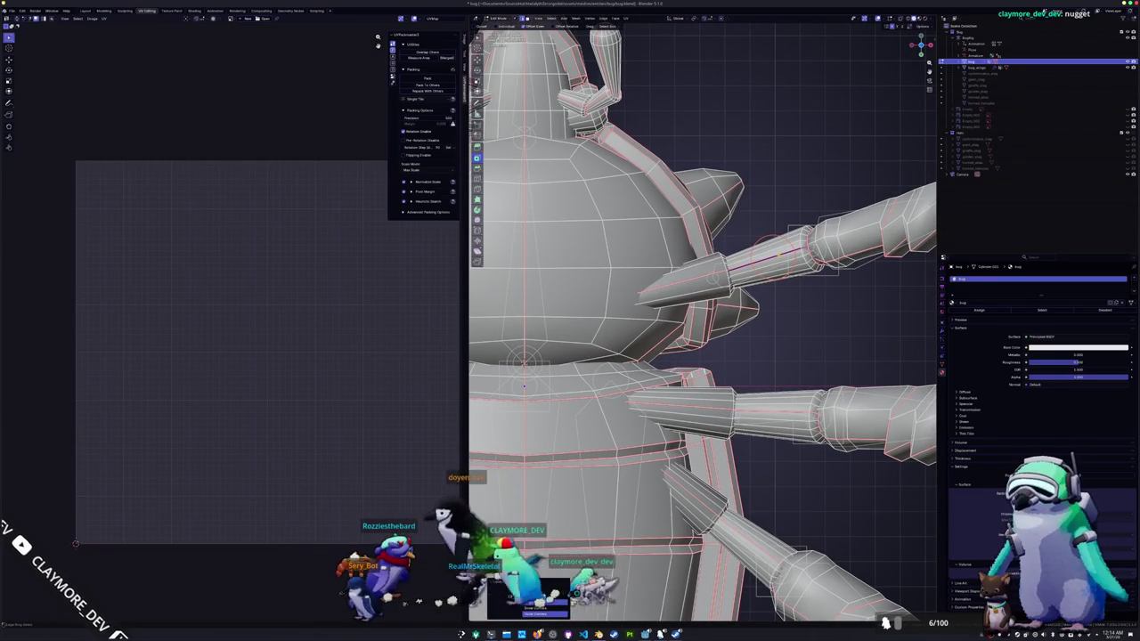
pyautogui.keyDown('ctrl'); pyautogui.keyDown('alt'); pyautogui.click(772, 265); pyautogui.keyUp('alt'); pyautogui.keyUp('ctrl')
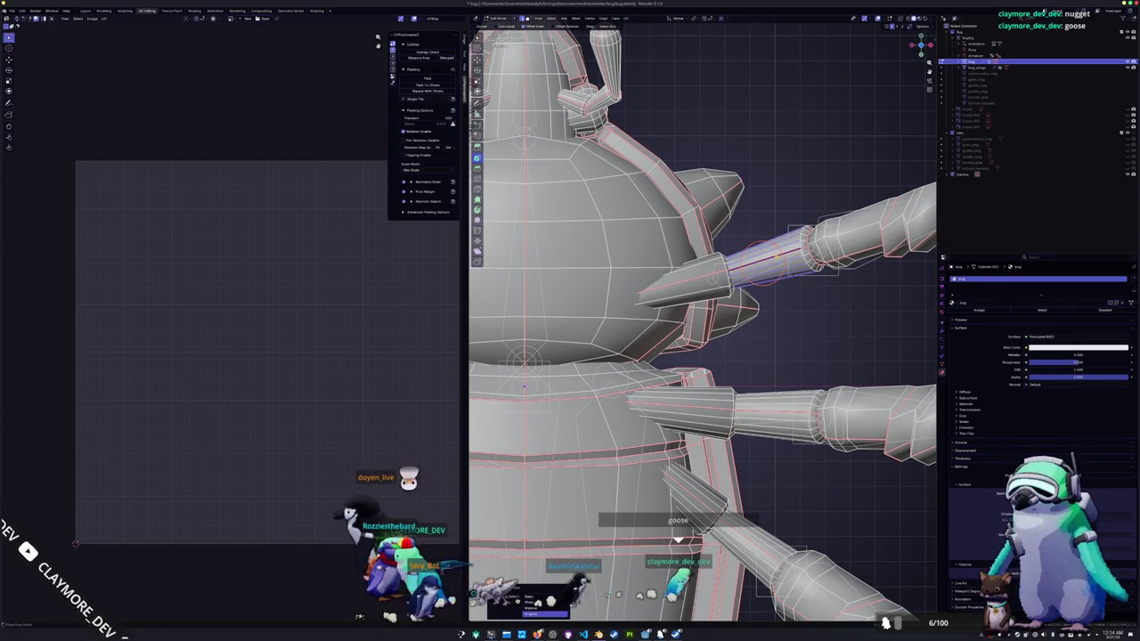
pyautogui.click(810, 343)
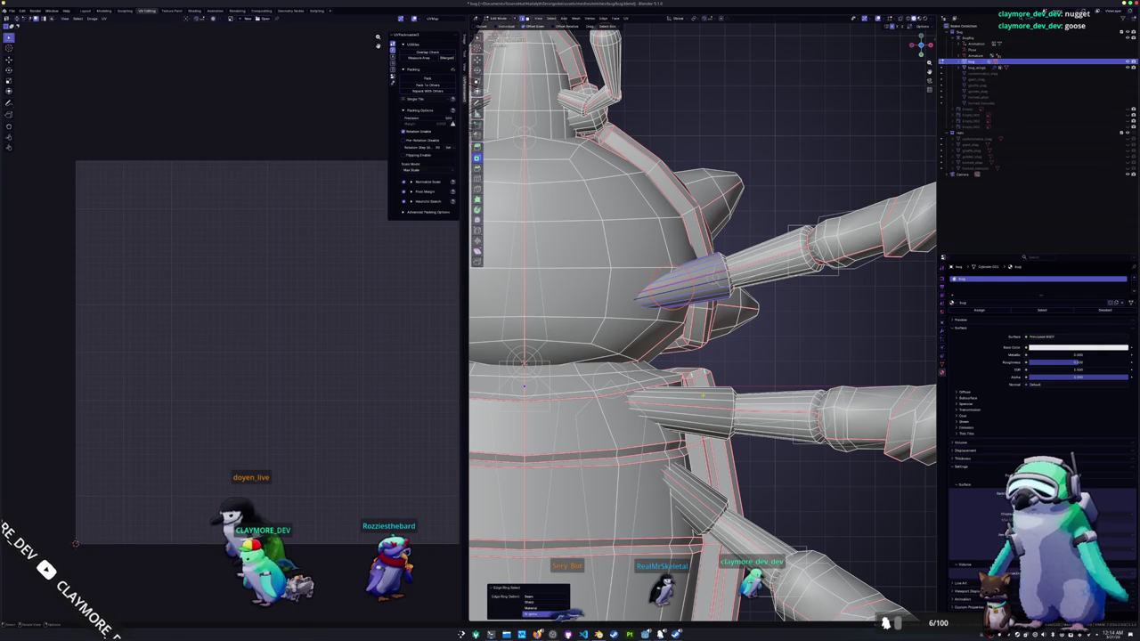
pyautogui.press('F3')
pyautogui.click(762, 375)
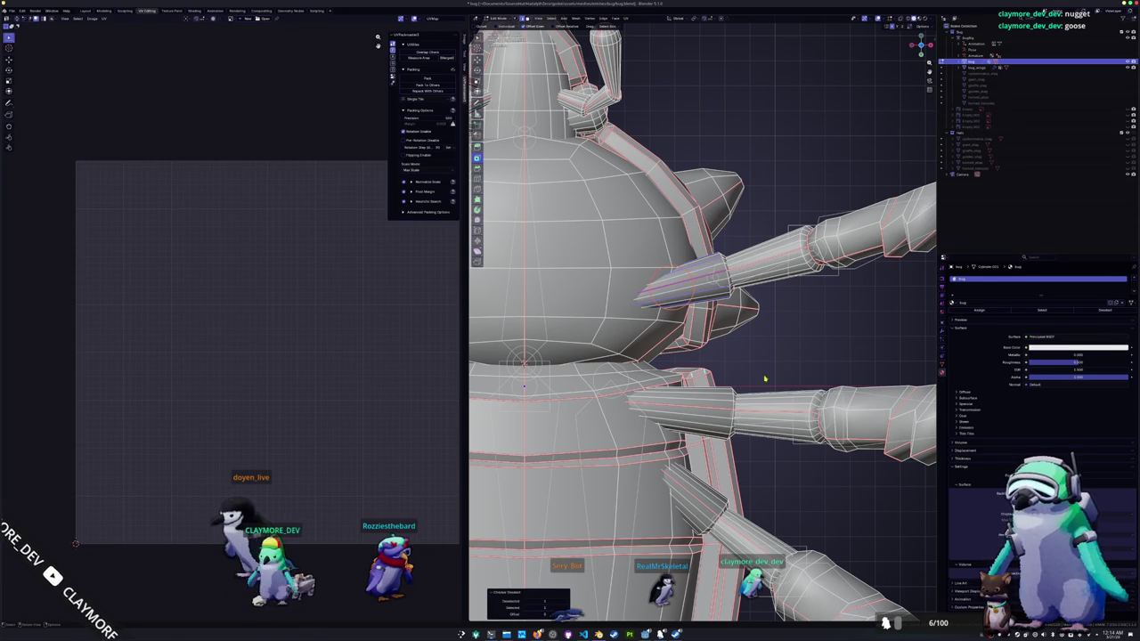
pyautogui.press('F3')
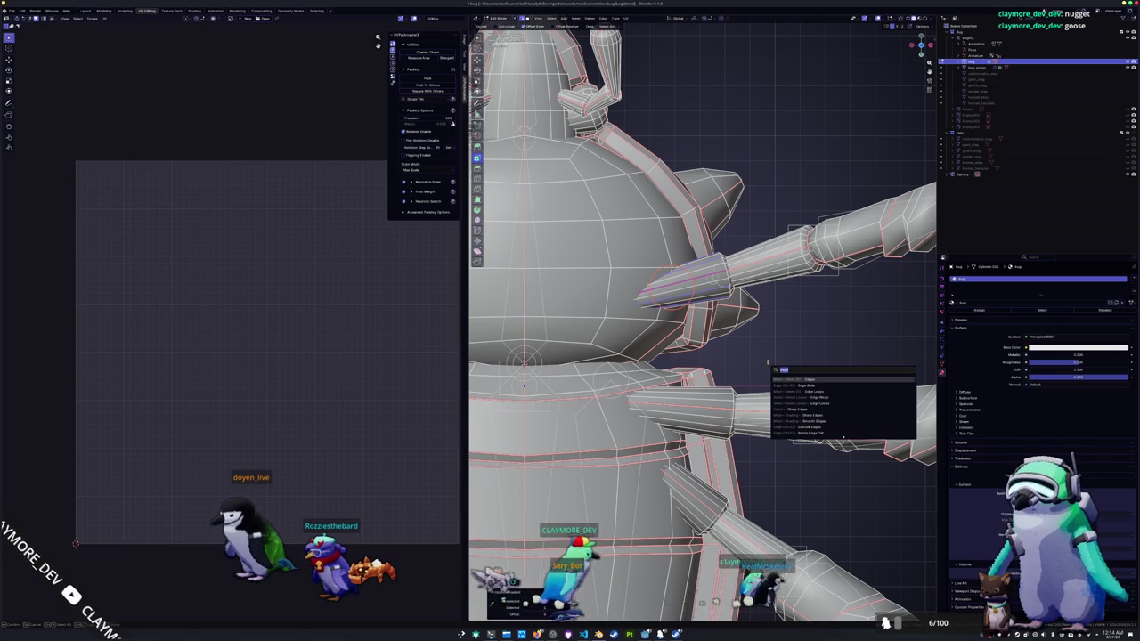
pyautogui.press('Return')
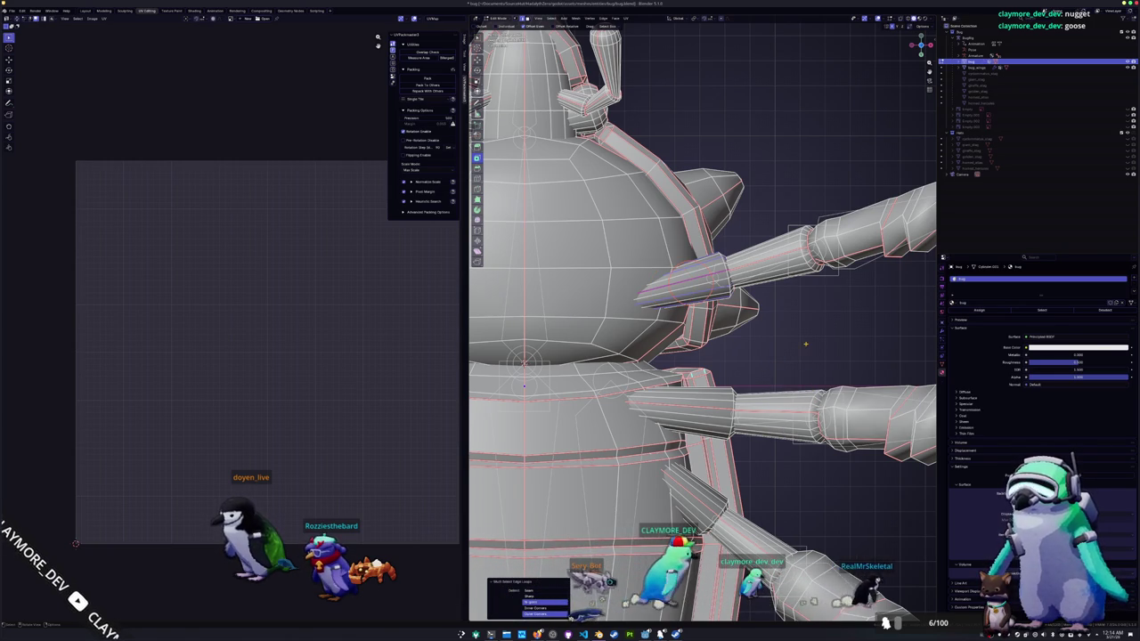
pyautogui.hotkey('ctrl', 'x')
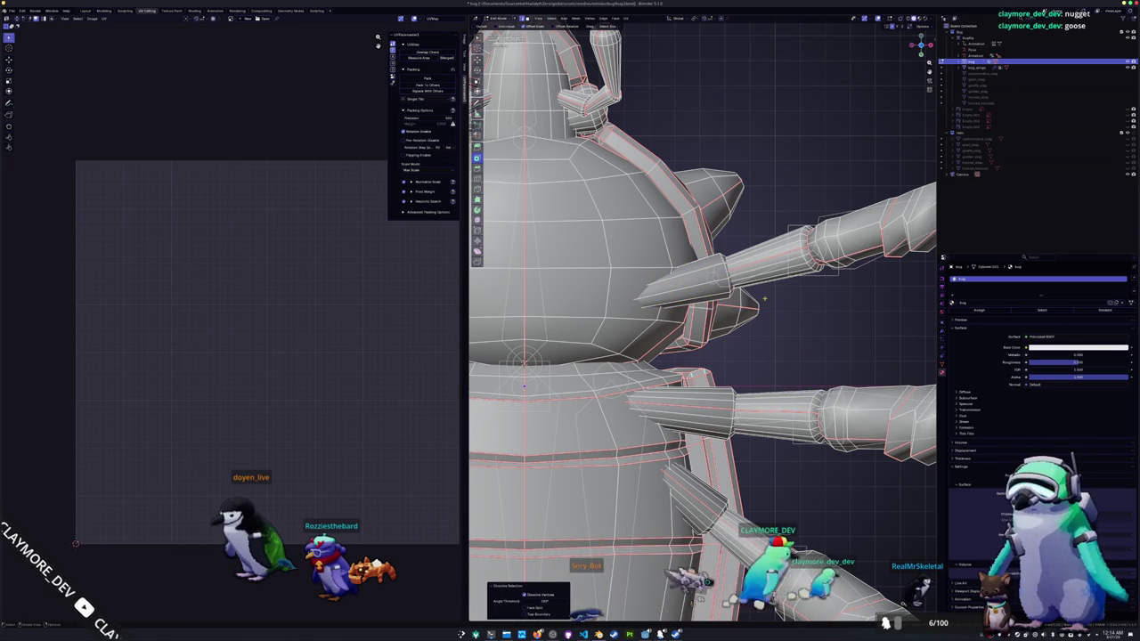
# - Select alternating edge loops on the upper leg cylinder and frame them in bottom view
pyautogui.keyDown('ctrl'); pyautogui.keyDown('alt'); pyautogui.click(794, 318); pyautogui.keyUp('alt'); pyautogui.keyUp('ctrl')
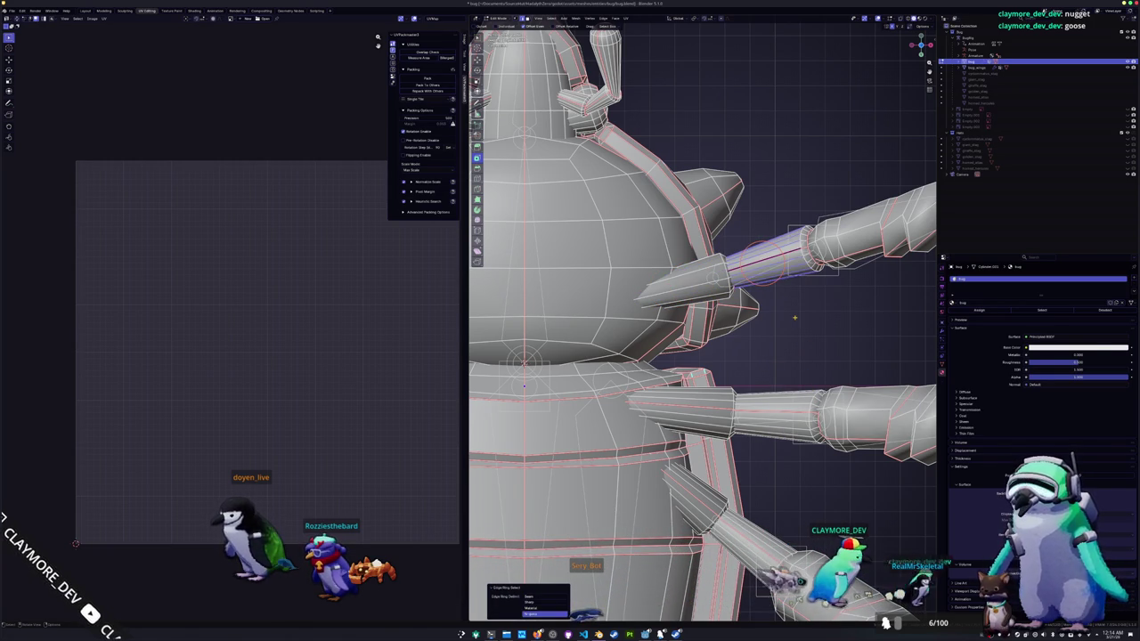
pyautogui.press('F3')
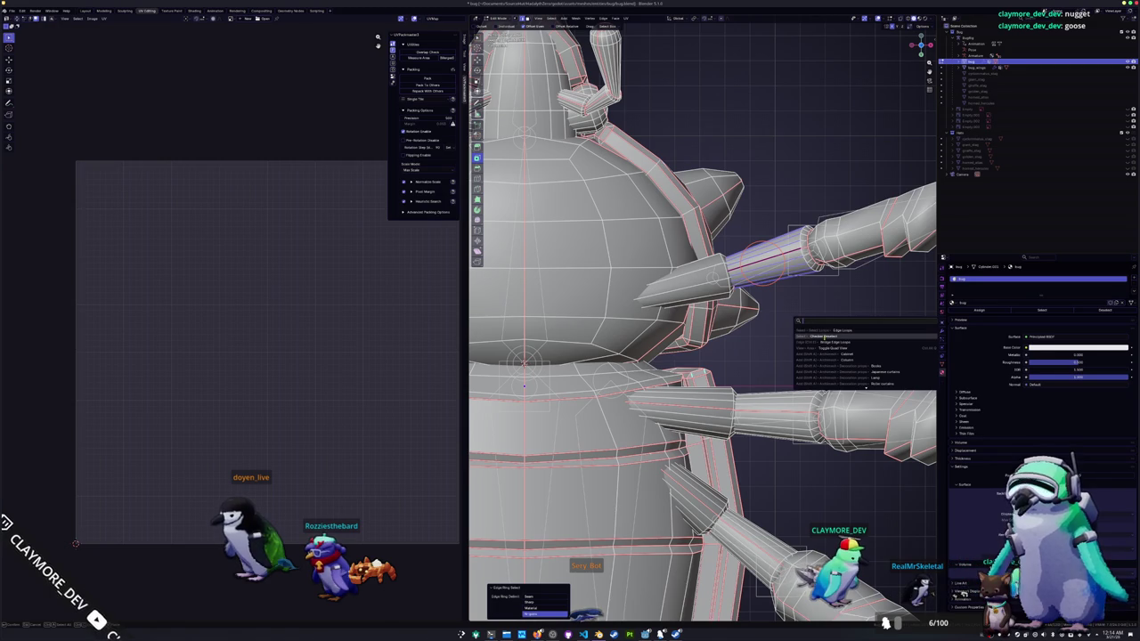
pyautogui.click(828, 336)
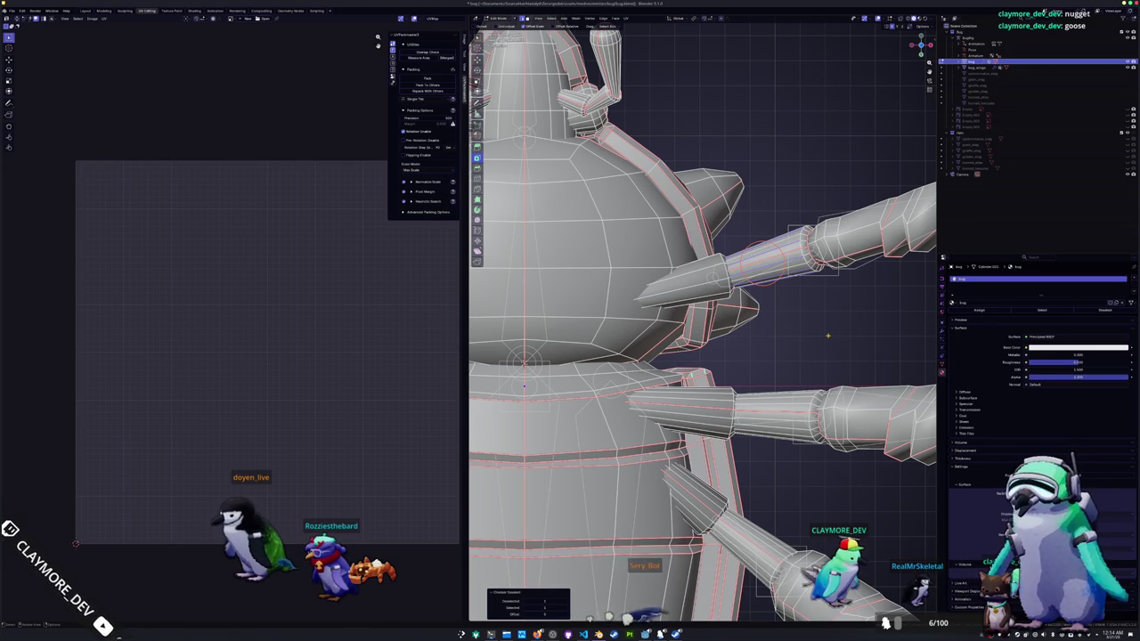
pyautogui.press('q')
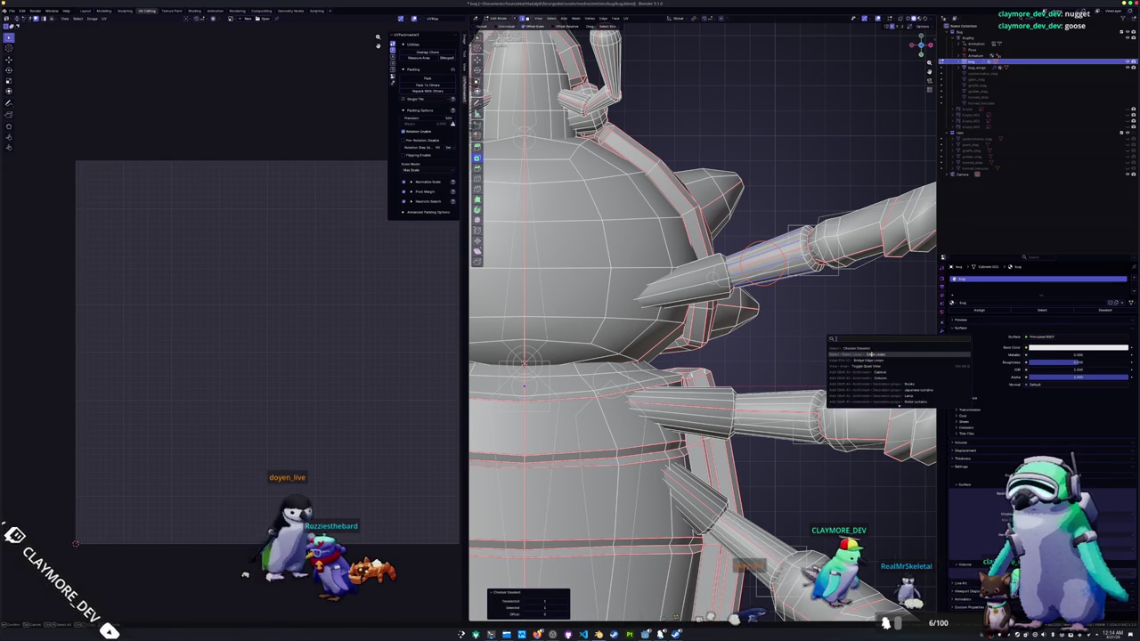
pyautogui.click(842, 352)
pyautogui.press('KP_Decimal')
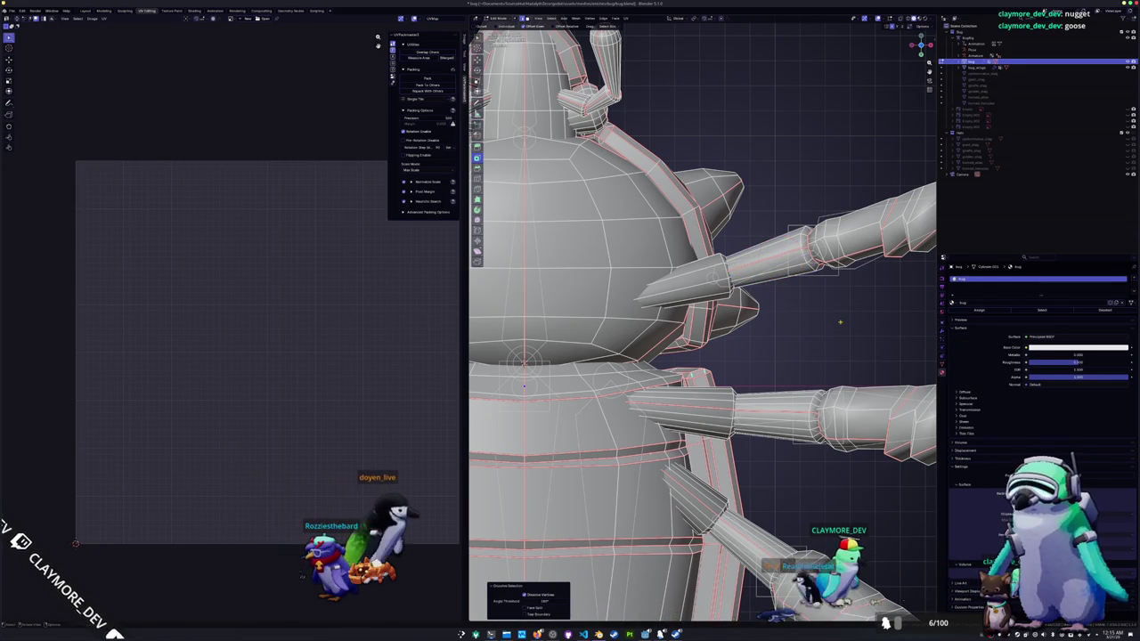
pyautogui.press('ctrl+KP_7')
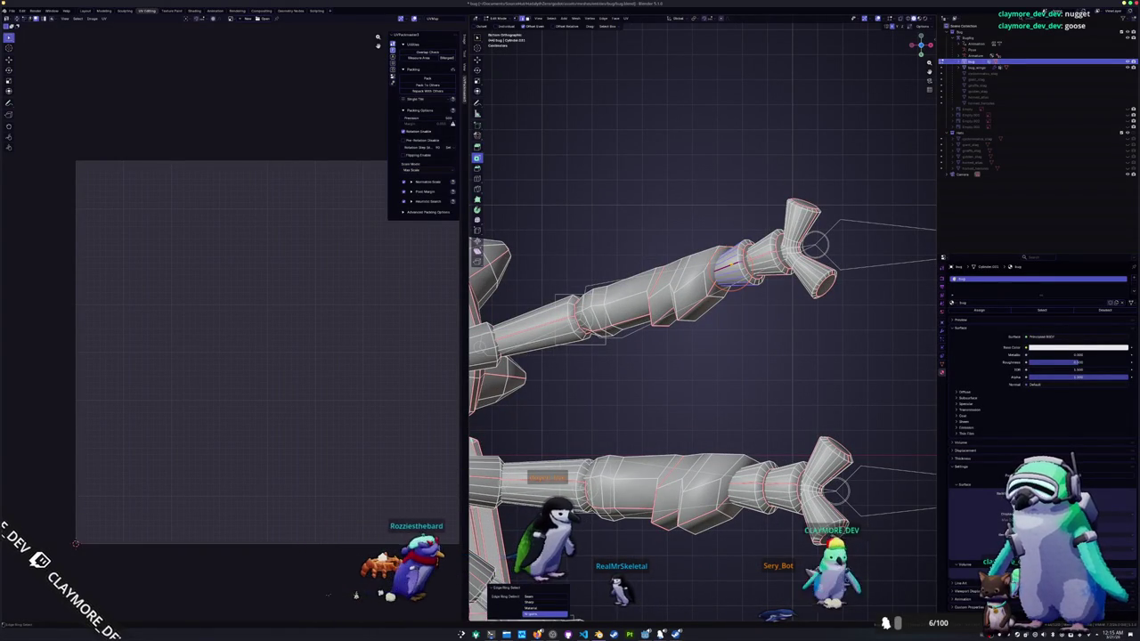
# - Select an edge loop around the upper leg and expand it to full edge loops
pyautogui.moveTo(738, 284); pyautogui.dragTo(739, 287, button='middle')
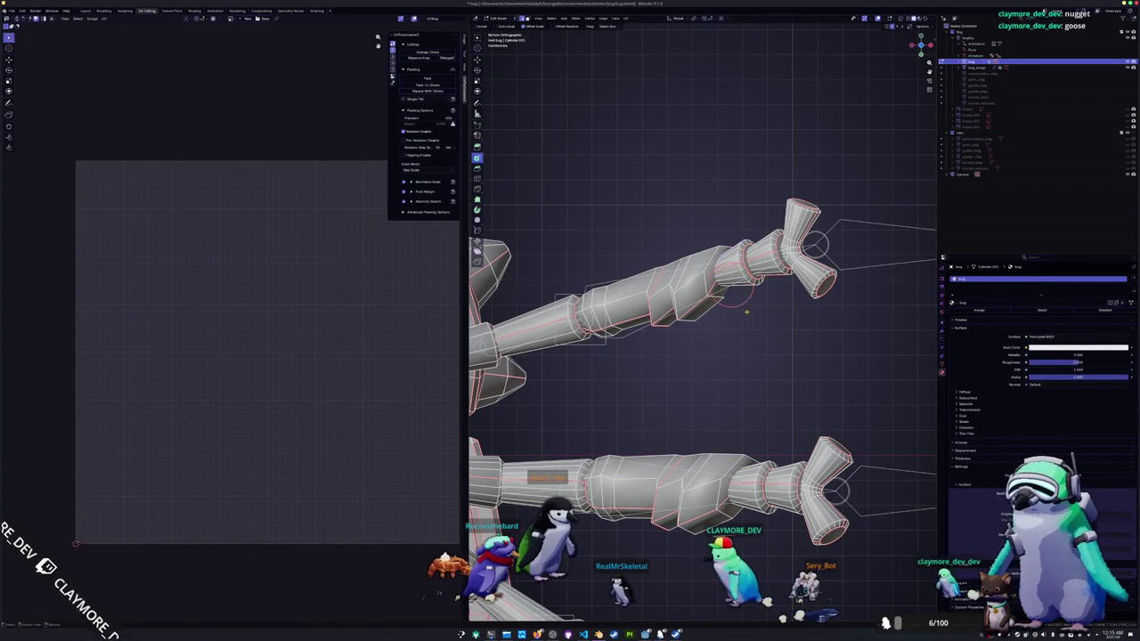
pyautogui.keyDown('alt'); pyautogui.click(731, 265); pyautogui.keyUp('alt')
pyautogui.press('F3')
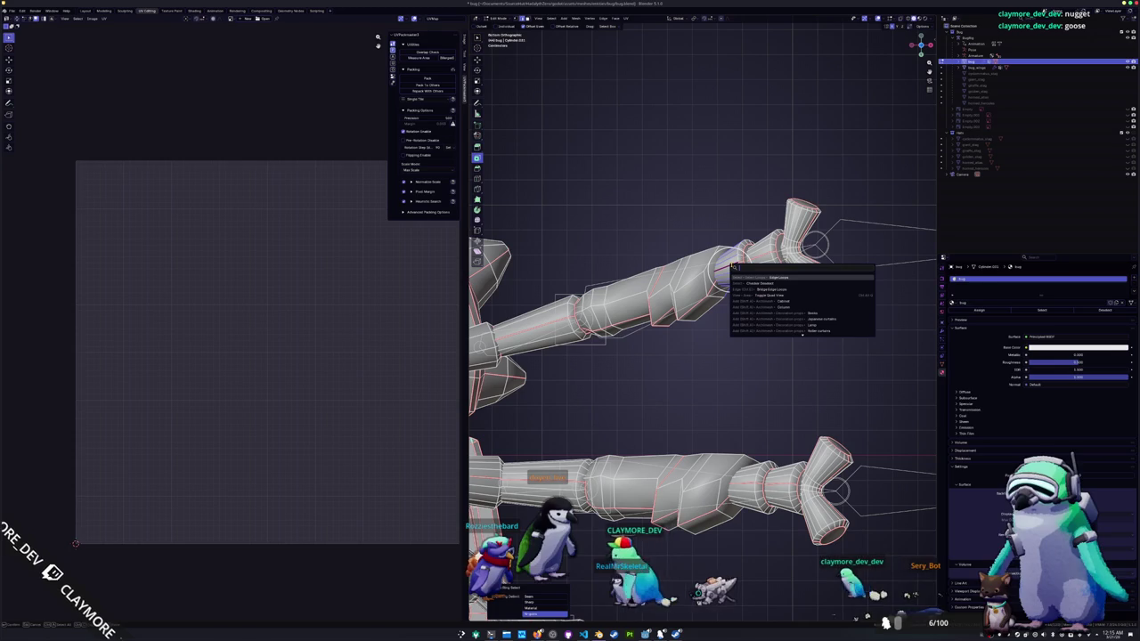
pyautogui.click(765, 278)
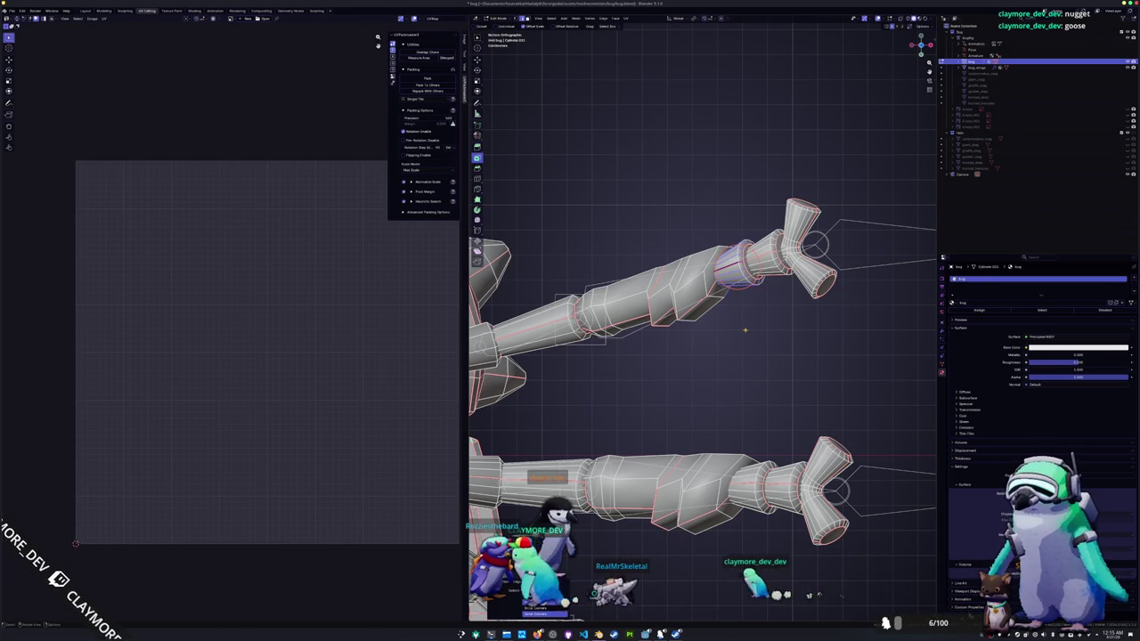
pyautogui.press('F3')
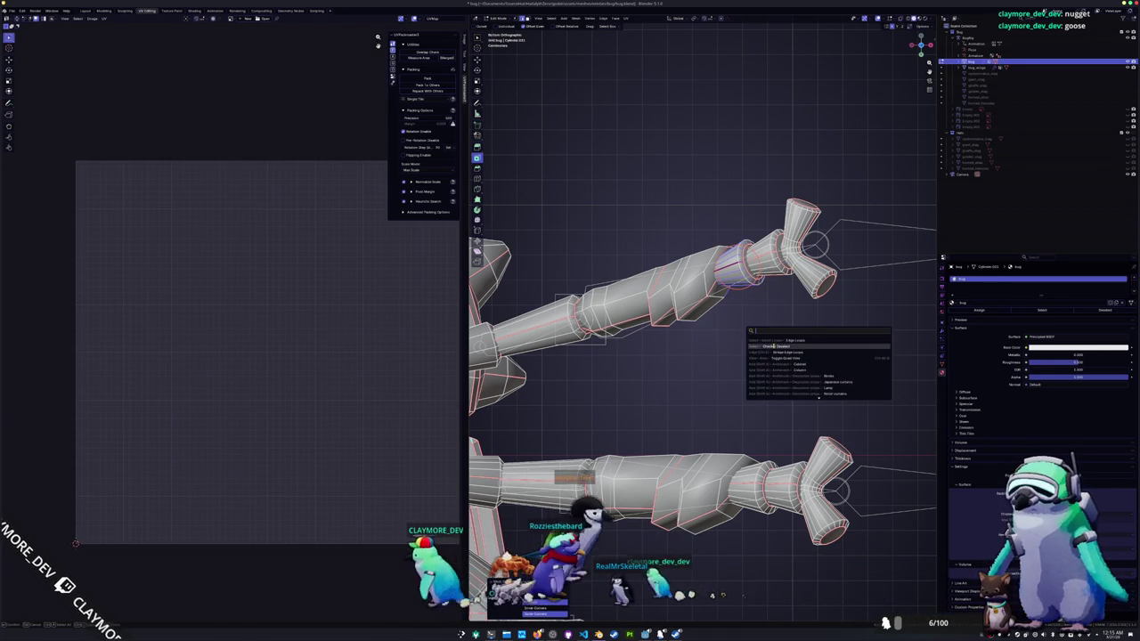
pyautogui.press('Escape')
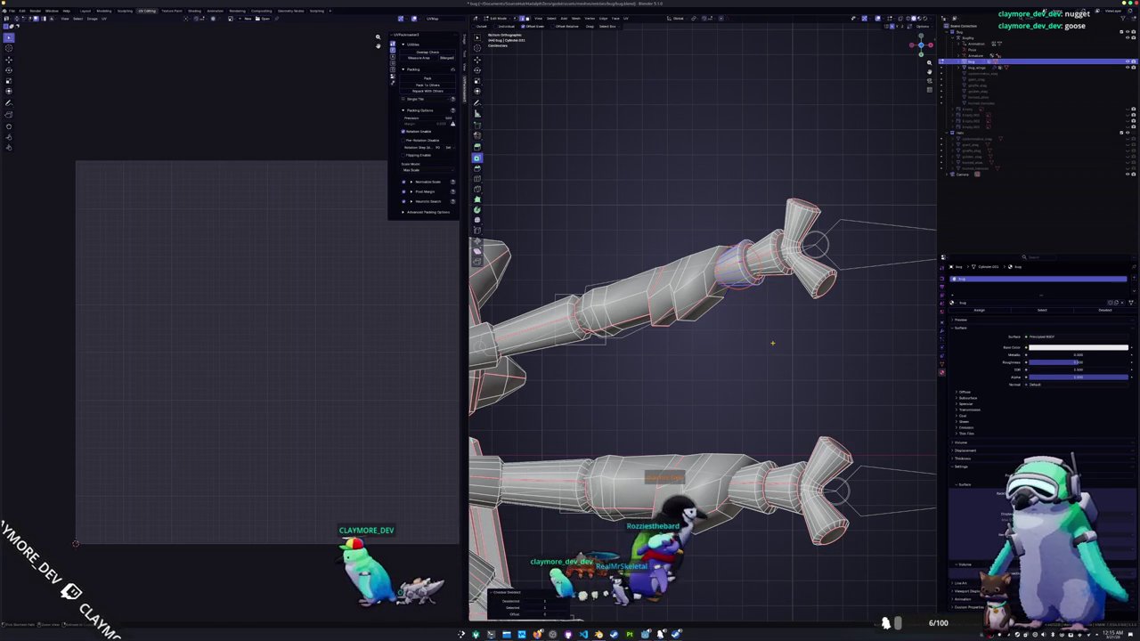
pyautogui.scroll(3, 772, 343)
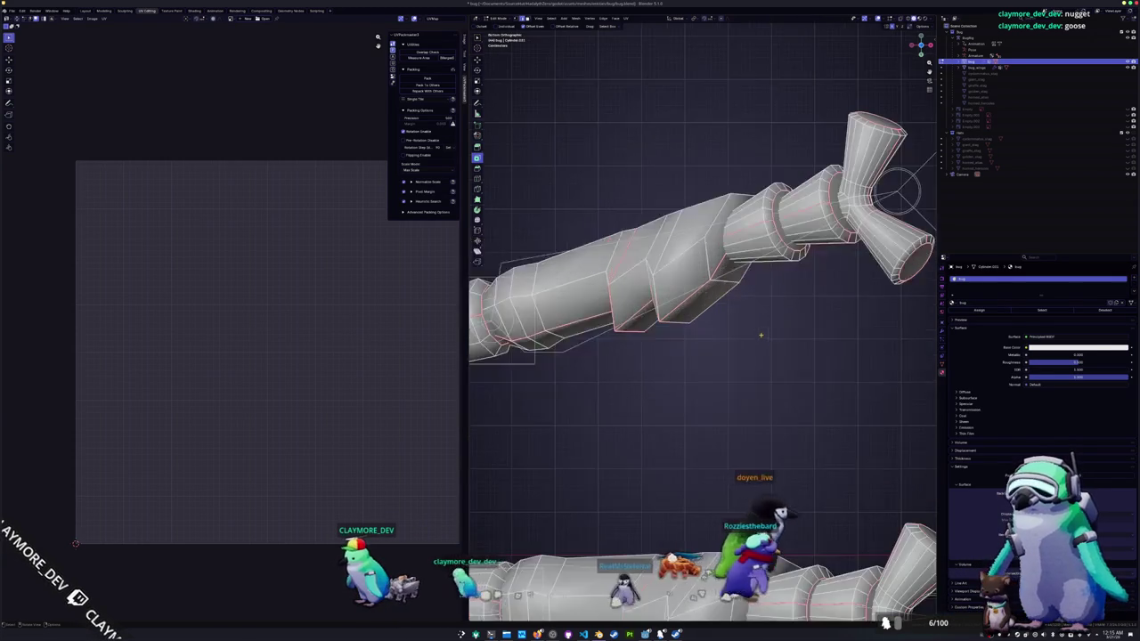
# - Checker-deselect an edge ring on the upper leg cylinder, expand to loops, and dissolve them
pyautogui.keyDown('ctrl'); pyautogui.keyDown('alt'); pyautogui.click(753, 229); pyautogui.keyUp('alt'); pyautogui.keyUp('ctrl')
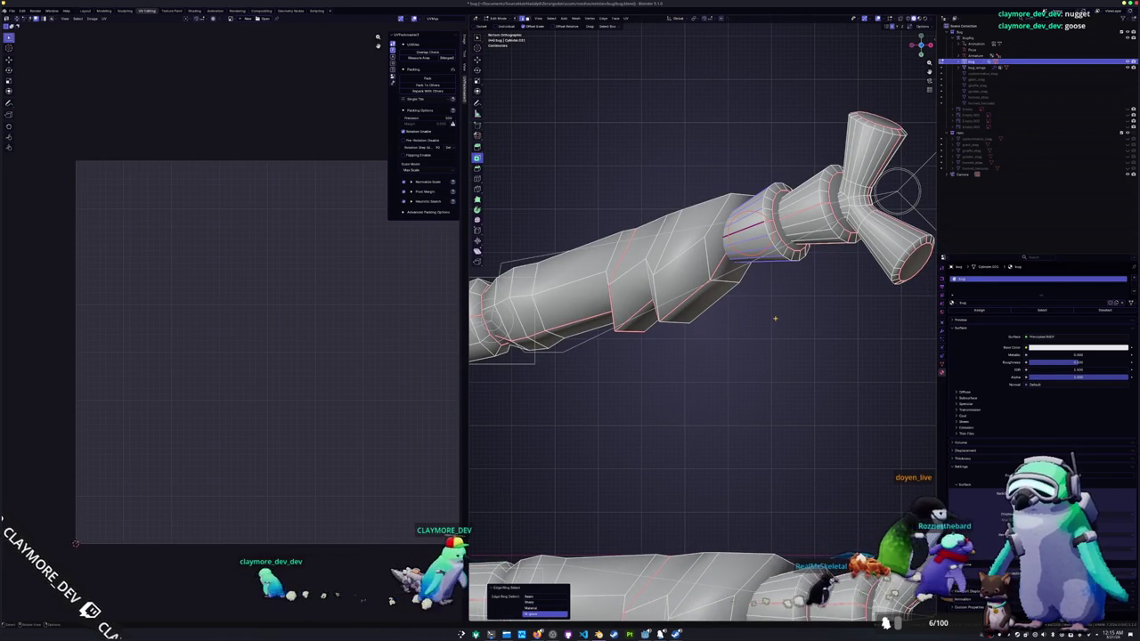
pyautogui.press('F3')
pyautogui.click(805, 332)
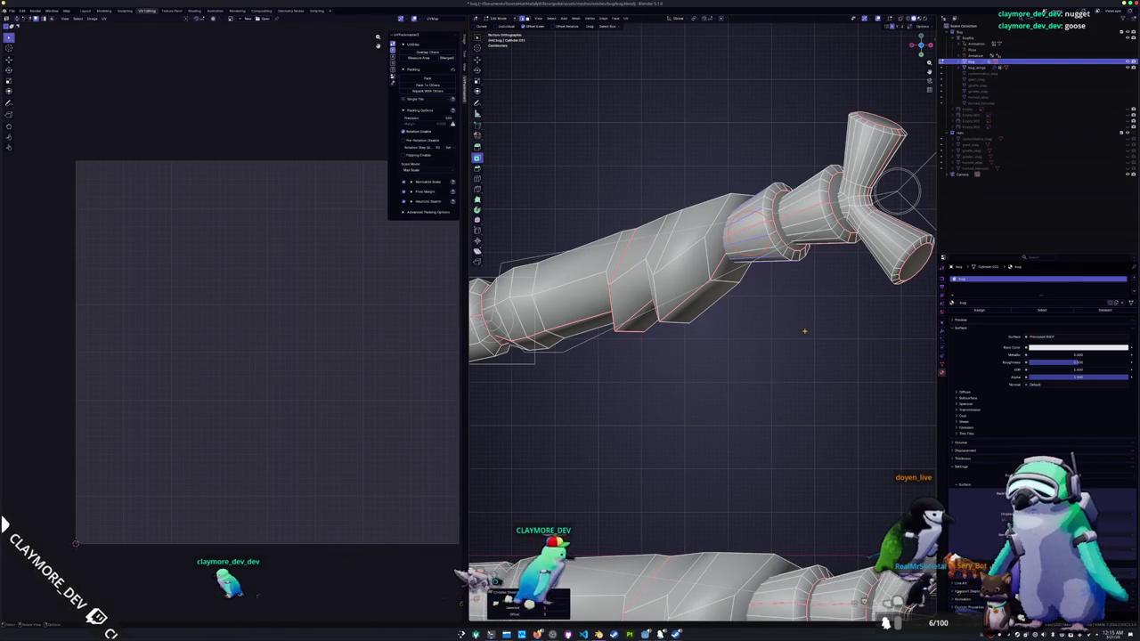
pyautogui.press('F3')
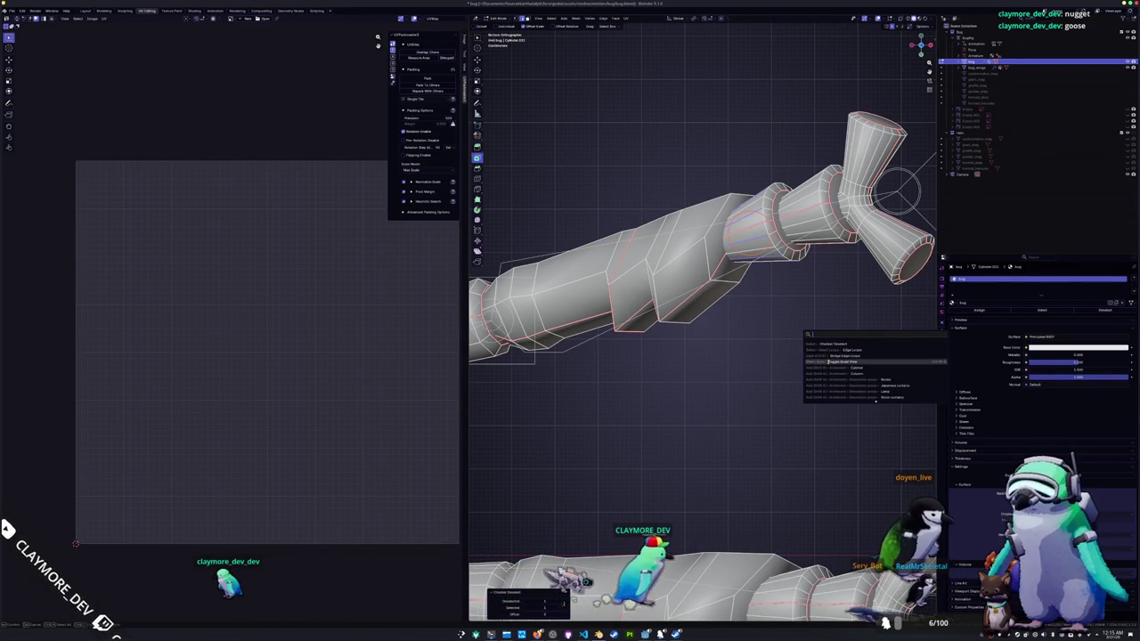
pyautogui.press('Return')
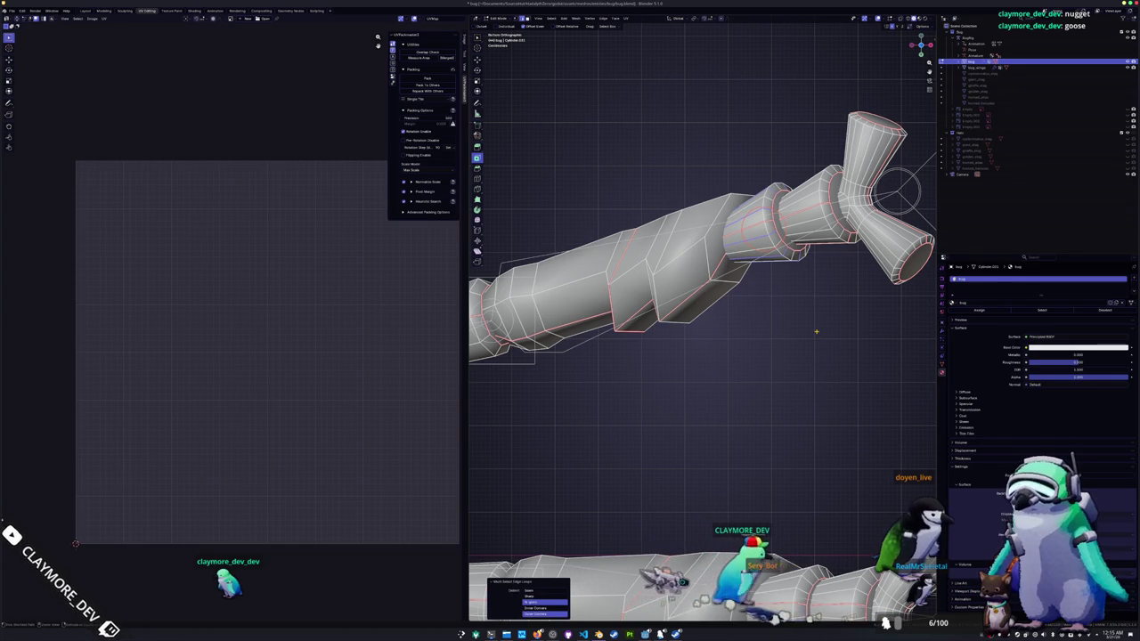
pyautogui.hotkey('ctrl', 'x')
# - Pick alternating edge loops on the next leg segment using circle select and Select Edge Loops
pyautogui.moveTo(807, 323); pyautogui.dragTo(777, 255, button='middle')
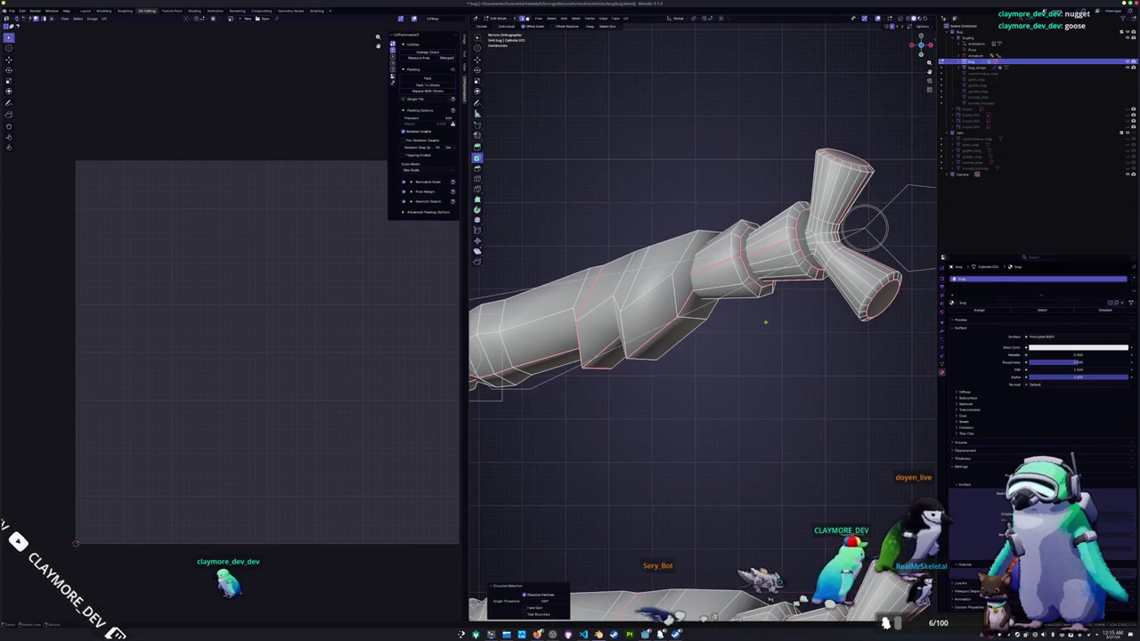
pyautogui.press('c')
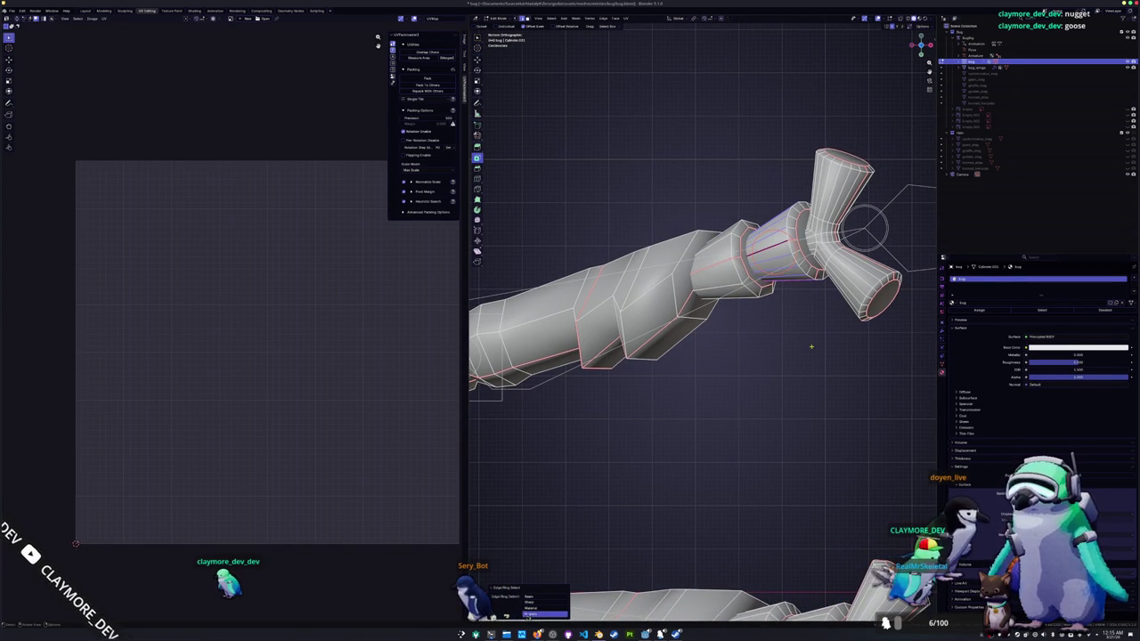
pyautogui.press('F3')
pyautogui.click(838, 363)
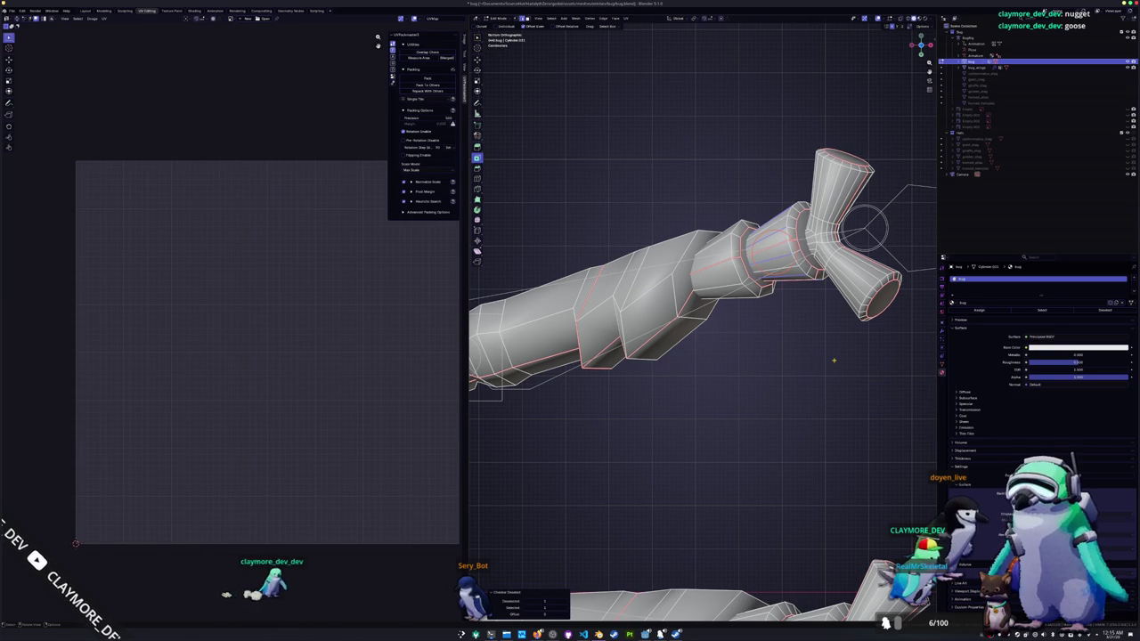
pyautogui.press('F3')
pyautogui.click(862, 379)
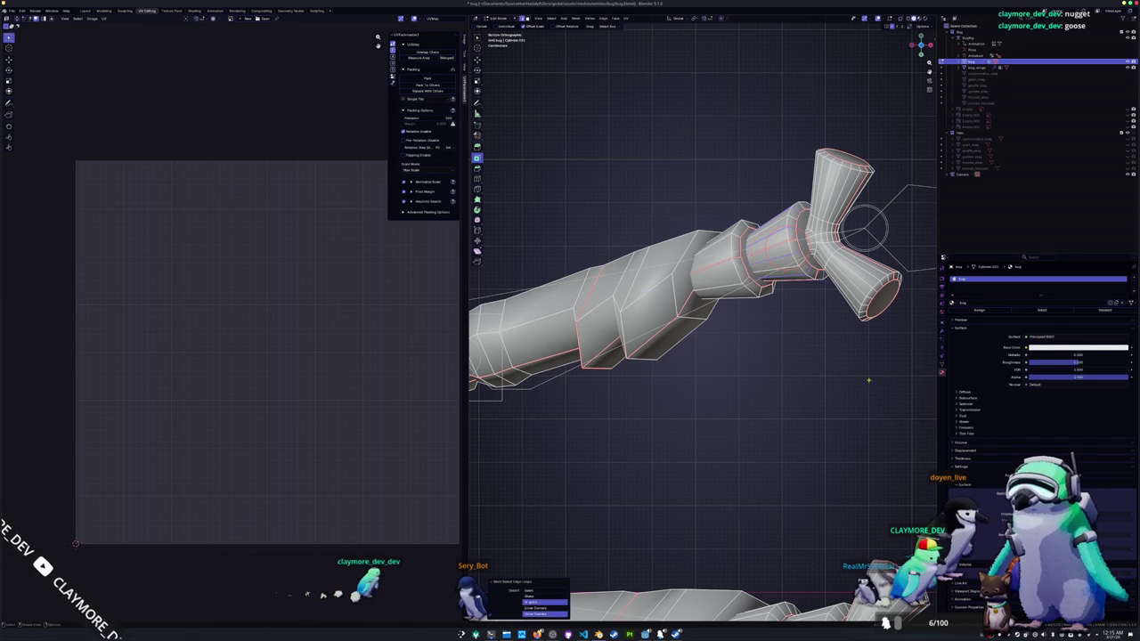
pyautogui.keyDown('shift'); pyautogui.moveTo(855, 377); pyautogui.dragTo(704, 356, button='middle'); pyautogui.keyUp('shift')
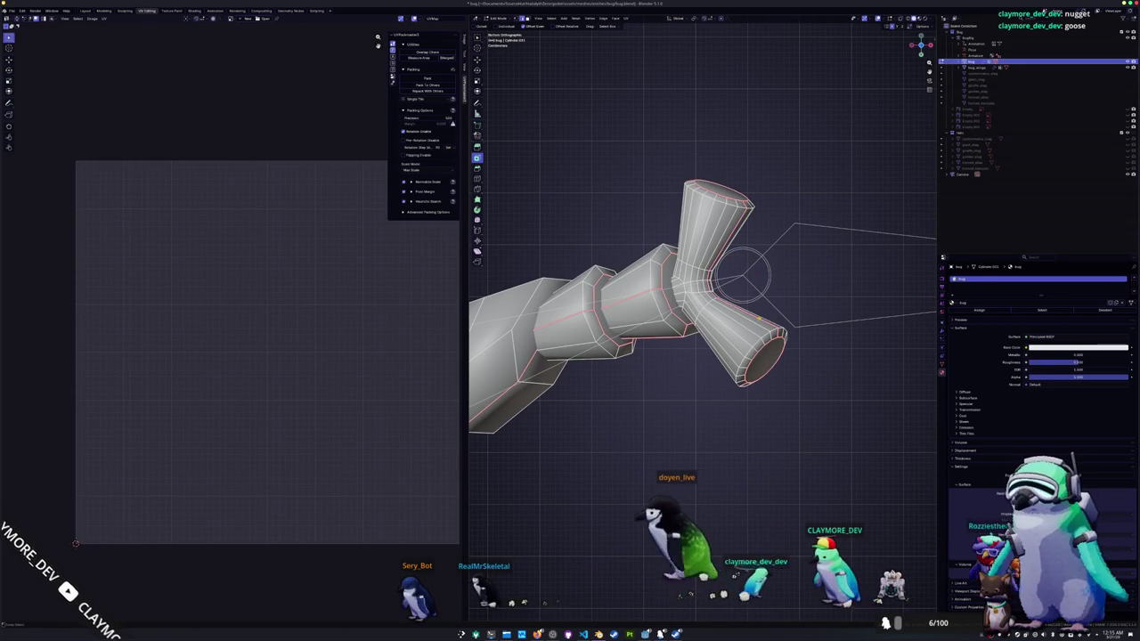
# - Select alternating loops on the leg joint and grow the selection
pyautogui.keyDown('alt'); pyautogui.click(757, 318); pyautogui.keyUp('alt')
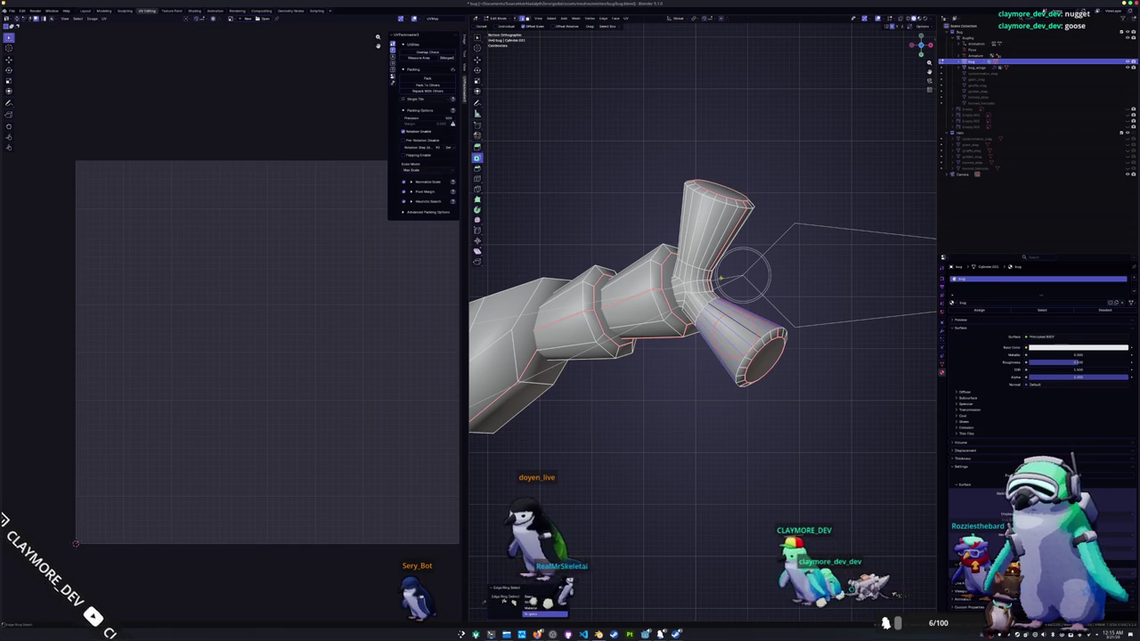
pyautogui.press('F3')
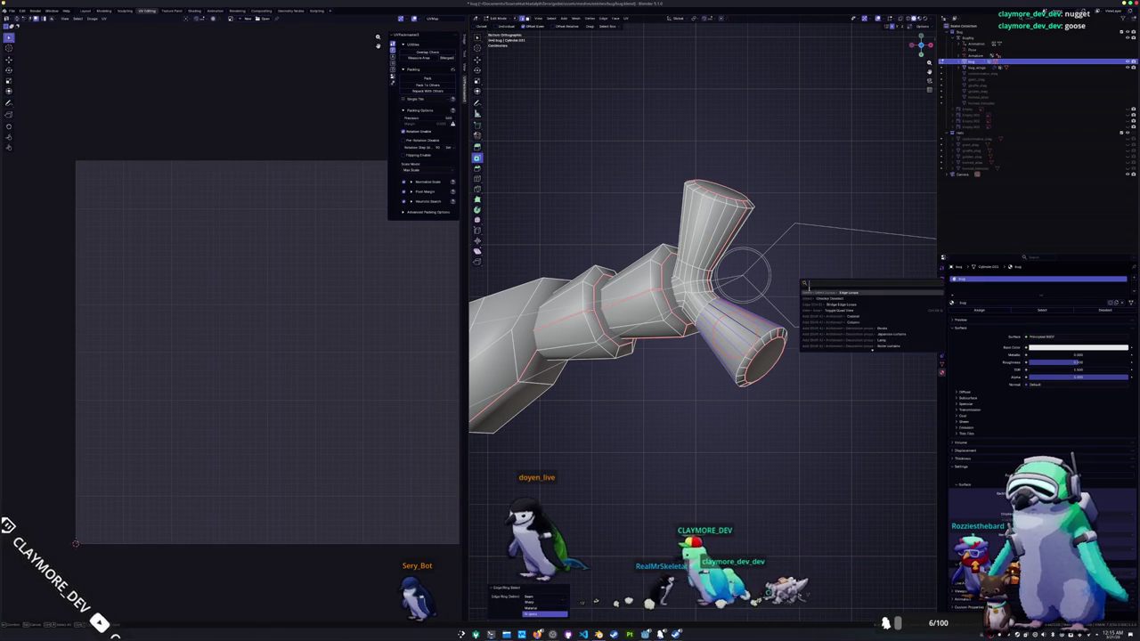
pyautogui.click(825, 297)
pyautogui.hotkey('shift', 'g')
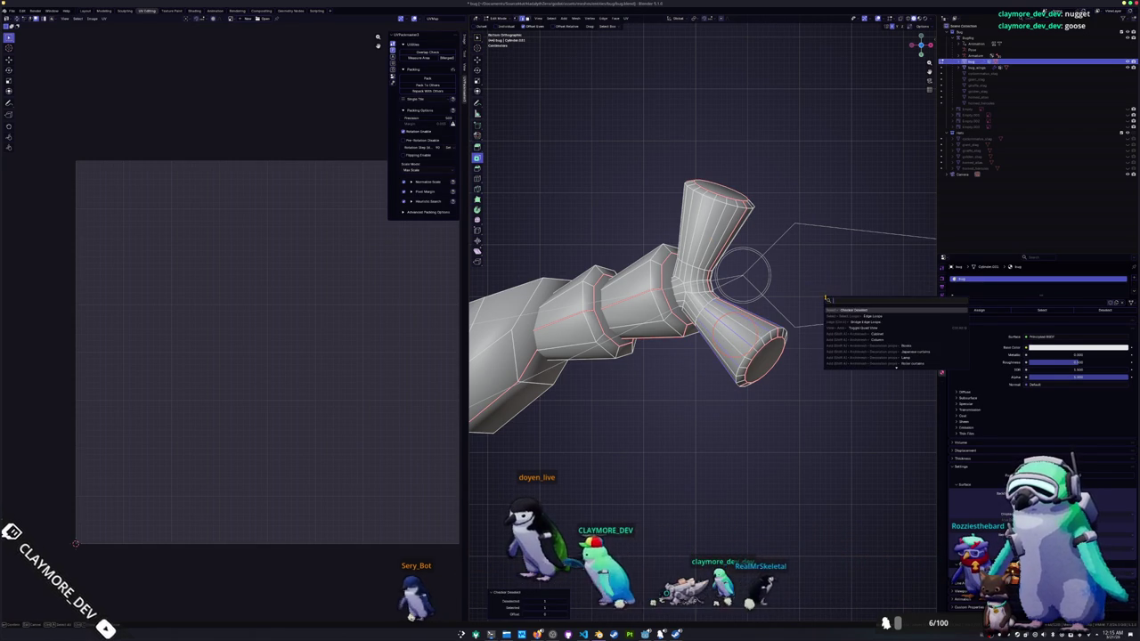
pyautogui.click(860, 317)
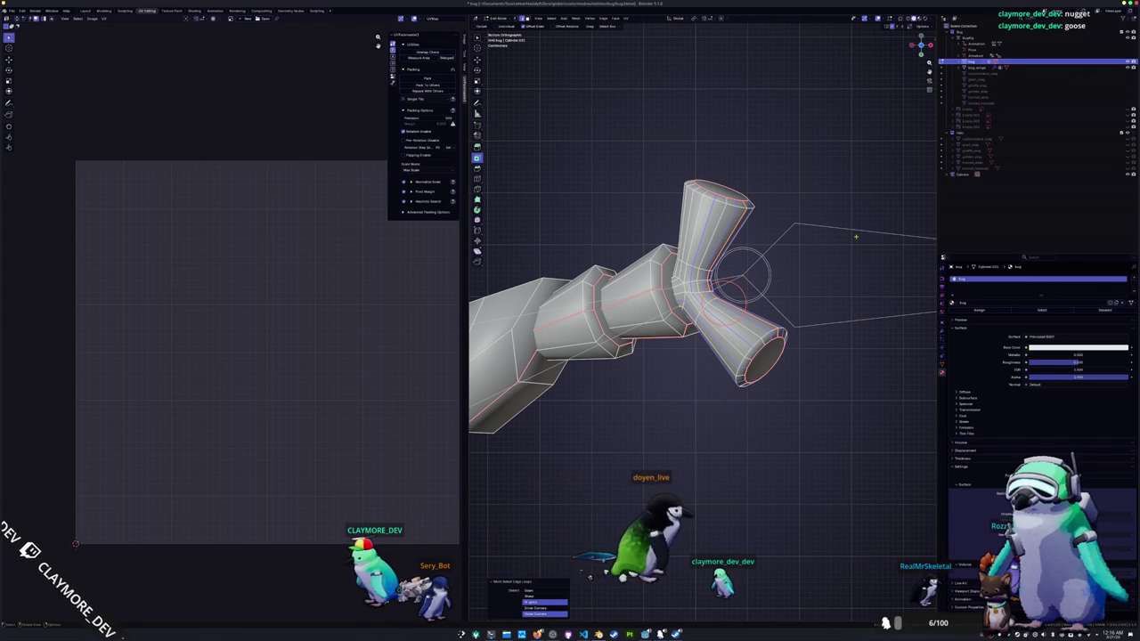
# - Select rings on the lower and upper cylinders, keep alternating edges, and convert them to edge loops
pyautogui.keyDown('alt'); pyautogui.keyDown('shift'); pyautogui.click(720, 320); pyautogui.keyUp('shift'); pyautogui.keyUp('alt')
pyautogui.keyDown('ctrl'); pyautogui.keyDown('alt'); pyautogui.click(722, 321); pyautogui.keyUp('alt'); pyautogui.keyUp('ctrl')
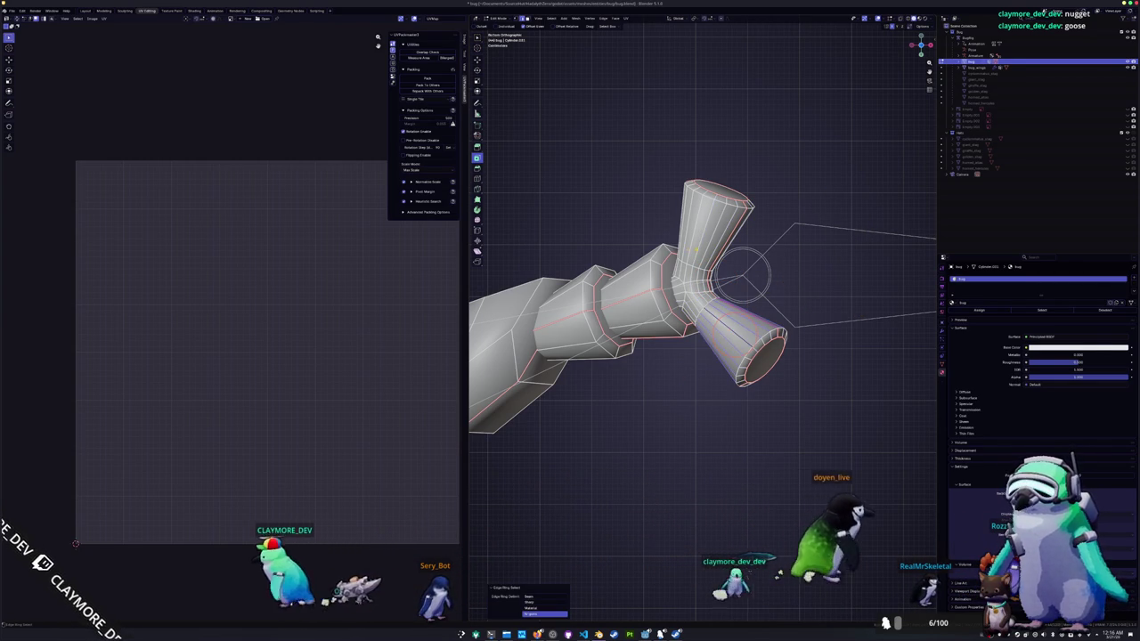
pyautogui.keyDown('ctrl'); pyautogui.keyDown('alt'); pyautogui.keyDown('shift'); pyautogui.click(703, 238); pyautogui.keyUp('shift'); pyautogui.keyUp('alt'); pyautogui.keyUp('ctrl')
pyautogui.press('F3')
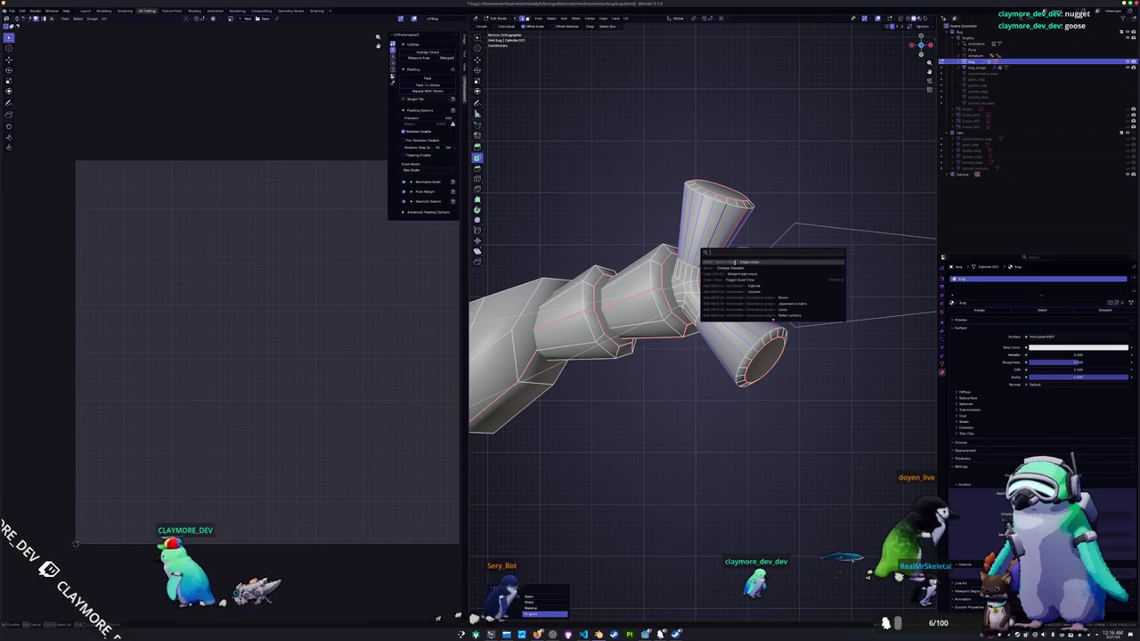
pyautogui.press('Return')
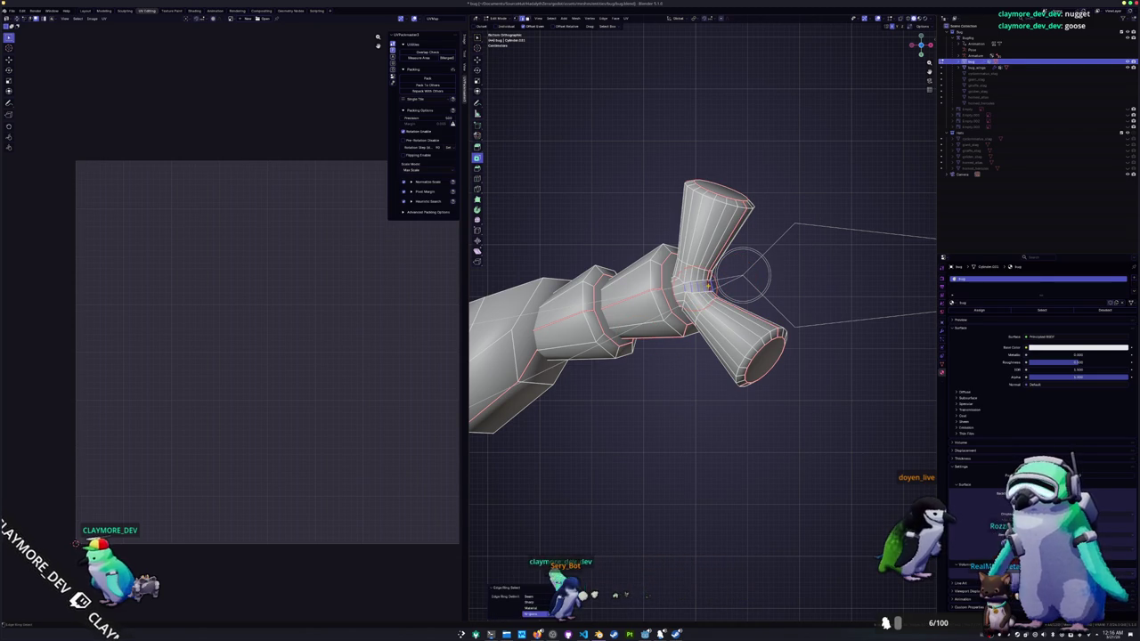
pyautogui.press('F3')
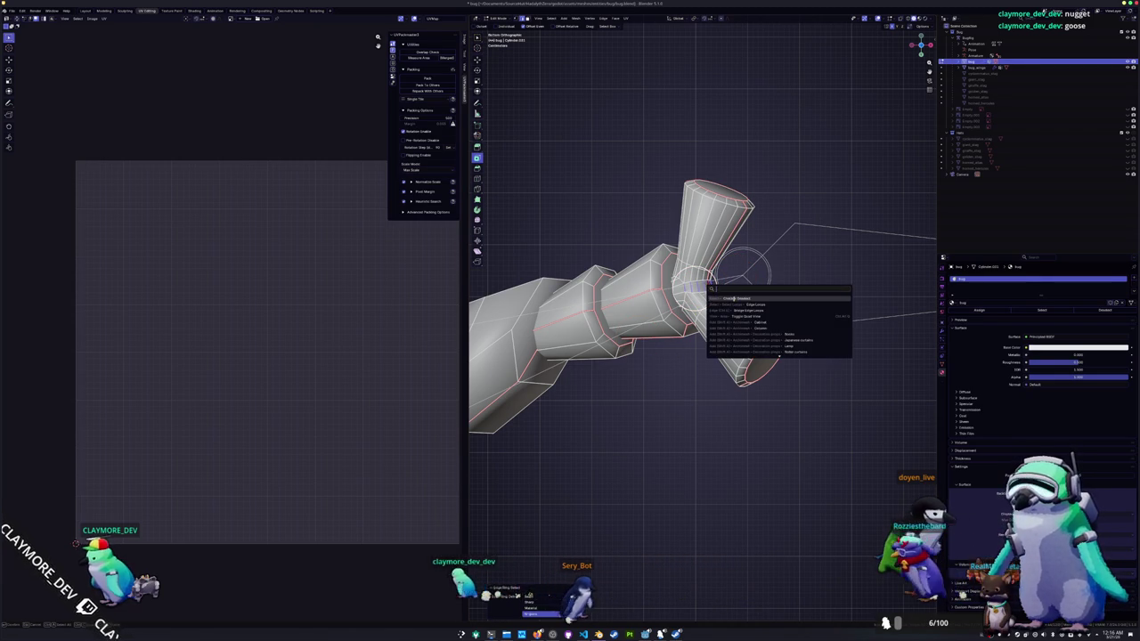
pyautogui.press('Return')
pyautogui.press('F3')
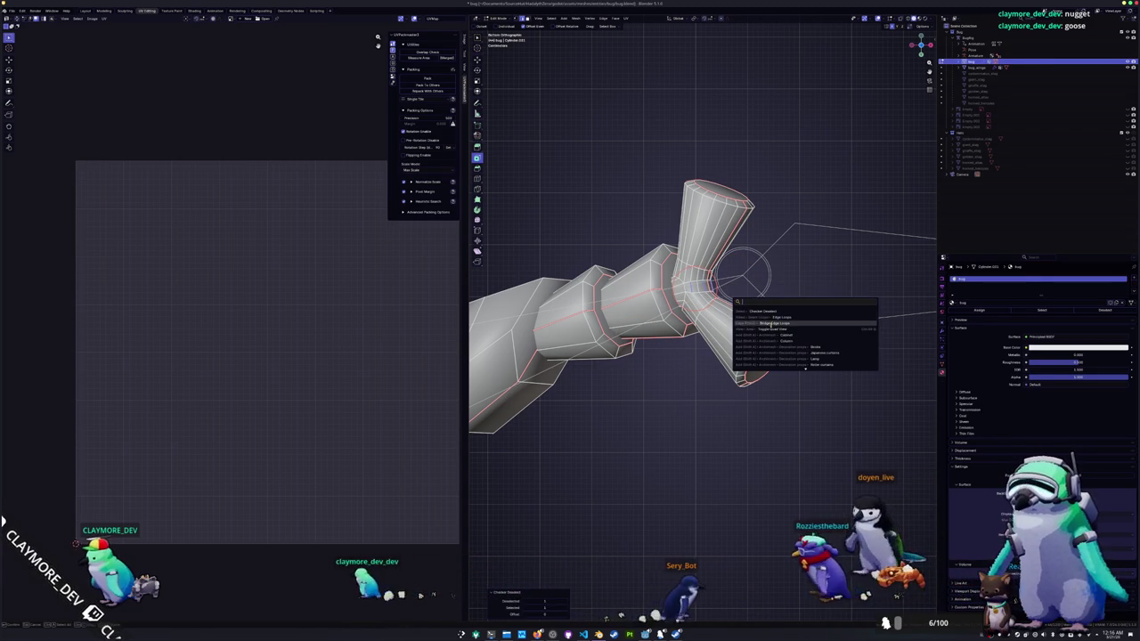
pyautogui.click(772, 323)
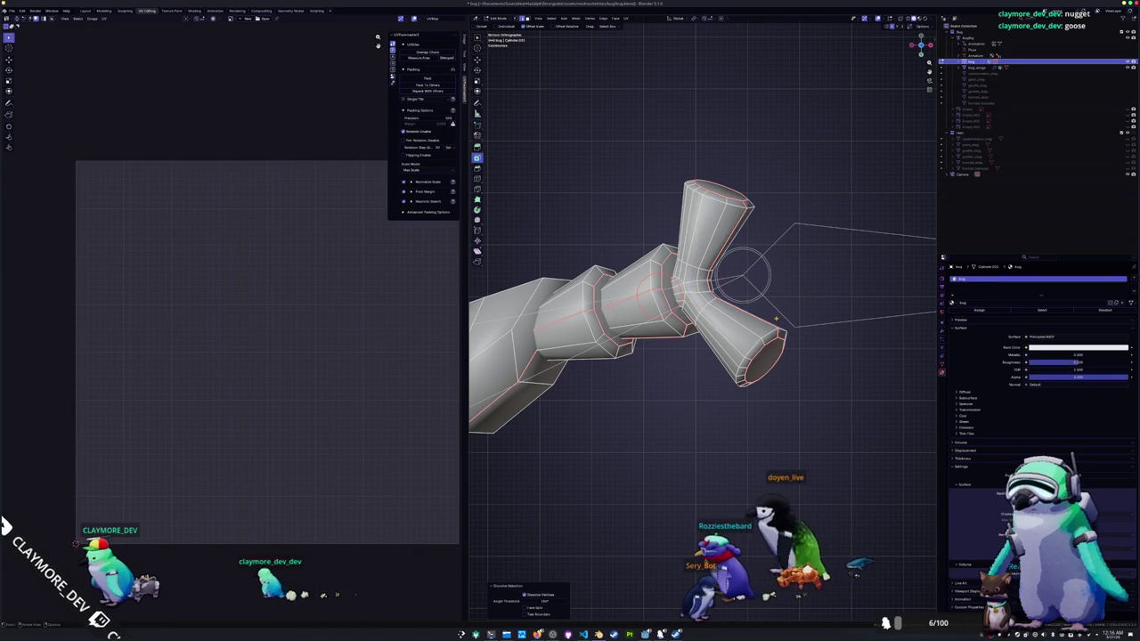
# - Add an edge loop on the front cone and orbit around the leg to check the selection
pyautogui.moveTo(776, 318)
pyautogui.mouseDown(button='middle')
pyautogui.moveTo(721, 361)
pyautogui.moveTo(707, 267)
pyautogui.moveTo(707, 330)
pyautogui.moveTo(692, 265)
pyautogui.moveTo(717, 288)
pyautogui.mouseUp(button='middle')
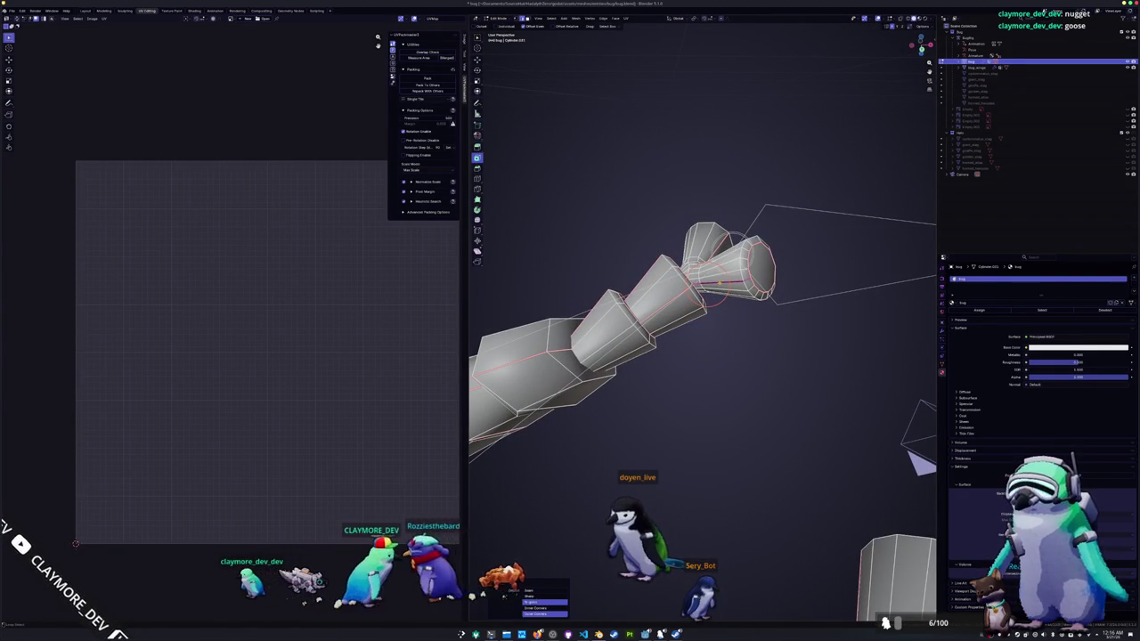
pyautogui.keyDown('alt'); pyautogui.click(725, 285); pyautogui.keyUp('alt')
pyautogui.moveTo(725, 284); pyautogui.dragTo(888, 370, button='middle')
pyautogui.moveTo(704, 320); pyautogui.dragTo(739, 339, button='middle')
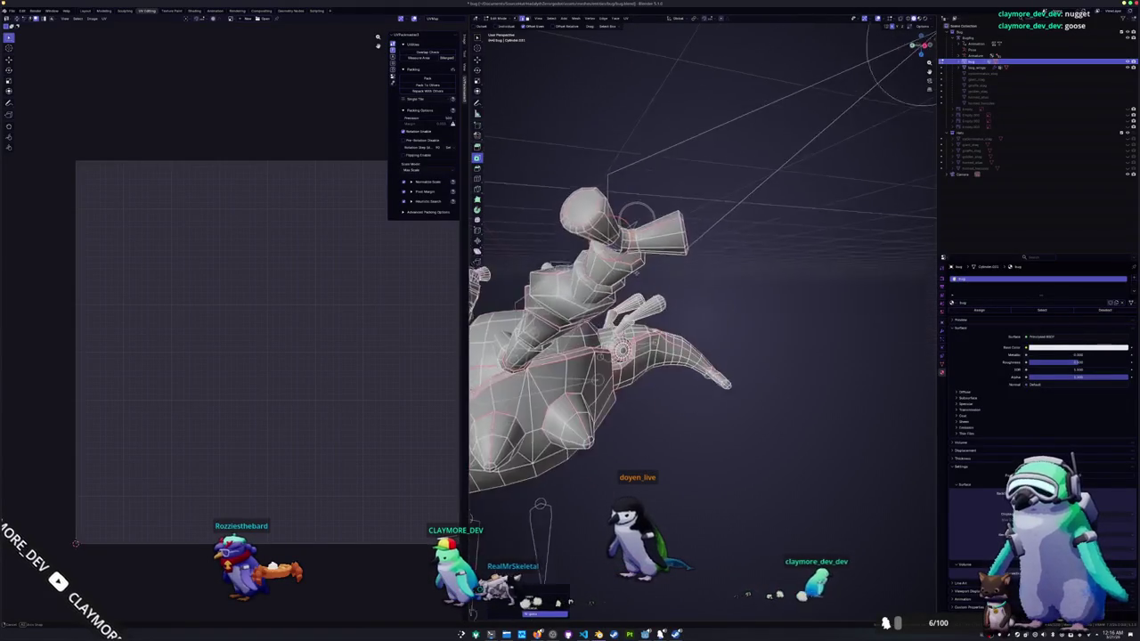
pyautogui.moveTo(664, 254); pyautogui.dragTo(674, 260, button='middle')
pyautogui.moveTo(684, 191); pyautogui.dragTo(709, 209, button='middle')
pyautogui.moveTo(703, 321); pyautogui.dragTo(722, 324, button='middle')
pyautogui.moveTo(690, 207); pyautogui.dragTo(737, 252, button='middle')
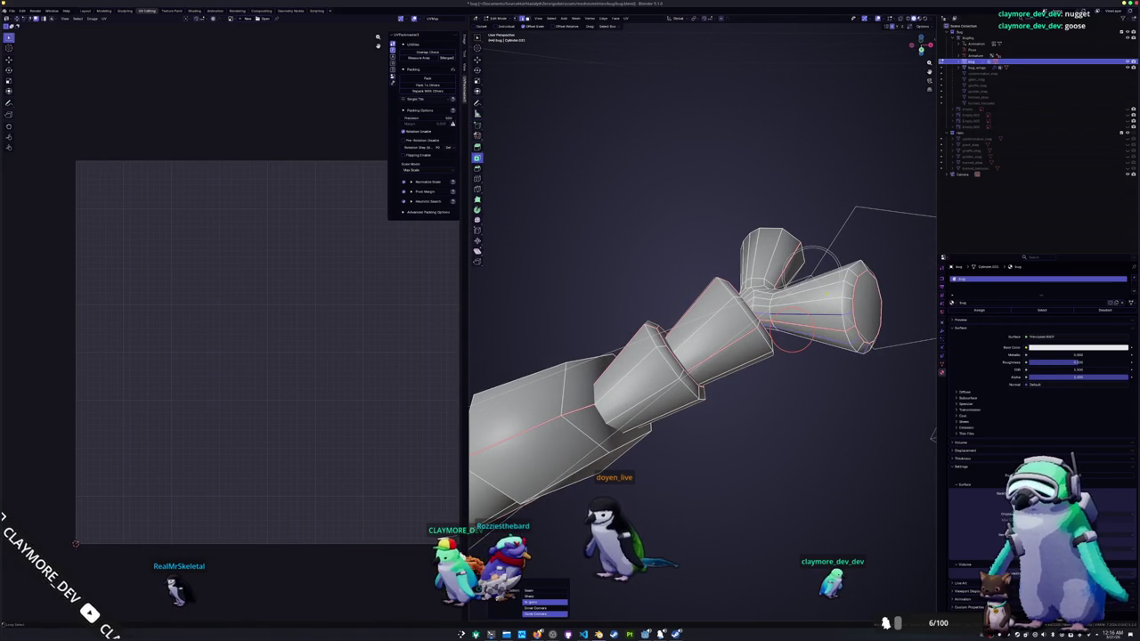
pyautogui.moveTo(736, 251); pyautogui.dragTo(758, 280, button='middle')
pyautogui.rightClick(810, 310)
pyautogui.moveTo(806, 314)
pyautogui.mouseDown(button='middle')
pyautogui.moveTo(785, 327)
pyautogui.moveTo(801, 336)
pyautogui.moveTo(730, 308)
pyautogui.moveTo(755, 313)
pyautogui.moveTo(736, 334)
pyautogui.moveTo(659, 348)
pyautogui.moveTo(673, 408)
pyautogui.mouseUp(button='middle')
# - Dissolve the selected foot edges and check the legs from the top in Object Mode
pyautogui.press('x')
pyautogui.click(657, 350)
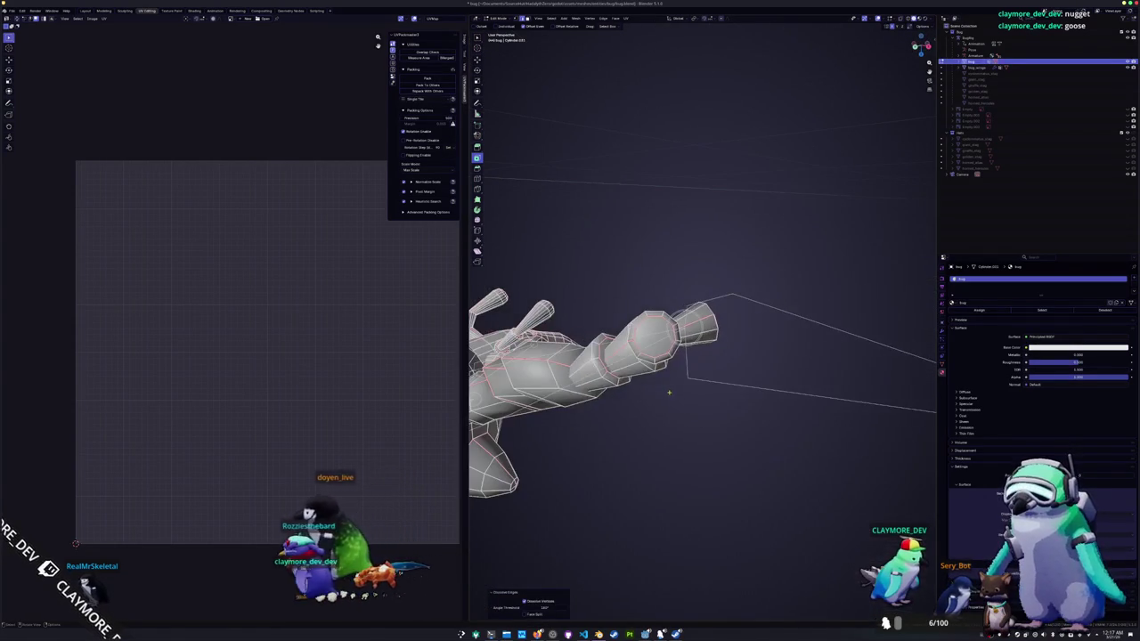
pyautogui.press('Tab')
pyautogui.press('KP_7')
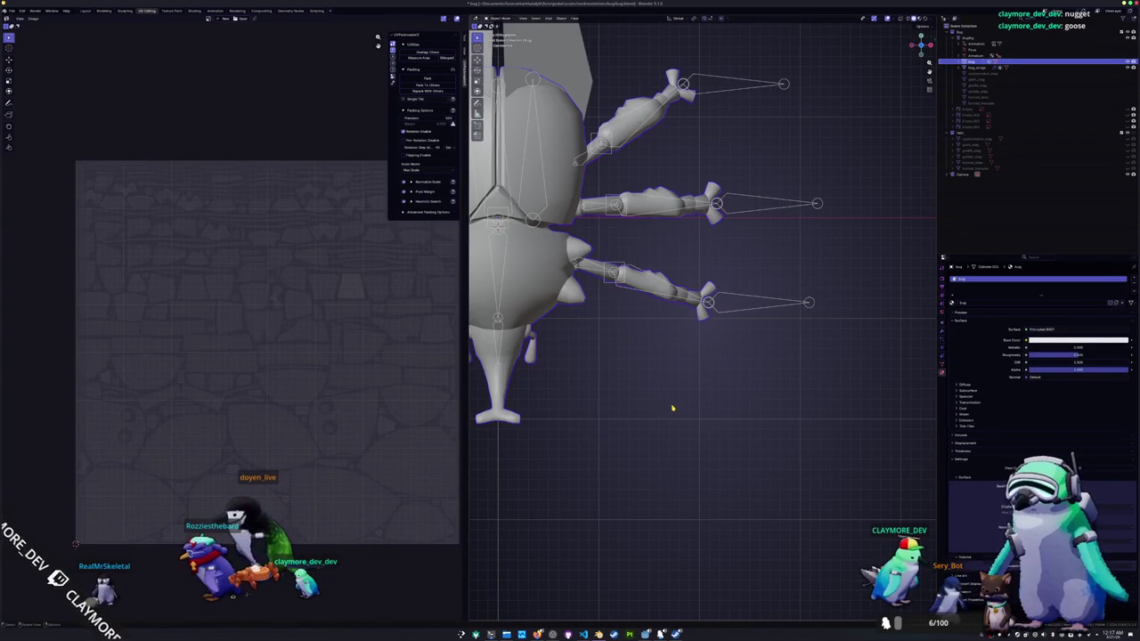
pyautogui.press('Tab')
# - Select the whole middle leg instead of the lower leg using box select and Ctrl+L
pyautogui.moveTo(755, 394)
pyautogui.mouseDown()
pyautogui.moveTo(697, 326)
pyautogui.moveTo(598, 247)
pyautogui.moveTo(602, 259)
pyautogui.mouseUp()
pyautogui.hotkey('ctrl', 'l')
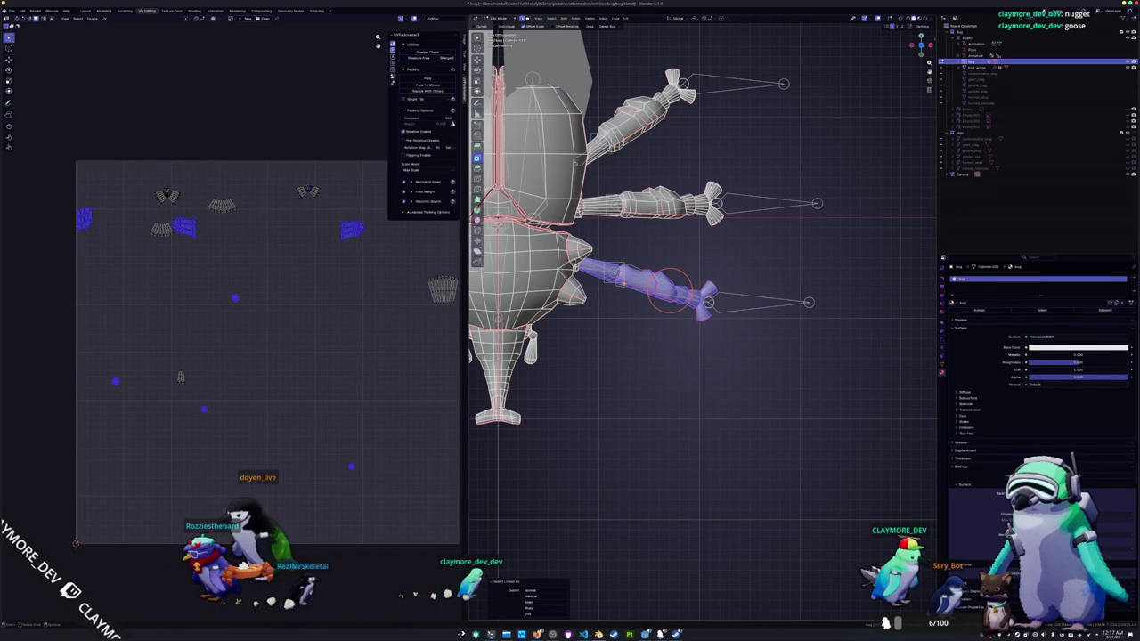
pyautogui.press('KP_7')
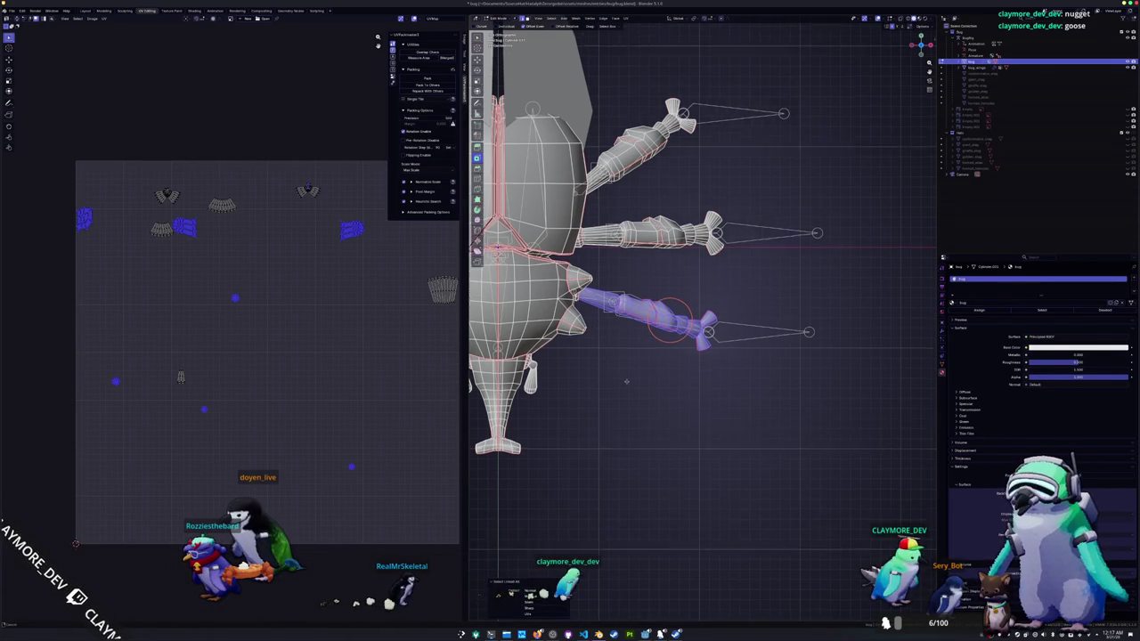
pyautogui.click(783, 463)
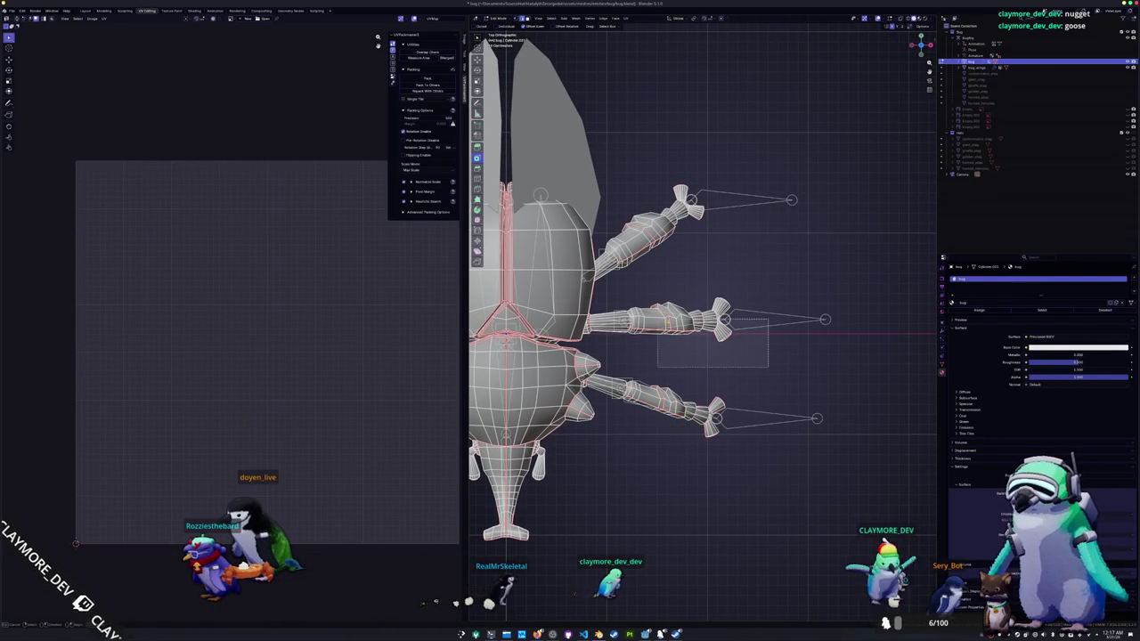
pyautogui.moveTo(673, 328); pyautogui.dragTo(615, 301)
pyautogui.hotkey('ctrl', 'l')
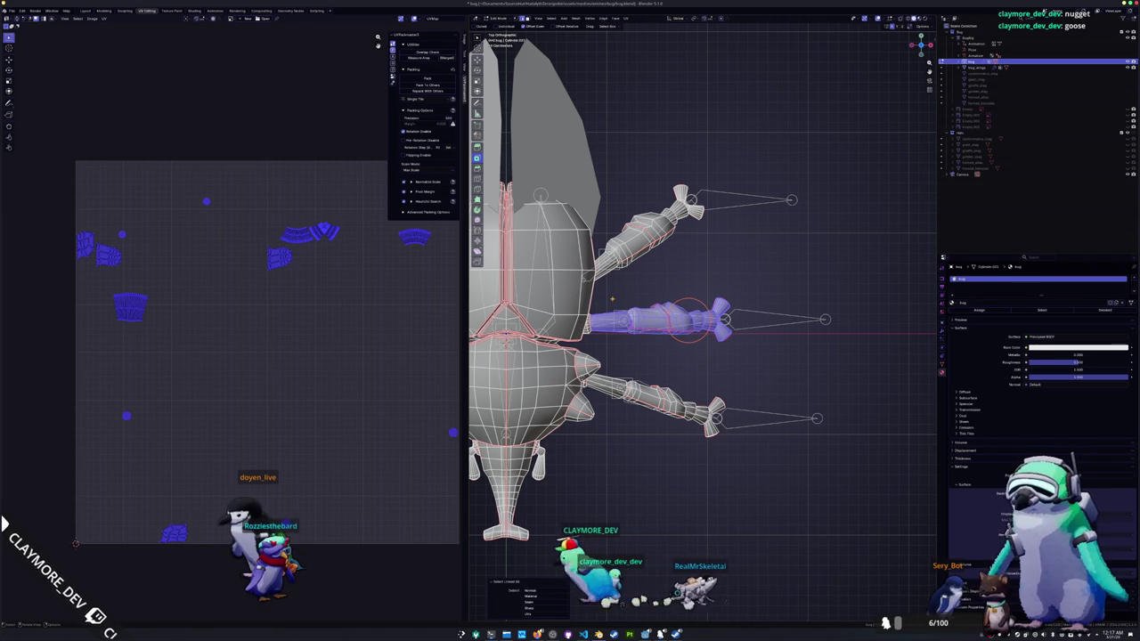
# - Clear the selection, zoom in from the top, and checker-deselect the middle leg's upper segment
pyautogui.hotkey('alt', 'a')
pyautogui.press('Home')
pyautogui.moveTo(703, 428); pyautogui.dragTo(710, 366, button='middle')
pyautogui.press('KP_7')
pyautogui.scroll(3, 611, 258)
pyautogui.scroll(2, 598, 262)
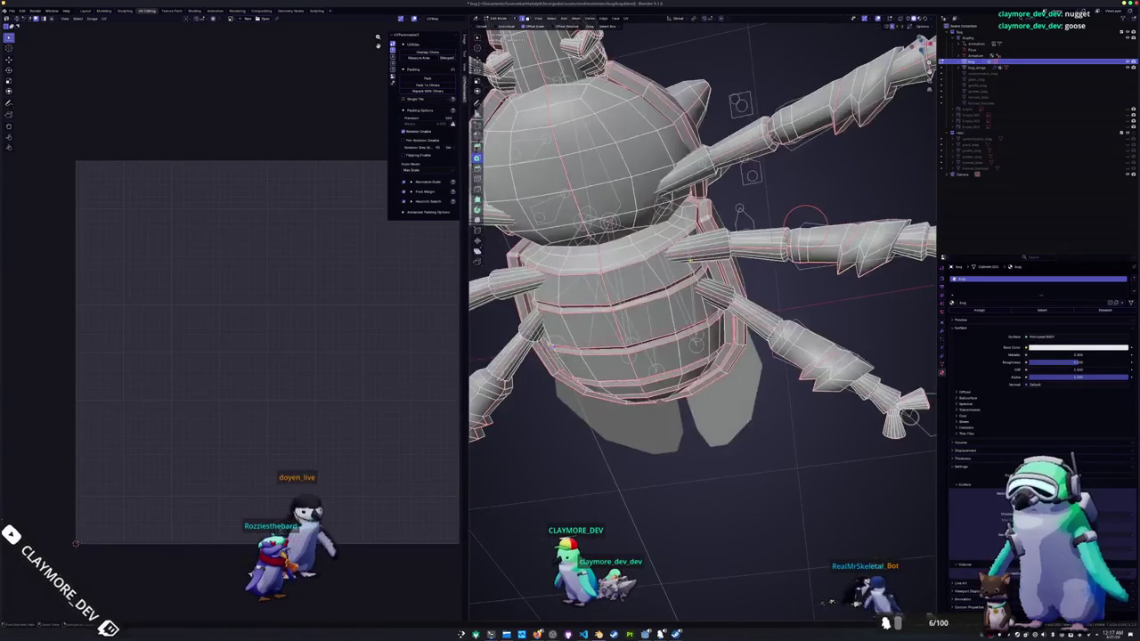
pyautogui.scroll(2, 595, 265)
pyautogui.scroll(2, 595, 266)
pyautogui.scroll(2, 570, 254)
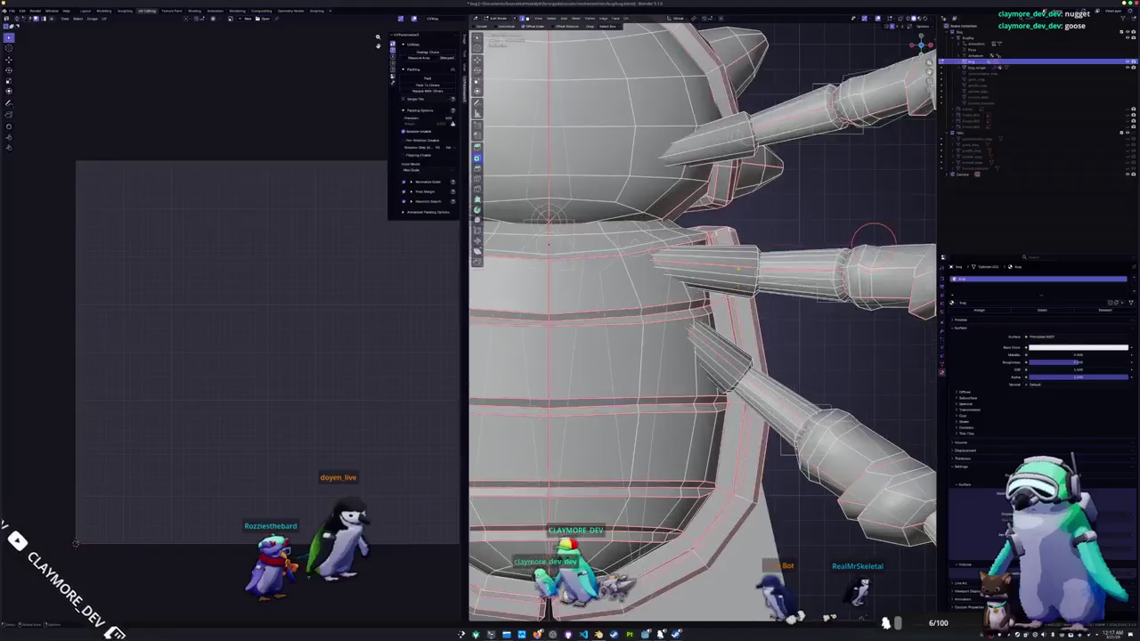
pyautogui.press('l')
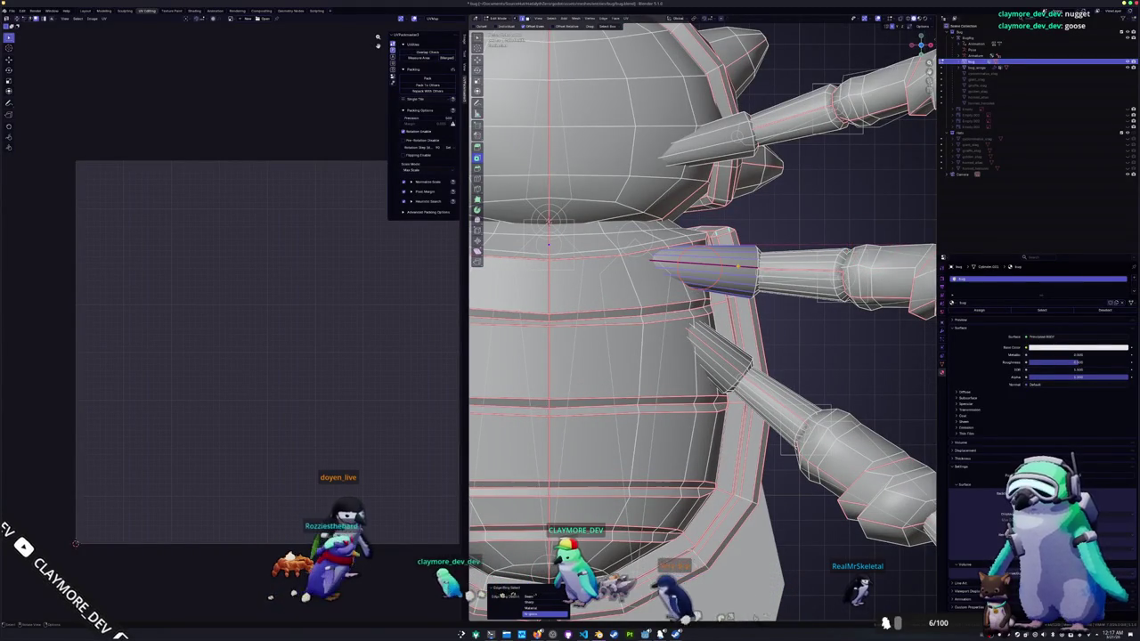
pyautogui.press('F3')
pyautogui.press('Return')
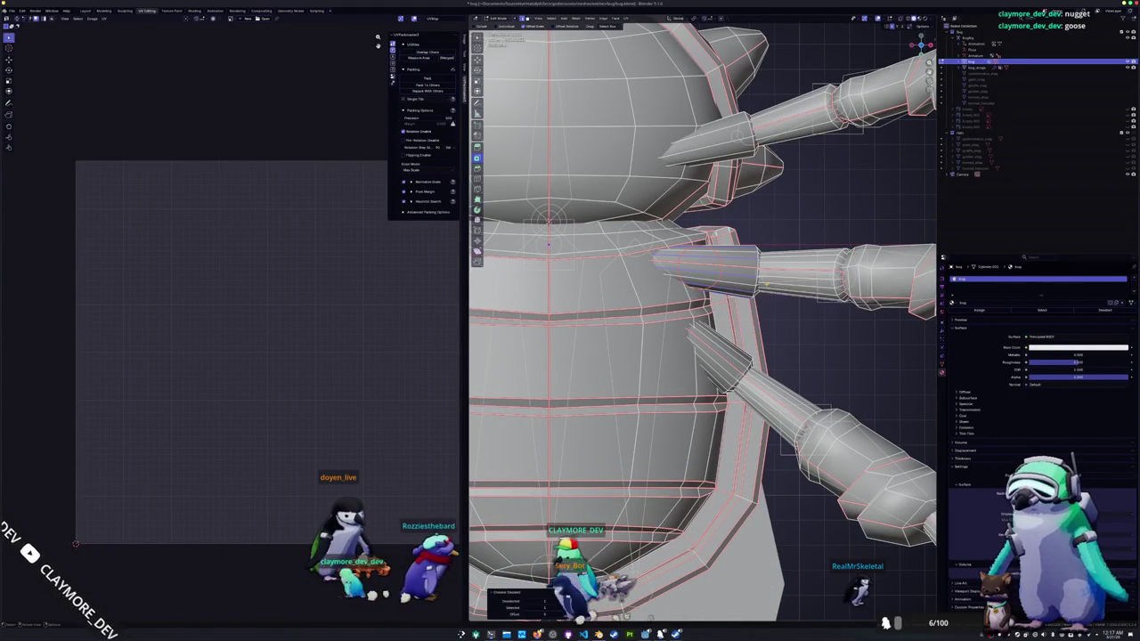
pyautogui.press('F3')
pyautogui.click(799, 303)
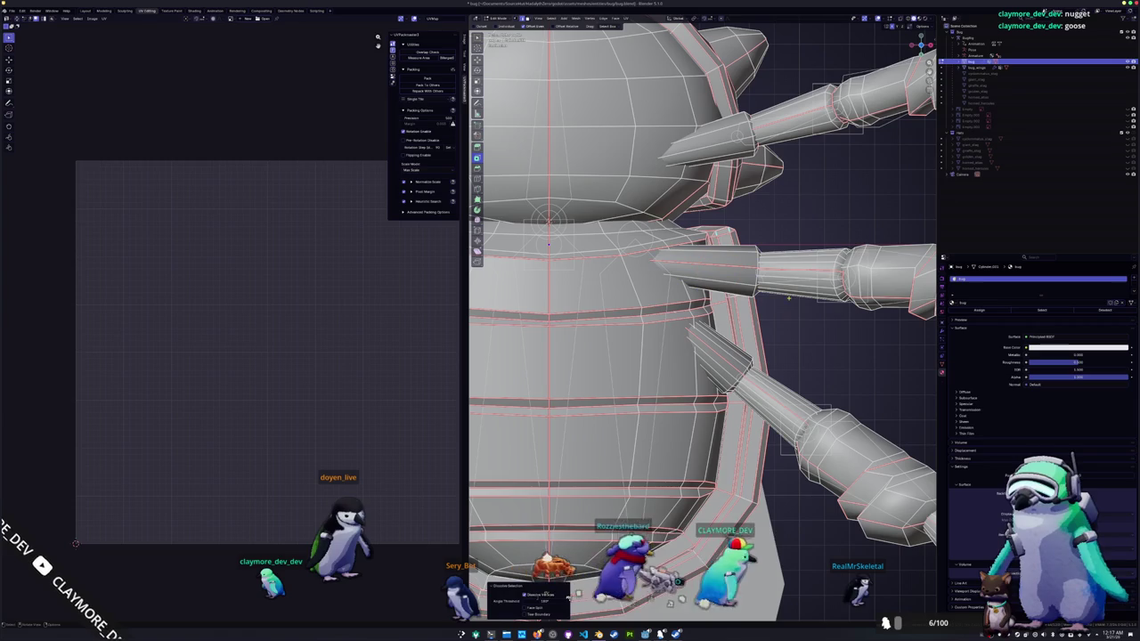
# - Select an edge ring on the middle leg segment, keep every other edge, and frame the legs
pyautogui.press('c')
pyautogui.click(784, 253)
pyautogui.keyDown('ctrl'); pyautogui.keyDown('alt'); pyautogui.click(795, 267); pyautogui.keyUp('alt'); pyautogui.keyUp('ctrl')
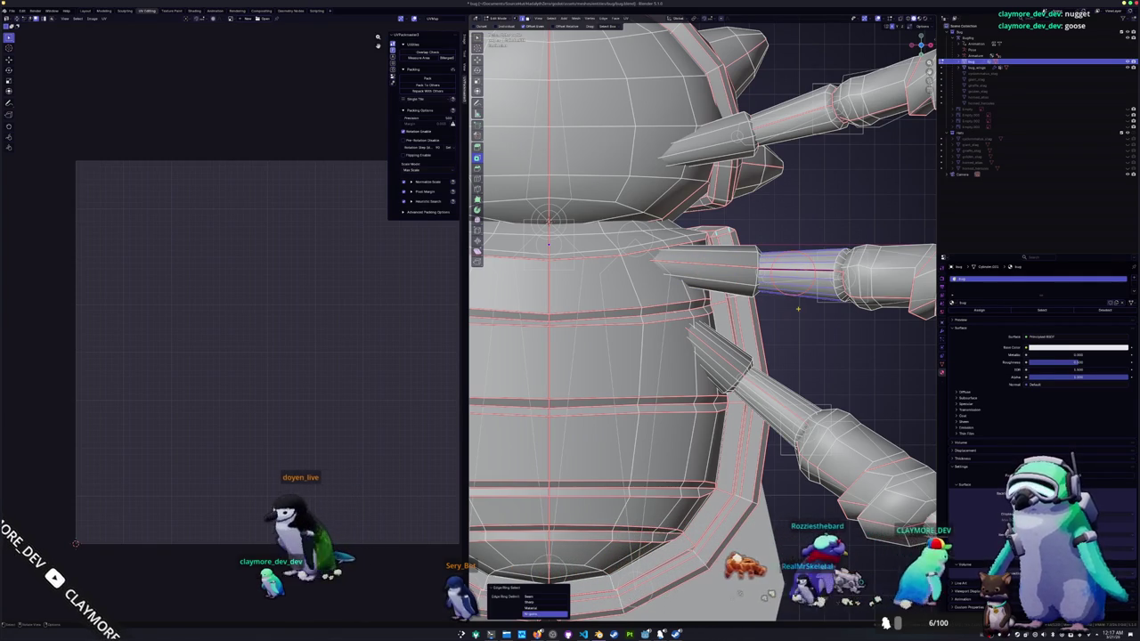
pyautogui.press('F3')
pyautogui.click(826, 327)
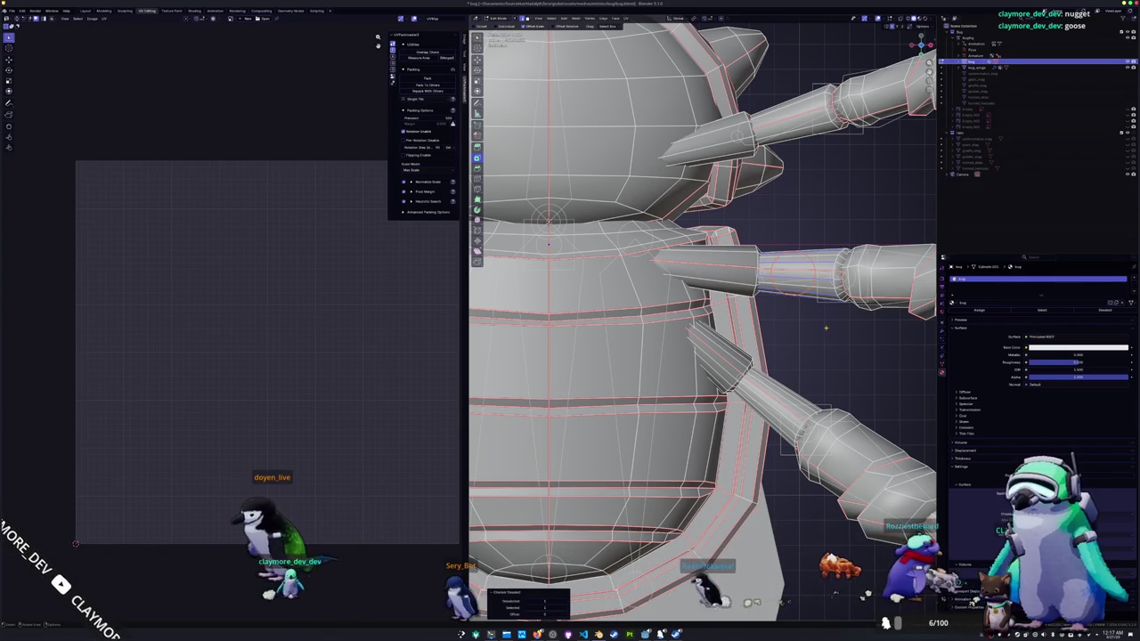
pyautogui.press('KP_Decimal')
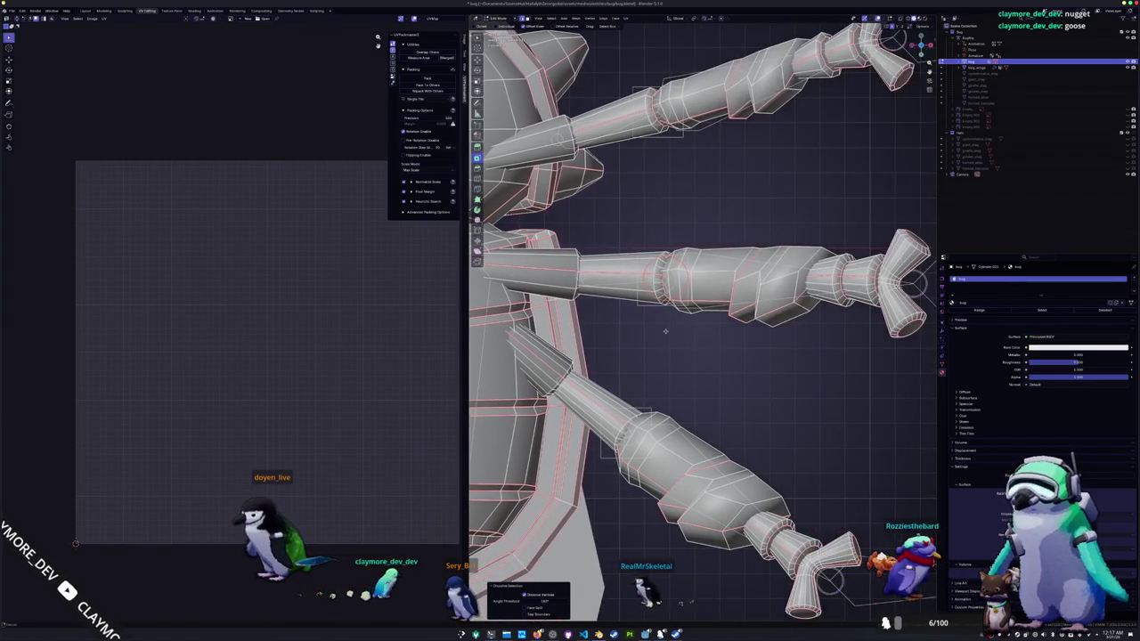
# - In orthographic view, keep every other edge loop on the middle leg and dissolve them
pyautogui.scroll(3, 734, 333)
pyautogui.press('F3')
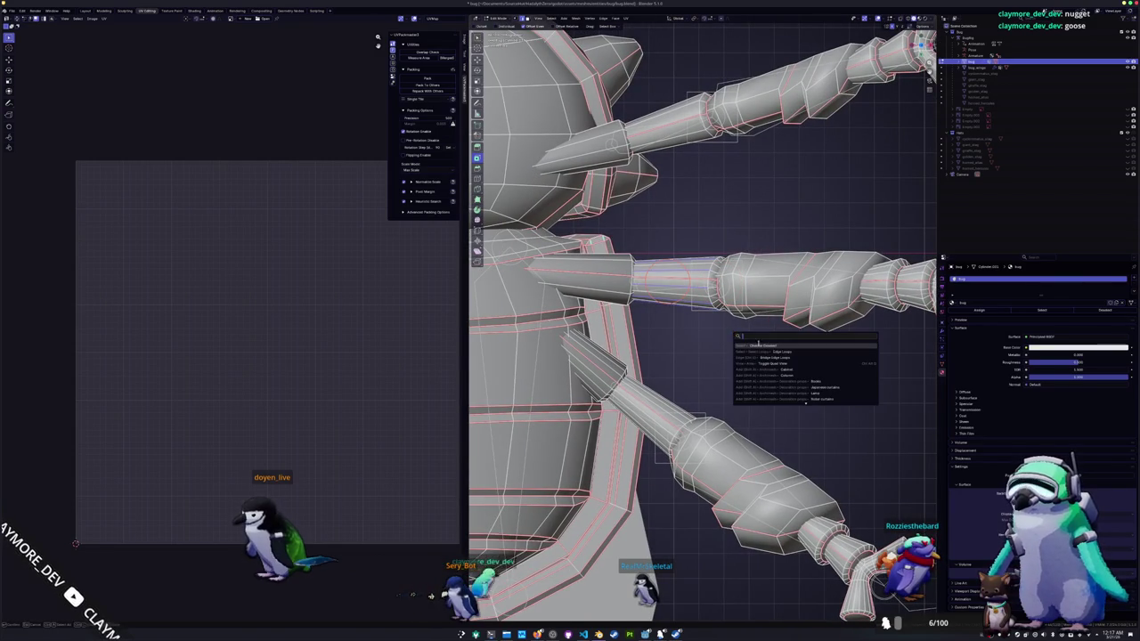
pyautogui.click(773, 353)
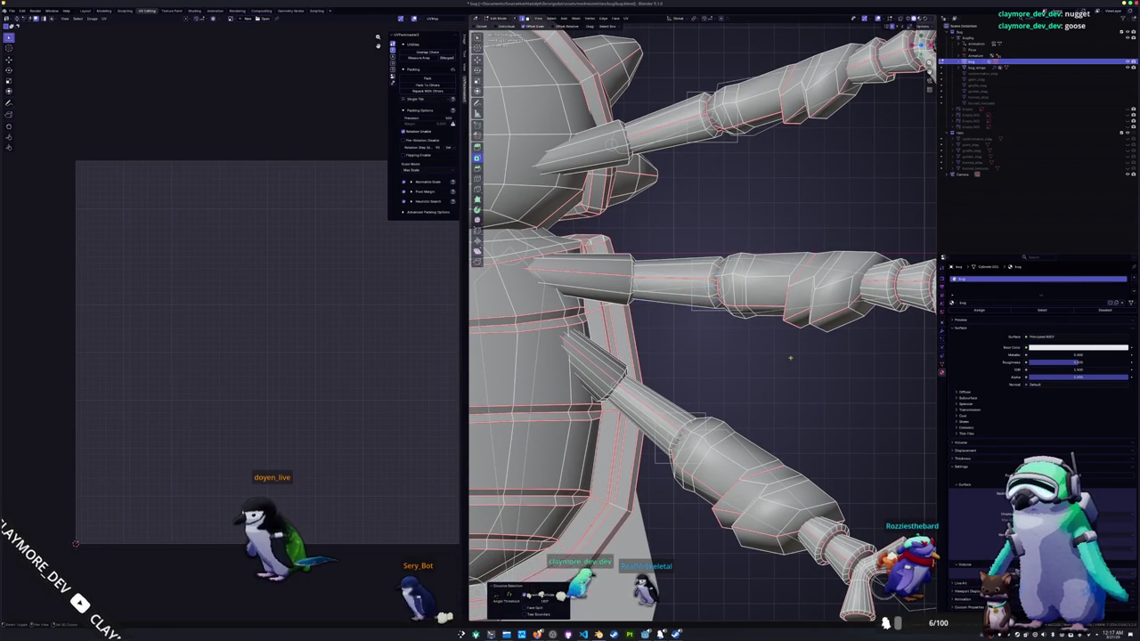
pyautogui.press('KP_7')
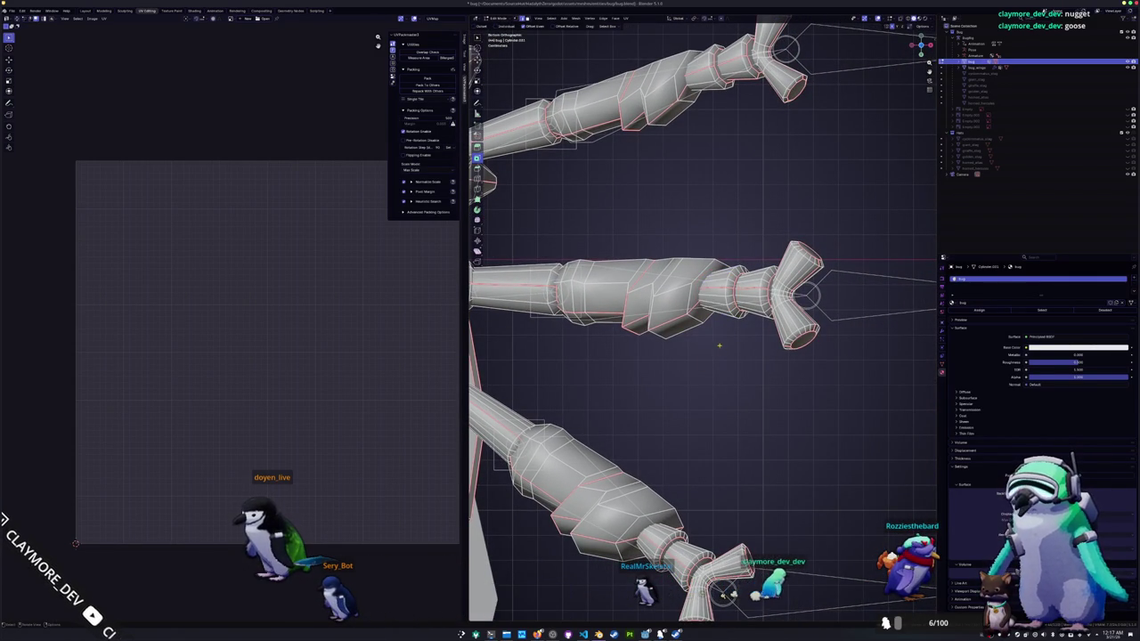
pyautogui.press('F3')
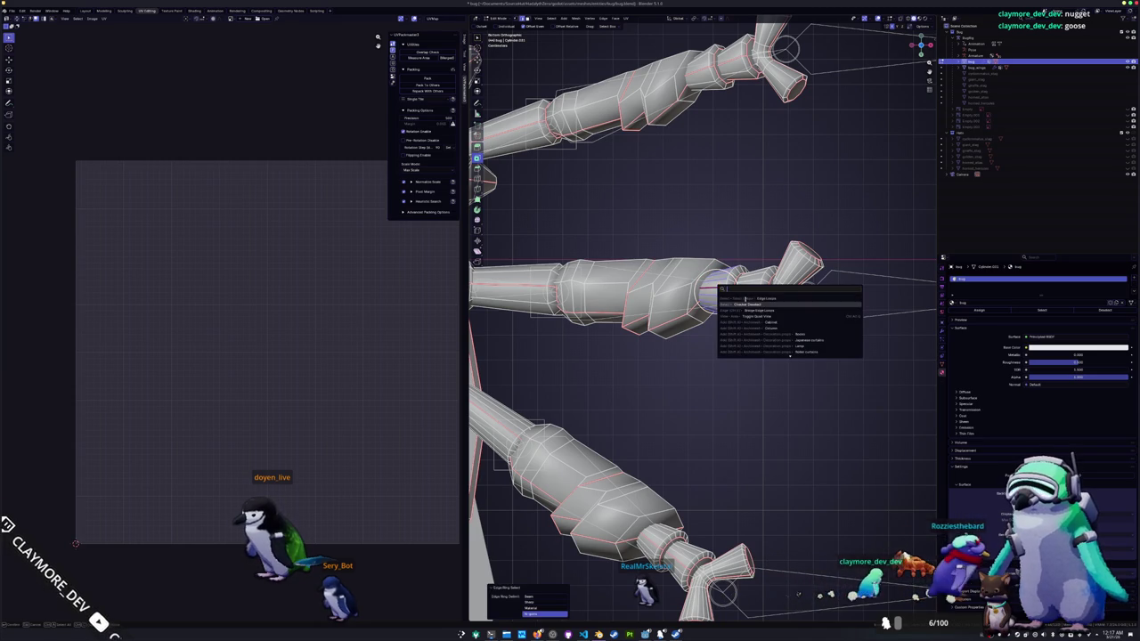
pyautogui.click(745, 304)
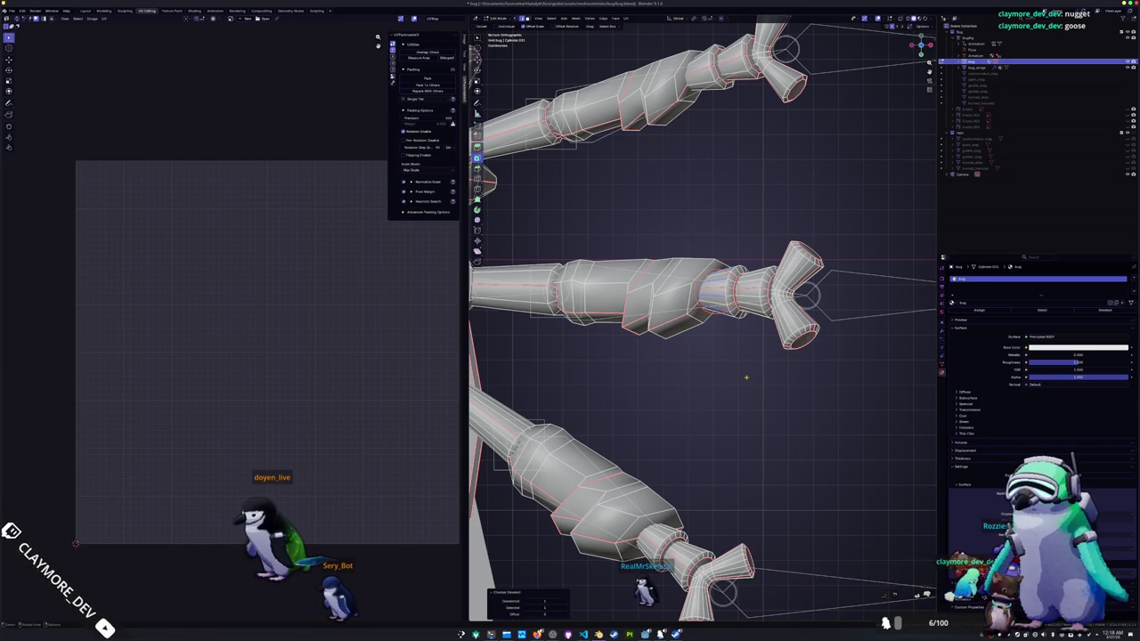
pyautogui.press('F3')
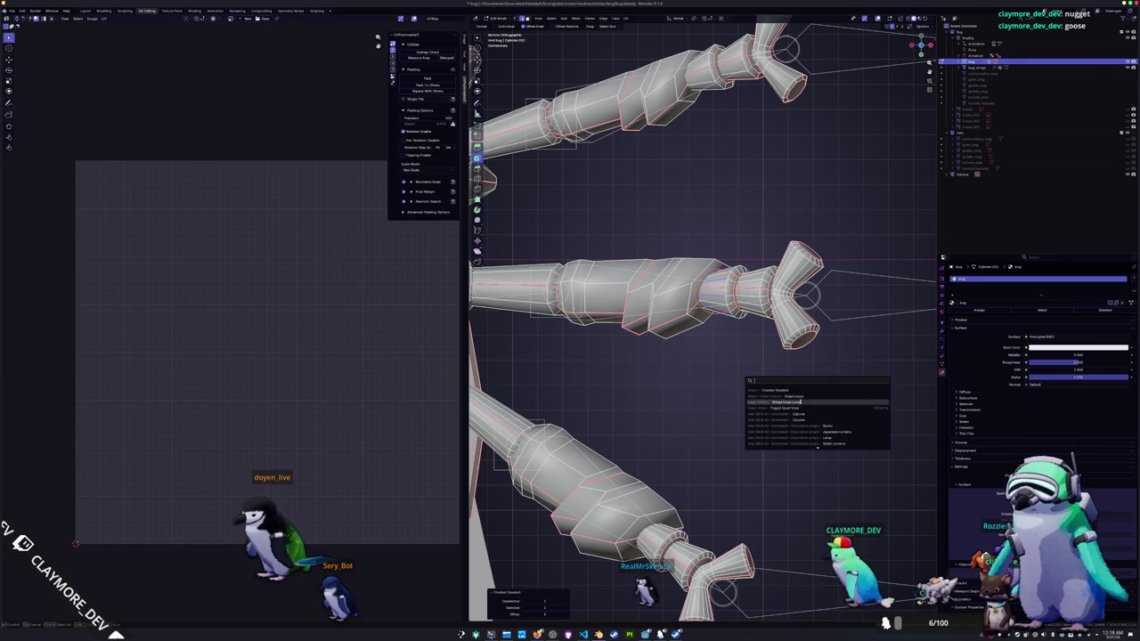
pyautogui.click(802, 397)
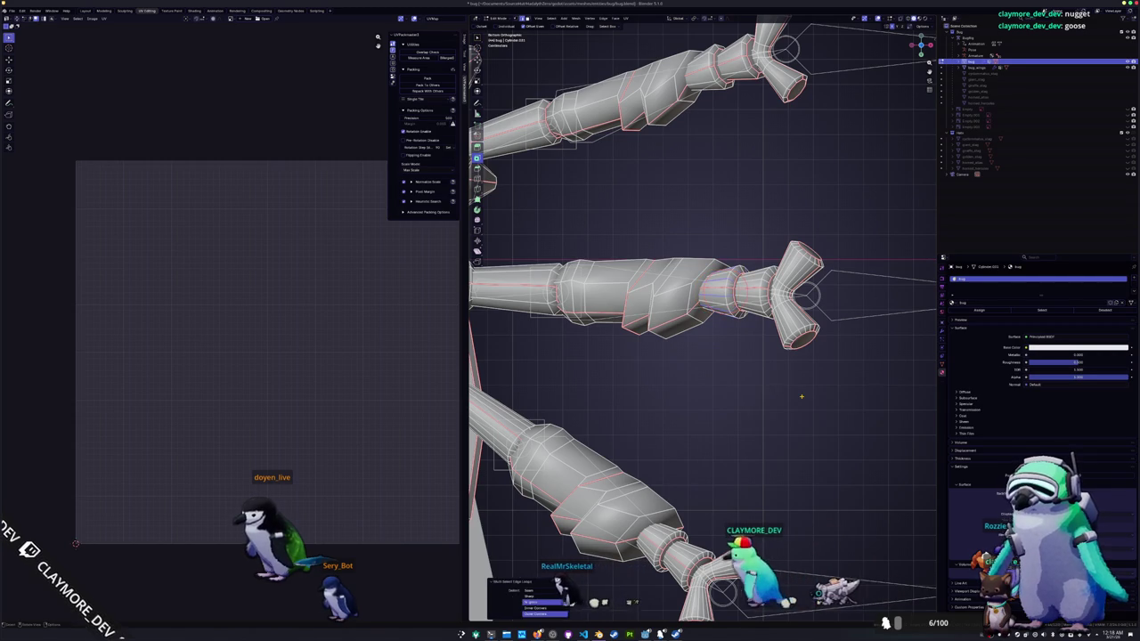
pyautogui.scroll(2, 774, 375)
pyautogui.hotkey('ctrl', 'x')
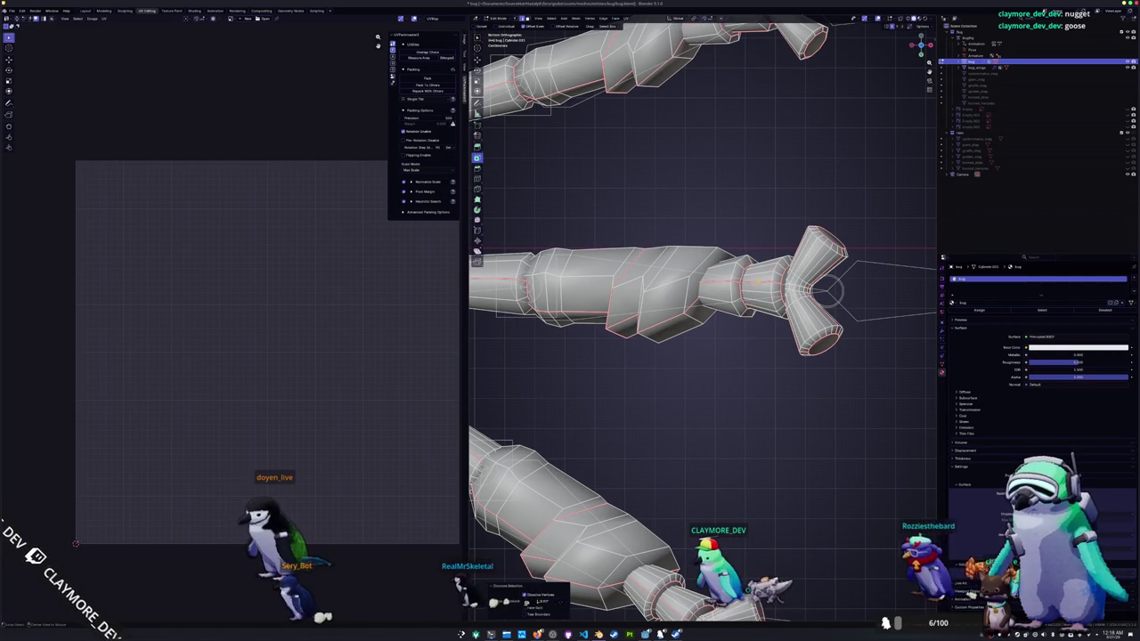
# - Select alternating edge loops on the lower leg segments near the foot fork and dissolve some
pyautogui.keyDown('ctrl'); pyautogui.keyDown('alt'); pyautogui.click(755, 317); pyautogui.keyUp('alt'); pyautogui.keyUp('ctrl')
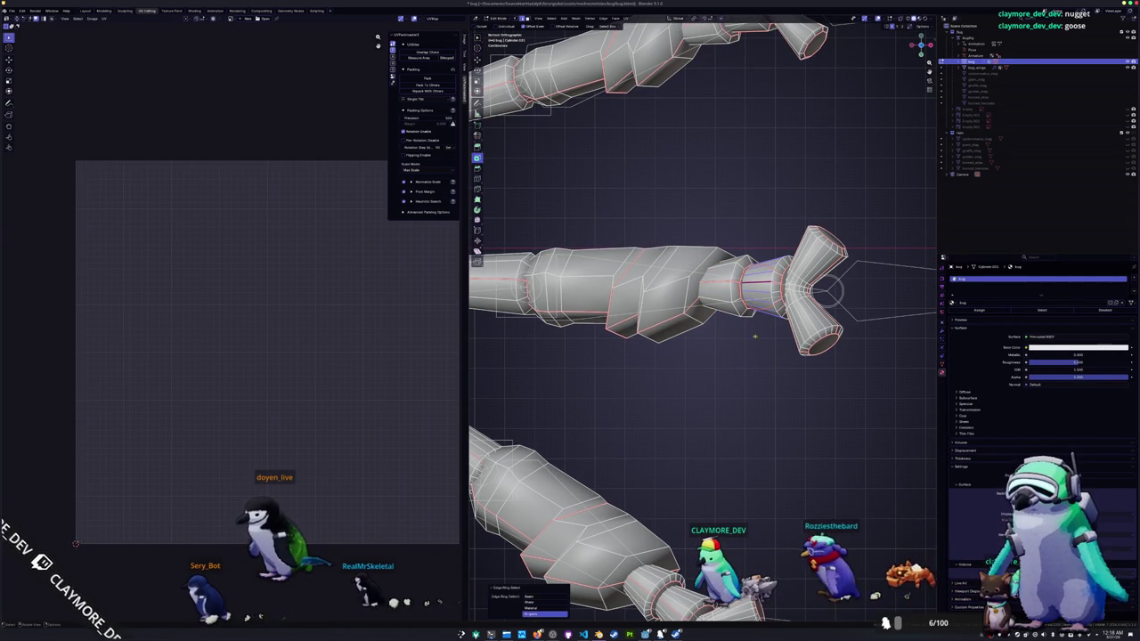
pyautogui.press('F3')
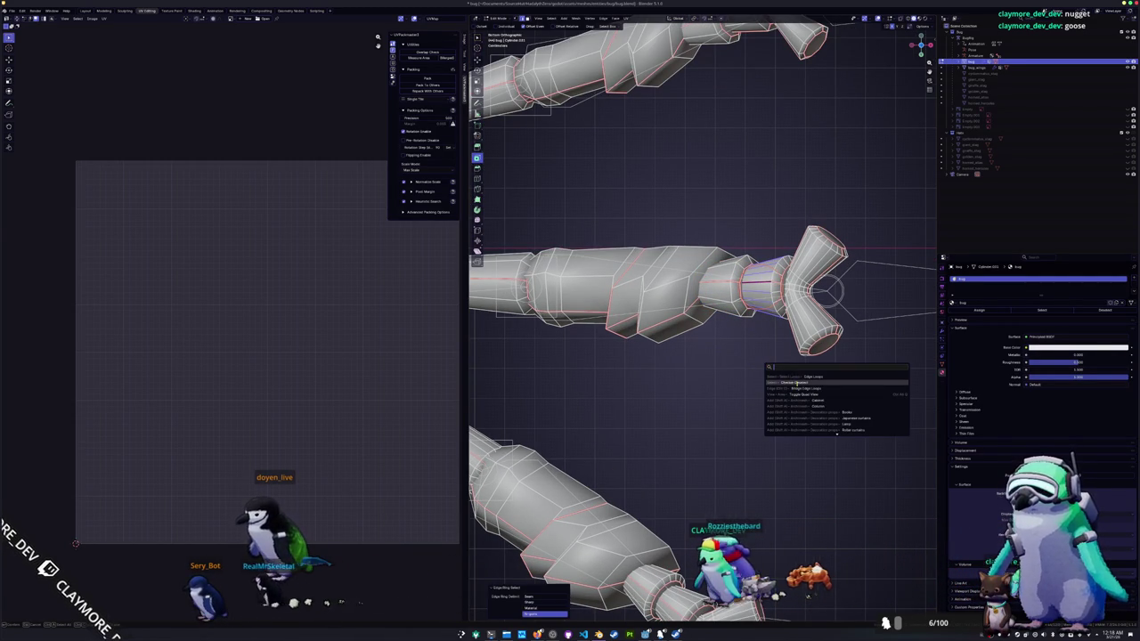
pyautogui.click(795, 384)
pyautogui.press('F3')
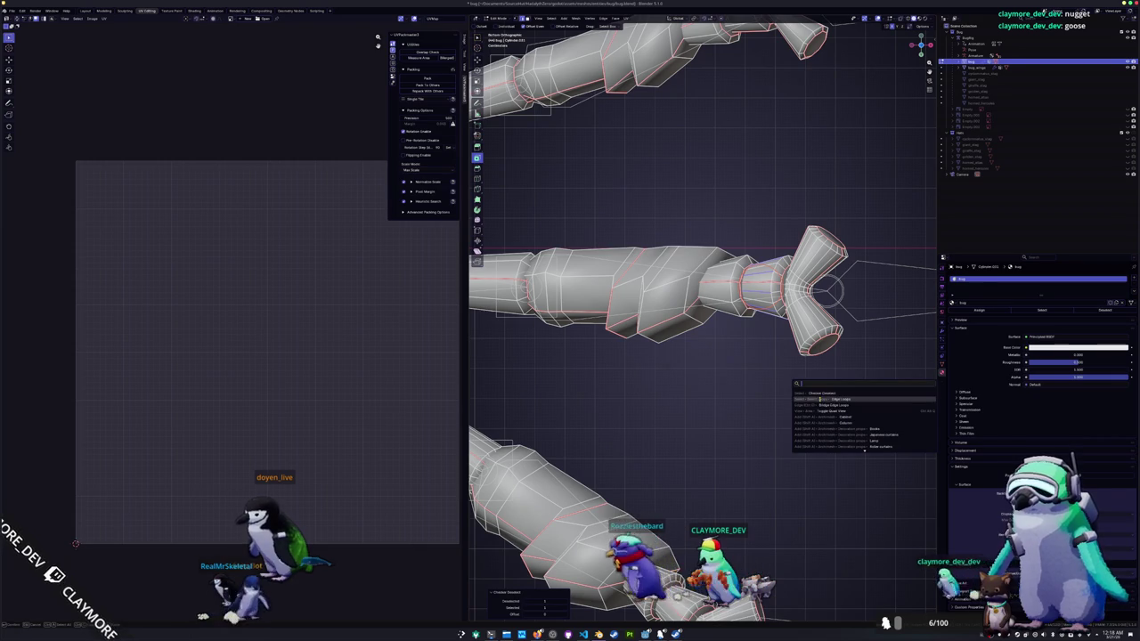
pyautogui.click(823, 399)
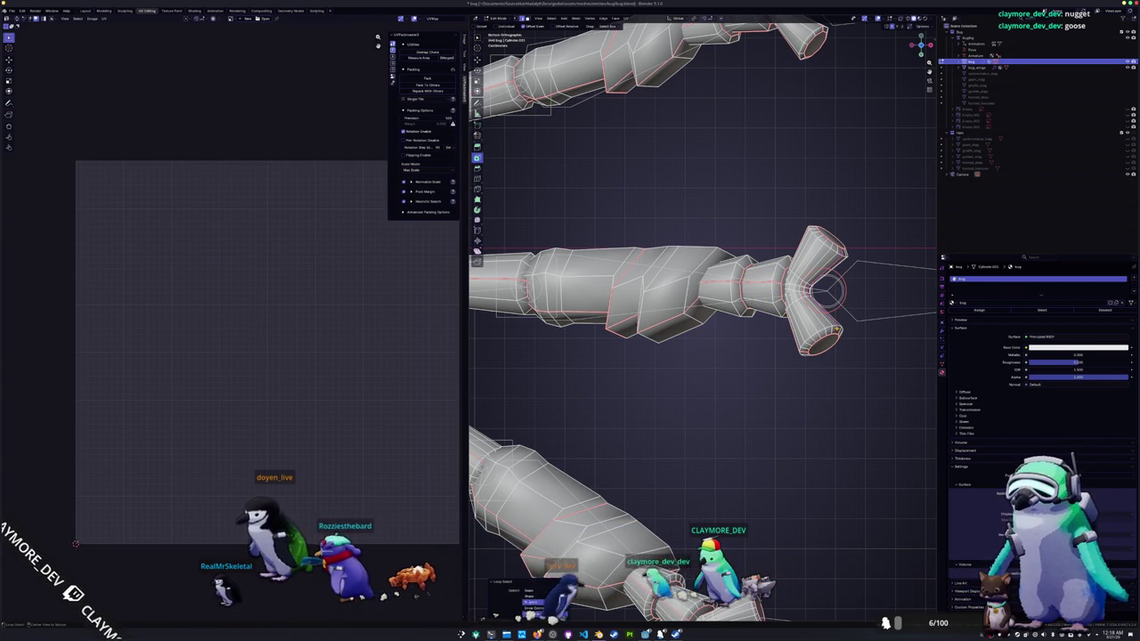
pyautogui.click(825, 288)
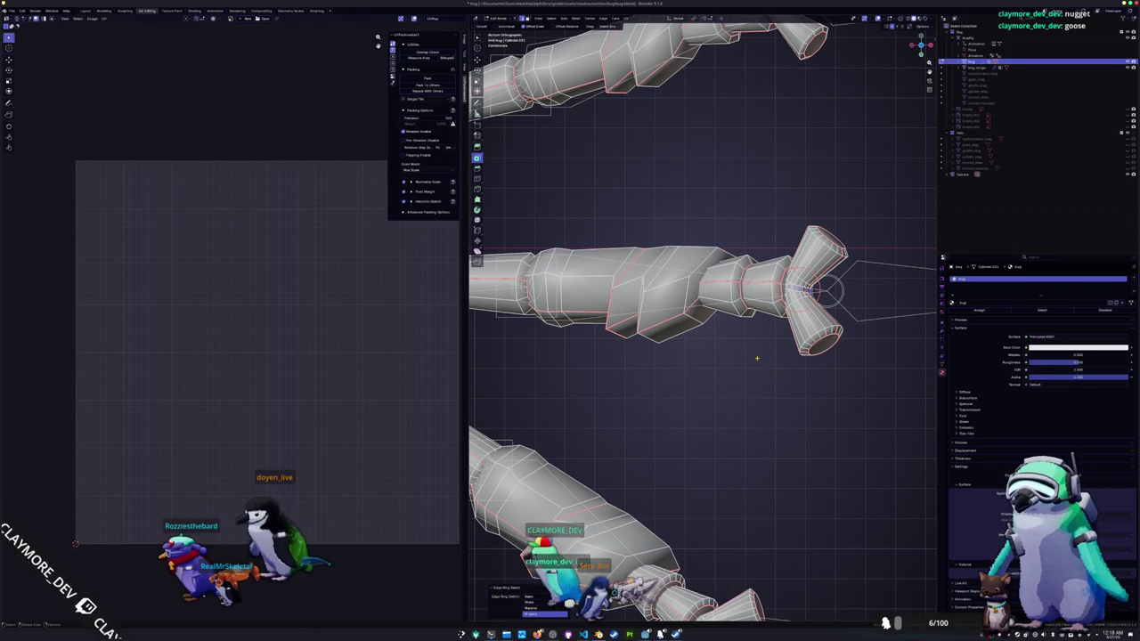
pyautogui.press('F3')
pyautogui.click(781, 377)
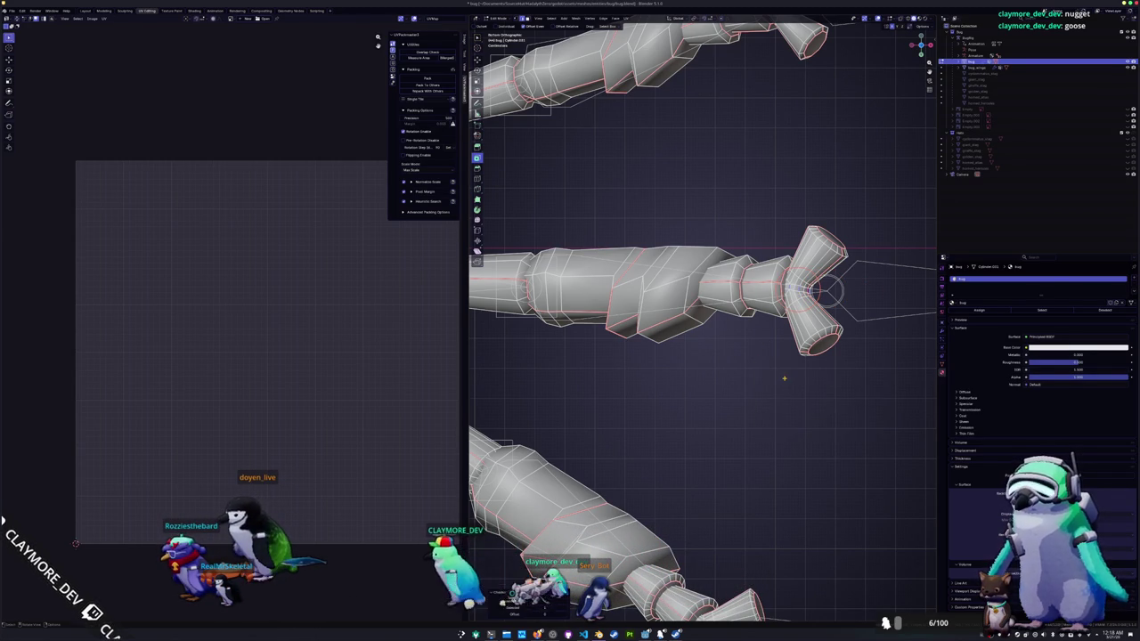
pyautogui.press('F3')
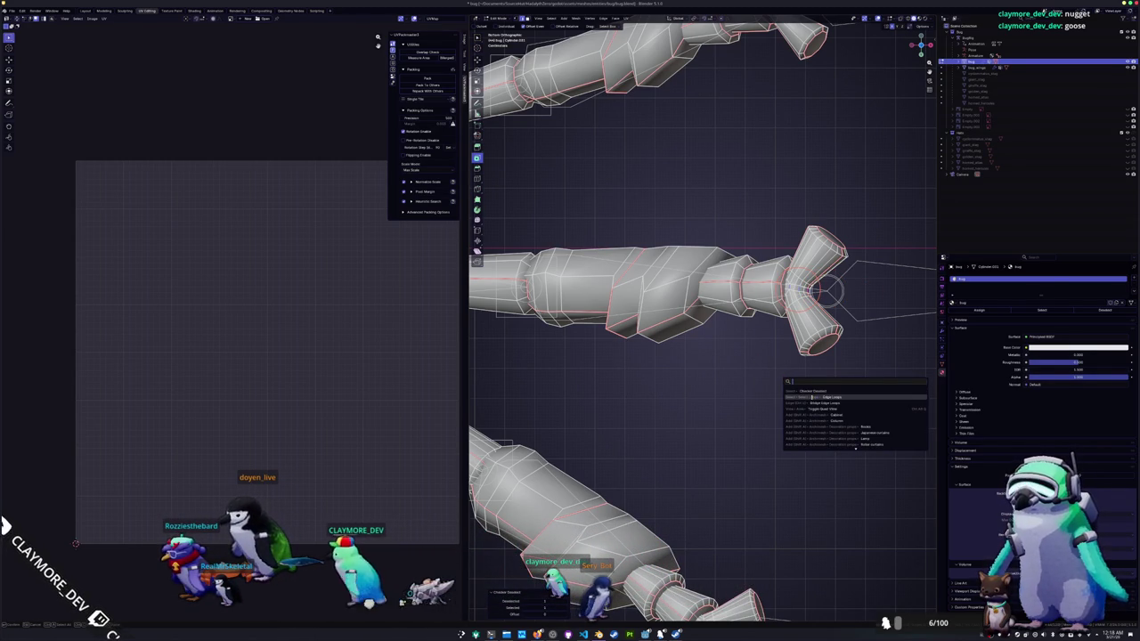
pyautogui.click(818, 394)
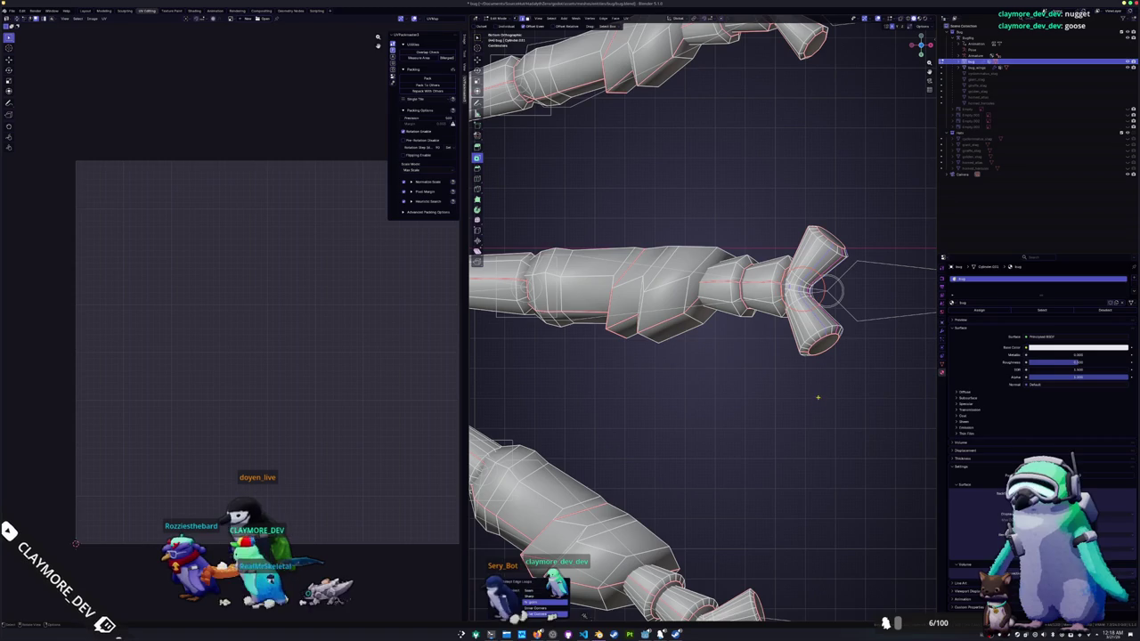
# - Orbit around the beetle's legs and underside, then frame the selected legs orthographically from above
pyautogui.moveTo(790, 387)
pyautogui.mouseDown(button='middle')
pyautogui.moveTo(736, 441)
pyautogui.moveTo(715, 492)
pyautogui.mouseUp(button='middle')
pyautogui.scroll(5, 722, 464)
pyautogui.scroll(2, 745, 417)
pyautogui.moveTo(751, 415)
pyautogui.mouseDown(button='middle')
pyautogui.moveTo(735, 417)
pyautogui.moveTo(817, 365)
pyautogui.moveTo(726, 375)
pyautogui.moveTo(775, 379)
pyautogui.mouseUp(button='middle')
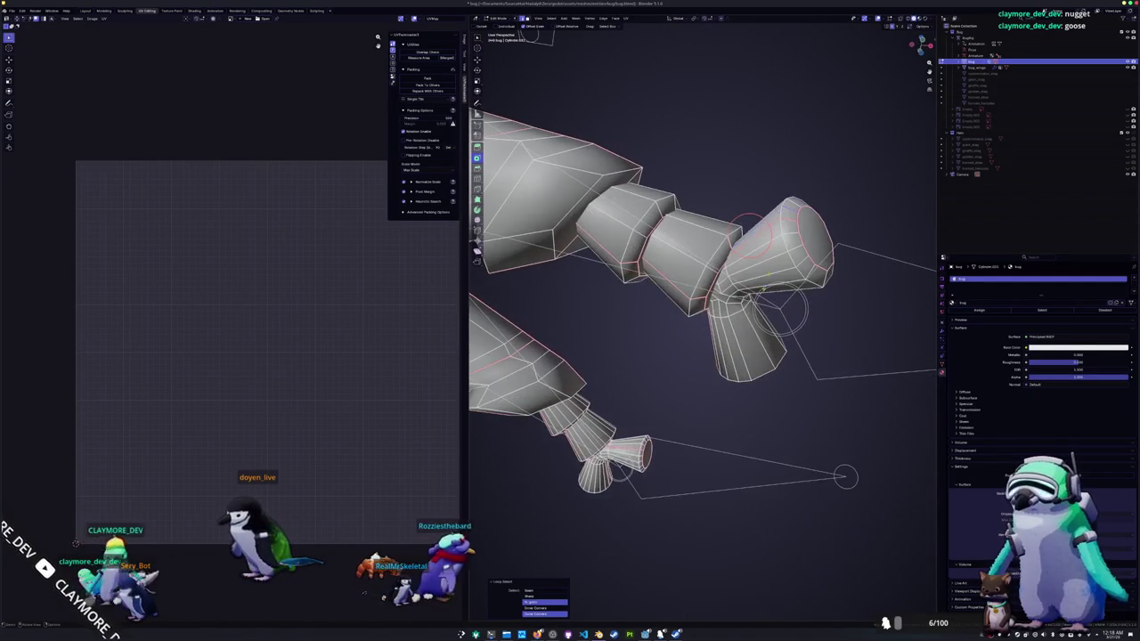
pyautogui.moveTo(787, 266); pyautogui.dragTo(644, 249, button='middle')
pyautogui.moveTo(663, 331)
pyautogui.mouseDown(button='middle')
pyautogui.moveTo(682, 329)
pyautogui.moveTo(650, 331)
pyautogui.mouseUp(button='middle')
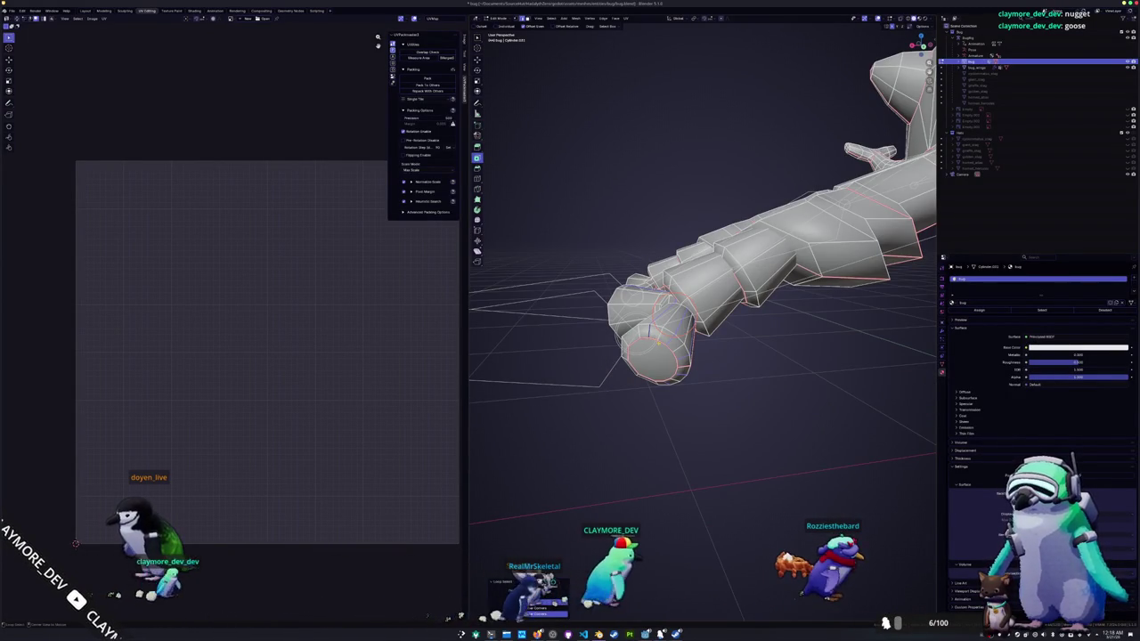
pyautogui.moveTo(662, 353)
pyautogui.mouseDown(button='middle')
pyautogui.moveTo(731, 360)
pyautogui.moveTo(800, 404)
pyautogui.moveTo(688, 446)
pyautogui.moveTo(687, 433)
pyautogui.mouseUp(button='middle')
pyautogui.scroll(-5, 730, 359)
pyautogui.press('KP_Decimal')
pyautogui.press('KP_5')
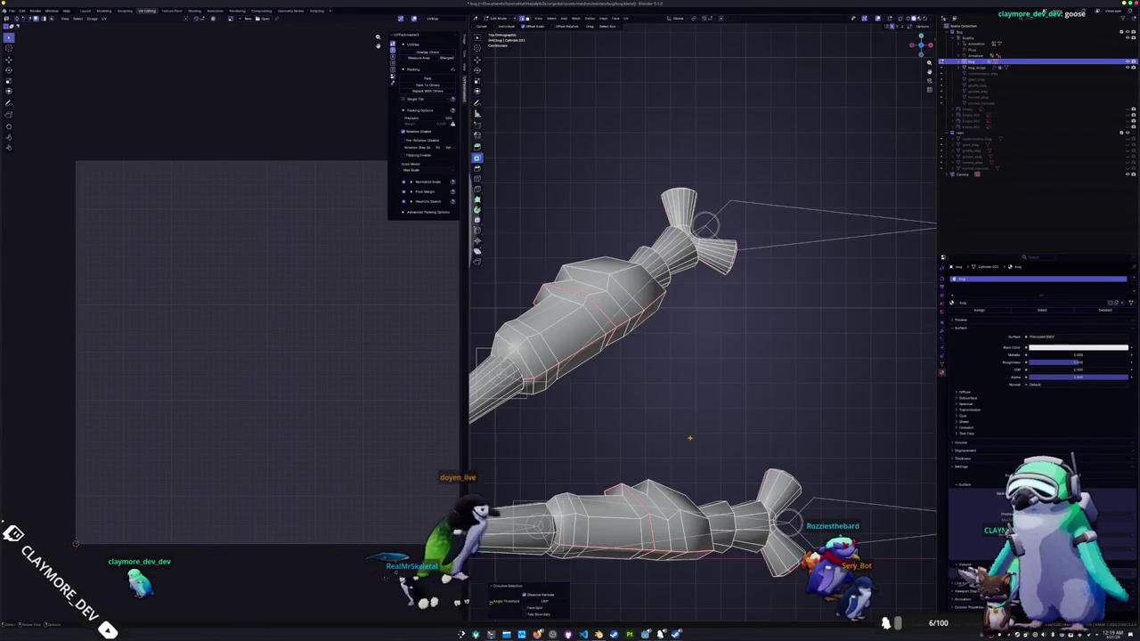
pyautogui.press('ctrl+KP_7')
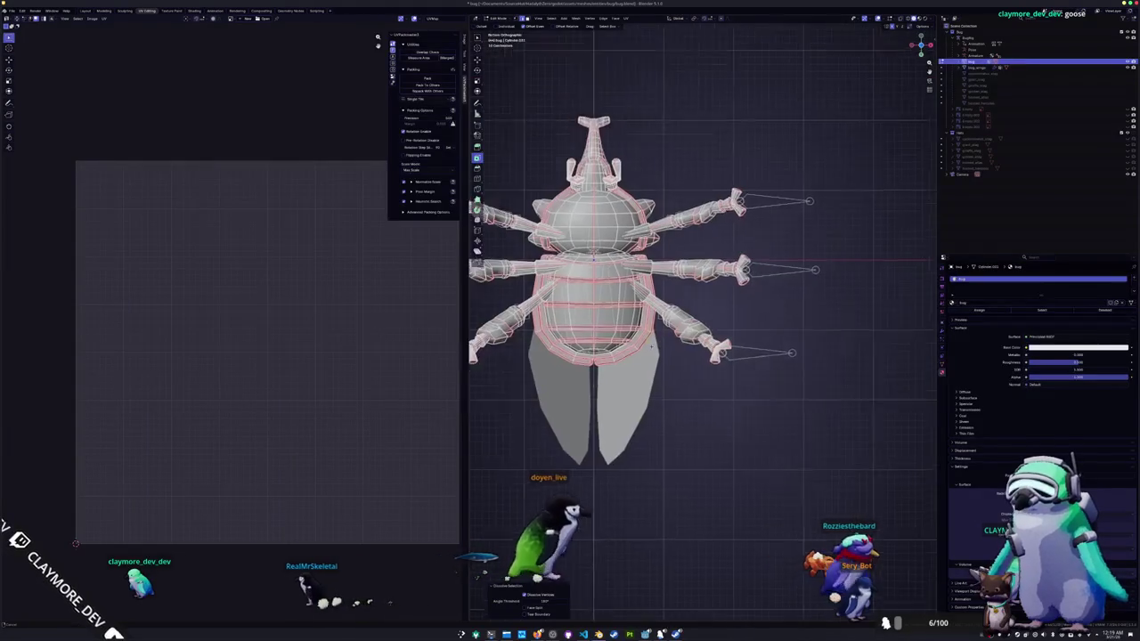
pyautogui.scroll(6, 704, 318)
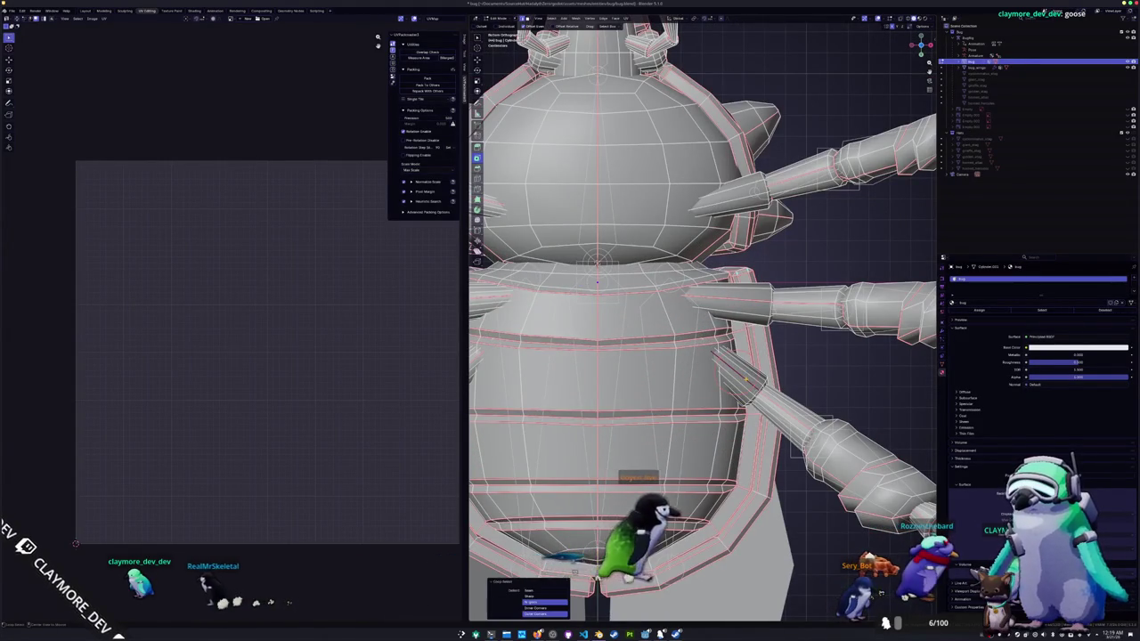
pyautogui.keyDown('ctrl'); pyautogui.keyDown('alt'); pyautogui.click(745, 379); pyautogui.keyUp('alt'); pyautogui.keyUp('ctrl')
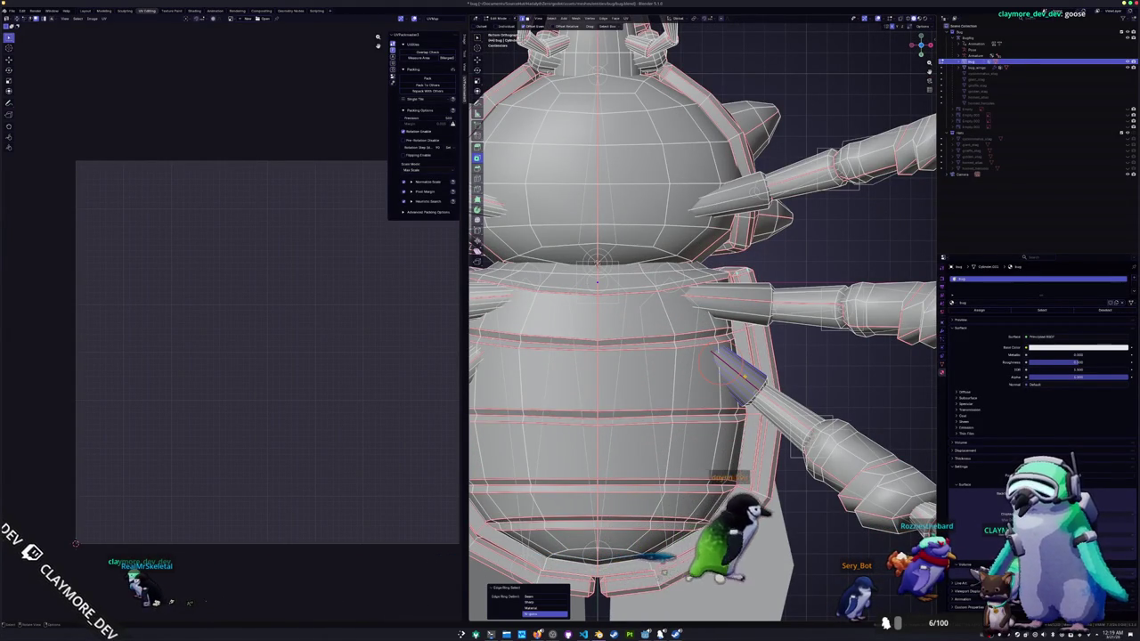
pyautogui.press('F3')
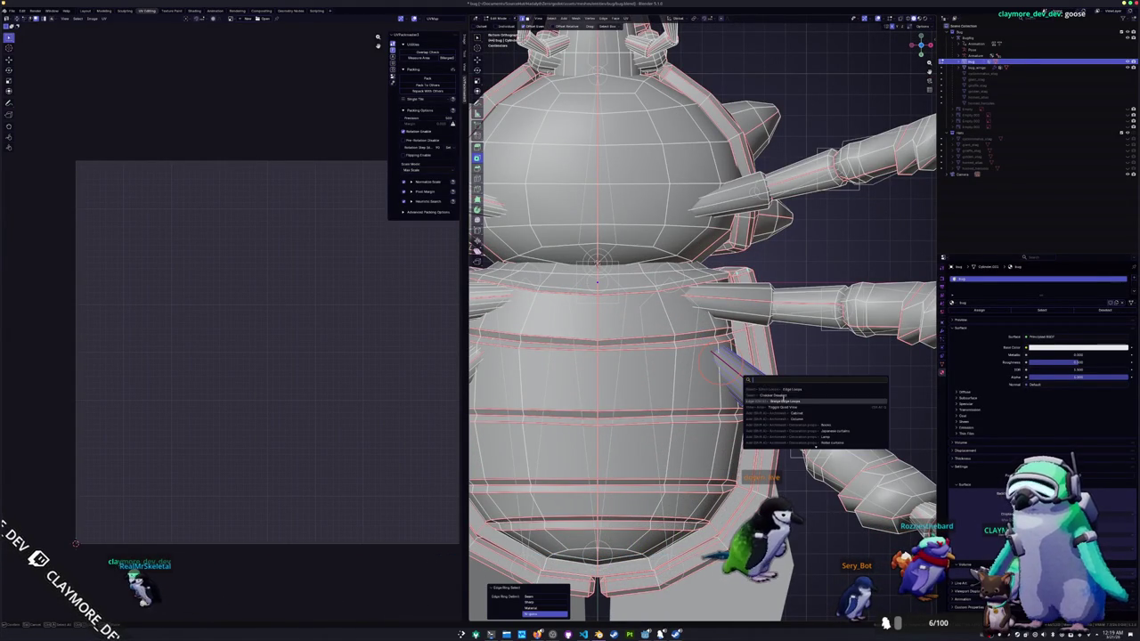
pyautogui.click(783, 399)
pyautogui.moveTo(783, 399); pyautogui.dragTo(813, 385, button='middle')
pyautogui.press('F3')
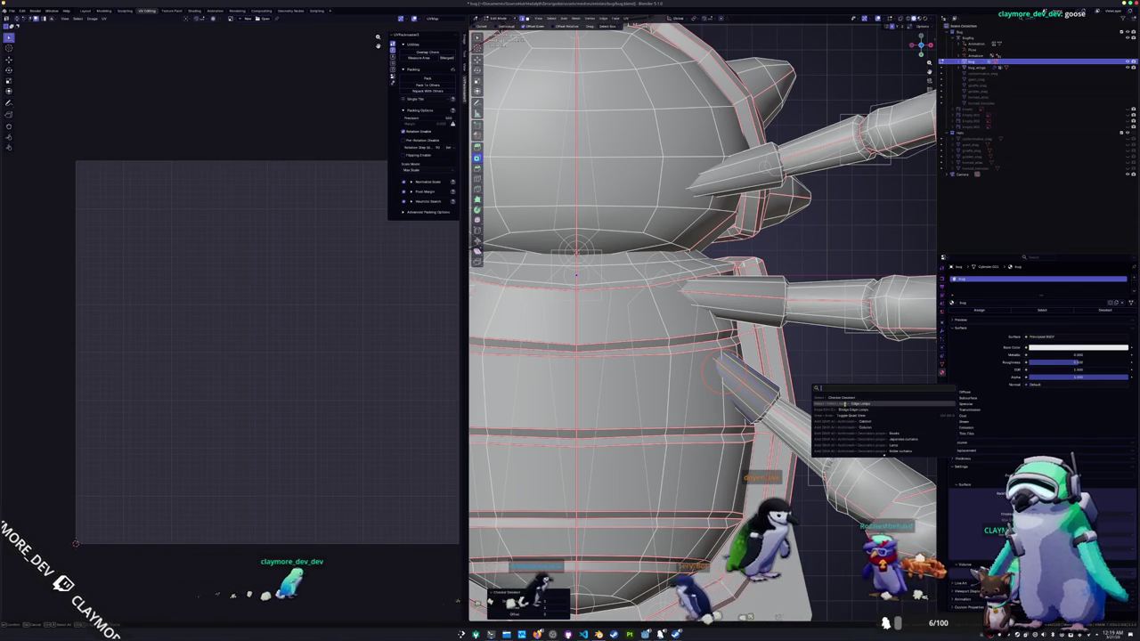
pyautogui.click(846, 403)
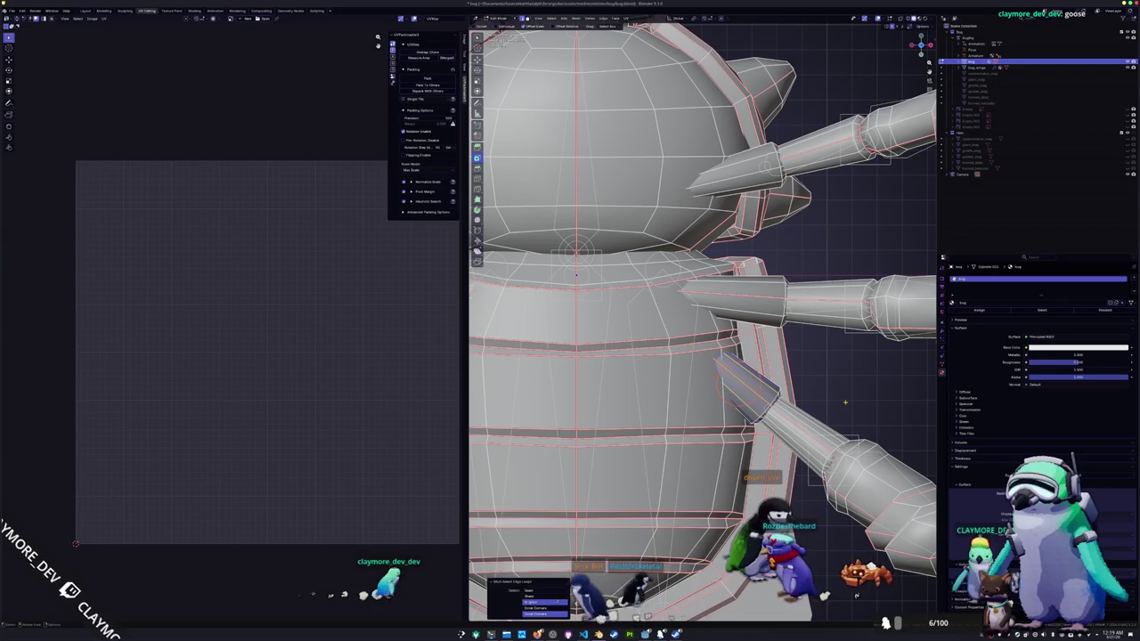
pyautogui.moveTo(845, 403); pyautogui.dragTo(709, 402, button='middle')
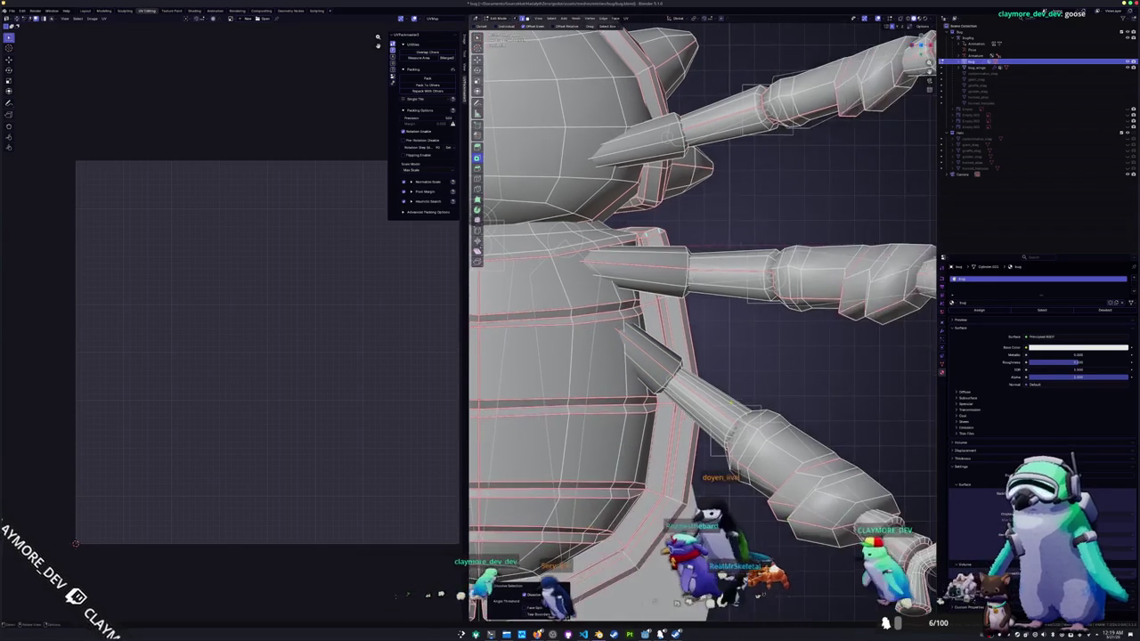
pyautogui.keyDown('ctrl'); pyautogui.keyDown('alt'); pyautogui.click(709, 403); pyautogui.keyUp('alt'); pyautogui.keyUp('ctrl')
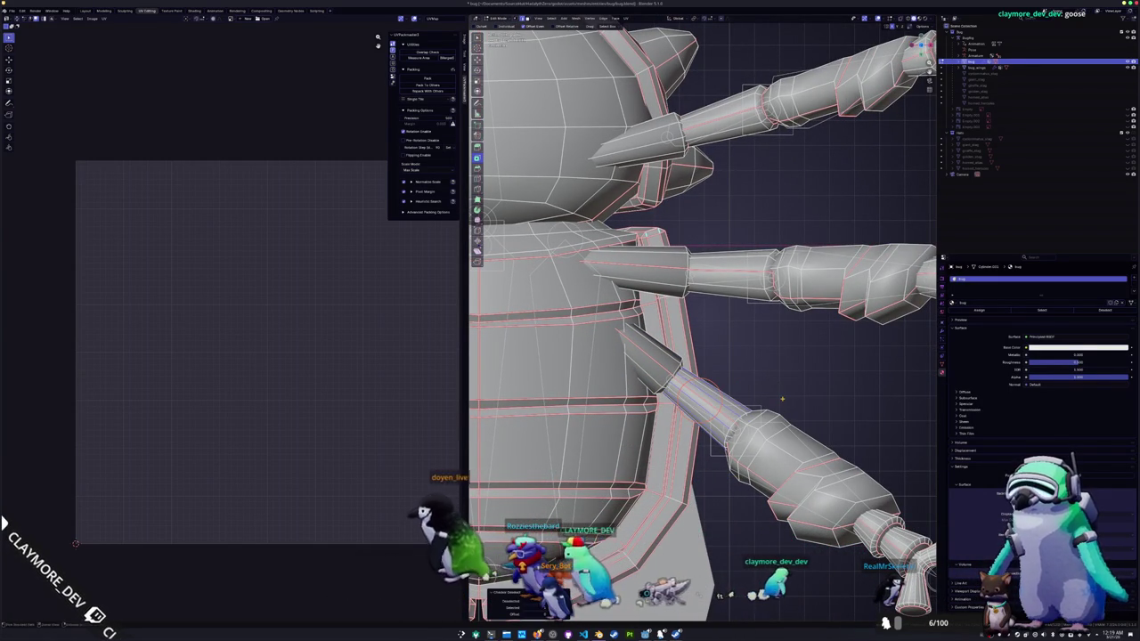
pyautogui.press('F3')
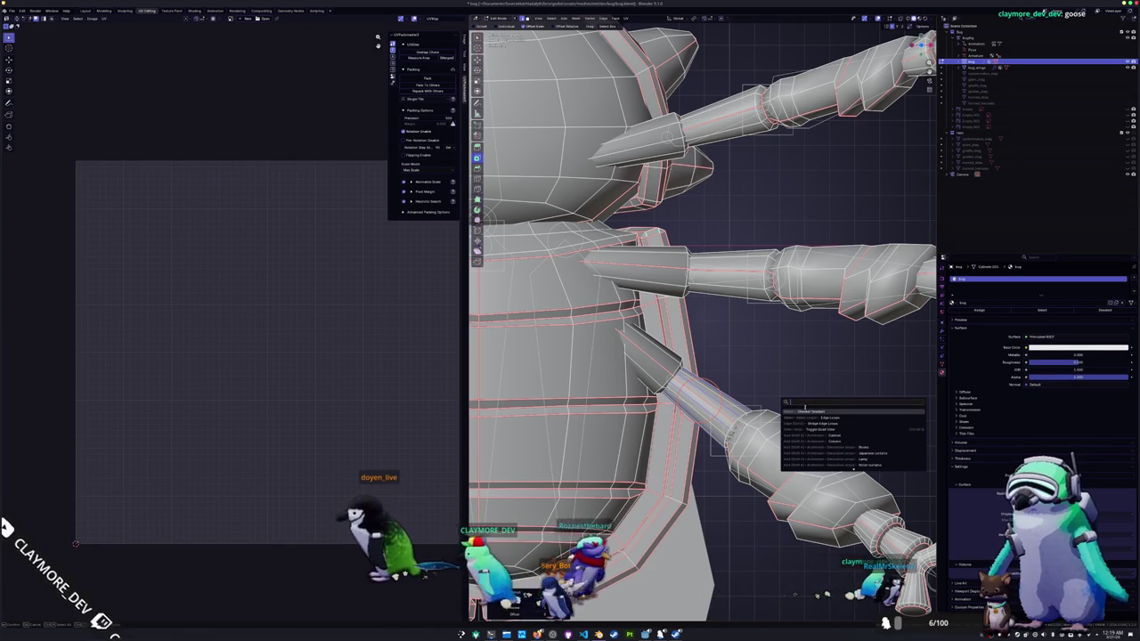
pyautogui.press('Escape')
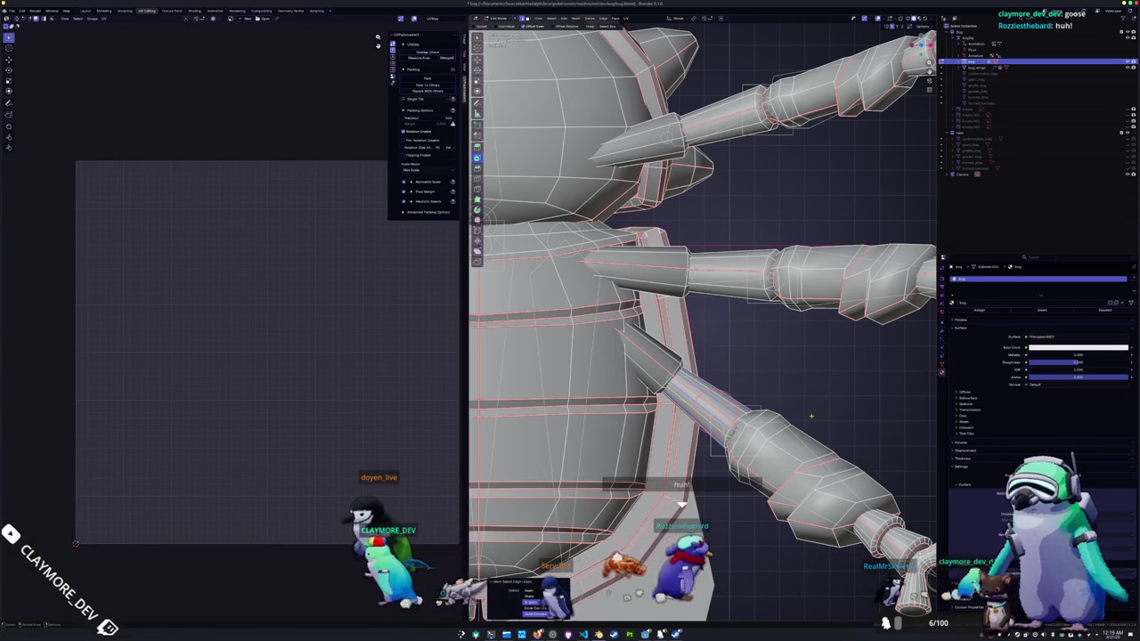
pyautogui.scroll(3, 815, 403)
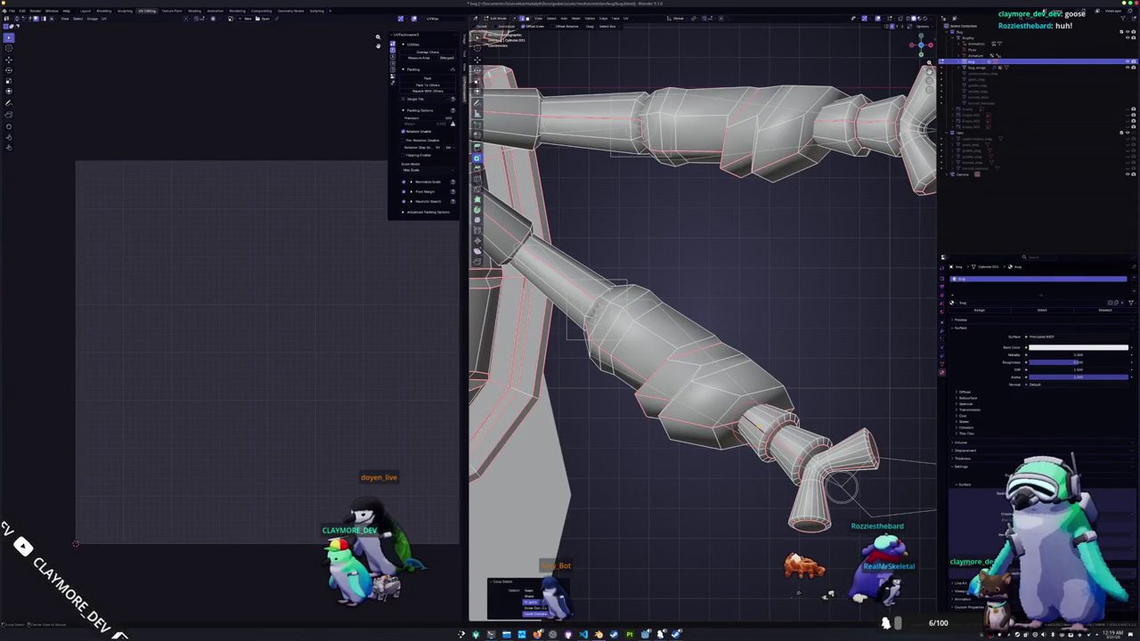
pyautogui.moveTo(801, 400); pyautogui.dragTo(766, 374, button='middle')
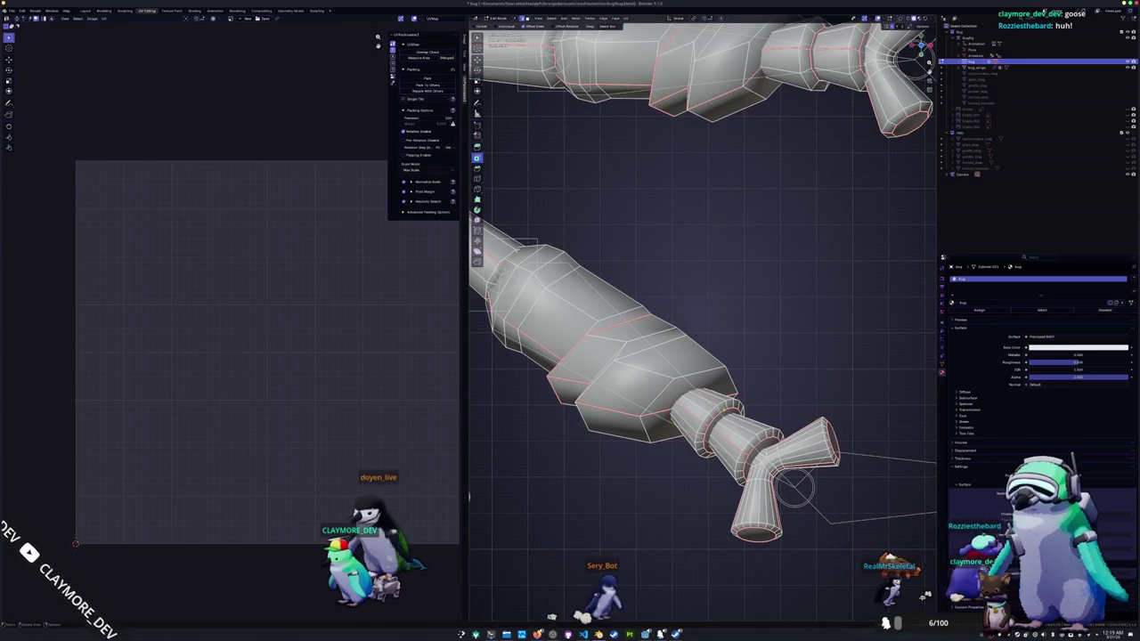
pyautogui.keyDown('ctrl'); pyautogui.keyDown('alt'); pyautogui.click(692, 415); pyautogui.keyUp('alt'); pyautogui.keyUp('ctrl')
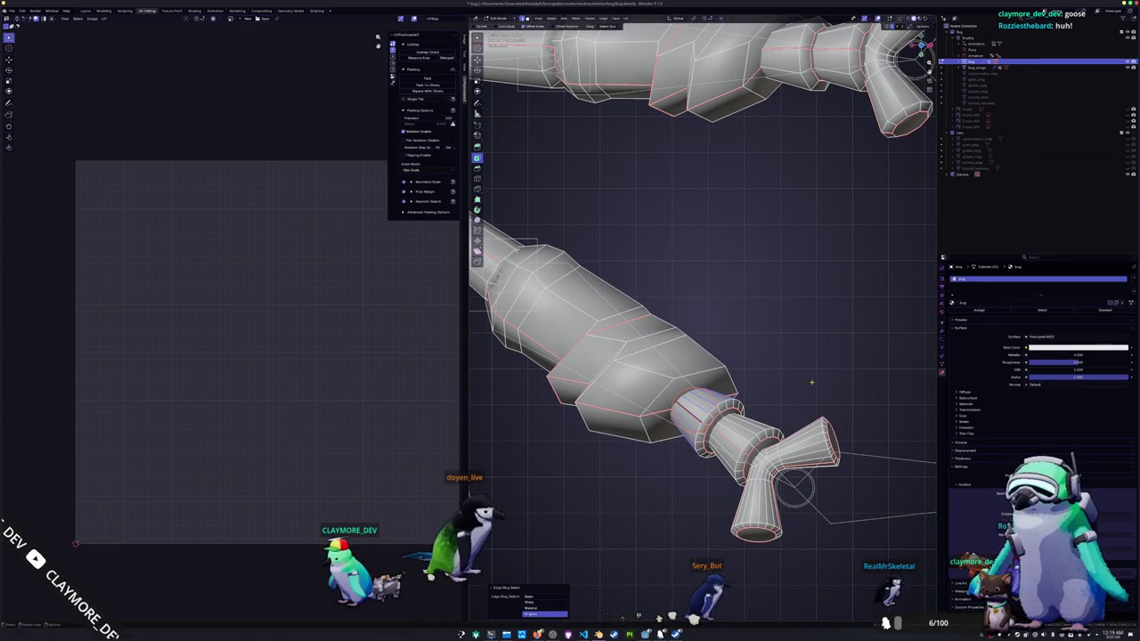
pyautogui.scroll(2, 811, 383)
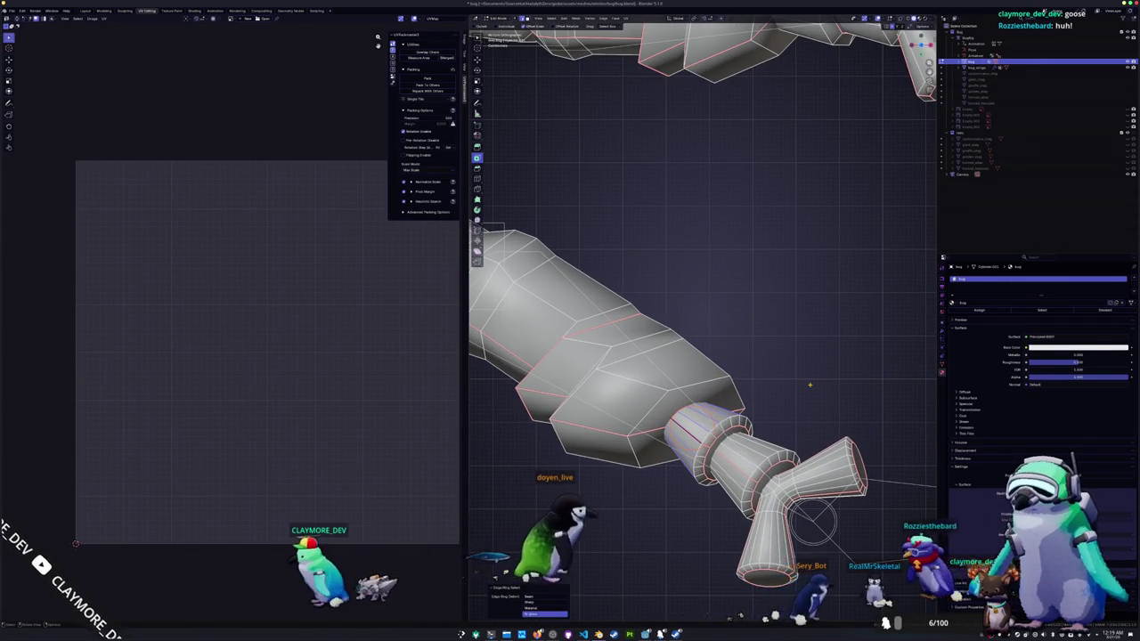
pyautogui.scroll(-3, 810, 385)
pyautogui.scroll(-1, 802, 388)
pyautogui.scroll(-2, 784, 392)
pyautogui.scroll(2, 757, 399)
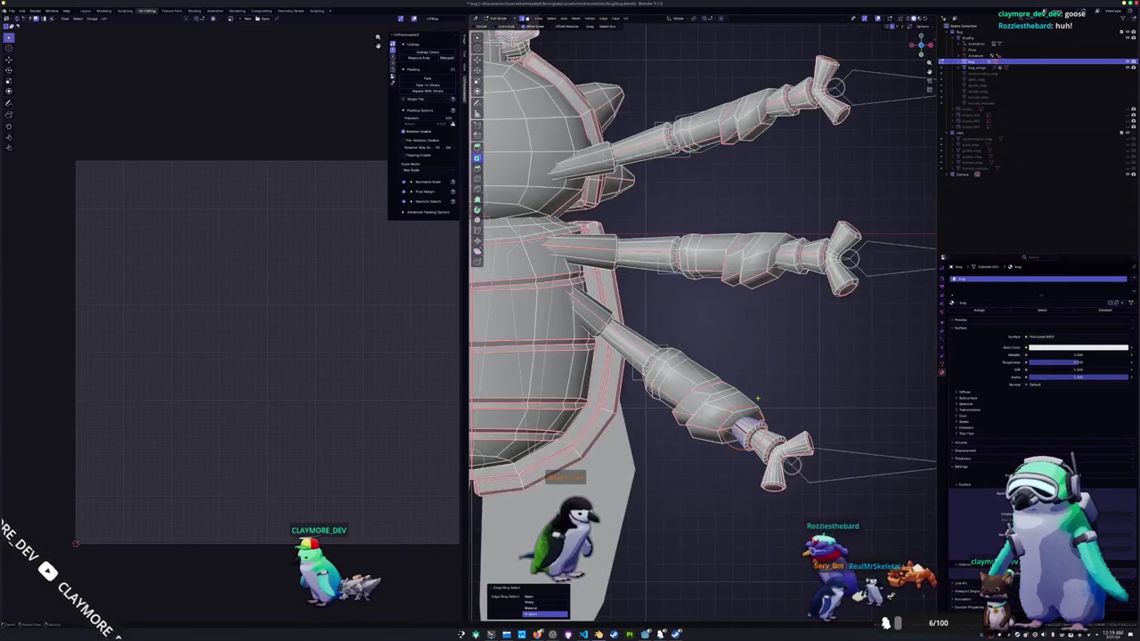
pyautogui.press('KP_7')
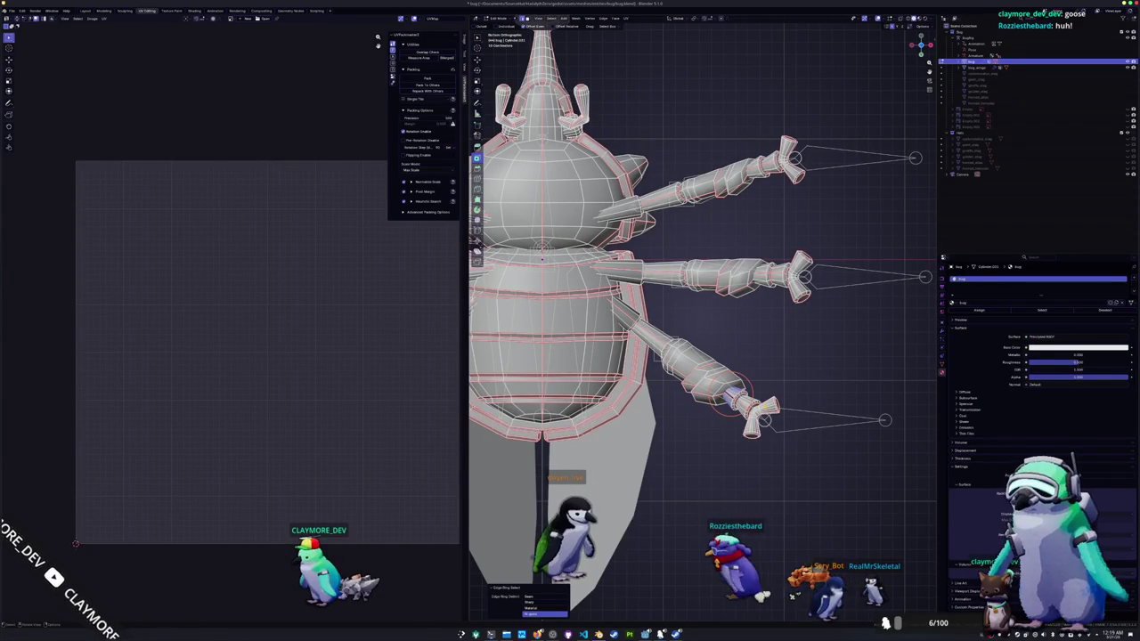
pyautogui.moveTo(724, 348); pyautogui.dragTo(805, 314, button='middle')
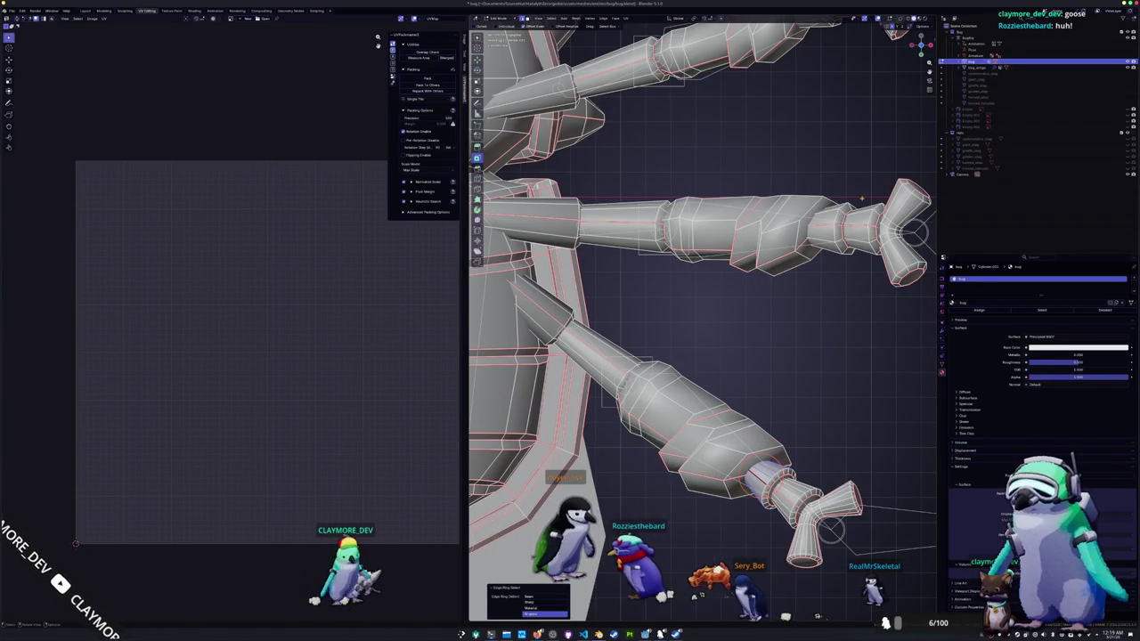
pyautogui.keyDown('shift'); pyautogui.scroll(-3, 788, 358); pyautogui.keyUp('shift')
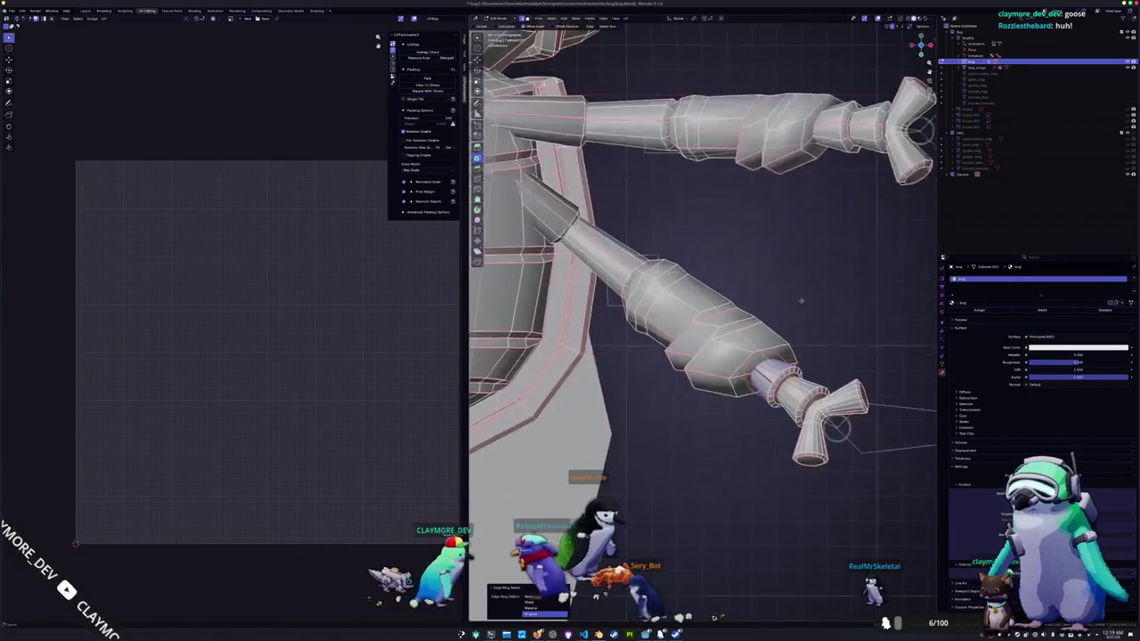
pyautogui.keyDown('shift'); pyautogui.scroll(-3, 783, 356); pyautogui.keyUp('shift')
pyautogui.keyDown('shift'); pyautogui.scroll(-2, 780, 354); pyautogui.keyUp('shift')
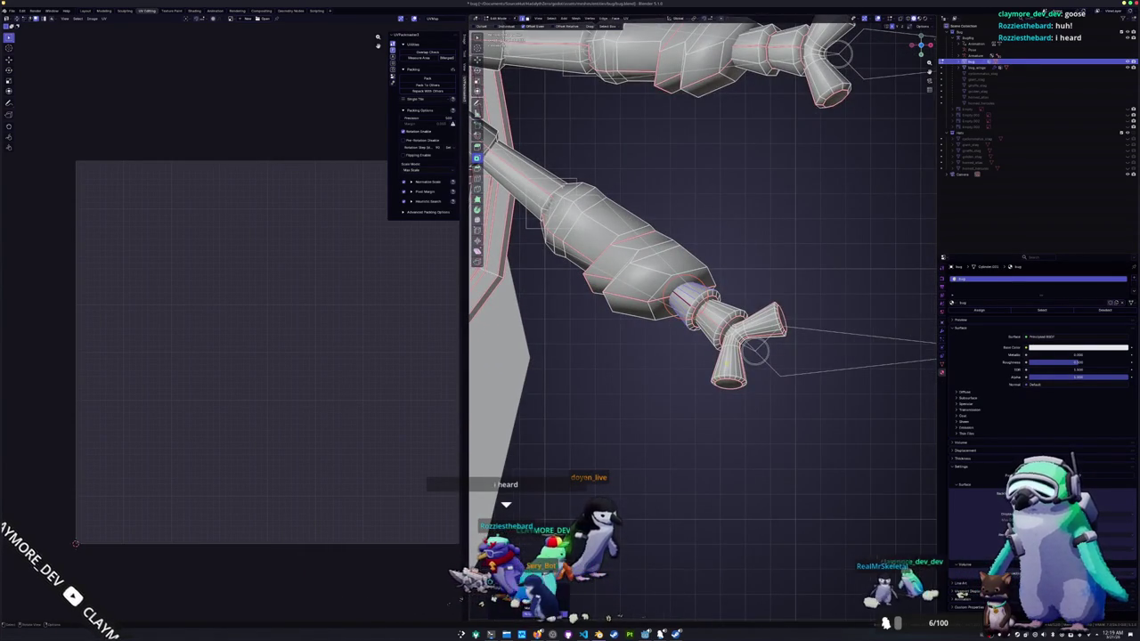
pyautogui.press('ctrl+KP_7')
pyautogui.press('F3')
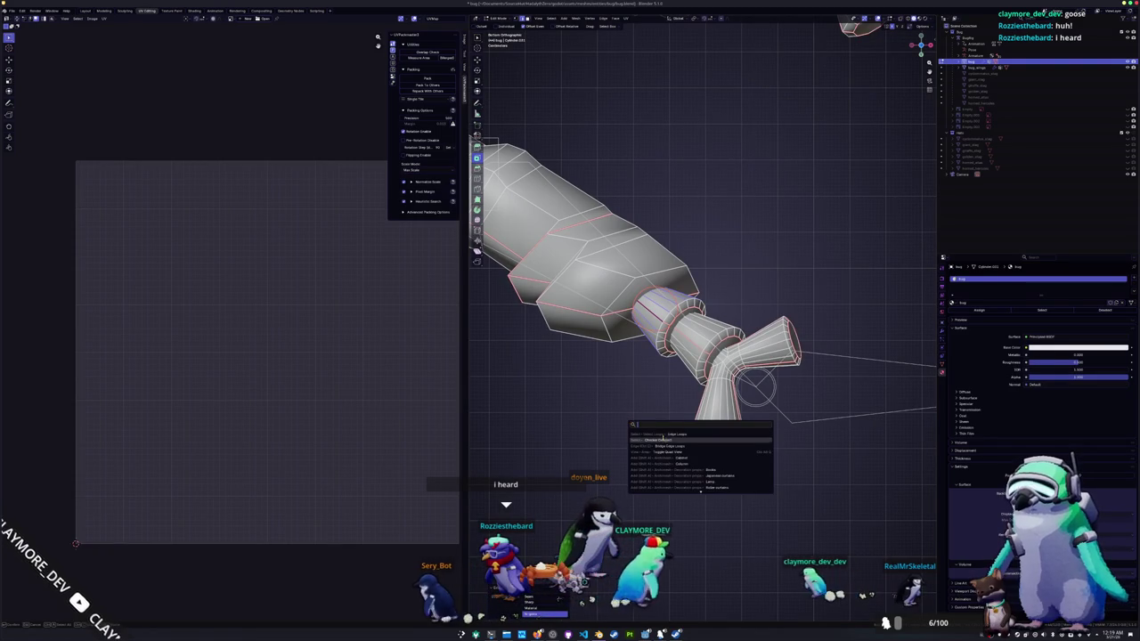
pyautogui.press('Escape')
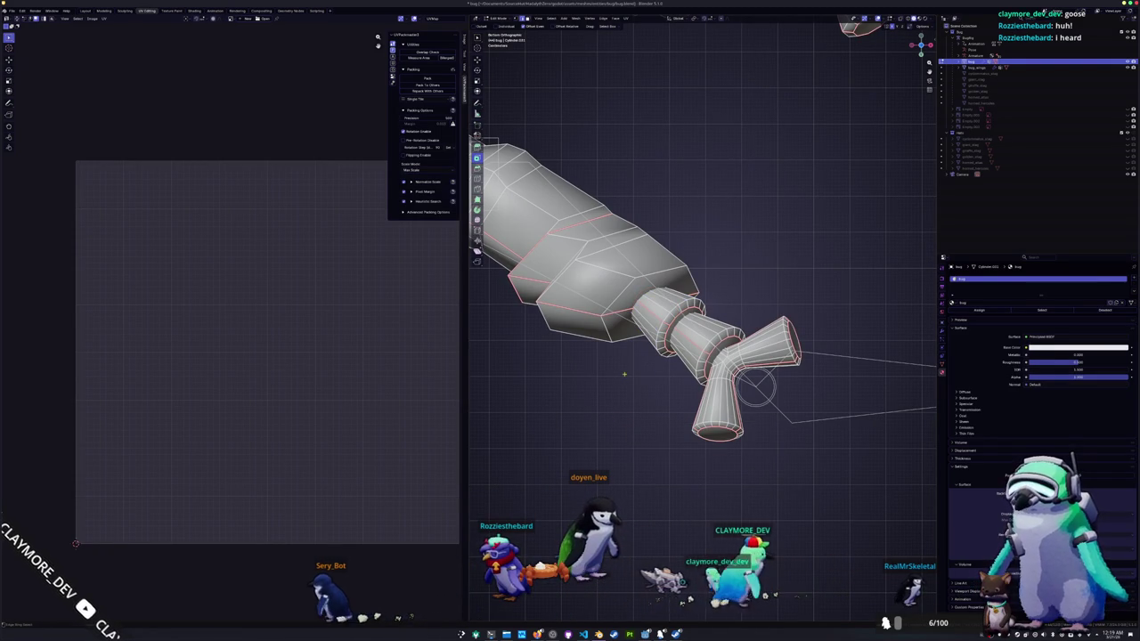
pyautogui.keyDown('alt'); pyautogui.click(657, 305); pyautogui.keyUp('alt')
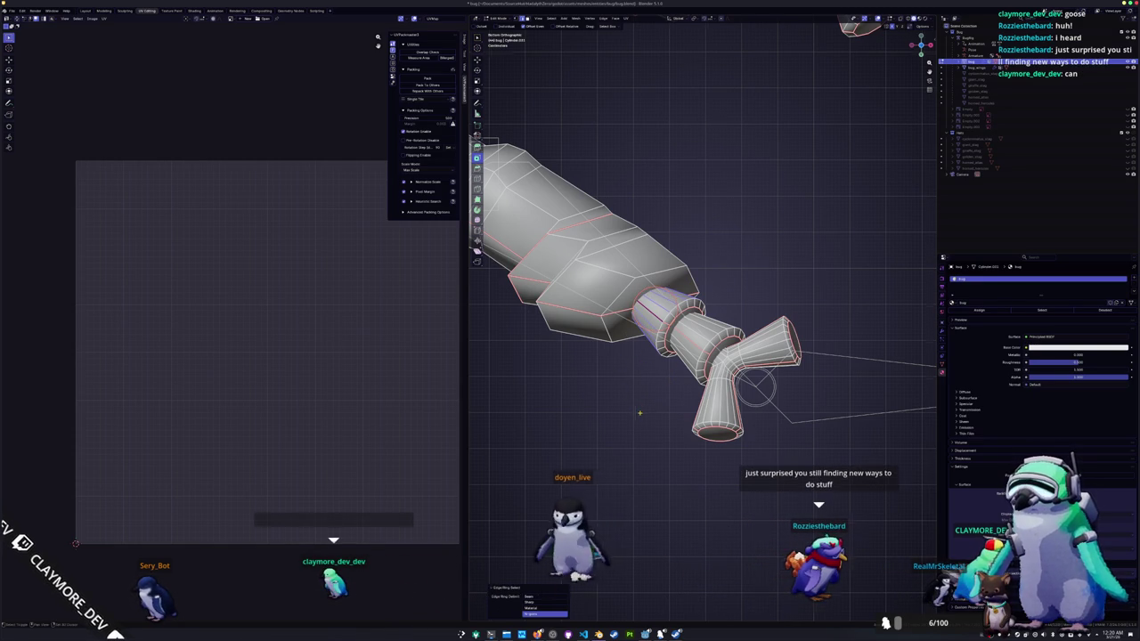
# - Dissolve every other edge loop on the first wrist cylinder with Checker Deselect and Select Edge Loops
pyautogui.scroll(2, 638, 412)
pyautogui.moveTo(638, 412); pyautogui.dragTo(673, 436, button='middle')
pyautogui.press('F3')
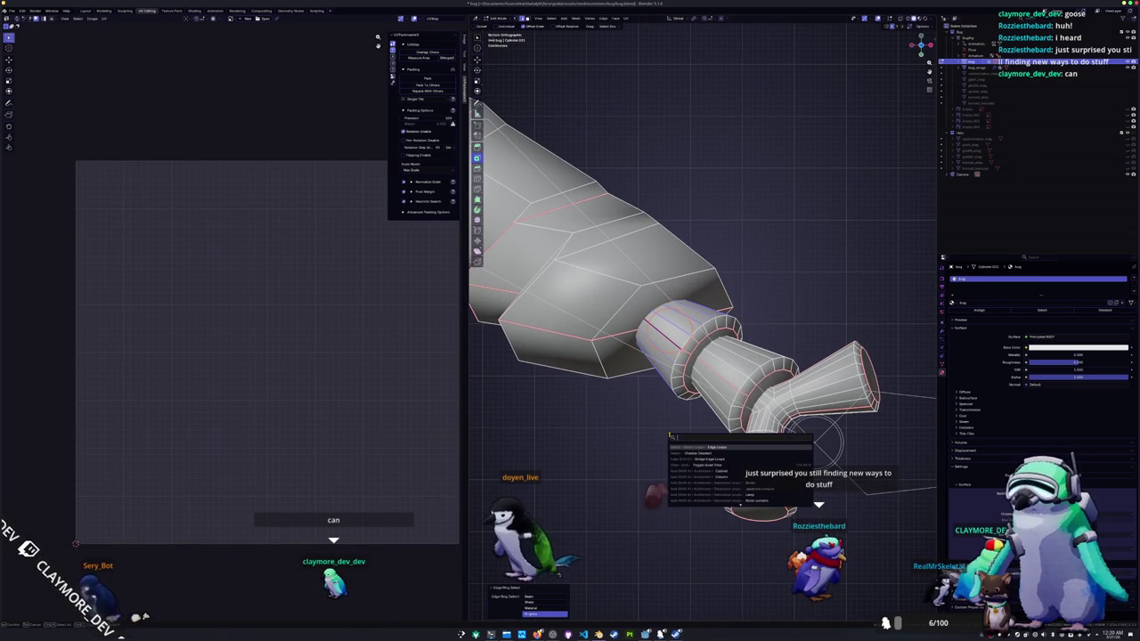
pyautogui.click(691, 453)
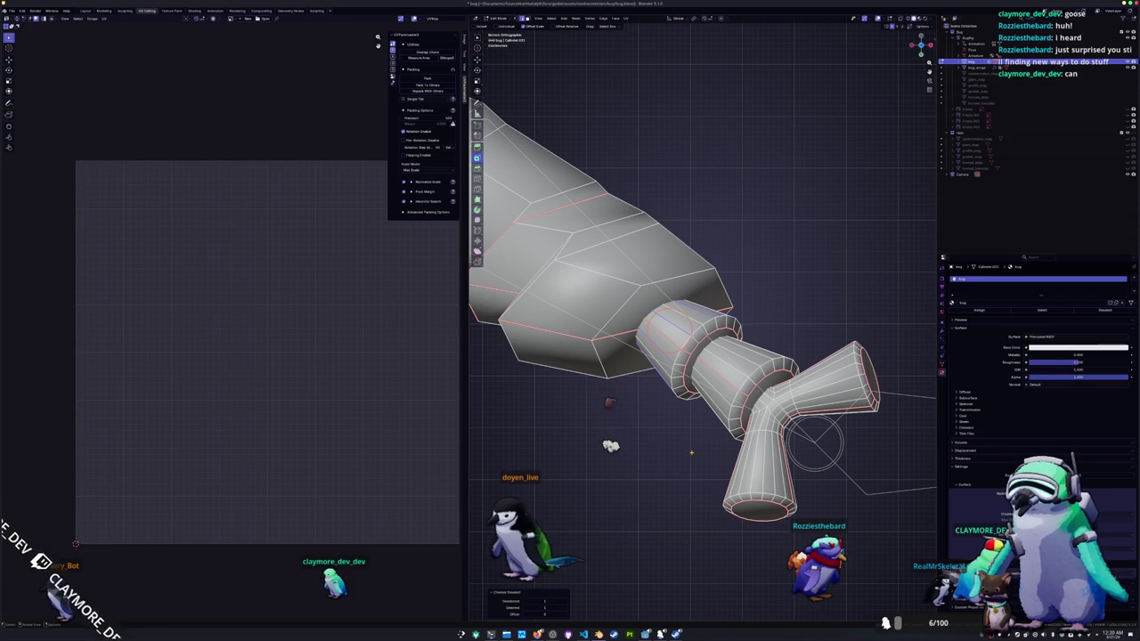
pyautogui.press('F3')
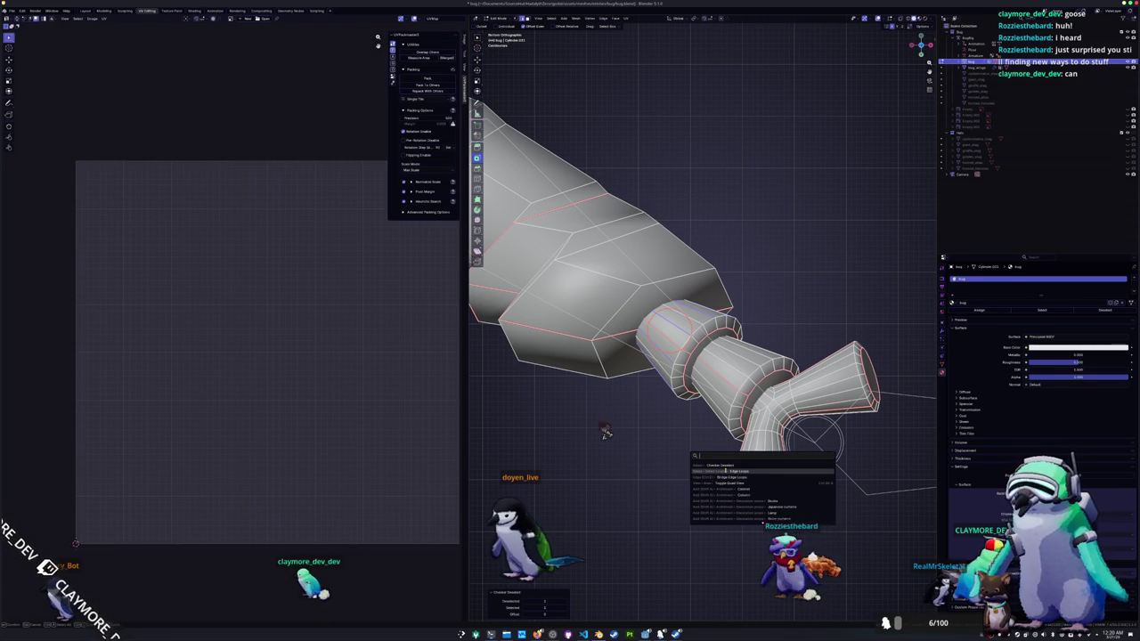
pyautogui.click(722, 470)
pyautogui.hotkey('ctrl', 'x')
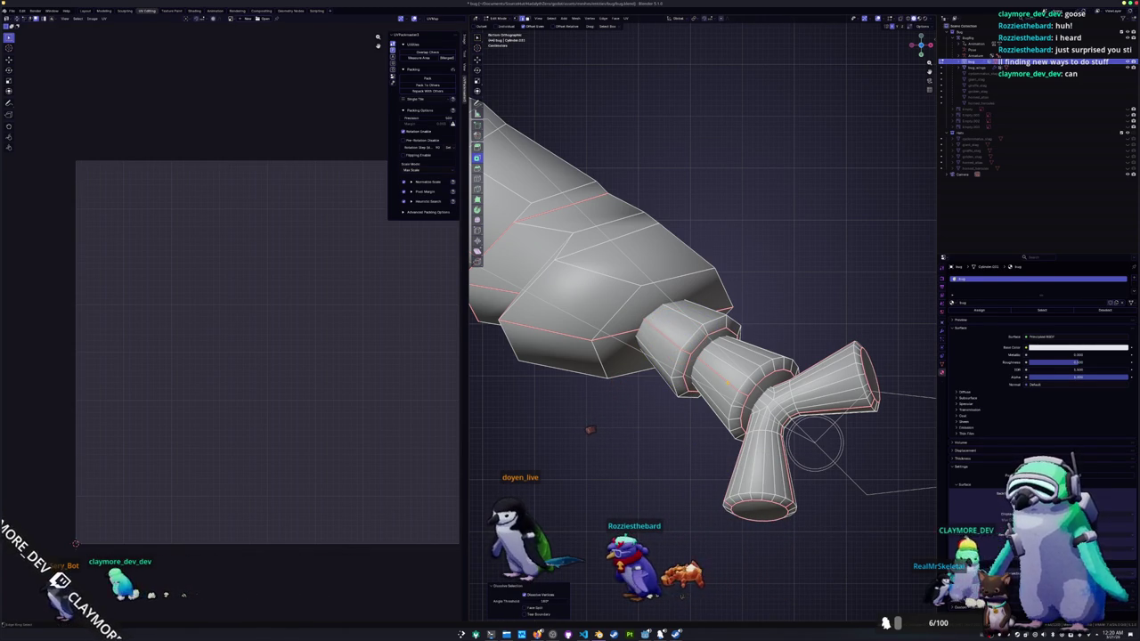
# - Thin the next cylinder by checker-deselecting its edge ring, expanding to loops, and dissolving them
pyautogui.keyDown('ctrl'); pyautogui.keyDown('alt'); pyautogui.click(726, 382); pyautogui.keyUp('alt'); pyautogui.keyUp('ctrl')
pyautogui.press('F3')
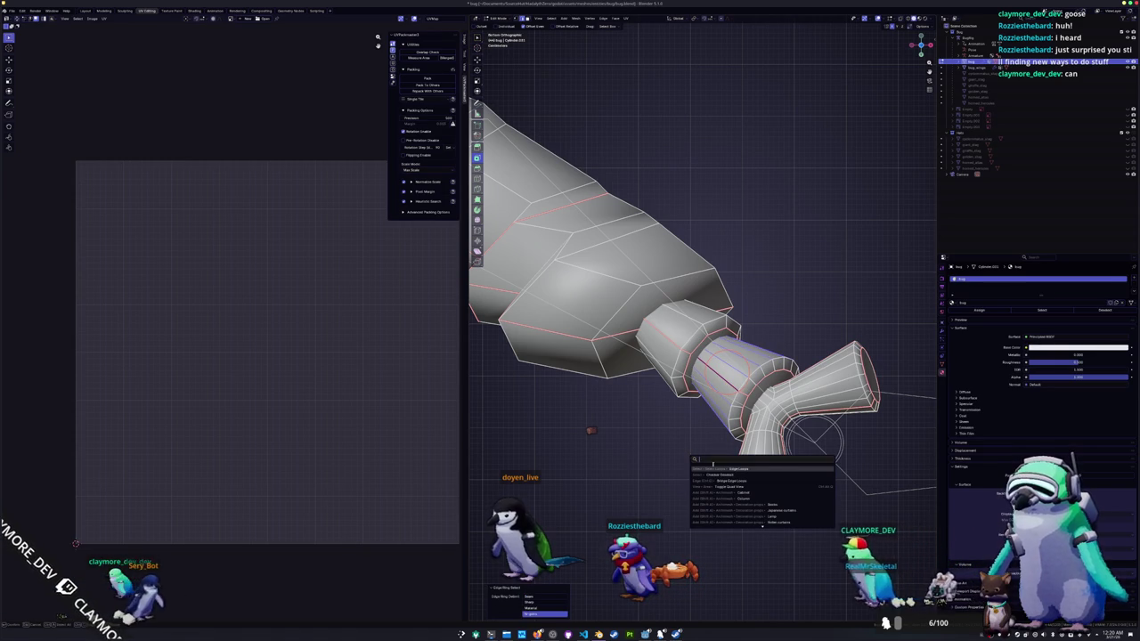
pyautogui.click(719, 474)
pyautogui.press('F3')
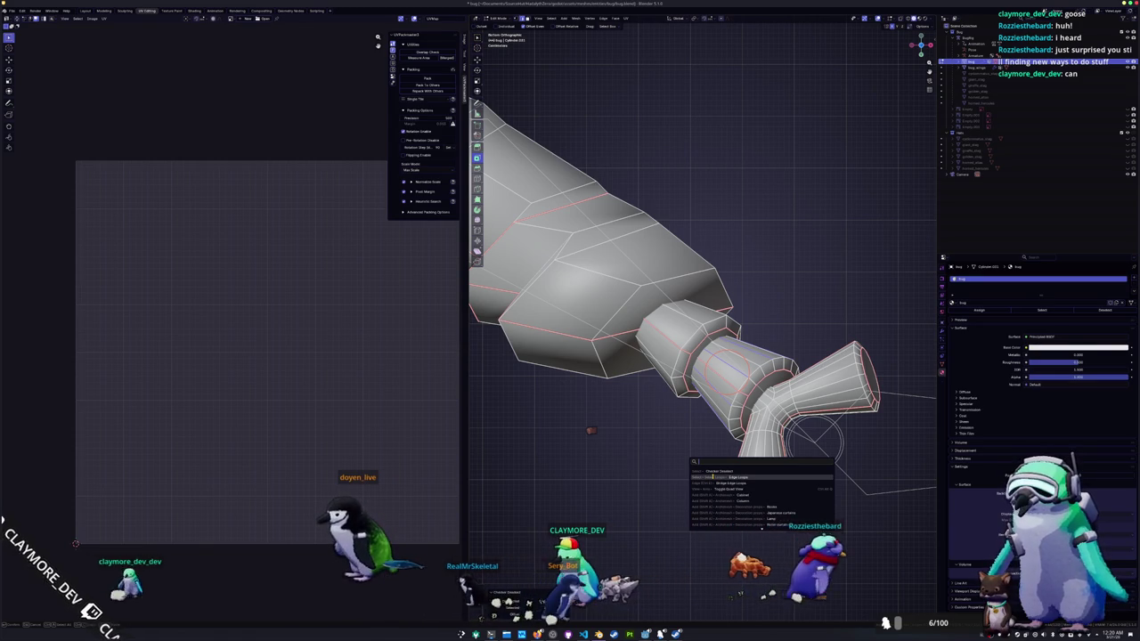
pyautogui.click(713, 476)
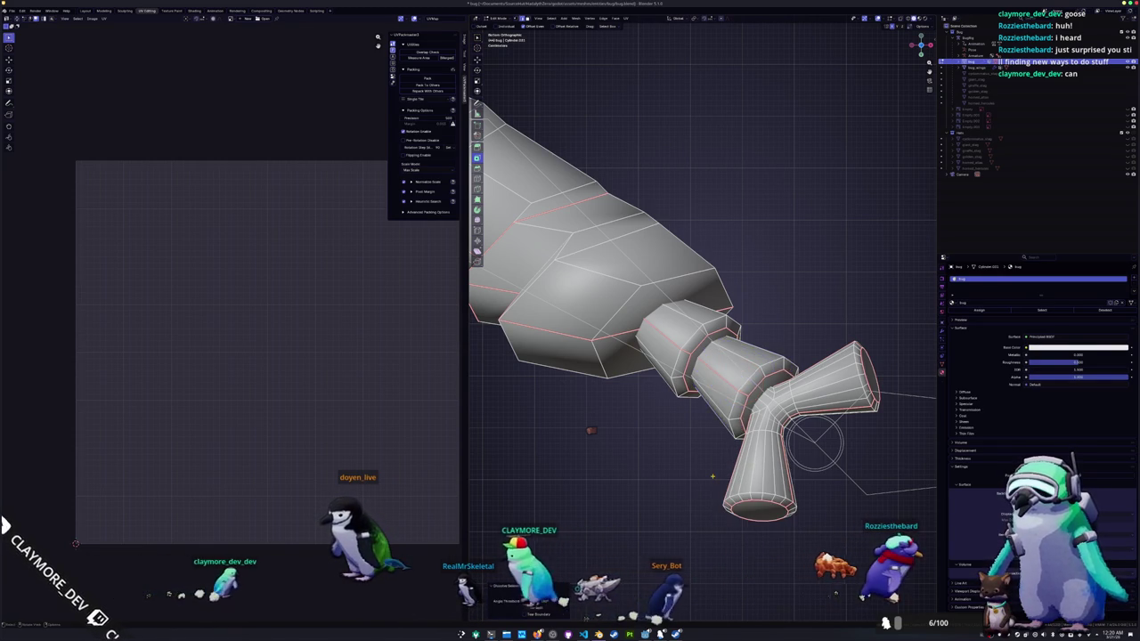
pyautogui.keyDown('shift'); pyautogui.moveTo(713, 477); pyautogui.dragTo(648, 466, button='middle'); pyautogui.keyUp('shift')
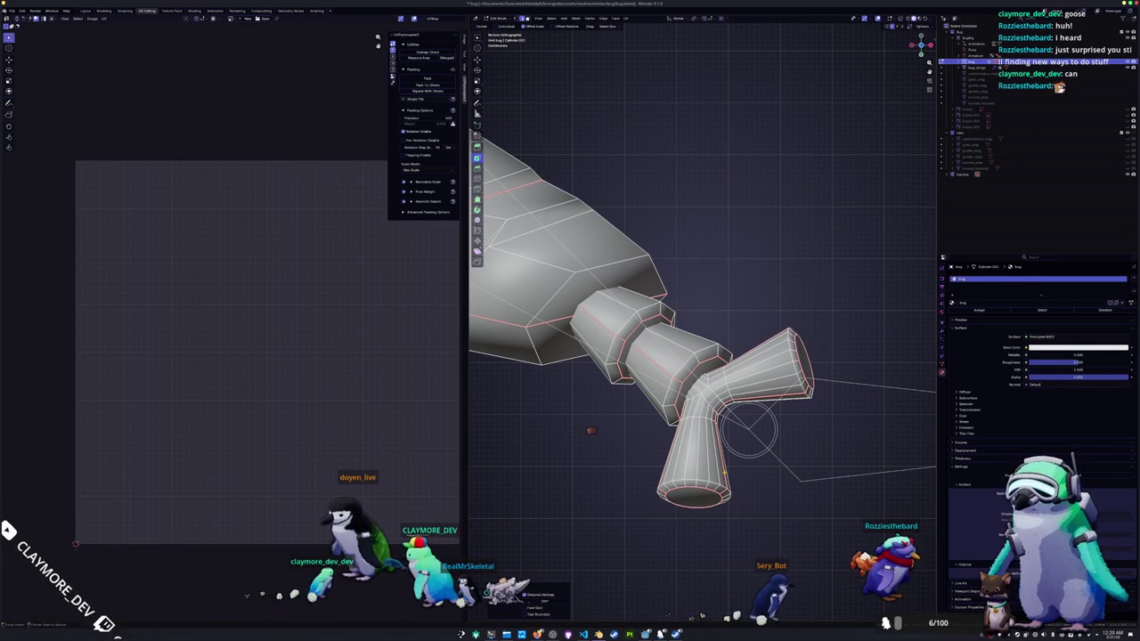
pyautogui.scroll(1, 753, 498)
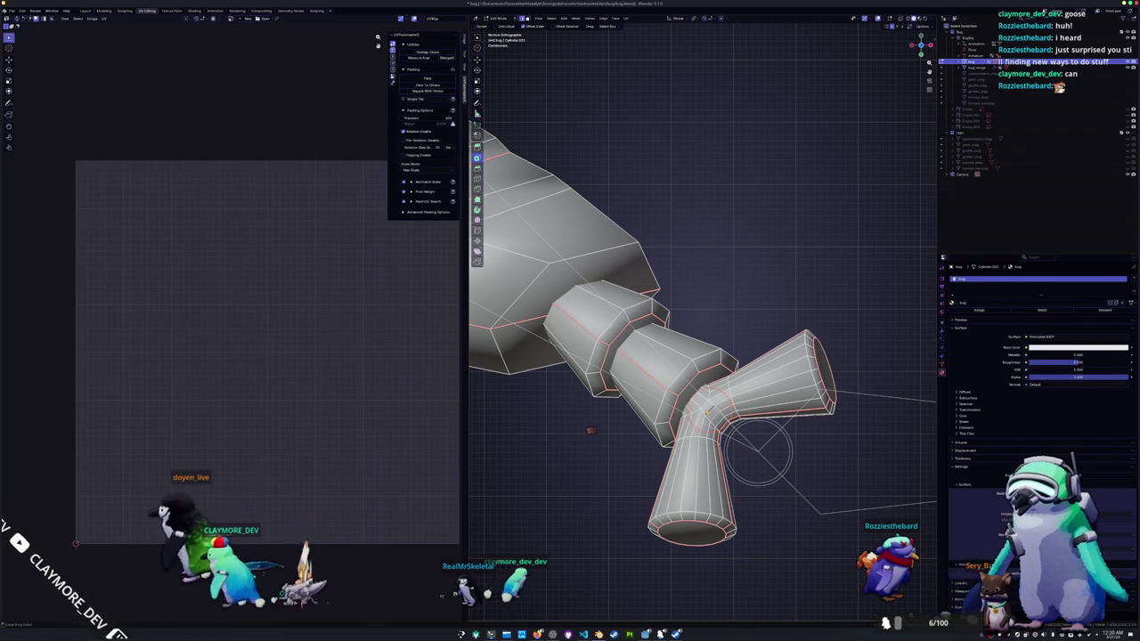
pyautogui.press('F3')
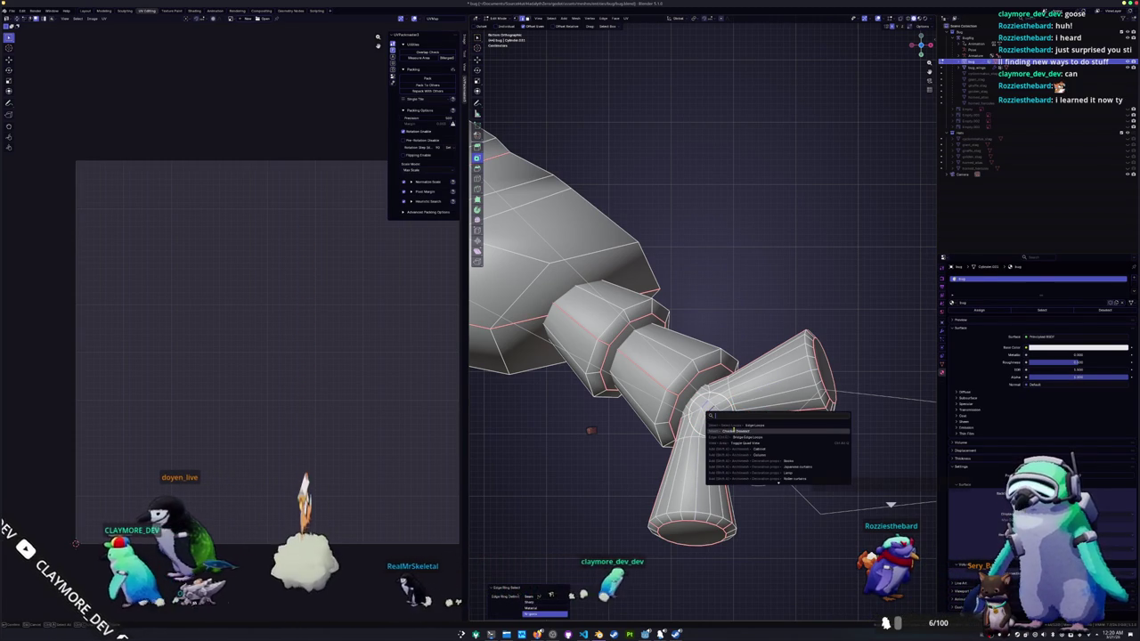
pyautogui.click(730, 431)
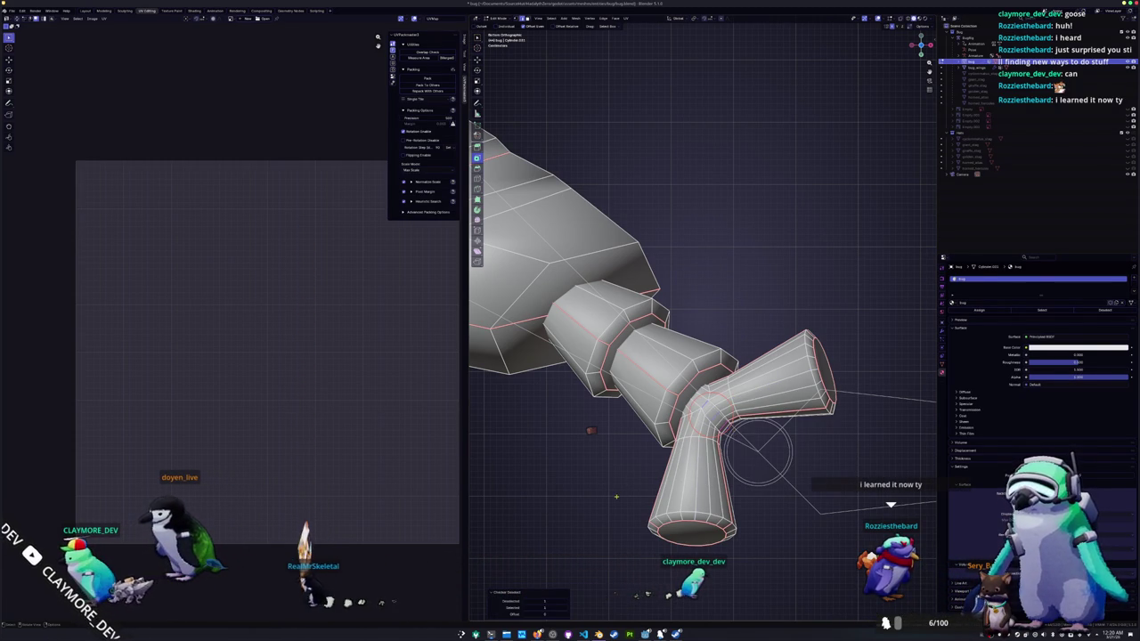
pyautogui.press('F3')
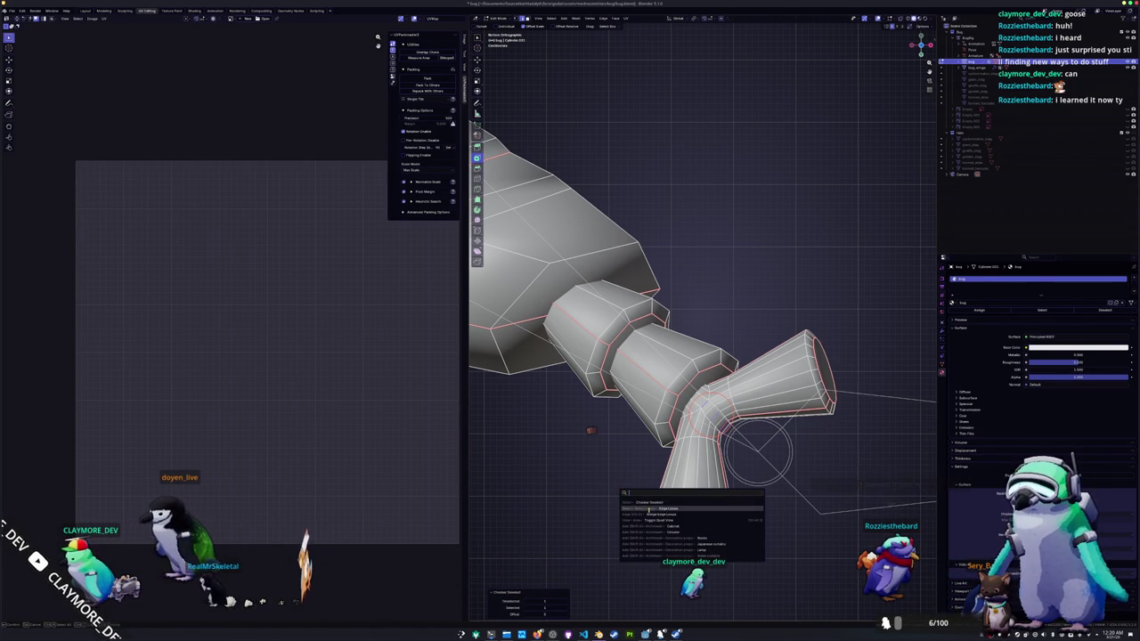
pyautogui.click(650, 508)
pyautogui.hotkey('ctrl', 'x')
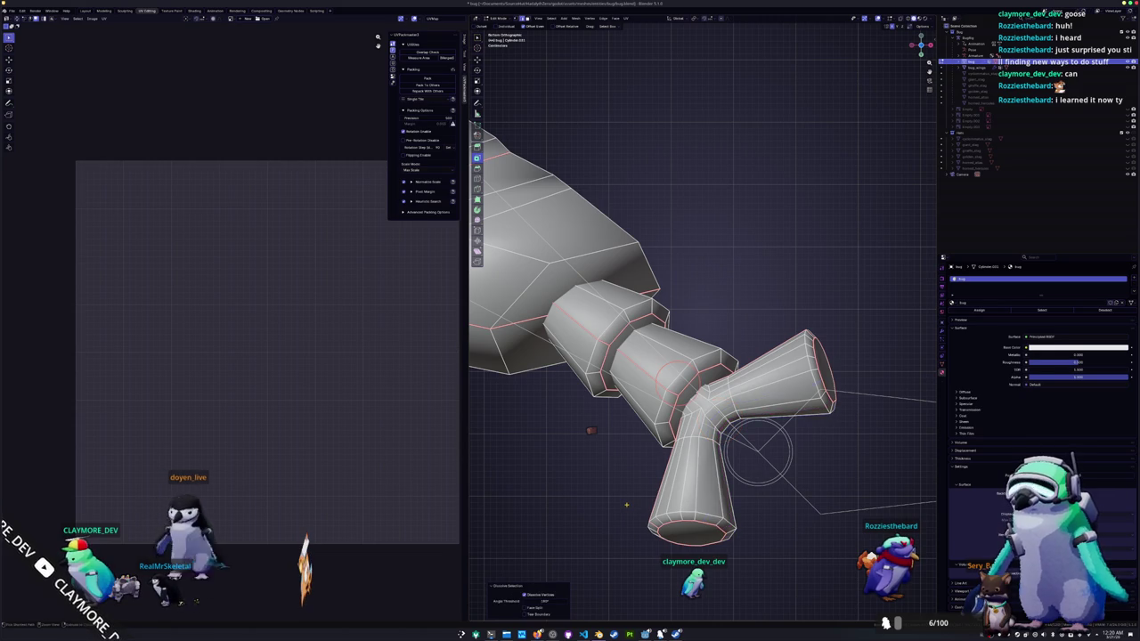
# - Select an edge loop on the leg's foot cone
pyautogui.moveTo(653, 533); pyautogui.dragTo(644, 523, button='middle')
pyautogui.keyDown('alt'); pyautogui.click(644, 523); pyautogui.keyUp('alt')
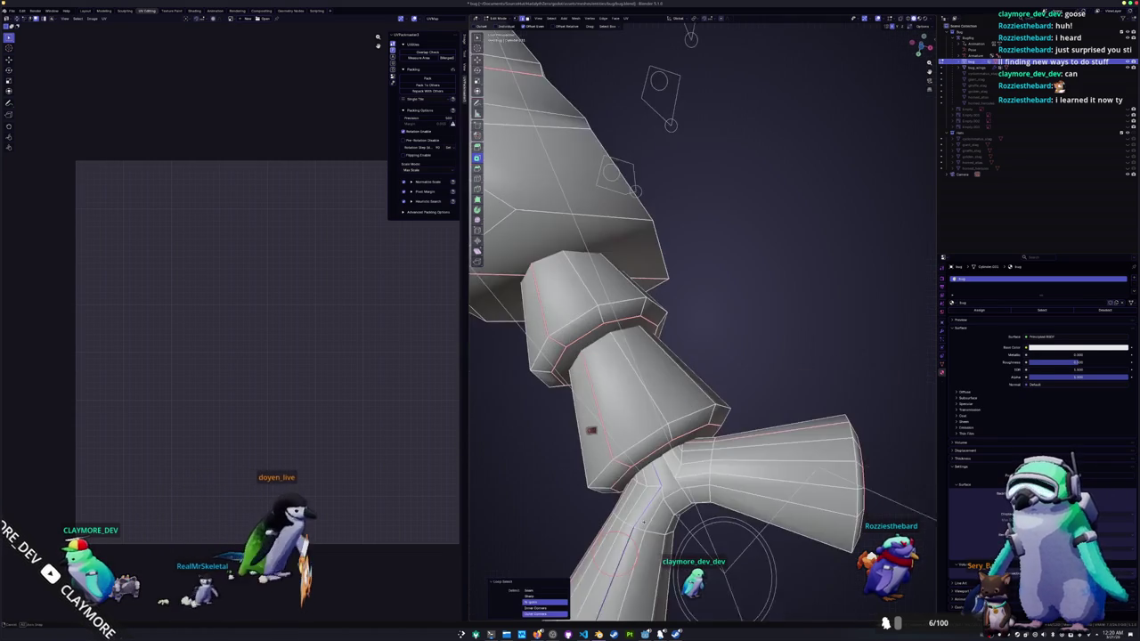
pyautogui.moveTo(753, 527)
pyautogui.mouseDown(button='middle')
pyautogui.moveTo(575, 502)
pyautogui.moveTo(588, 422)
pyautogui.moveTo(590, 431)
pyautogui.mouseUp(button='middle')
# - Dissolve the selected edge loop on the foot cone
pyautogui.hotkey('ctrl', 'x')
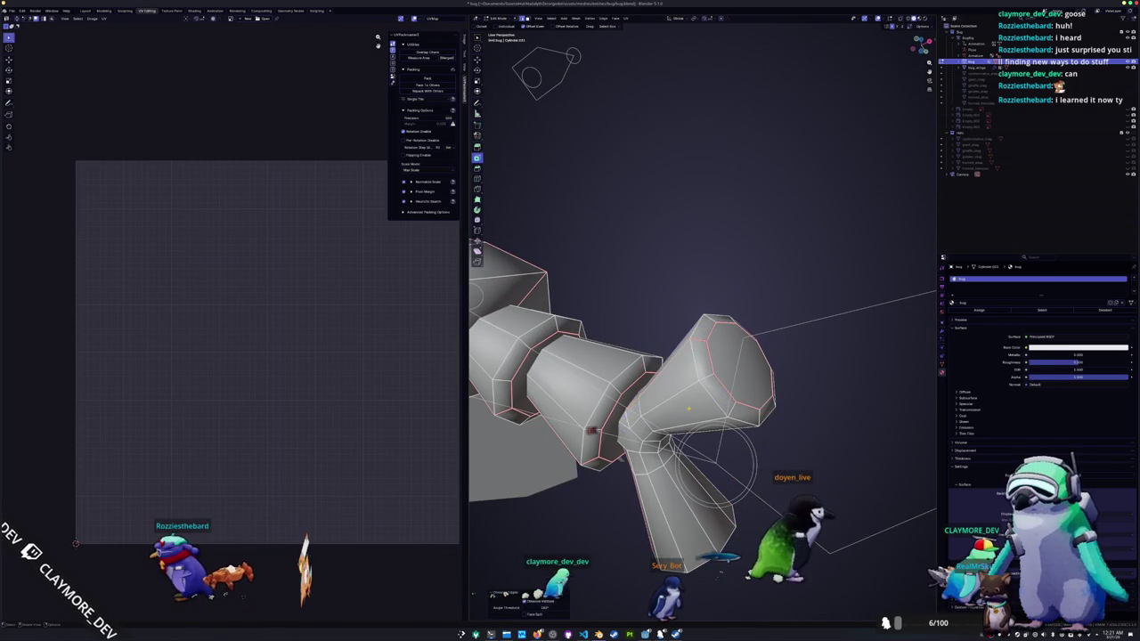
pyautogui.moveTo(591, 431); pyautogui.dragTo(590, 432, button='middle')
pyautogui.moveTo(763, 414); pyautogui.dragTo(762, 414, button='middle')
# - Select the beetle's legs with linked selection to inspect them, then clear the selection
pyautogui.moveTo(881, 485); pyautogui.dragTo(751, 368)
pyautogui.scroll(4, 743, 341)
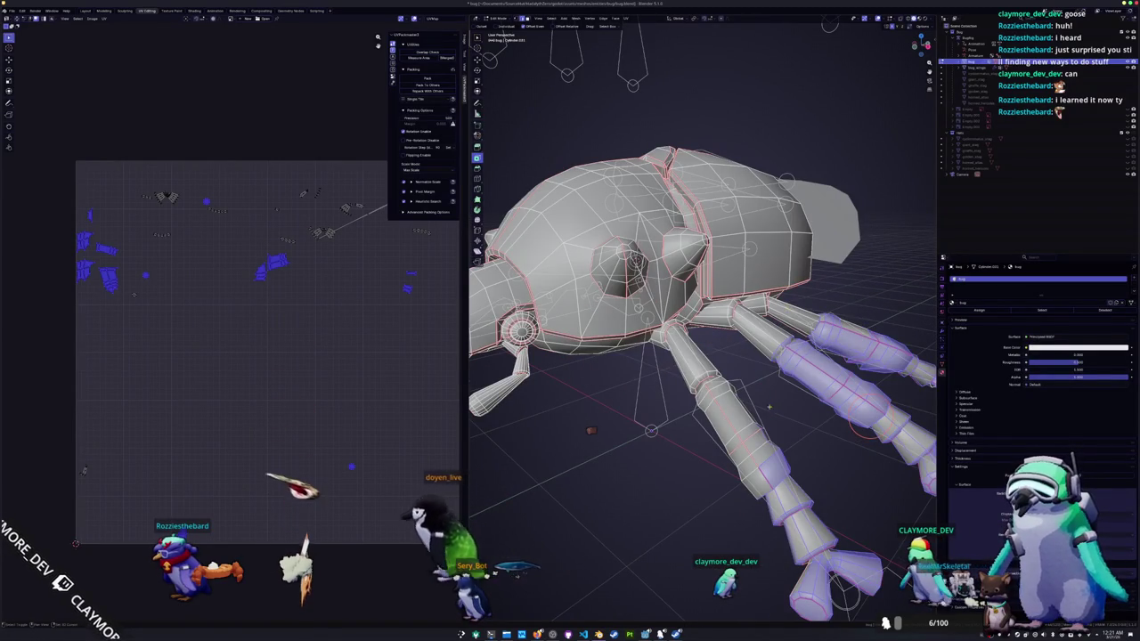
pyautogui.keyDown('shift'); pyautogui.moveTo(827, 547); pyautogui.dragTo(766, 446); pyautogui.keyUp('shift')
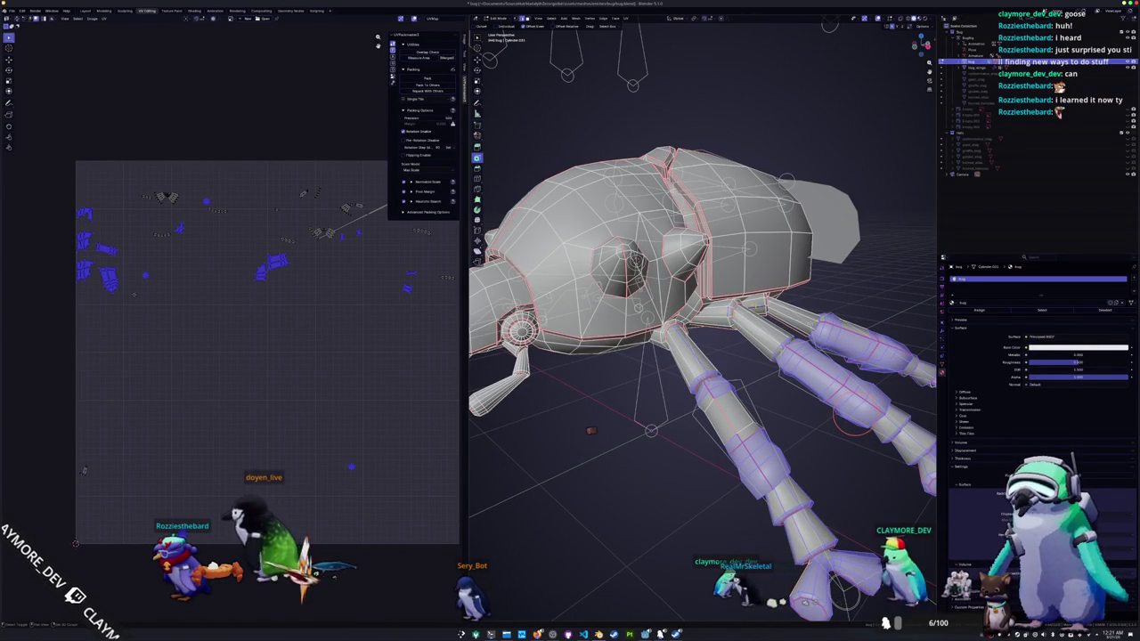
pyautogui.hotkey('ctrl', 'l')
pyautogui.moveTo(791, 349)
pyautogui.mouseDown(button='middle')
pyautogui.moveTo(801, 427)
pyautogui.moveTo(775, 223)
pyautogui.mouseUp(button='middle')
pyautogui.scroll(3, 764, 153)
pyautogui.scroll(1, 763, 152)
pyautogui.hotkey('alt', 'a')
# - Frame the whole beetle and box-select its three right-side legs
pyautogui.moveTo(763, 153); pyautogui.dragTo(788, 291, button='middle')
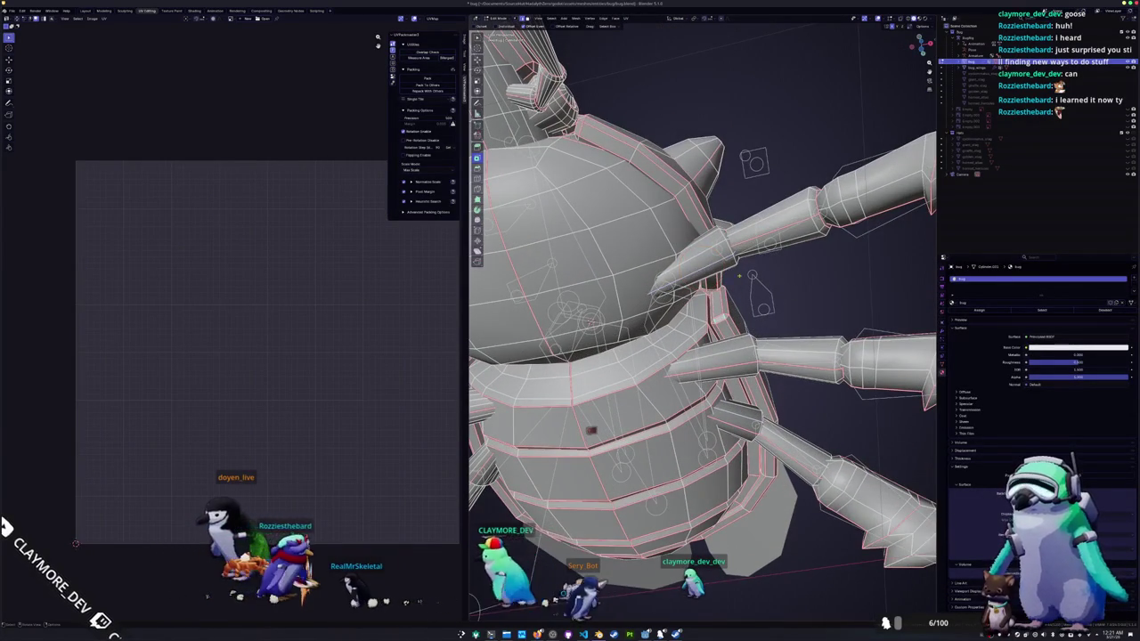
pyautogui.rightClick(701, 268)
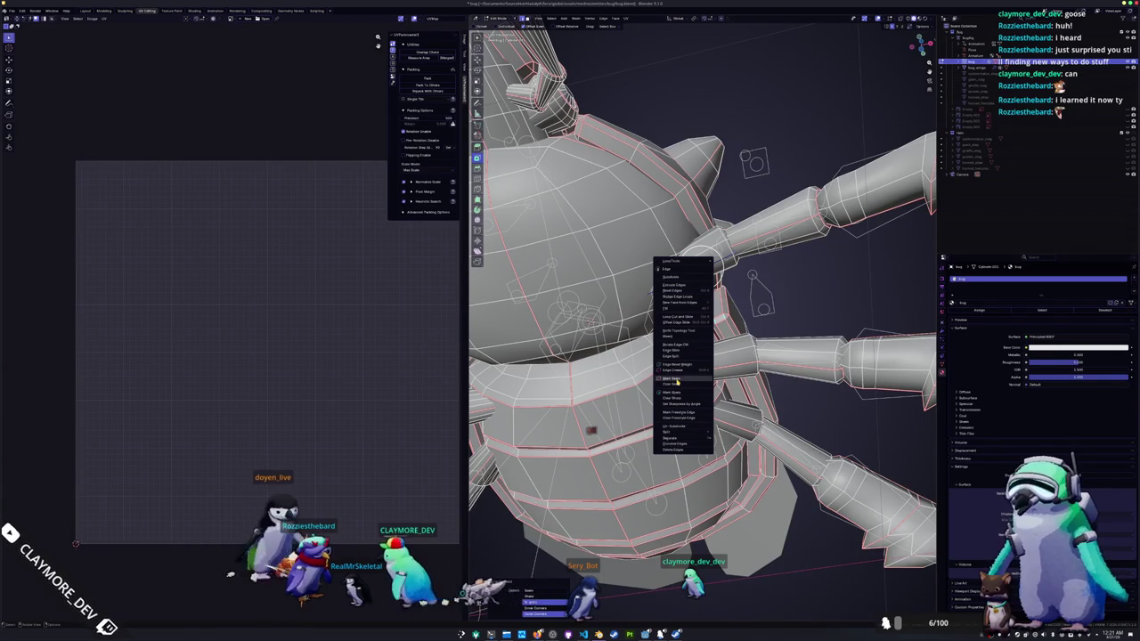
pyautogui.press('Escape')
pyautogui.press('Home')
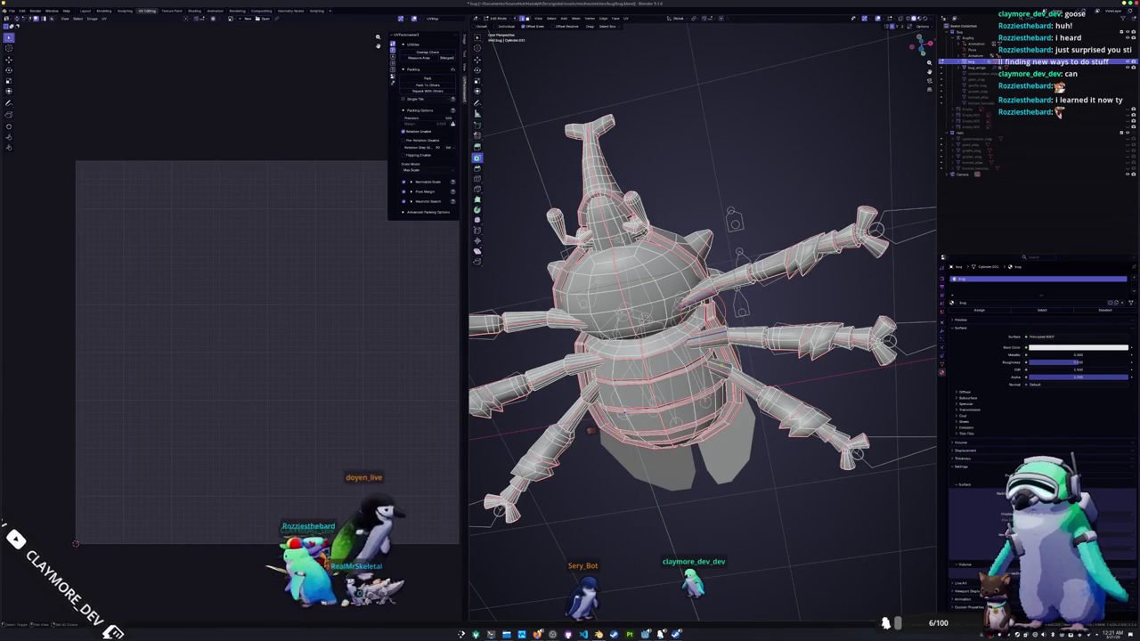
pyautogui.moveTo(914, 482); pyautogui.dragTo(758, 179)
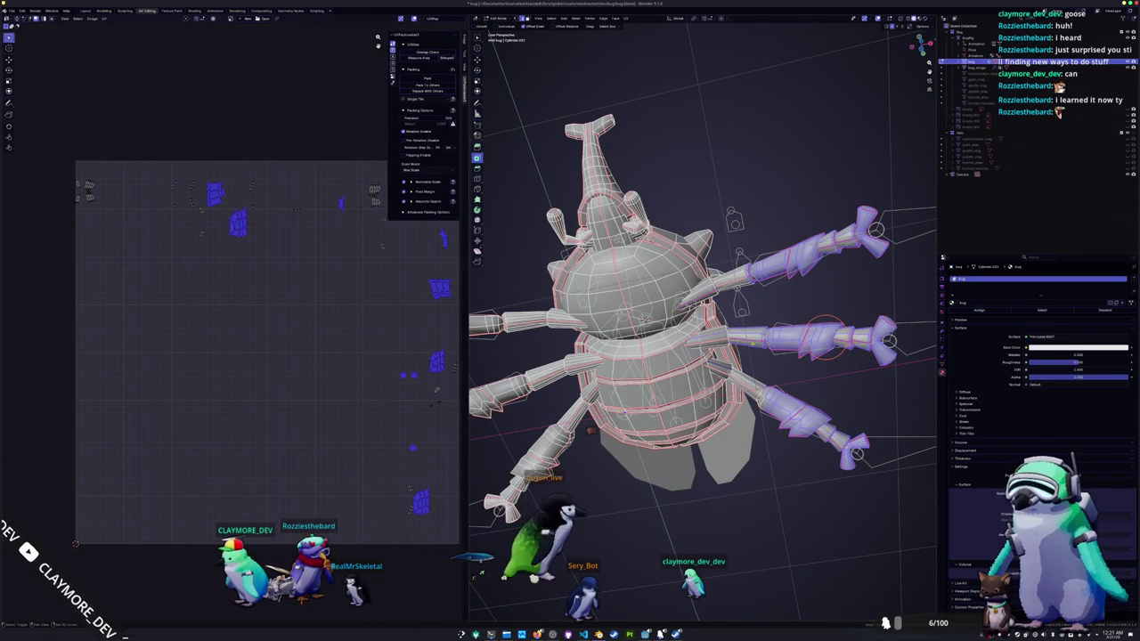
# - Select the linked right legs and Symmetrize the mesh to copy them to the left
pyautogui.hotkey('ctrl', 'l')
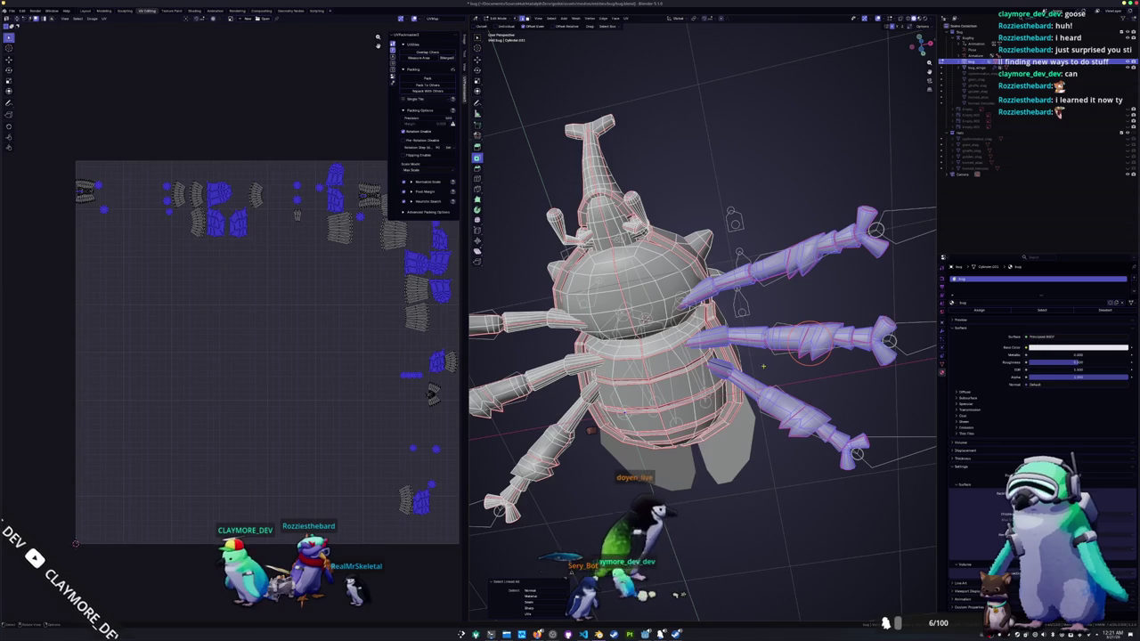
pyautogui.click(576, 18)
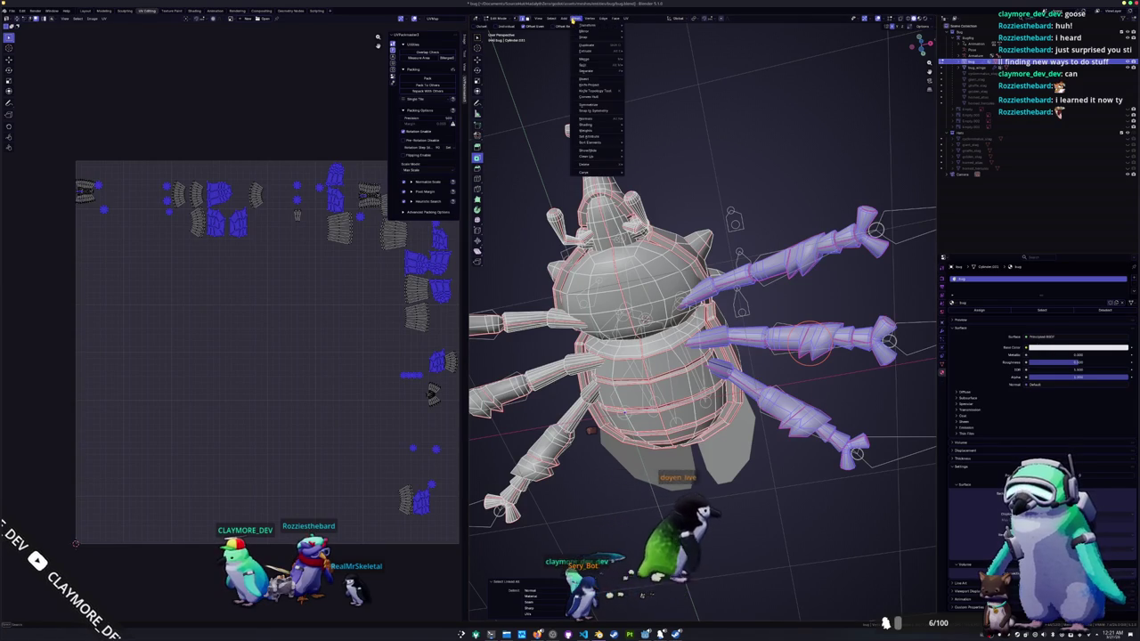
pyautogui.click(595, 105)
pyautogui.scroll(-2, 704, 321)
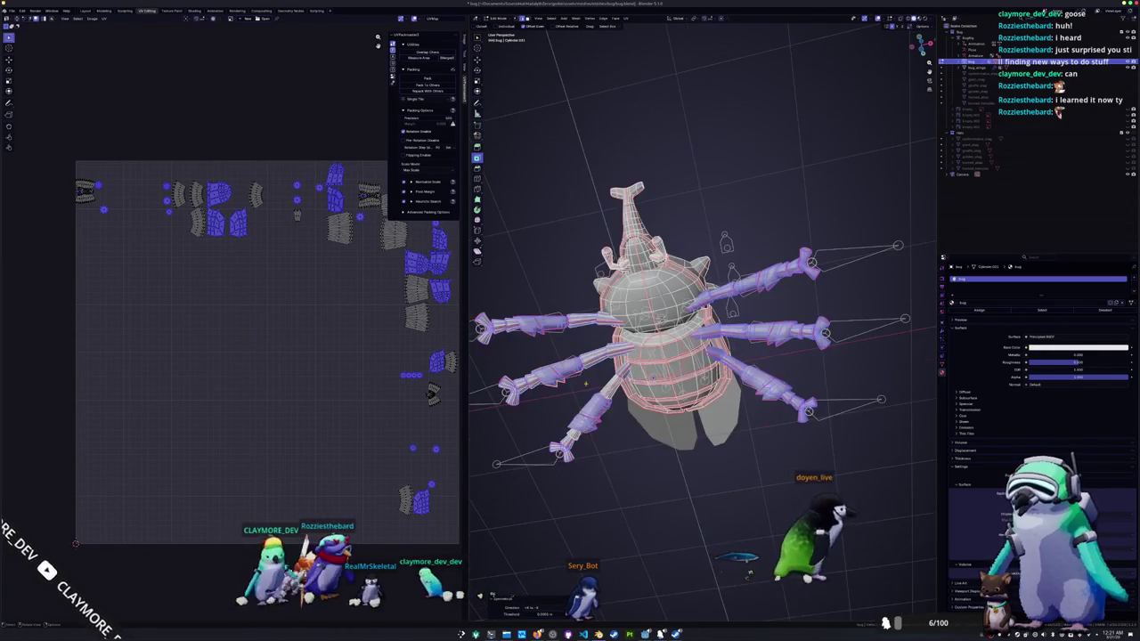
# - Undo the last change, then select and deselect the entire beetle mesh
pyautogui.hotkey('ctrl', 'z')
pyautogui.press('c')
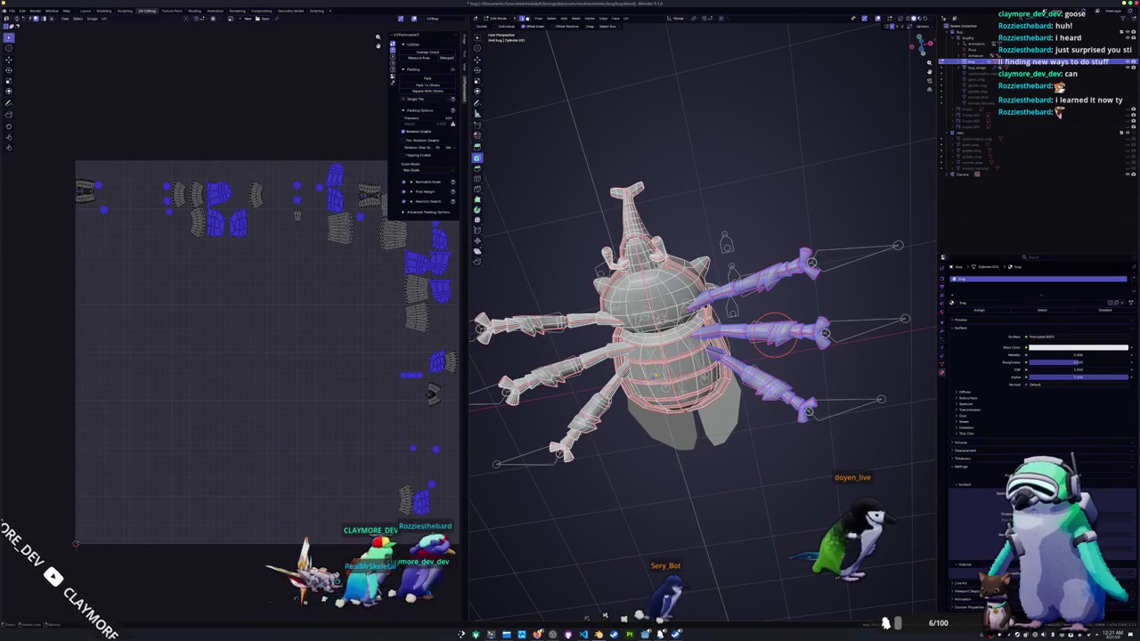
pyautogui.press('Escape')
pyautogui.press('a')
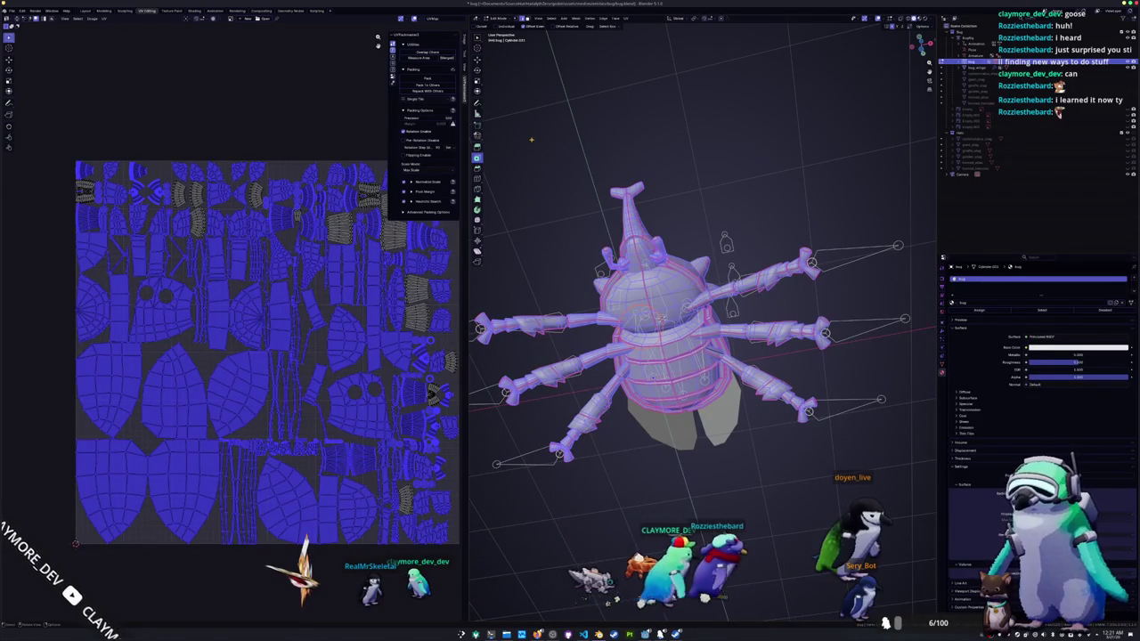
pyautogui.hotkey('alt', 'a')
pyautogui.moveTo(694, 356); pyautogui.dragTo(749, 338, button='middle')
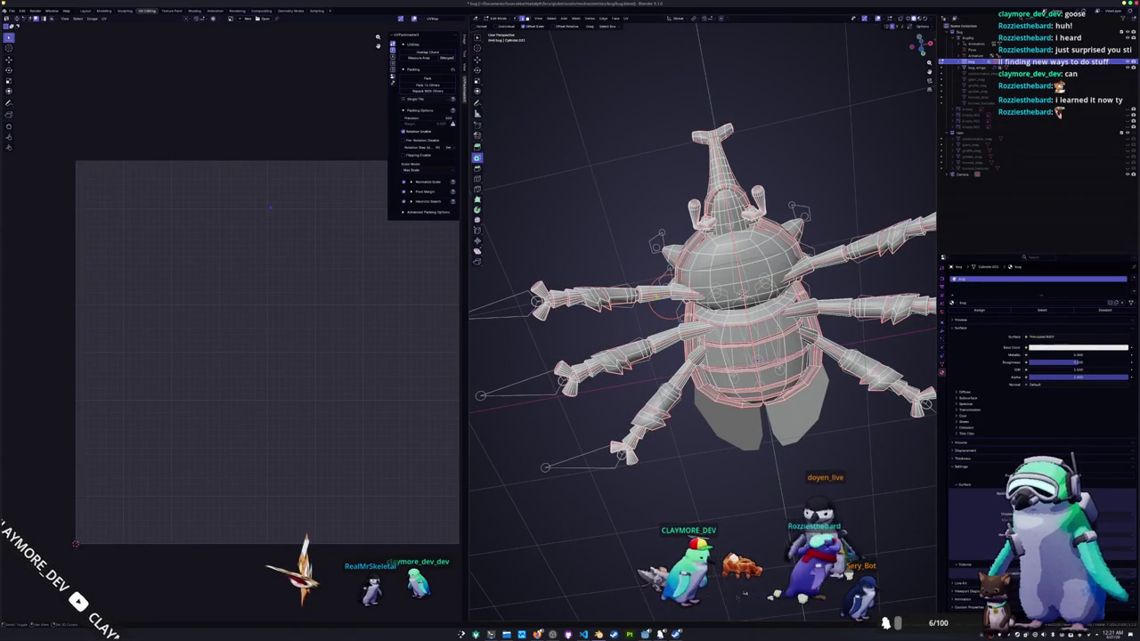
# - Select the linked left legs and delete their vertices
pyautogui.moveTo(545, 296)
pyautogui.mouseDown()
pyautogui.moveTo(567, 373)
pyautogui.moveTo(577, 336)
pyautogui.moveTo(595, 365)
pyautogui.mouseUp()
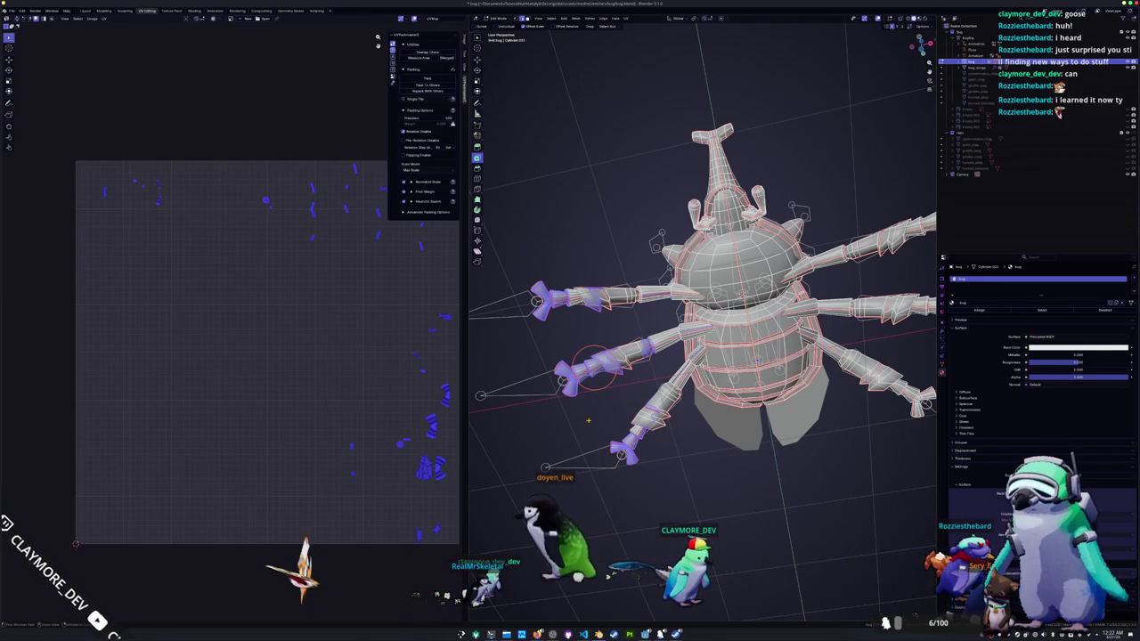
pyautogui.hotkey('ctrl', 'l')
pyautogui.press('x')
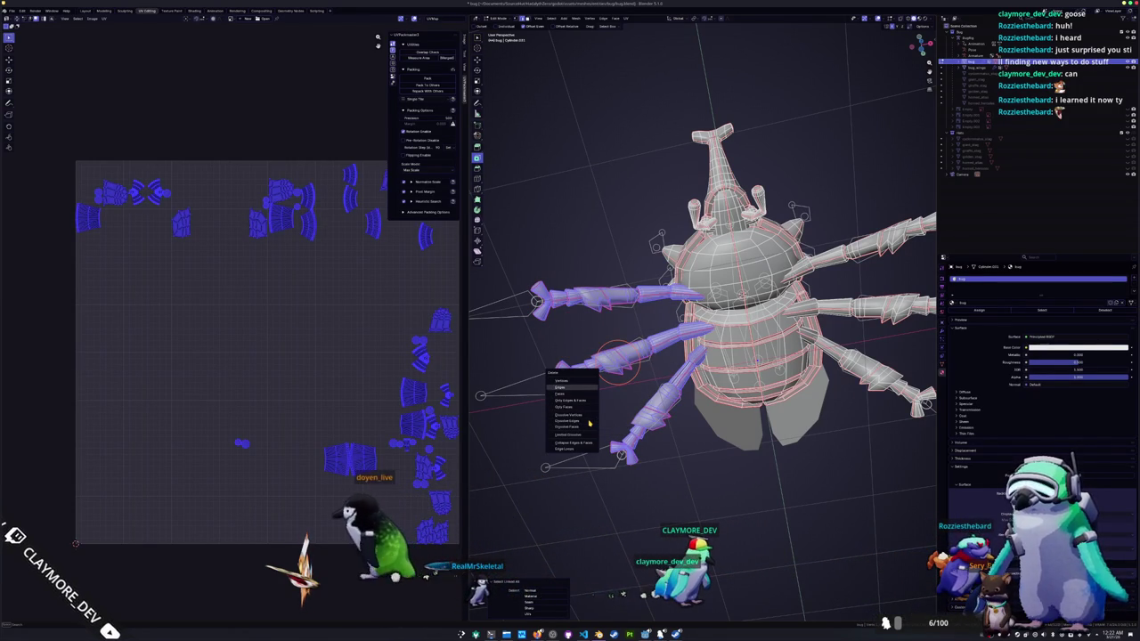
pyautogui.click(588, 423)
# - Select the three linked right legs, Symmetrize them onto the left, and return to Object Mode
pyautogui.moveTo(641, 411); pyautogui.dragTo(806, 428, button='middle')
pyautogui.moveTo(812, 430); pyautogui.dragTo(745, 156)
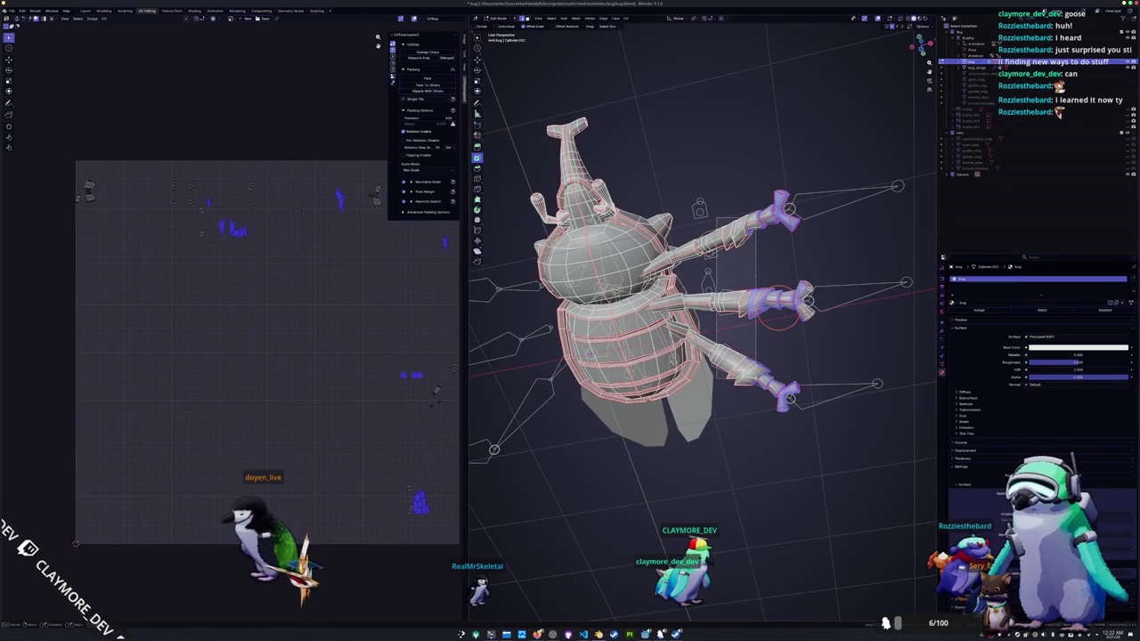
pyautogui.moveTo(713, 356); pyautogui.dragTo(703, 311, button='middle')
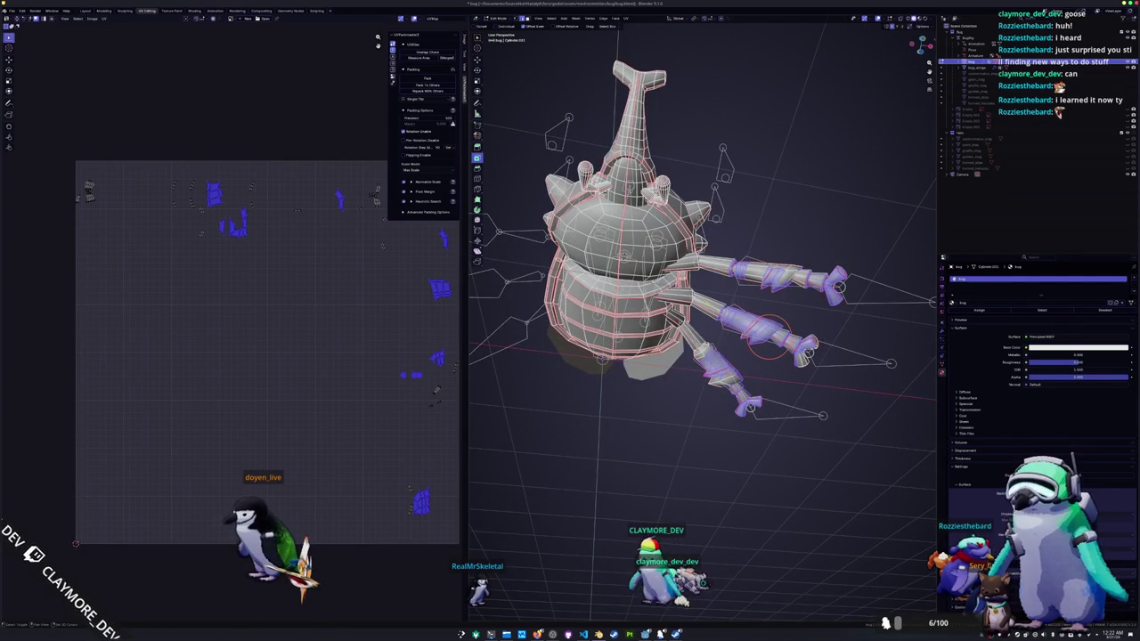
pyautogui.scroll(4, 701, 347)
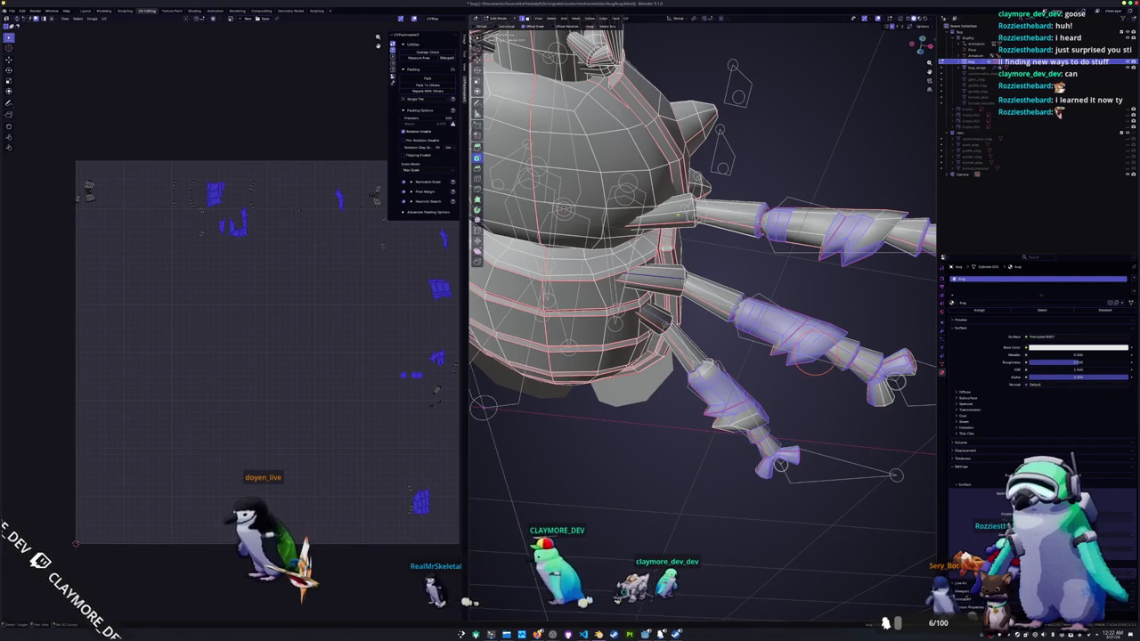
pyautogui.hotkey('ctrl', 'l')
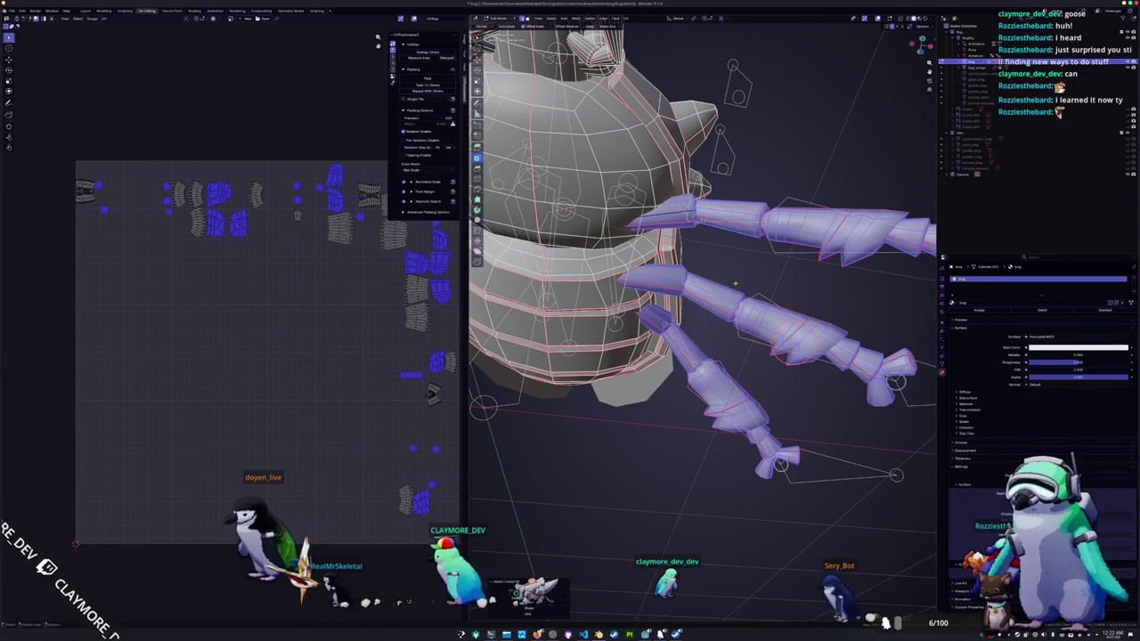
pyautogui.scroll(-3, 735, 283)
pyautogui.click(578, 17)
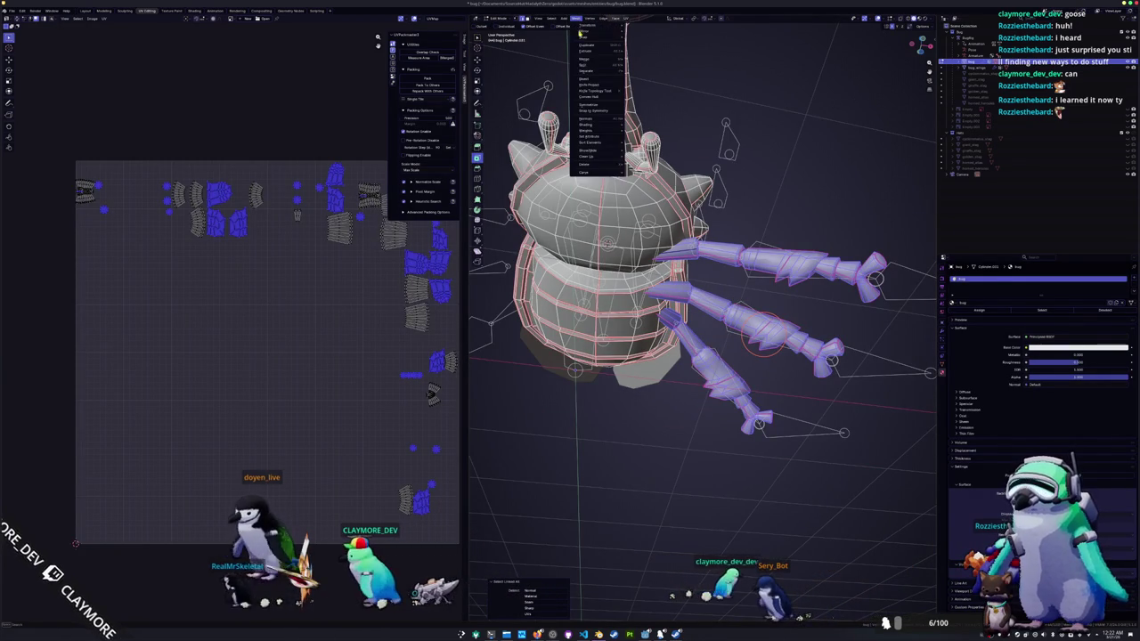
pyautogui.click(592, 116)
pyautogui.moveTo(704, 267); pyautogui.dragTo(704, 294, button='middle')
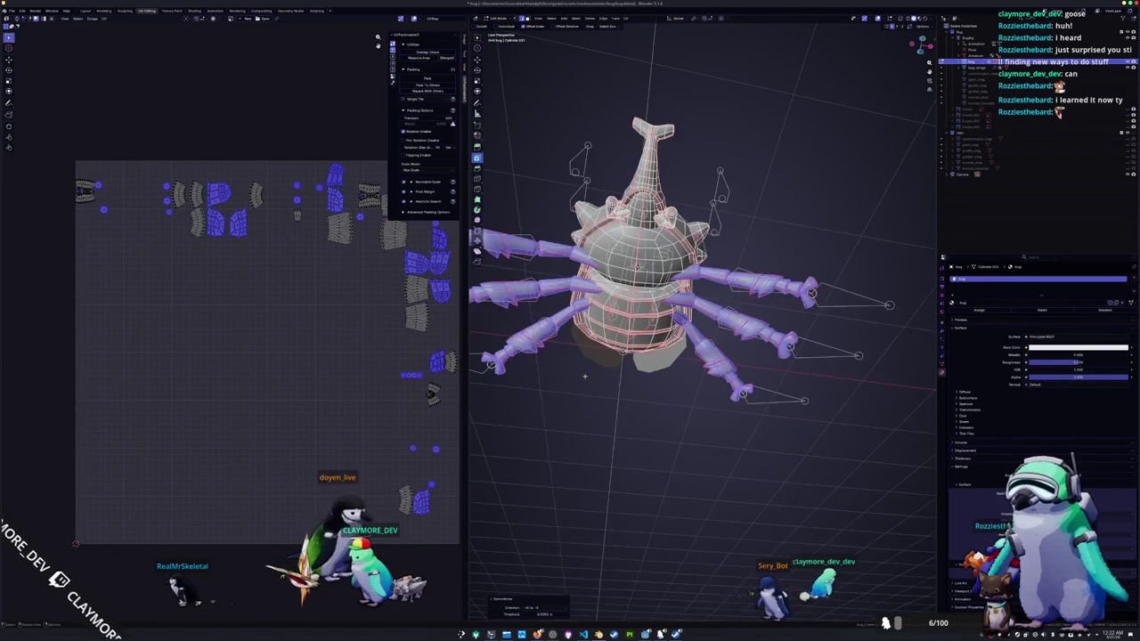
pyautogui.moveTo(592, 404); pyautogui.dragTo(574, 422, button='middle')
pyautogui.press('Tab')
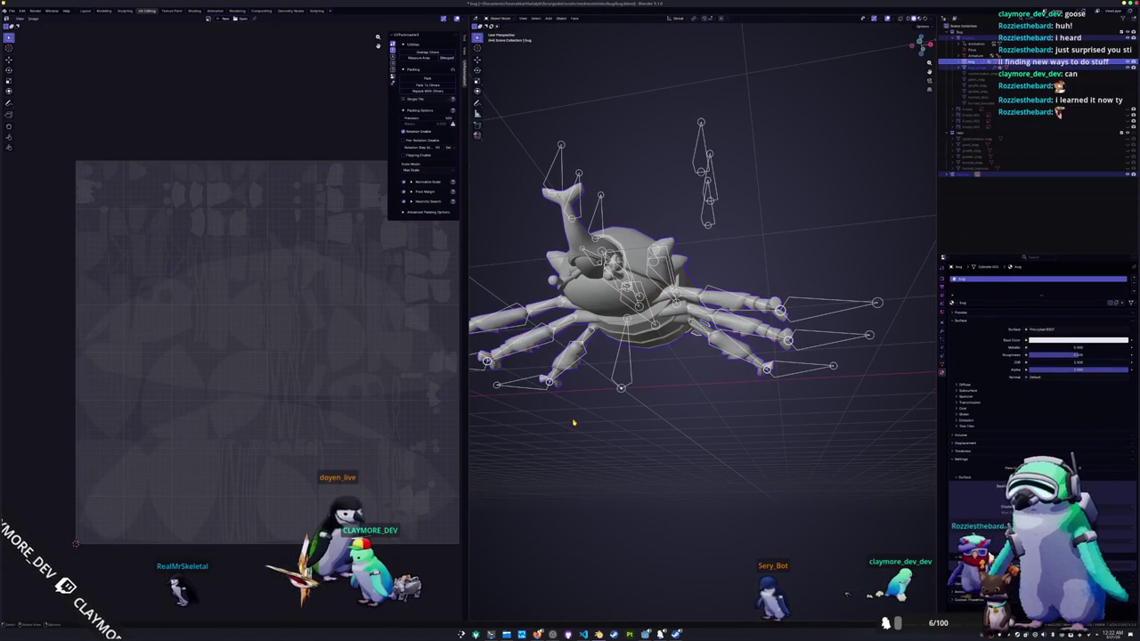
# - Re-enter Edit Mode with nothing selected and view the beetle's underside in Bottom view
pyautogui.press('Tab')
pyautogui.moveTo(704, 267)
pyautogui.mouseDown(button='middle')
pyautogui.moveTo(641, 285)
pyautogui.moveTo(677, 222)
pyautogui.moveTo(641, 276)
pyautogui.moveTo(659, 258)
pyautogui.moveTo(668, 267)
pyautogui.mouseUp(button='middle')
pyautogui.hotkey('alt', 'a')
pyautogui.scroll(4, 668, 267)
pyautogui.moveTo(593, 452); pyautogui.dragTo(656, 452, button='middle')
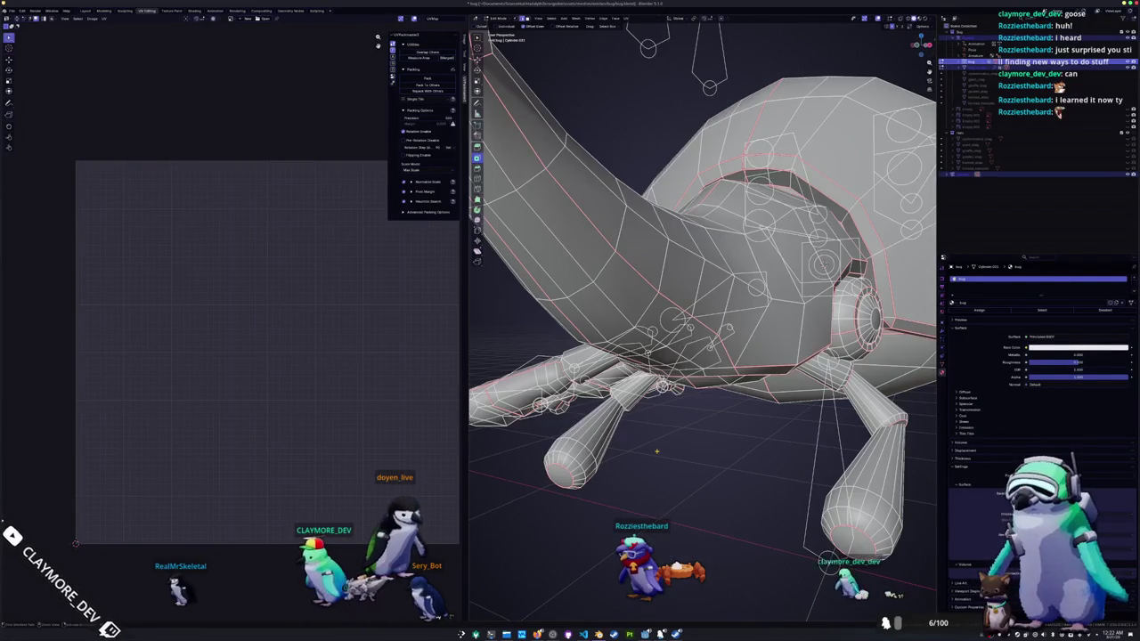
pyautogui.press('ctrl+KP_7')
pyautogui.moveTo(712, 356)
pyautogui.keyDown('shift'); pyautogui.mouseDown(button='middle')
pyautogui.moveTo(576, 445)
pyautogui.moveTo(481, 454)
pyautogui.mouseUp(button='middle'); pyautogui.keyUp('shift')
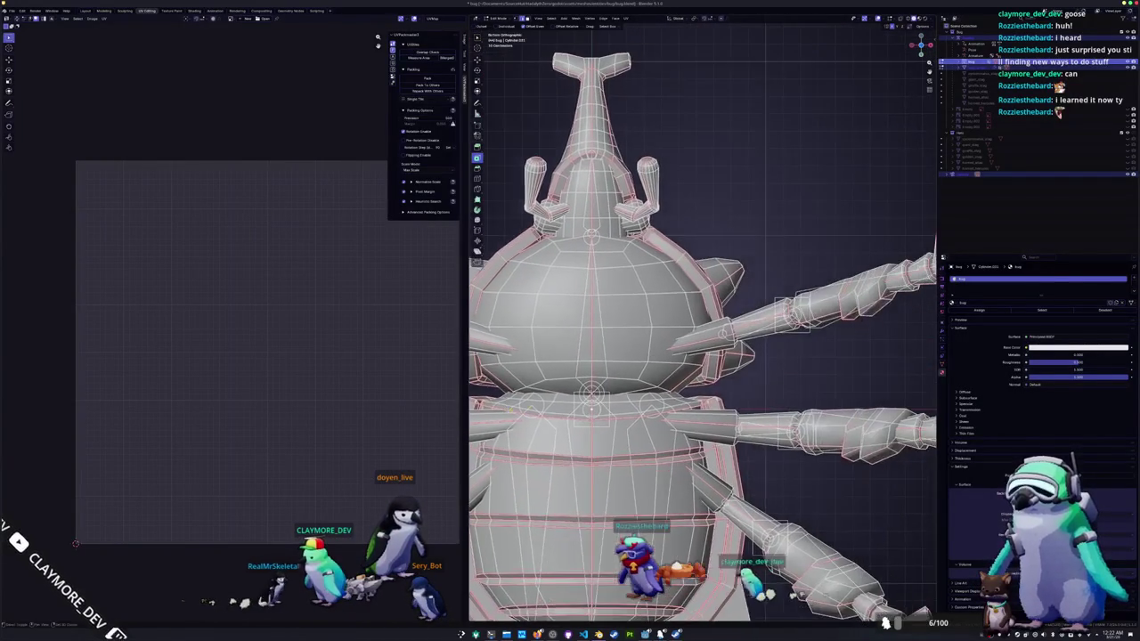
# - In Object Mode, open the armature data settings and put the rig in Rest Position
pyautogui.press('Tab')
pyautogui.scroll(-5, 726, 381)
pyautogui.moveTo(678, 411); pyautogui.dragTo(947, 382, button='middle')
pyautogui.click(943, 360)
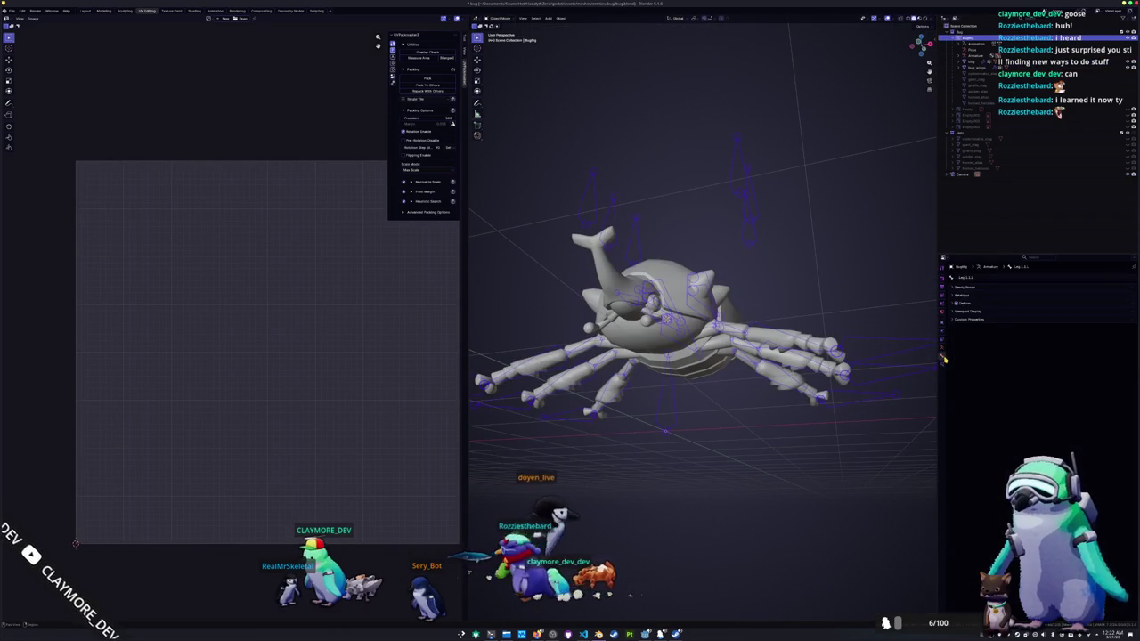
pyautogui.click(943, 349)
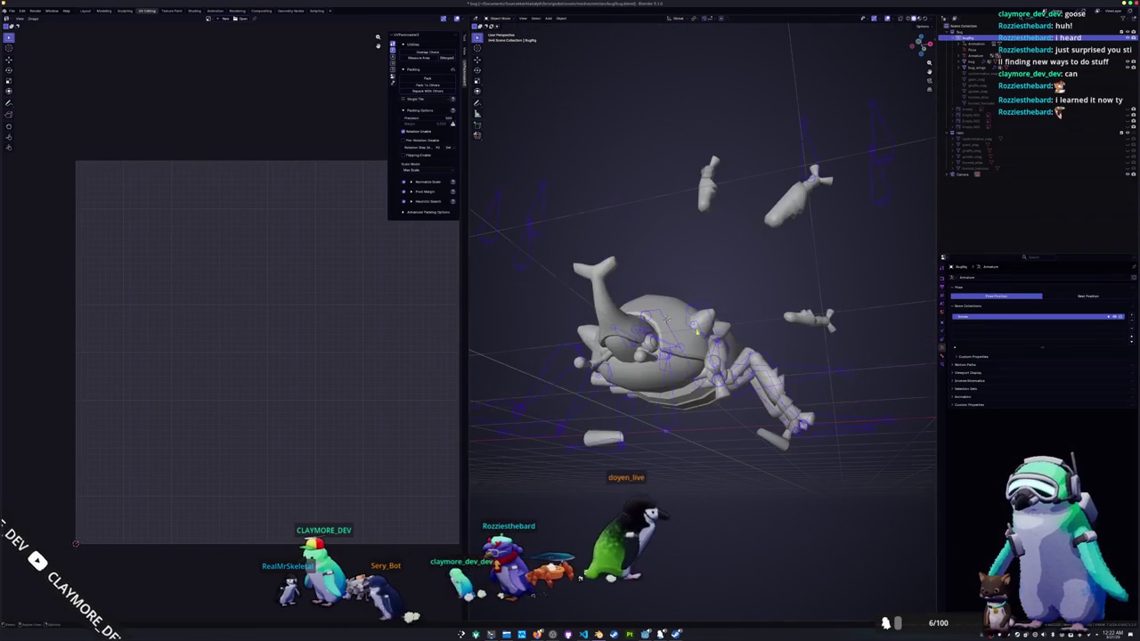
pyautogui.moveTo(697, 359); pyautogui.dragTo(781, 288, button='middle')
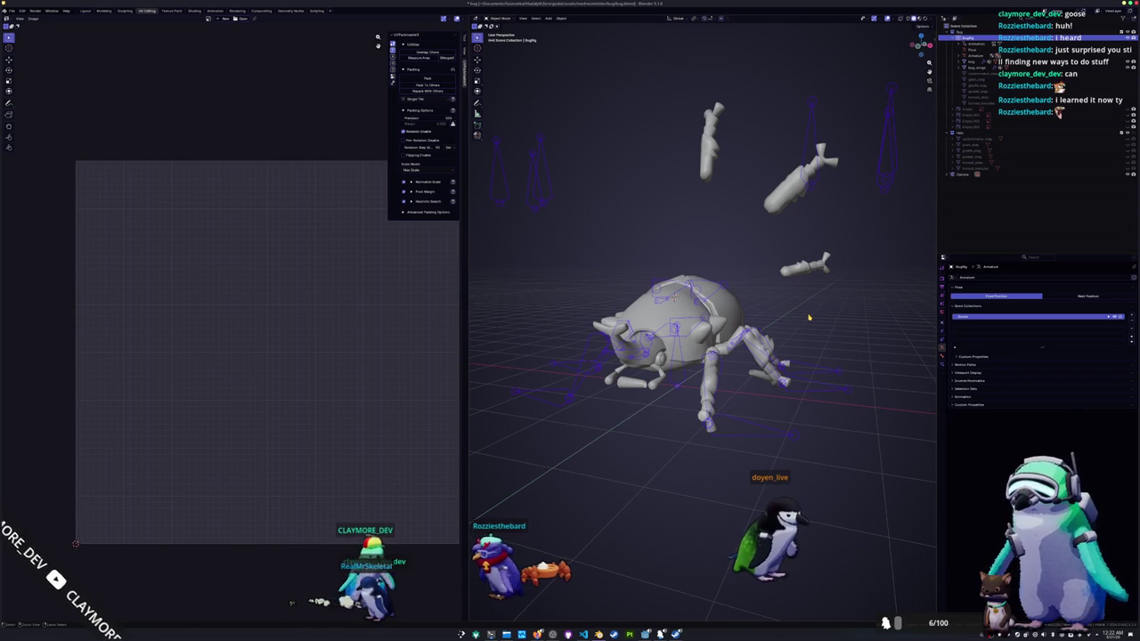
pyautogui.hotkey('ctrl', 'z')
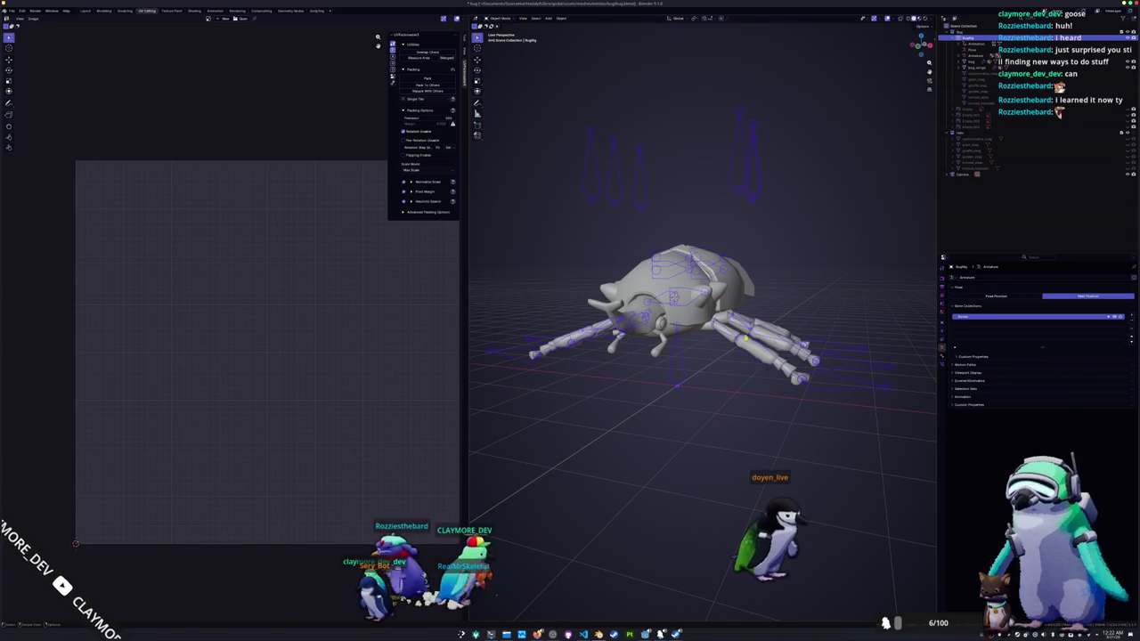
# - Select all of the beetle mesh in Edit Mode and apply the sidebar's Auto Mirror
pyautogui.click(697, 330)
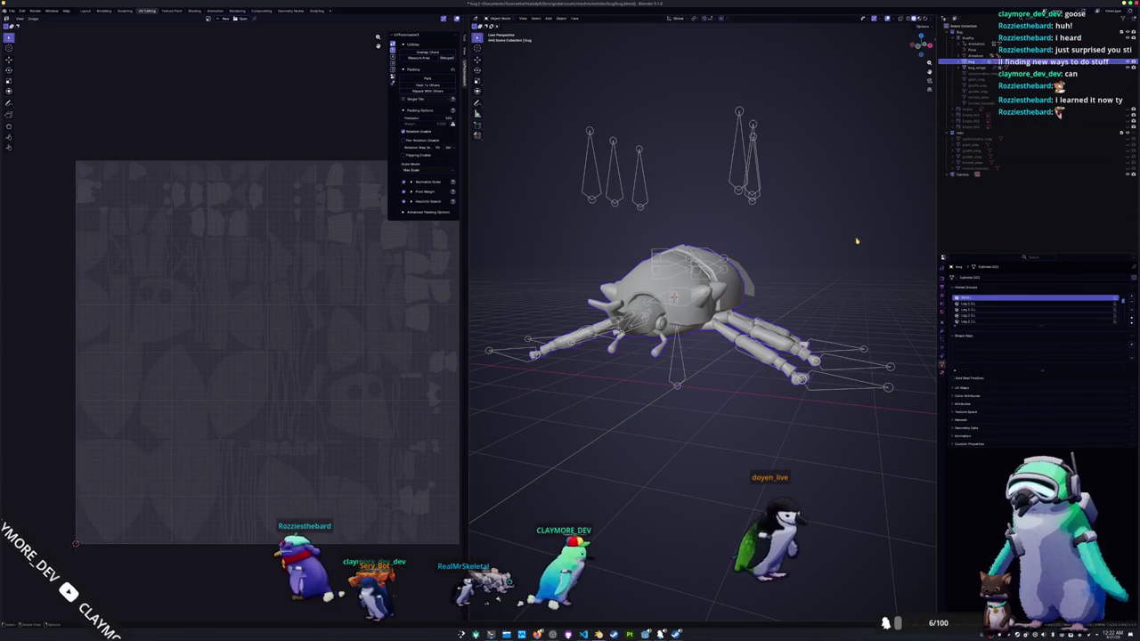
pyautogui.press('n')
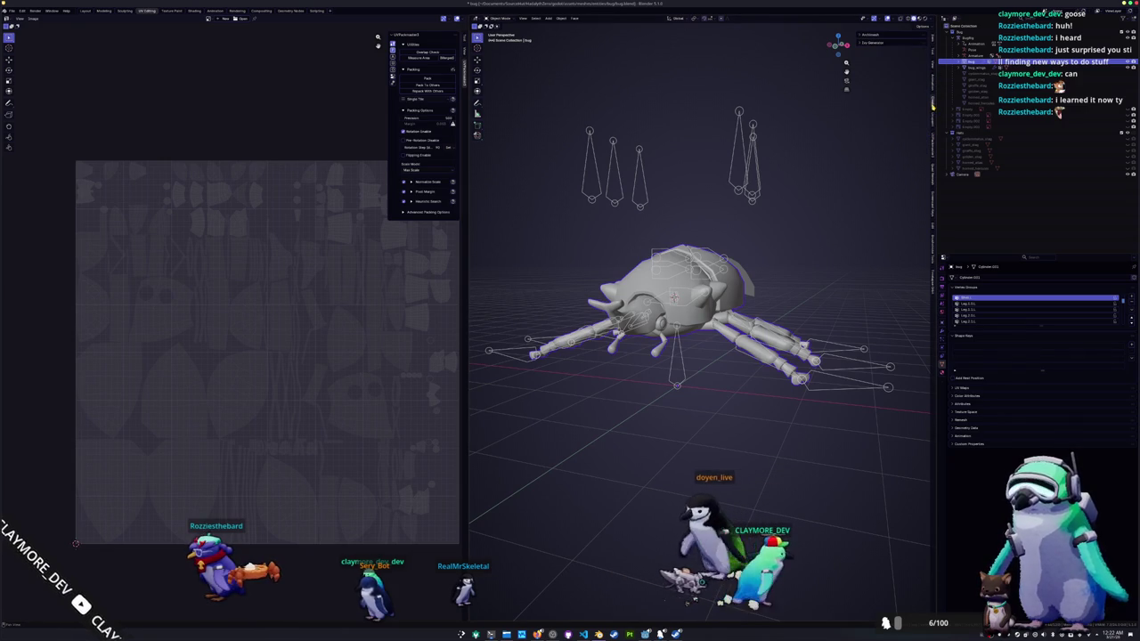
pyautogui.press('Tab')
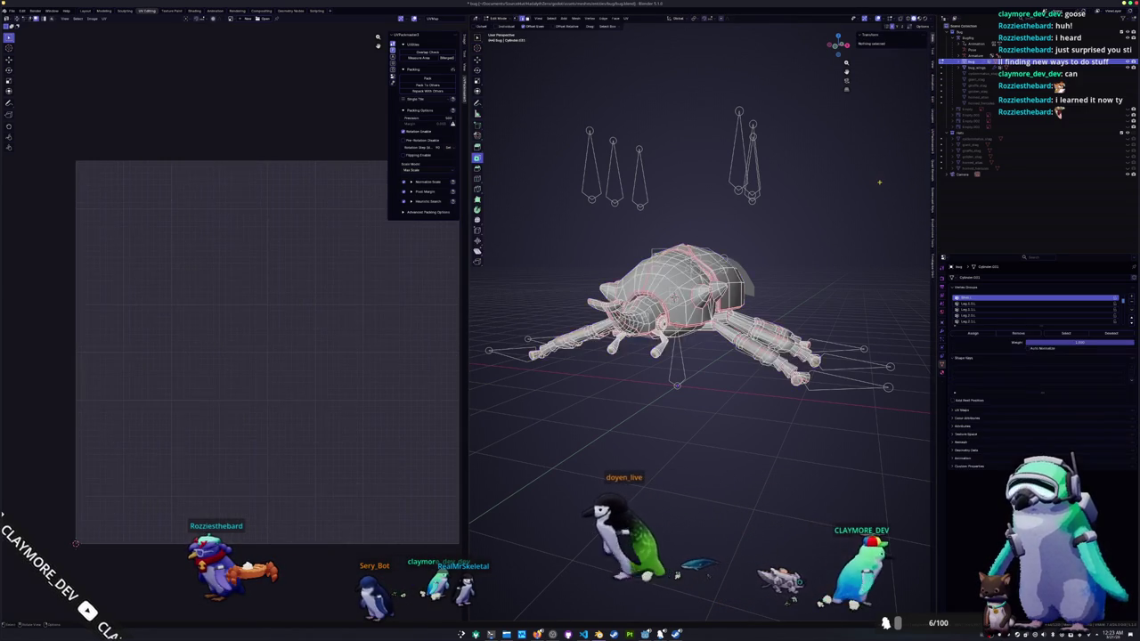
pyautogui.press('a')
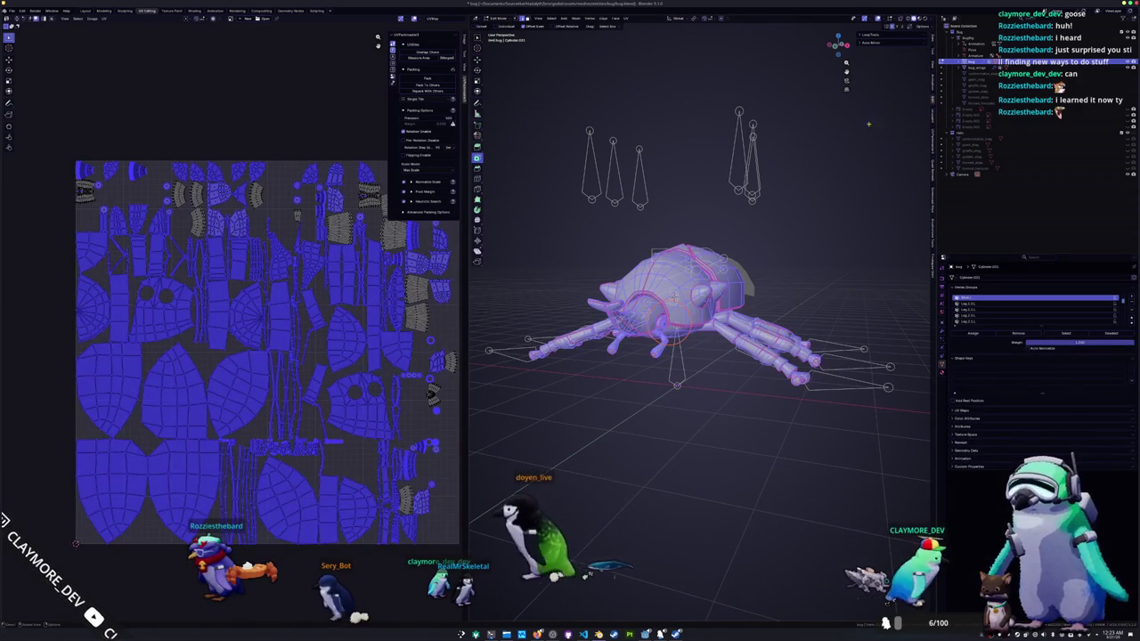
pyautogui.click(873, 43)
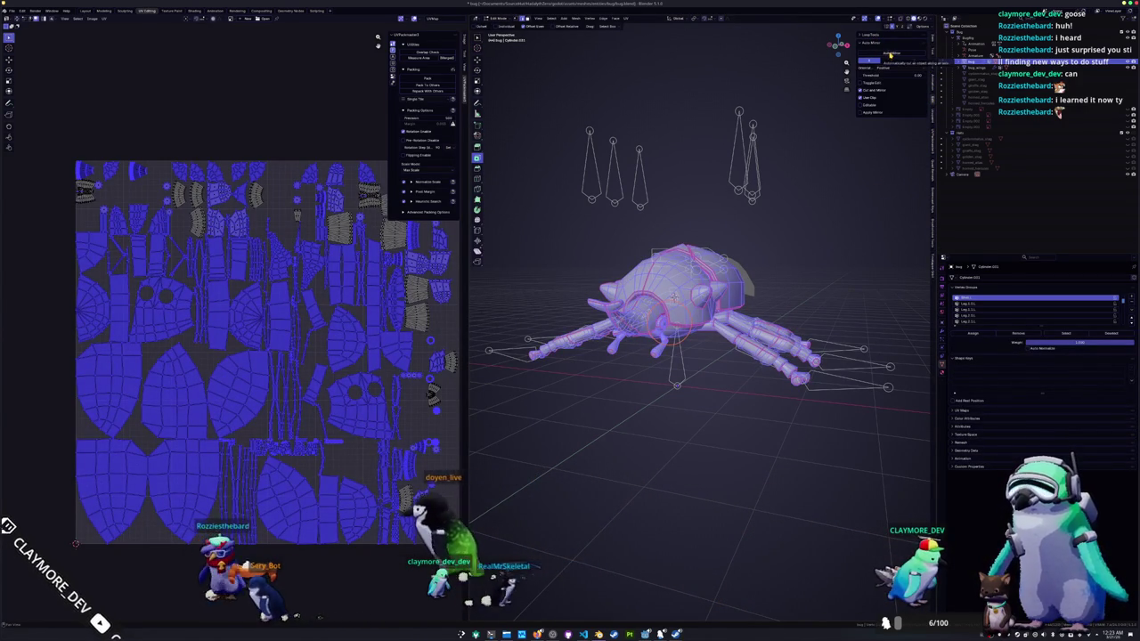
pyautogui.click(888, 56)
# - Apply the Mirror modifier permanently in Object Mode, leaving only the Armature modifier
pyautogui.click(941, 335)
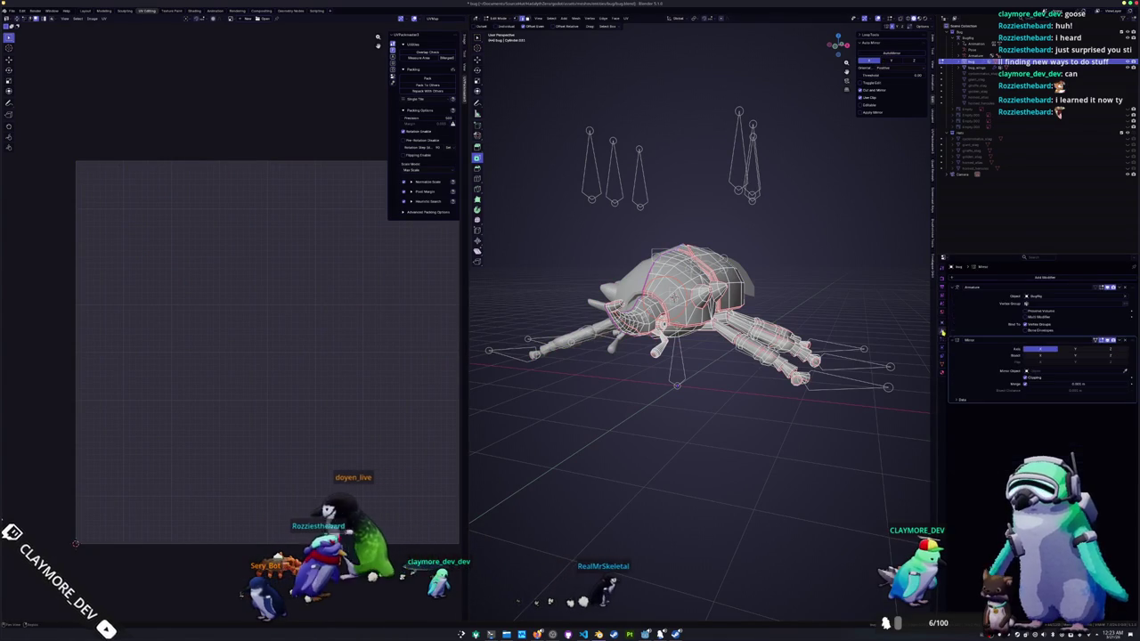
pyautogui.press('Tab')
pyautogui.hotkey('ctrl', 'a')
pyautogui.hotkey('ctrl', 'z')
pyautogui.hotkey('ctrl', 'shift', 'z')
pyautogui.click(870, 383)
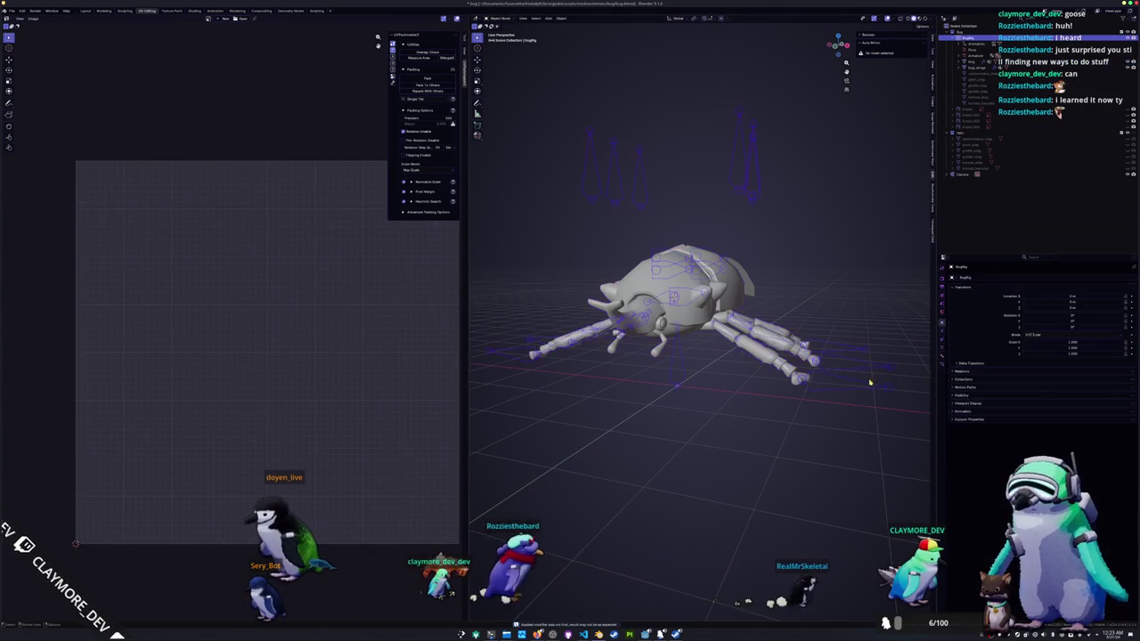
# - Switch the armature back to Pose Position and enter Pose Mode
pyautogui.click(942, 348)
pyautogui.click(970, 296)
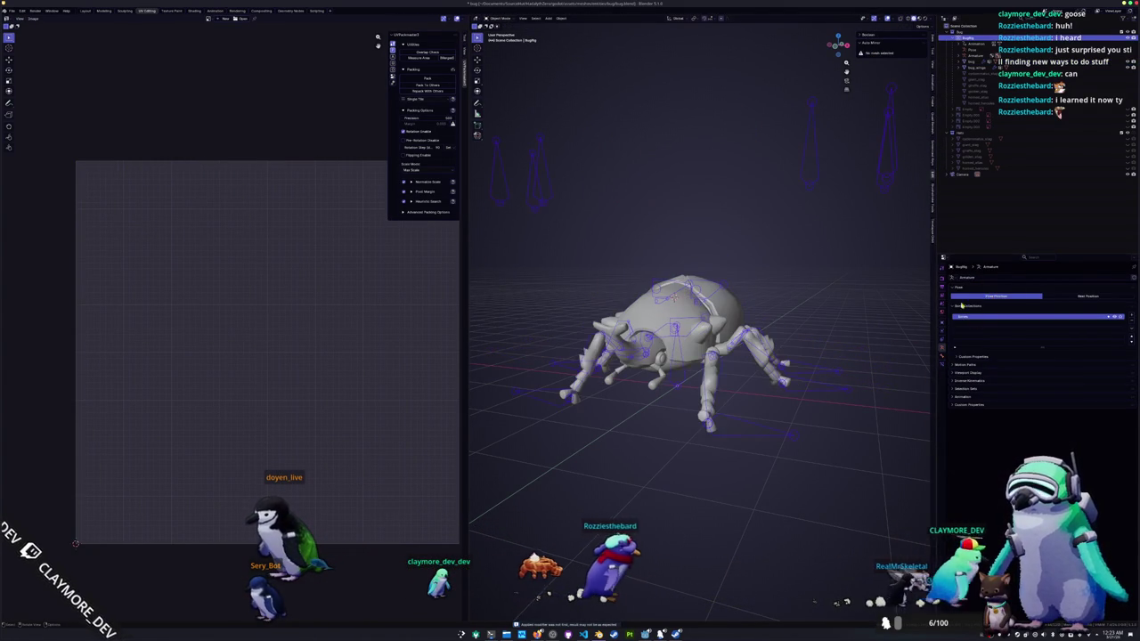
pyautogui.hotkey('ctrl', 'Tab')
pyautogui.scroll(-1, 692, 332)
pyautogui.scroll(-3, 691, 332)
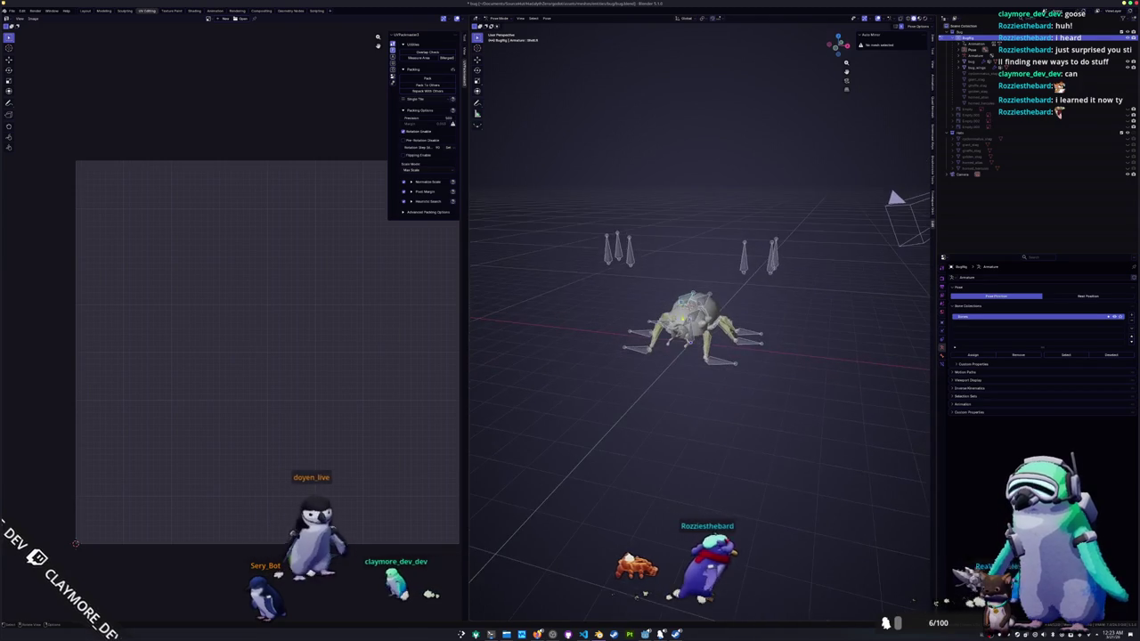
pyautogui.scroll(3, 691, 333)
# - Test moving the selected bone along X, cancel, and view the rig from the front
pyautogui.press('g')
pyautogui.press('x')
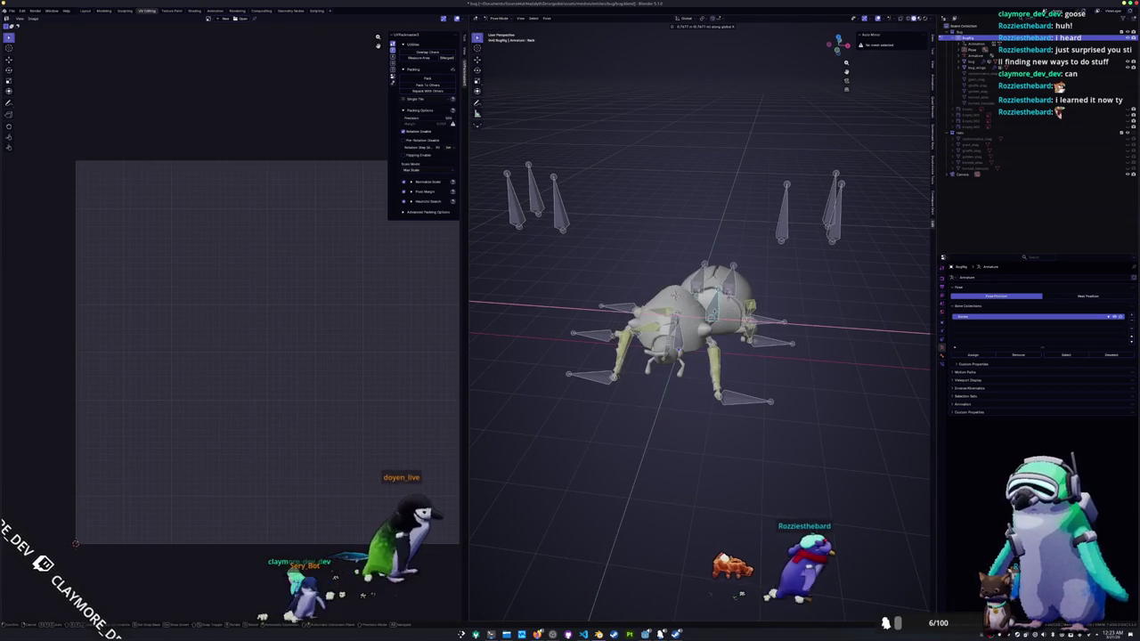
pyautogui.press('Escape')
pyautogui.moveTo(691, 332); pyautogui.dragTo(659, 294, button='middle')
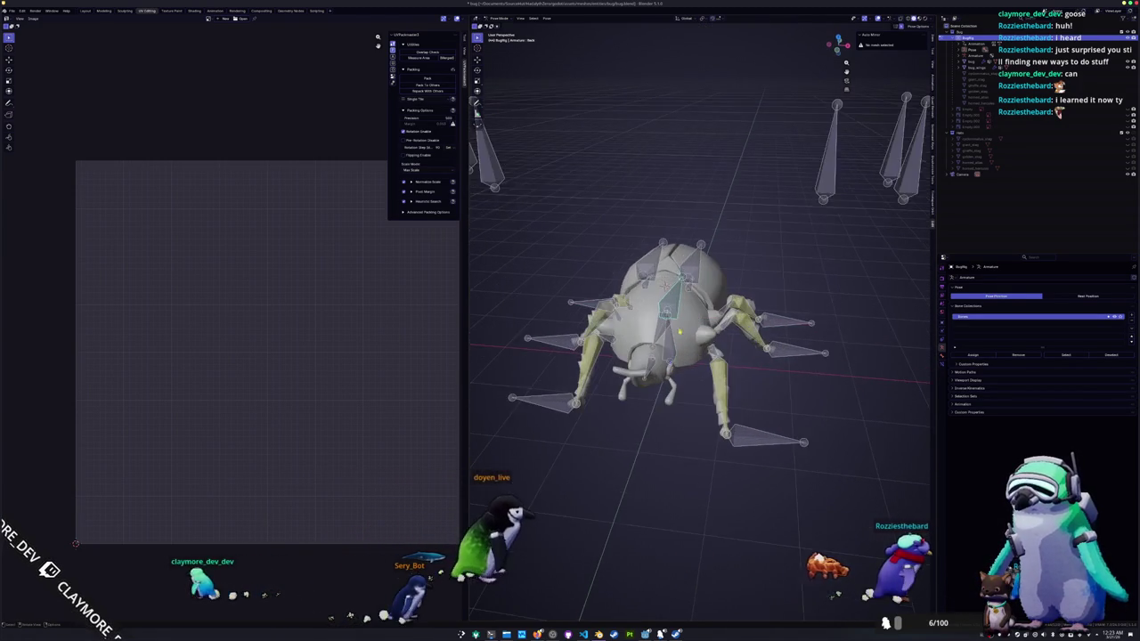
pyautogui.press('g')
pyautogui.press('x')
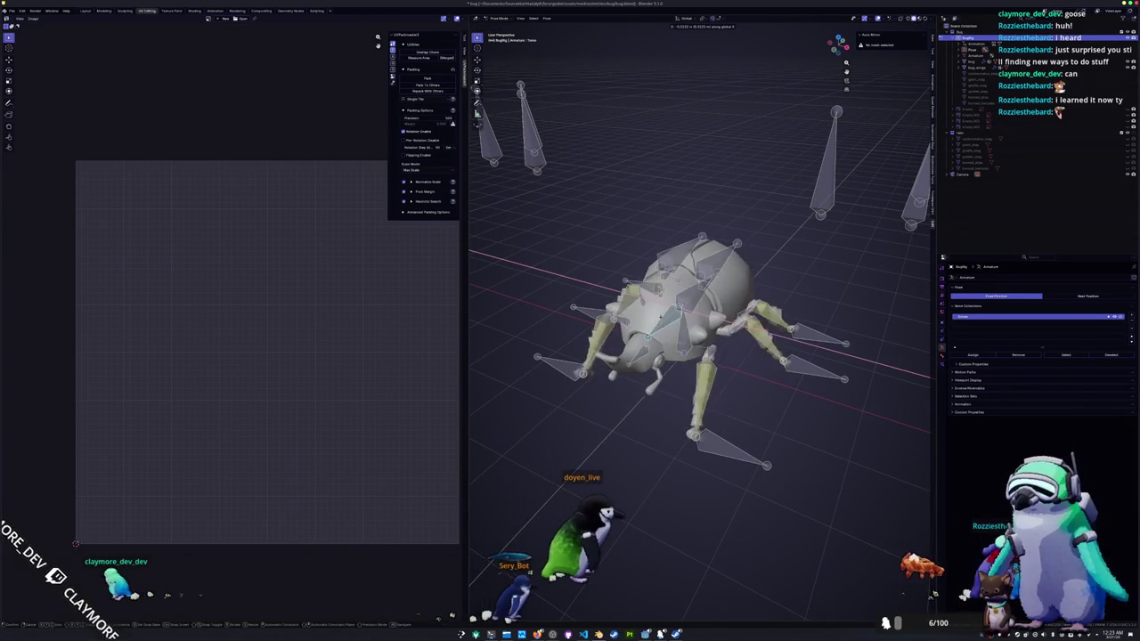
pyautogui.press('Escape')
pyautogui.press('KP_1')
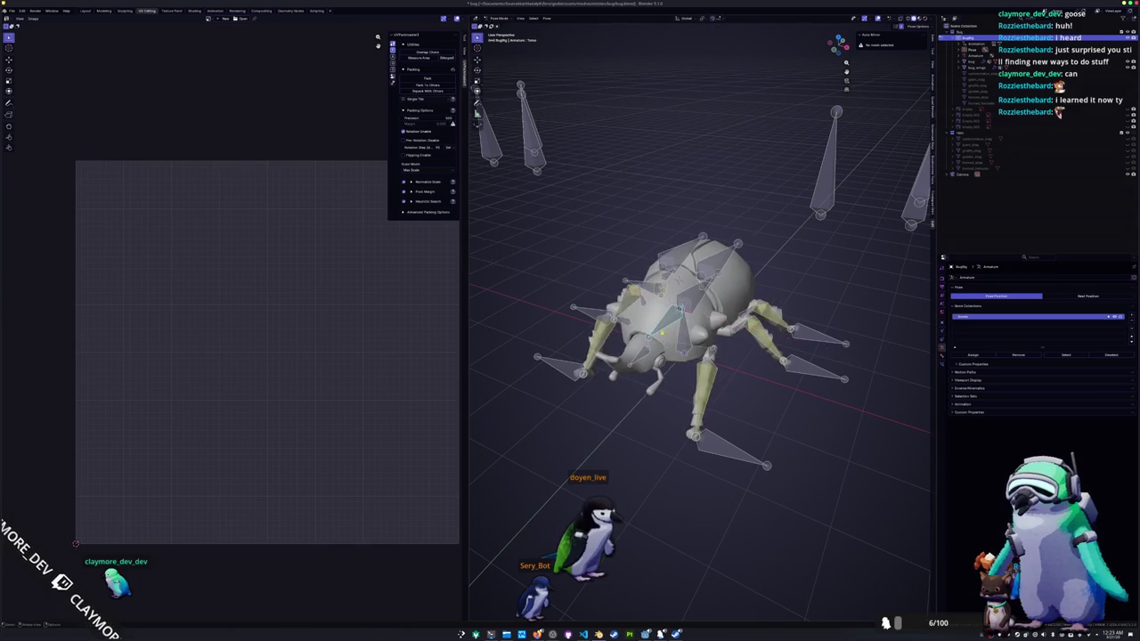
pyautogui.moveTo(660, 338); pyautogui.dragTo(713, 321, button='middle')
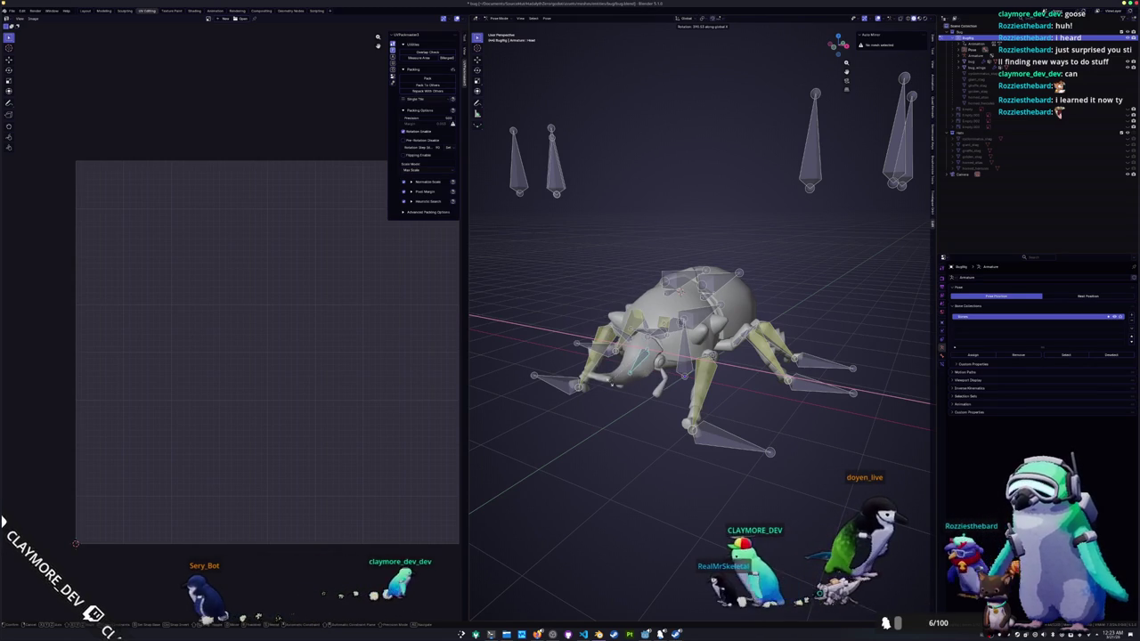
# - Rotate the chosen bones about the Z axis
pyautogui.click(667, 274)
pyautogui.scroll(3, 667, 274)
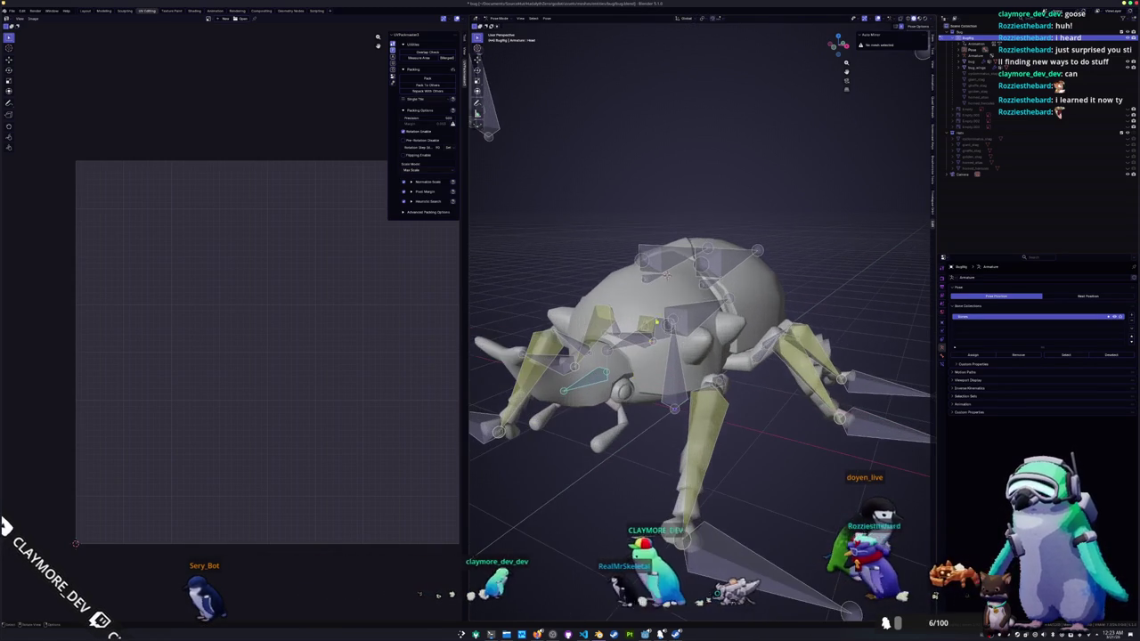
pyautogui.moveTo(667, 276); pyautogui.dragTo(766, 361, button='middle')
pyautogui.press('r')
pyautogui.press('z')
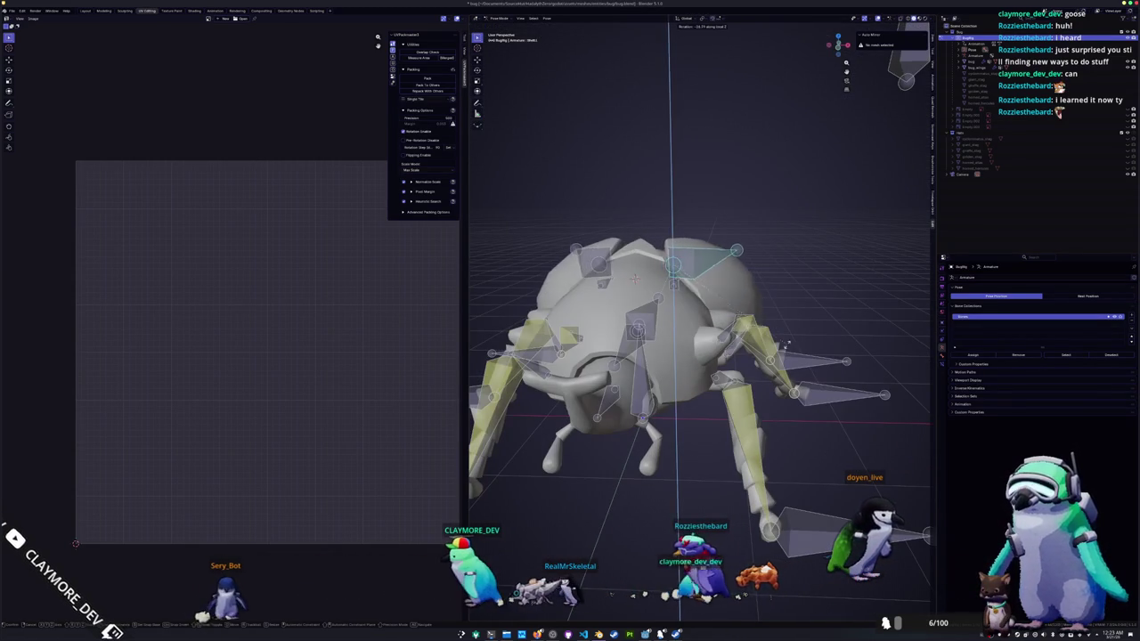
pyautogui.click(766, 361)
# - Rotate the wing bones about X to raise the wings, comparing the pose with undo and redo
pyautogui.press('r')
pyautogui.press('x')
pyautogui.press('x')
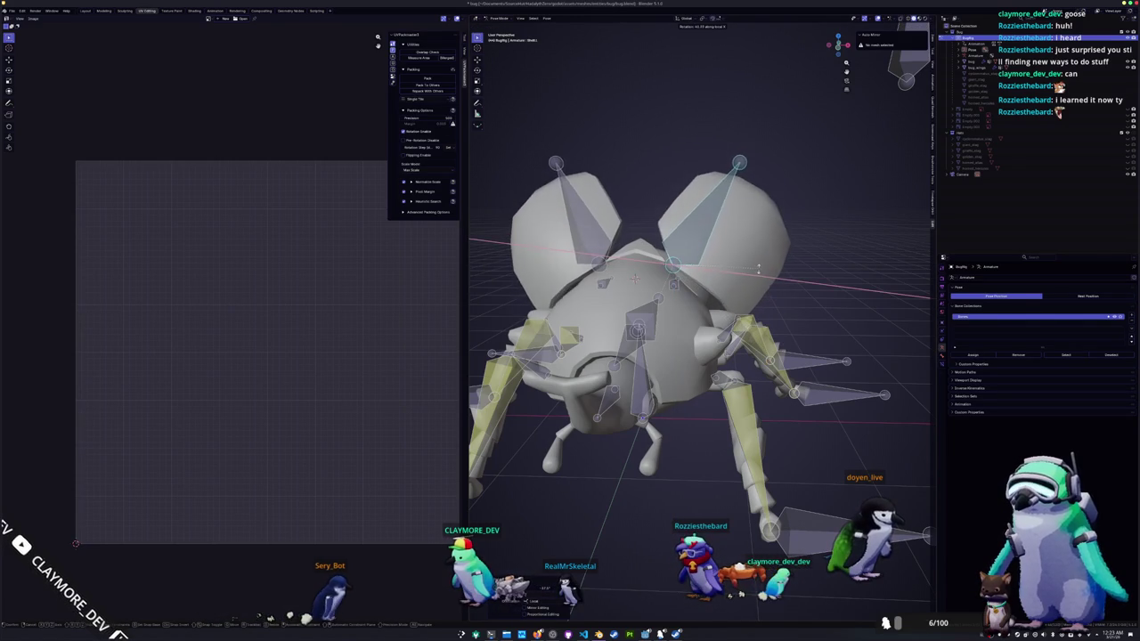
pyautogui.moveTo(751, 274); pyautogui.dragTo(615, 319, button='middle')
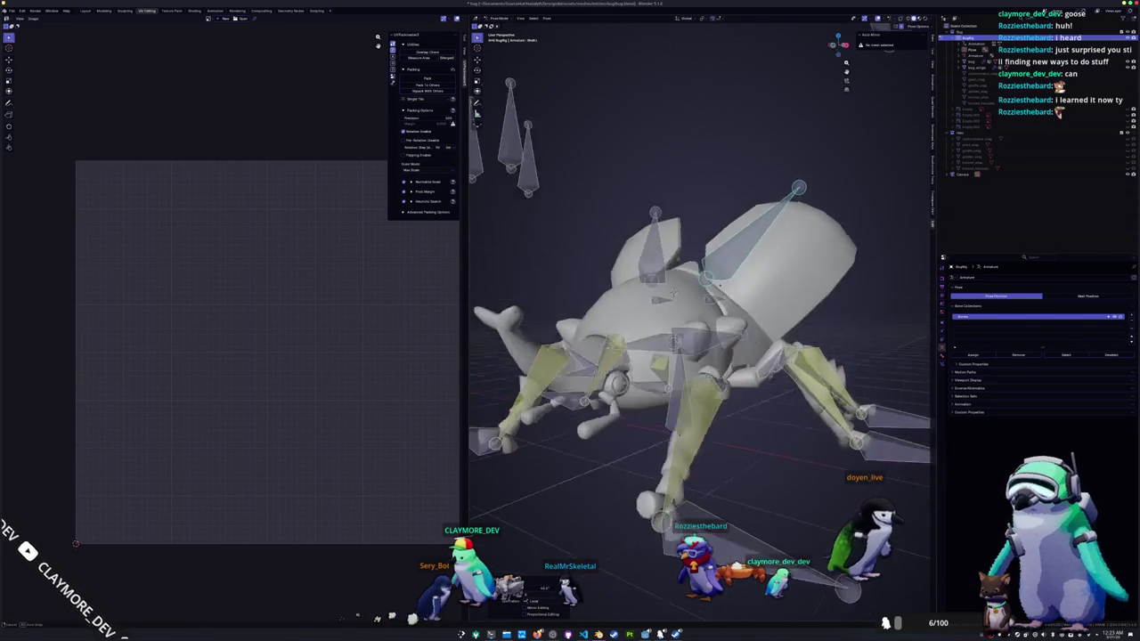
pyautogui.hotkey('ctrl', 'z')
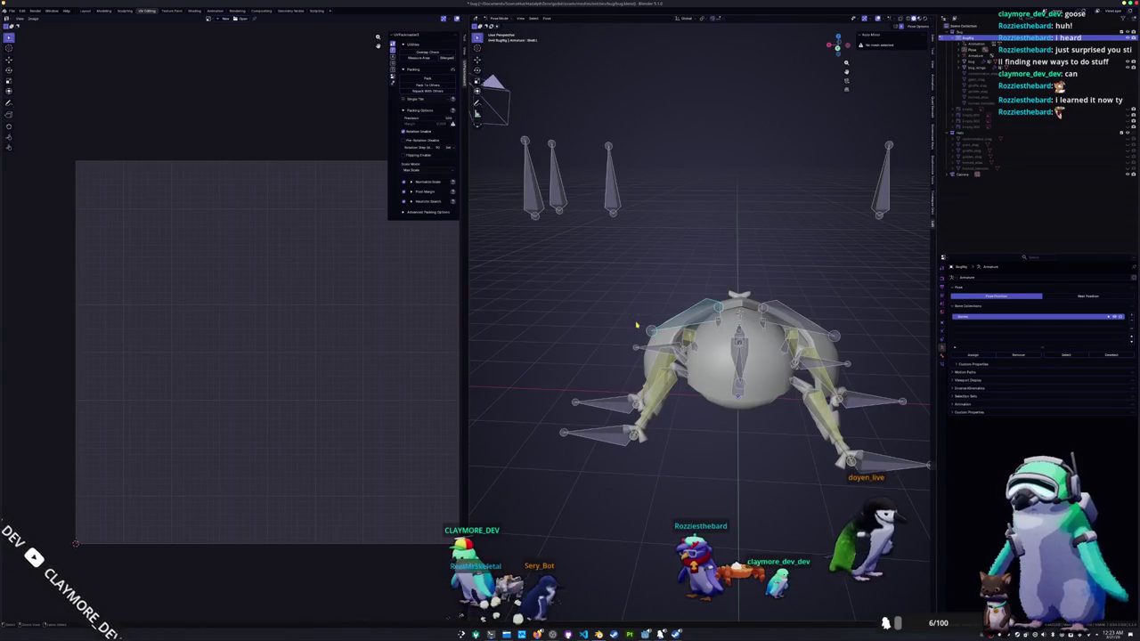
pyautogui.hotkey('ctrl', 'shift', 'z')
pyautogui.hotkey('ctrl', 'z')
pyautogui.hotkey('ctrl', 'shift', 'z')
pyautogui.moveTo(730, 321); pyautogui.dragTo(775, 319, button='middle')
pyautogui.press('r')
pyautogui.press('z')
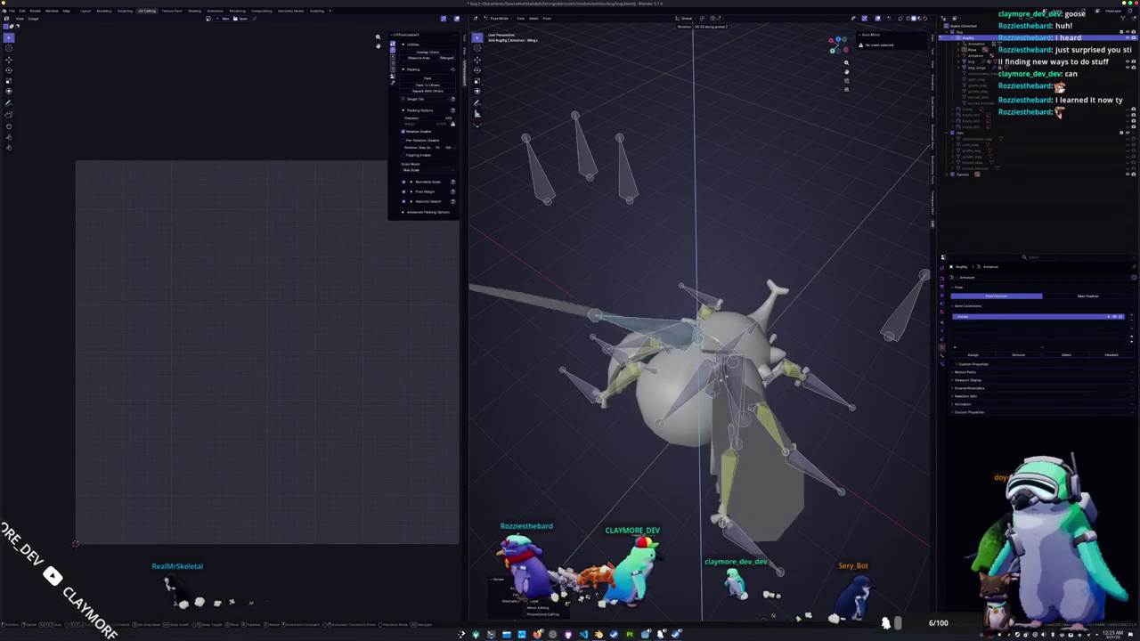
# - Test-swing the wing bones with rotations constrained to the X and Z axes
pyautogui.press('Return')
pyautogui.moveTo(713, 374)
pyautogui.mouseDown(button='middle')
pyautogui.moveTo(748, 366)
pyautogui.moveTo(740, 356)
pyautogui.mouseUp(button='middle')
pyautogui.press('r')
pyautogui.press('x')
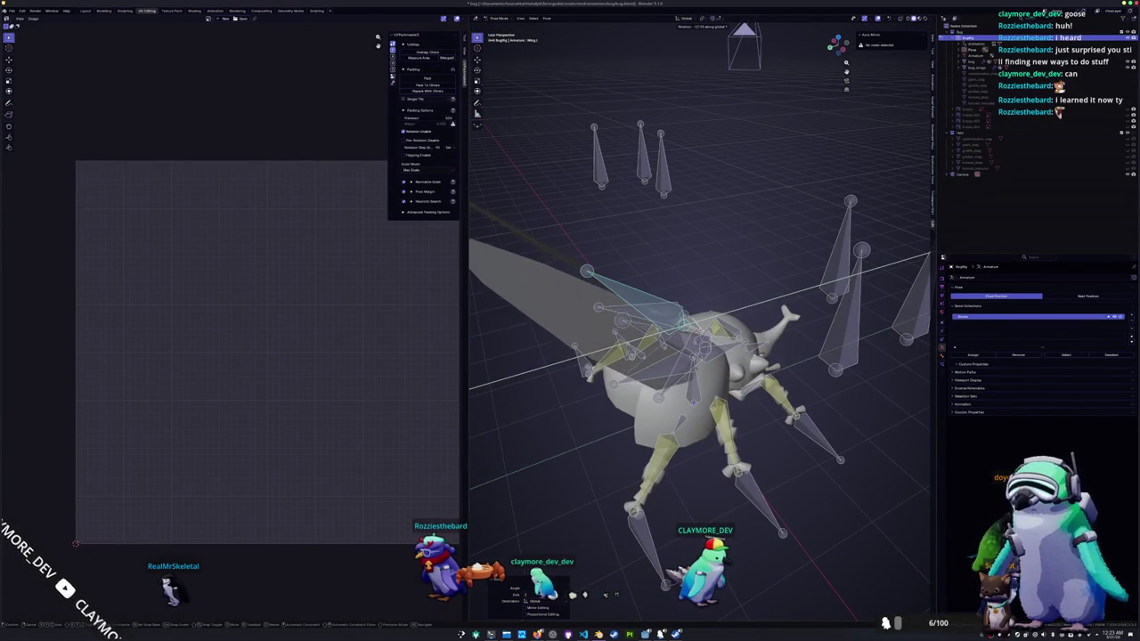
pyautogui.press('z')
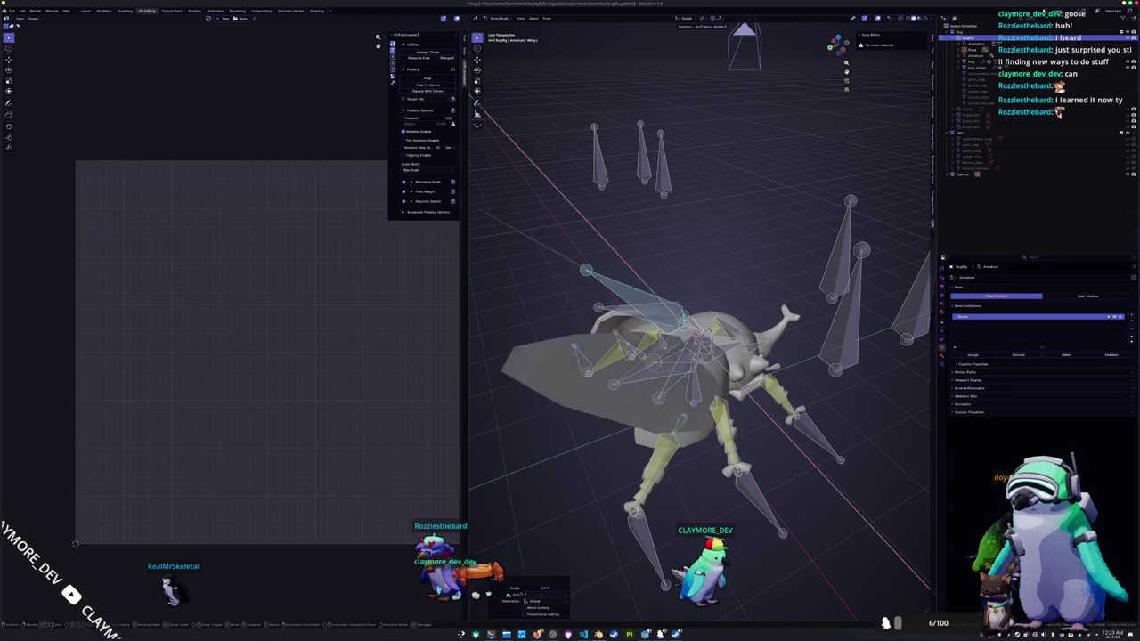
pyautogui.click(754, 325)
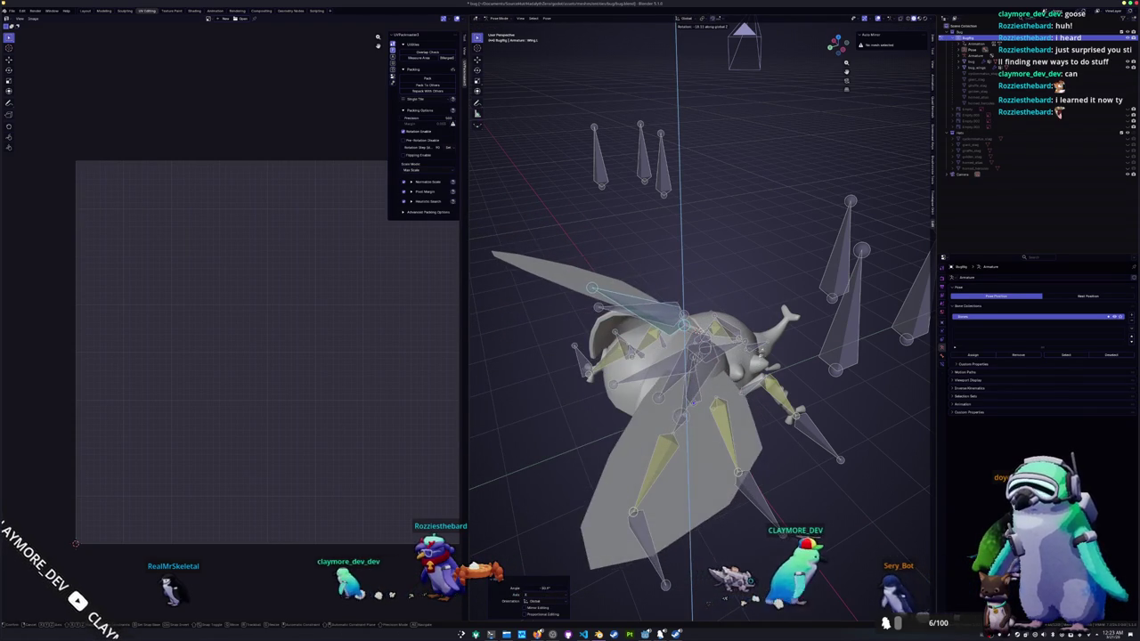
pyautogui.moveTo(754, 326)
pyautogui.mouseDown(button='middle')
pyautogui.moveTo(802, 321)
pyautogui.moveTo(802, 303)
pyautogui.mouseUp(button='middle')
pyautogui.press('r')
pyautogui.click(839, 249)
# - Rotate another wing bone on the Z and X axes, then check it from the front in Object Mode
pyautogui.moveTo(839, 250)
pyautogui.mouseDown(button='middle')
pyautogui.moveTo(810, 276)
pyautogui.moveTo(828, 276)
pyautogui.mouseUp(button='middle')
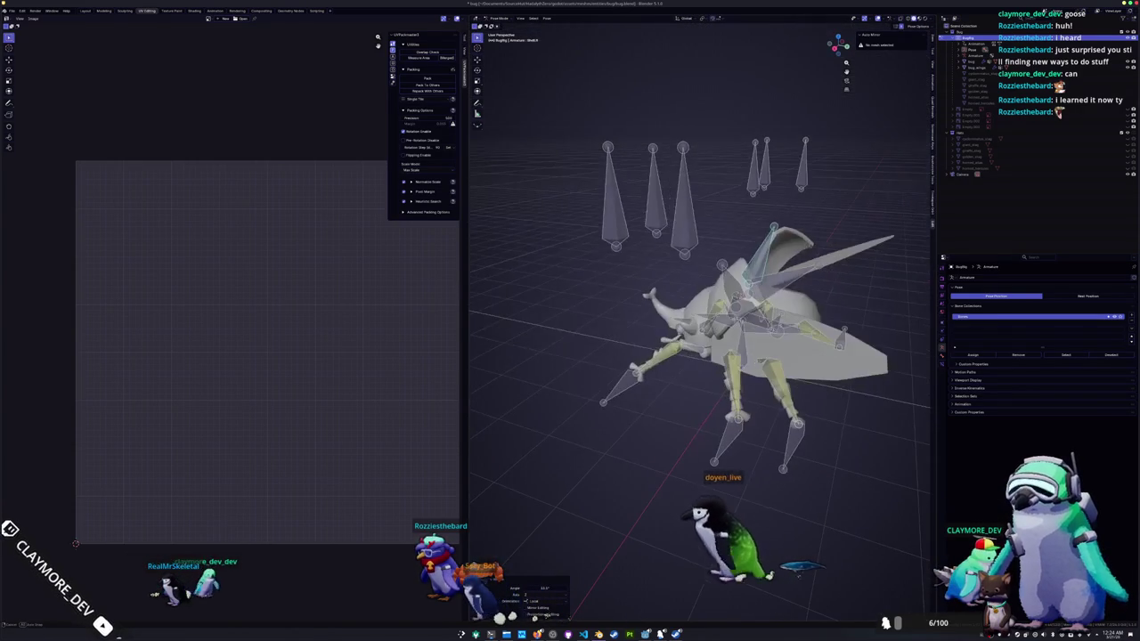
pyautogui.press('r')
pyautogui.press('z')
pyautogui.press('z')
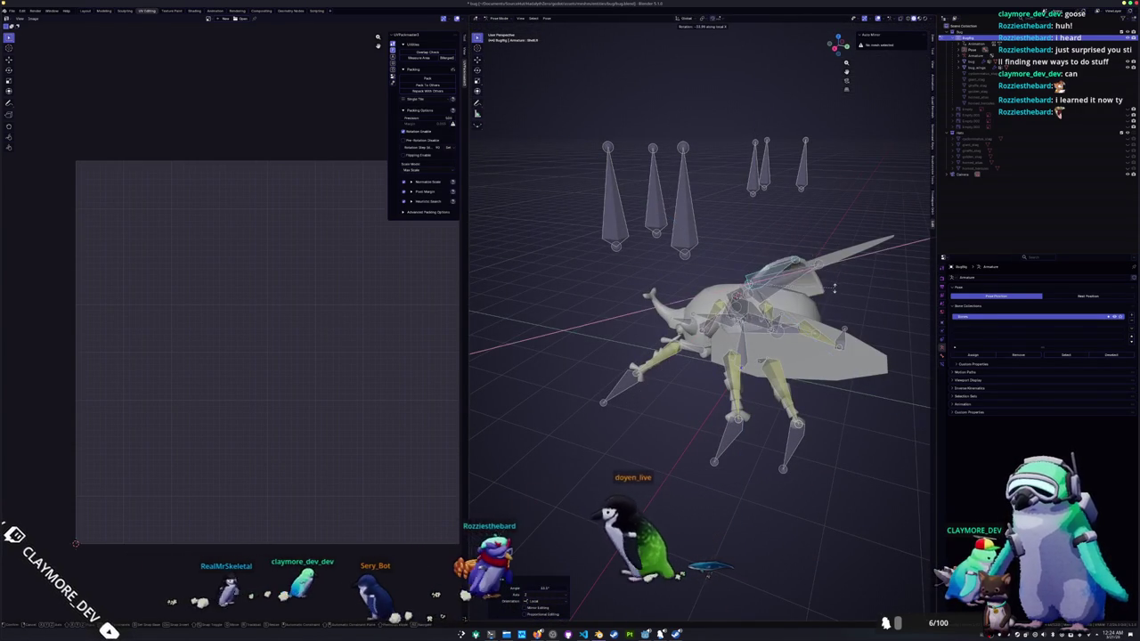
pyautogui.press('x')
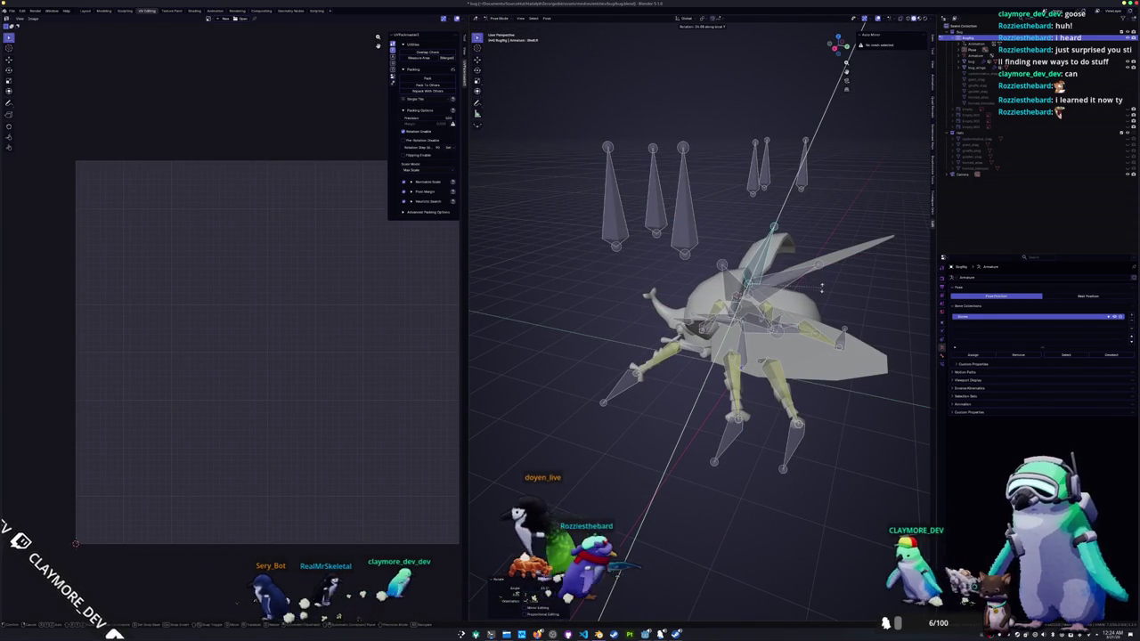
pyautogui.press('x')
pyautogui.press('KP_1')
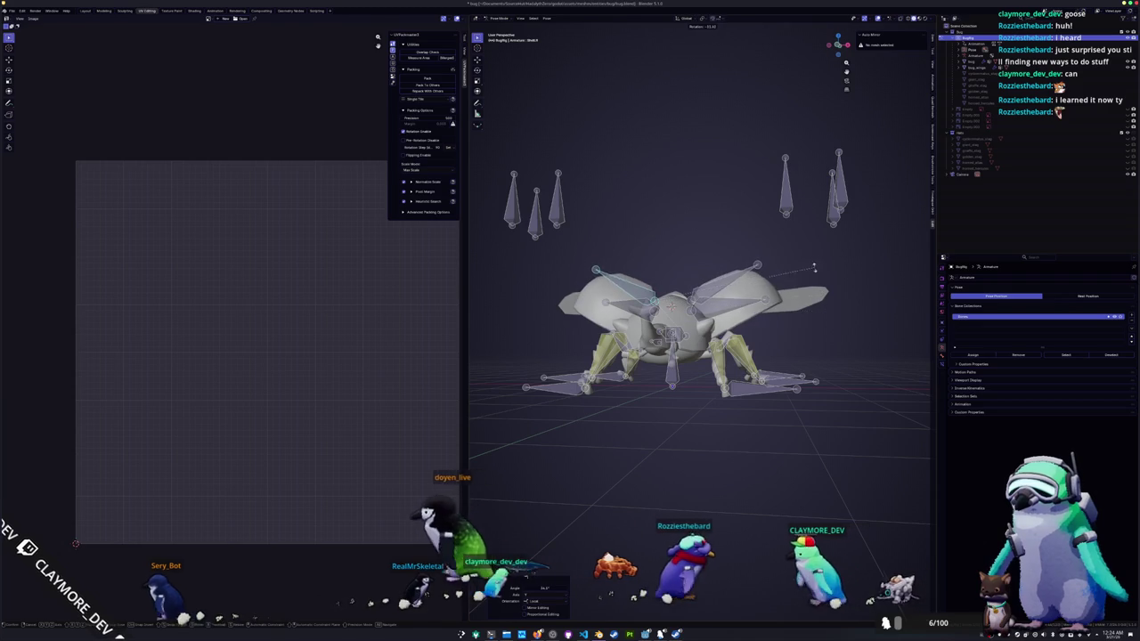
pyautogui.hotkey('ctrl', 'Tab')
pyautogui.moveTo(827, 312); pyautogui.dragTo(802, 294, button='middle')
pyautogui.moveTo(648, 359)
pyautogui.mouseDown(button='middle')
pyautogui.moveTo(705, 400)
pyautogui.moveTo(672, 437)
pyautogui.moveTo(614, 407)
pyautogui.moveTo(570, 431)
pyautogui.moveTo(588, 418)
pyautogui.moveTo(588, 436)
pyautogui.mouseUp(button='middle')
# - Clear the wing rotations with Alt+R so they fold back, comparing via undo, and return to Object Mode
pyautogui.hotkey('ctrl', 'Tab')
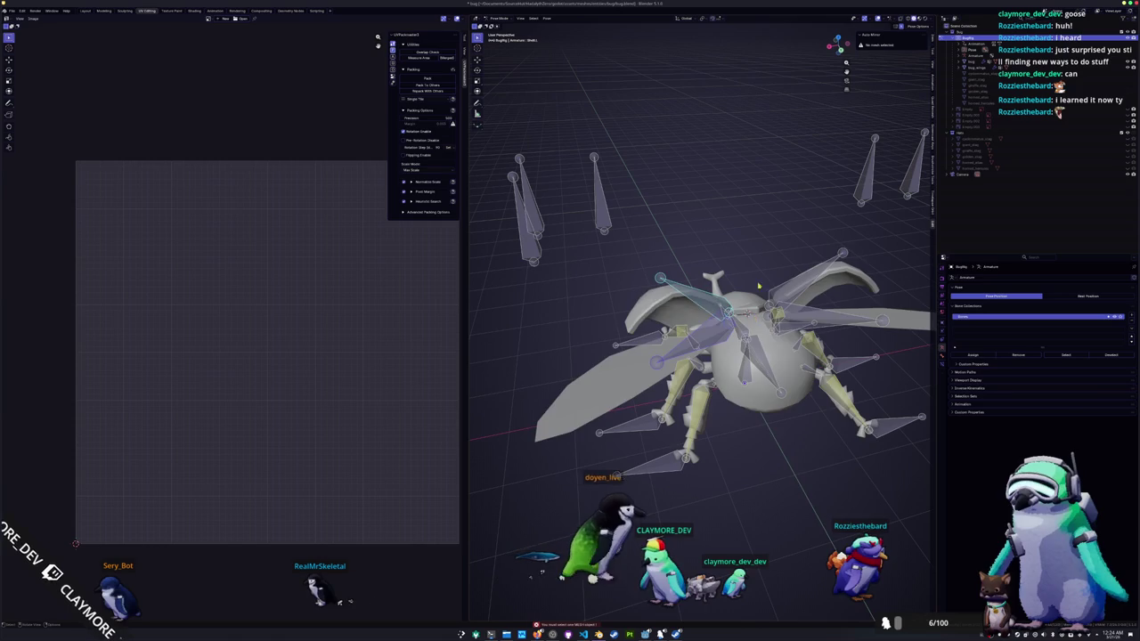
pyautogui.hotkey('alt', 'r')
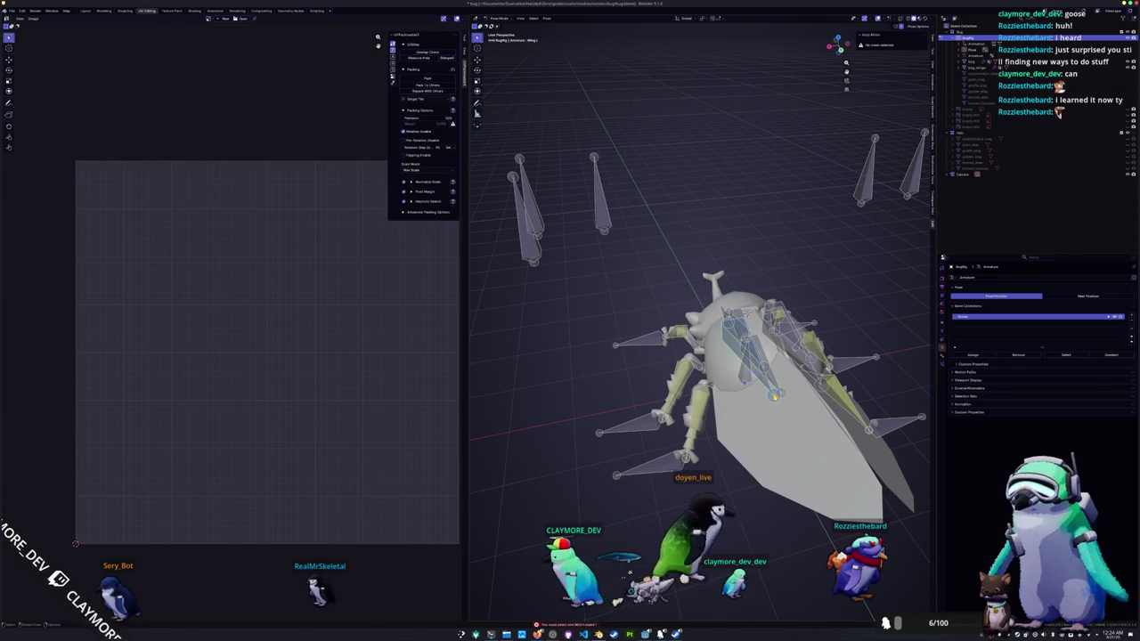
pyautogui.hotkey('ctrl', 'z')
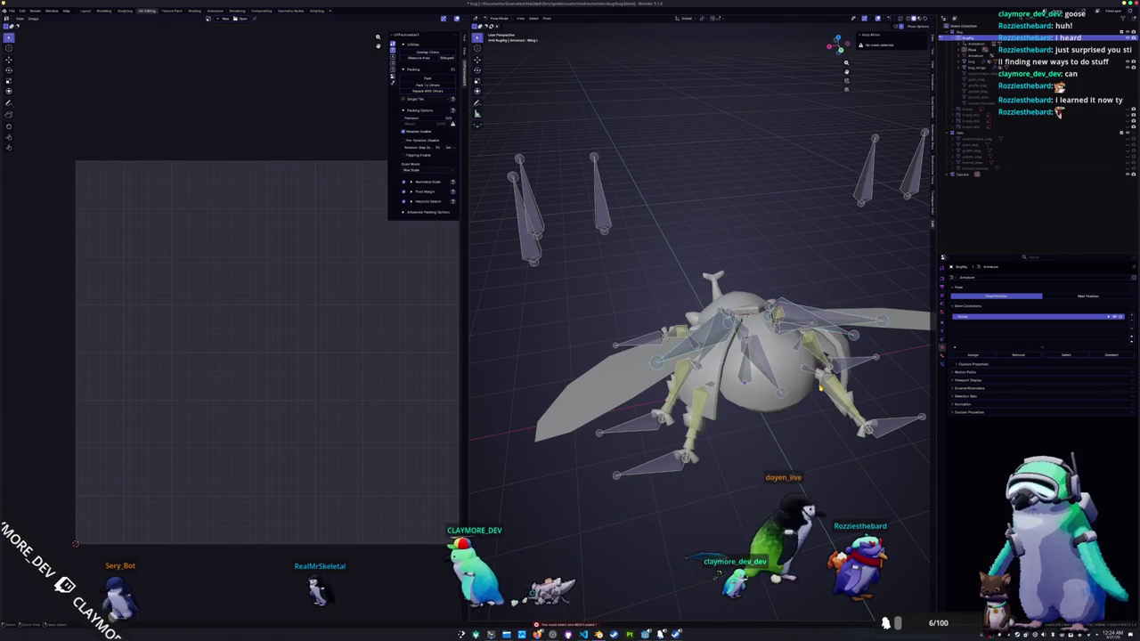
pyautogui.hotkey('alt', 'r')
pyautogui.hotkey('ctrl', 'z')
pyautogui.hotkey('alt', 'r')
pyautogui.hotkey('ctrl', 'z')
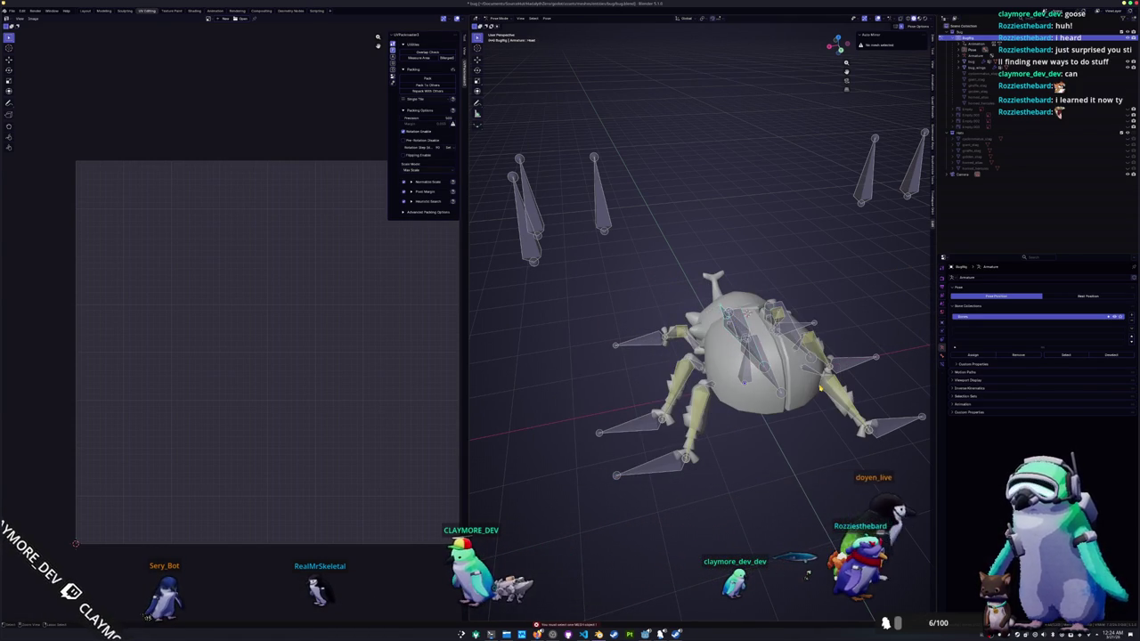
pyautogui.hotkey('ctrl', 'Tab')
pyautogui.moveTo(811, 392)
pyautogui.mouseDown(button='middle')
pyautogui.moveTo(606, 402)
pyautogui.moveTo(702, 392)
pyautogui.mouseUp(button='middle')
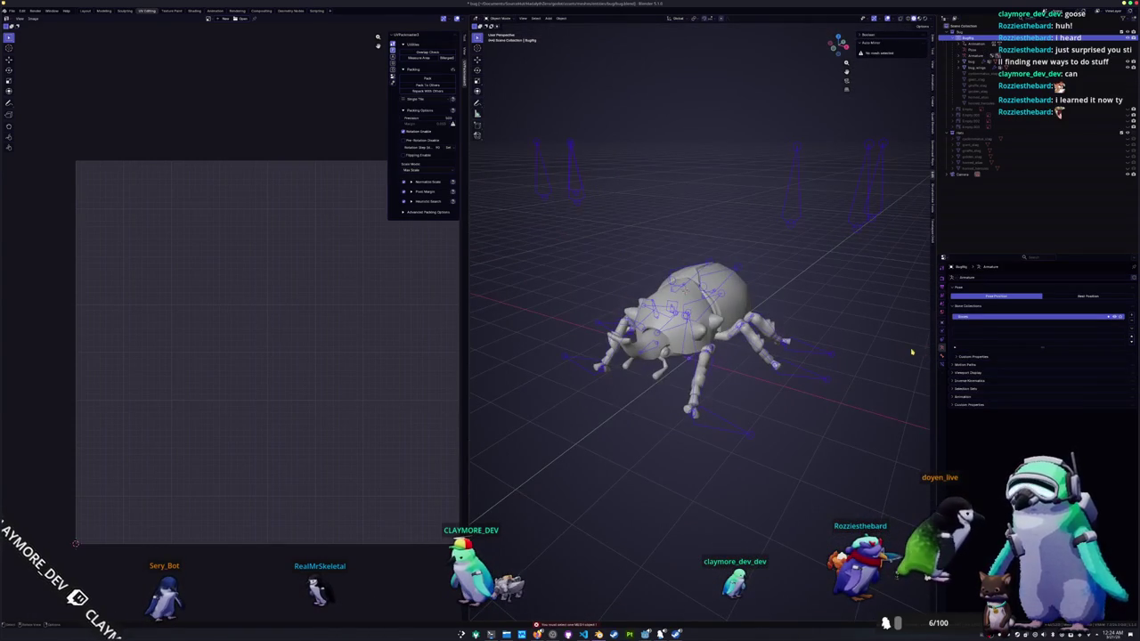
# - Show the armature in Rest Position, then select the beetle mesh and enter Edit Mode
pyautogui.click(1077, 298)
pyautogui.hotkey('ctrl', 'Tab')
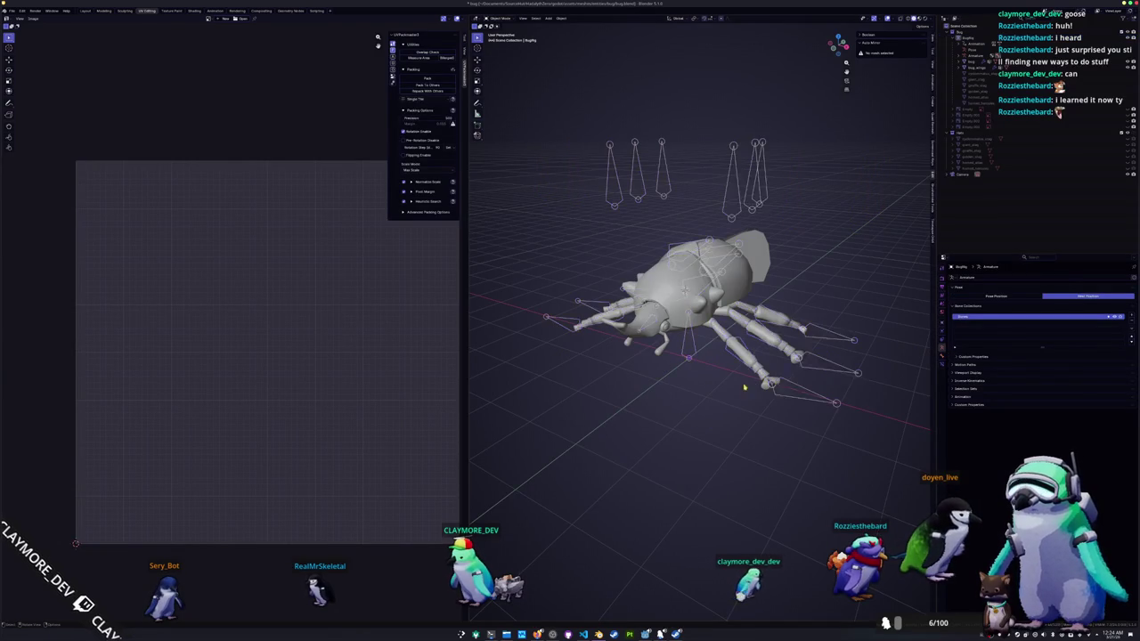
pyautogui.scroll(2, 605, 400)
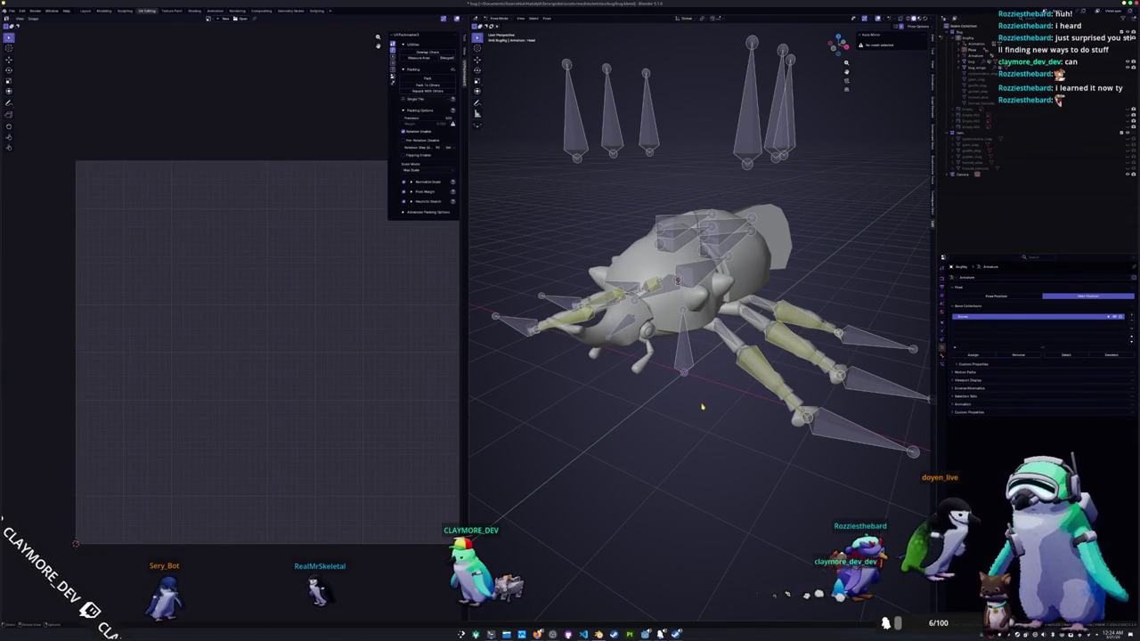
pyautogui.hotkey('ctrl', 'Tab')
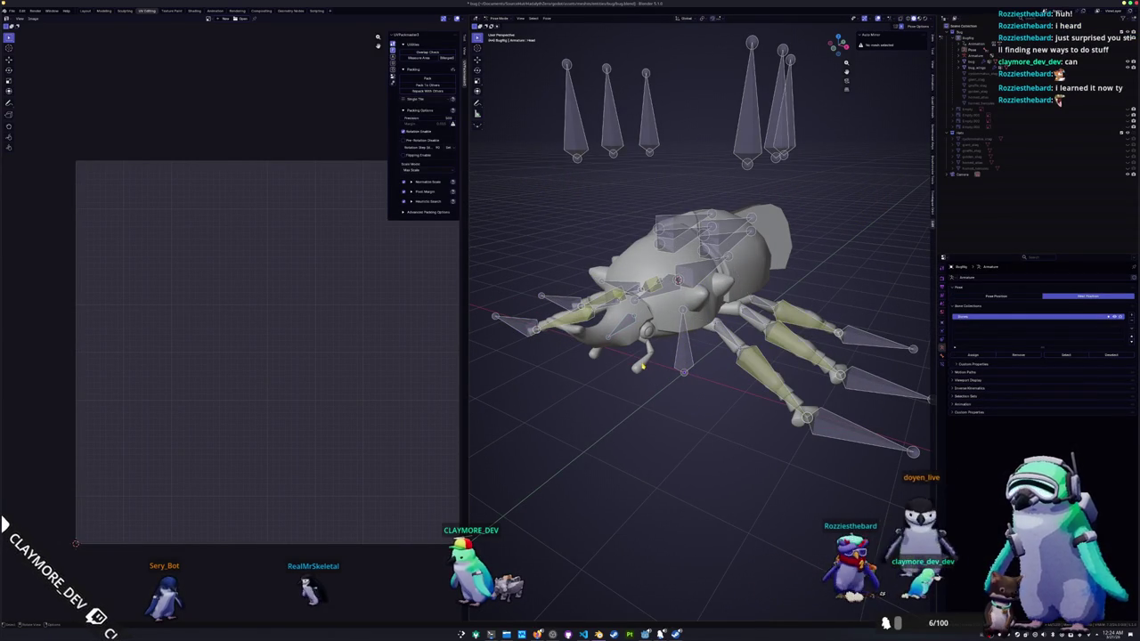
pyautogui.hotkey('ctrl', 'Tab')
pyautogui.click(655, 335)
pyautogui.press('Tab')
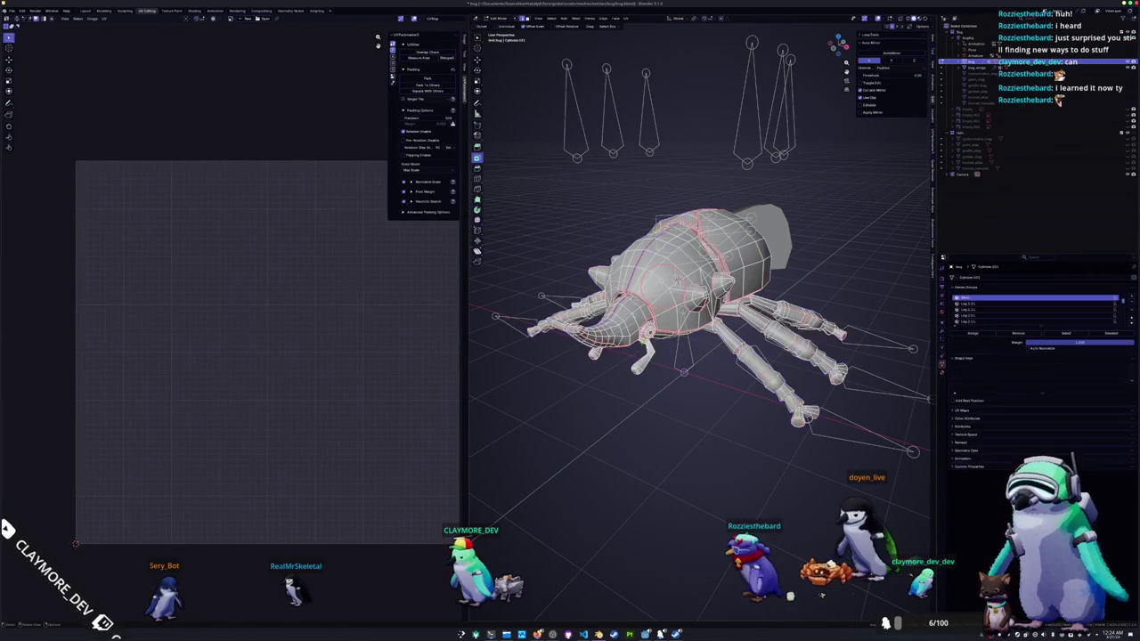
pyautogui.scroll(3, 655, 335)
pyautogui.moveTo(655, 335)
pyautogui.mouseDown(button='middle')
pyautogui.moveTo(694, 339)
pyautogui.moveTo(704, 401)
pyautogui.mouseUp(button='middle')
pyautogui.scroll(4, 704, 357)
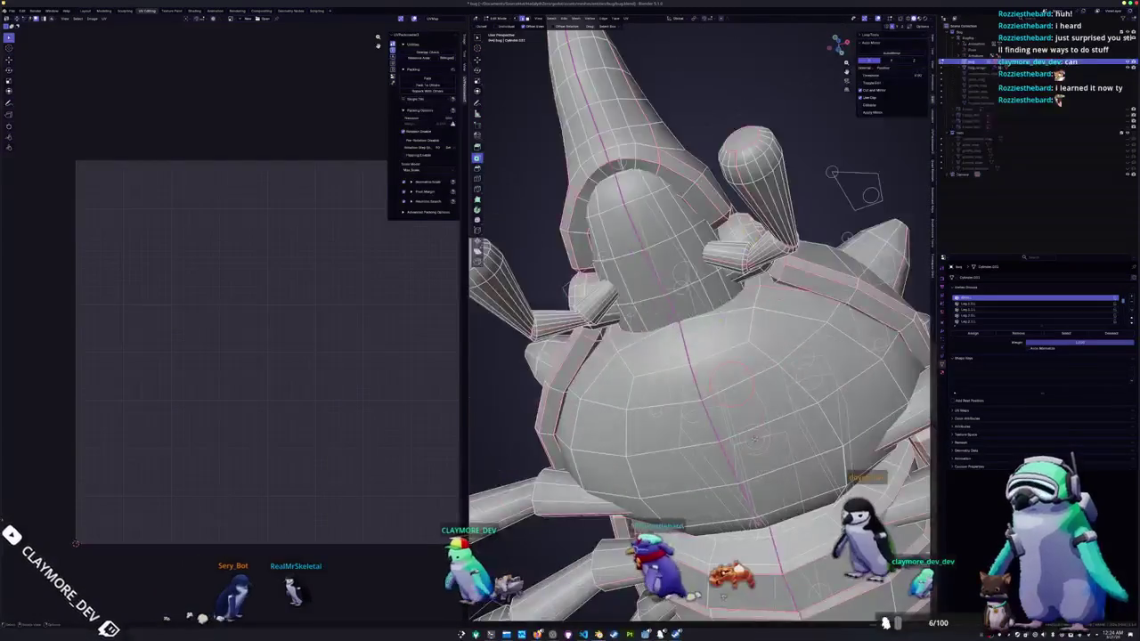
pyautogui.moveTo(704, 356); pyautogui.dragTo(735, 378, button='middle')
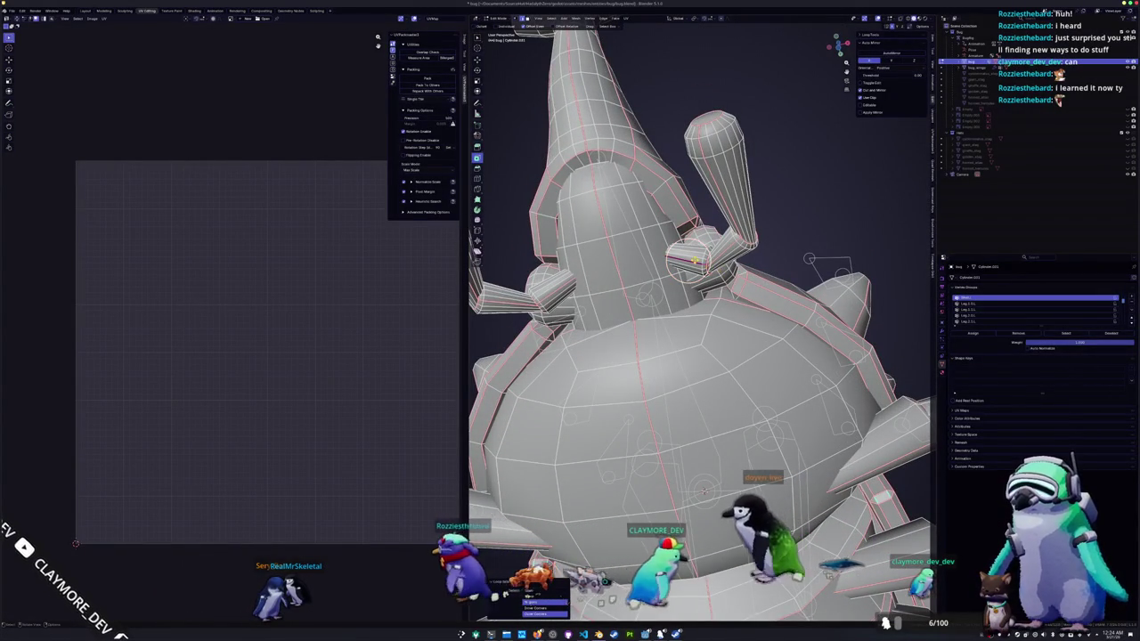
pyautogui.scroll(2, 690, 260)
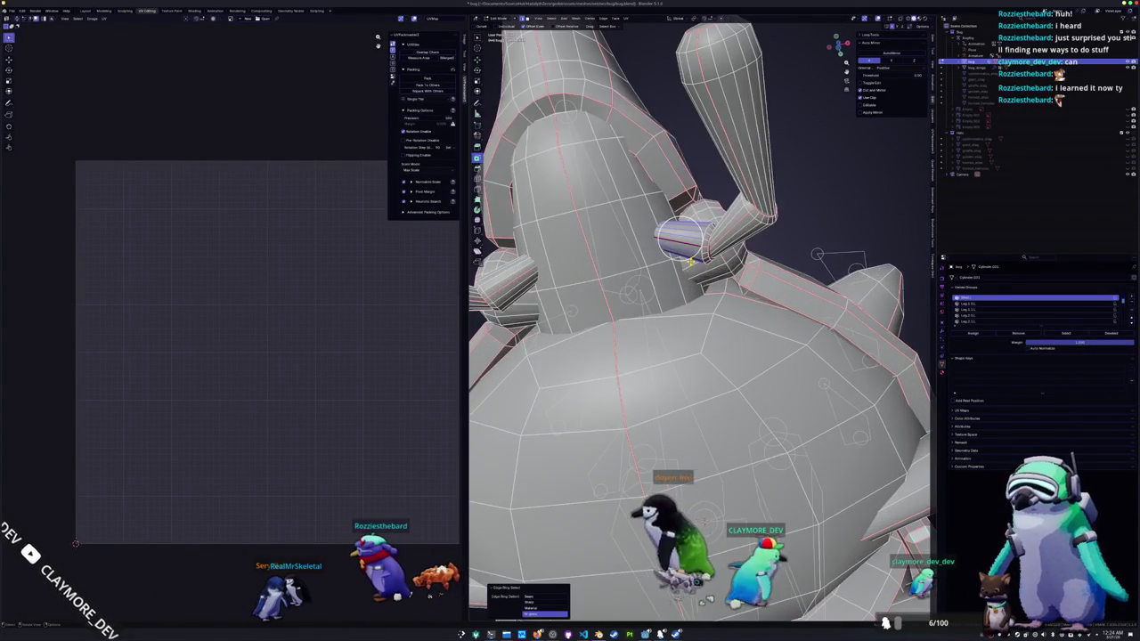
# - Thin the first cone's edge ring to every other loop with Checker Deselect and Select Edge Loops
pyautogui.press('F3')
pyautogui.click(720, 279)
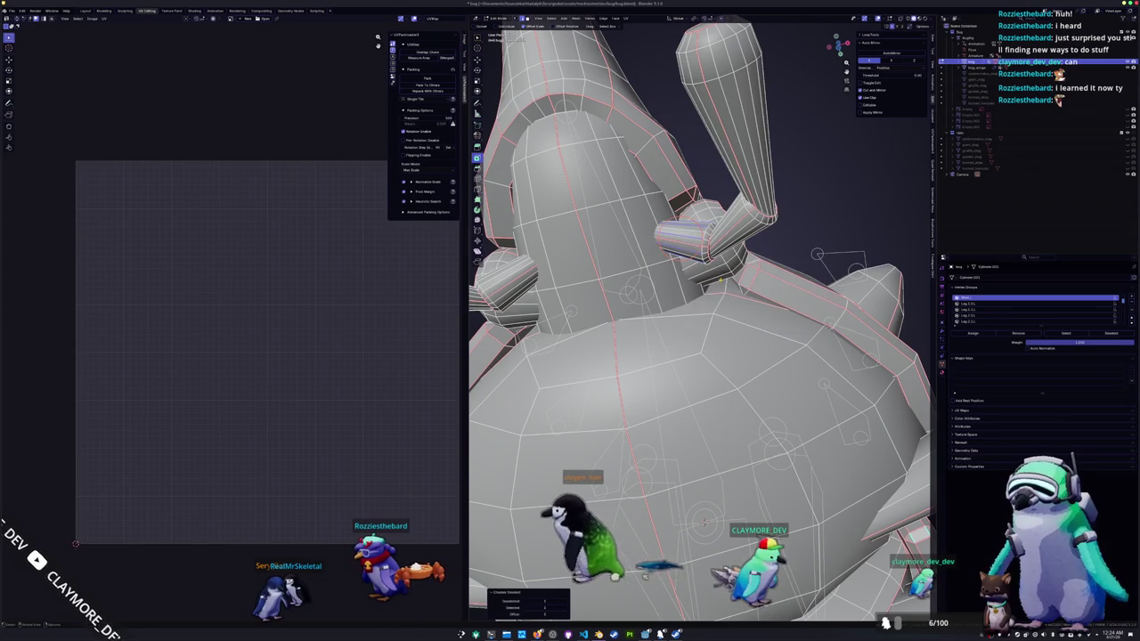
pyautogui.press('F3')
pyautogui.click(753, 298)
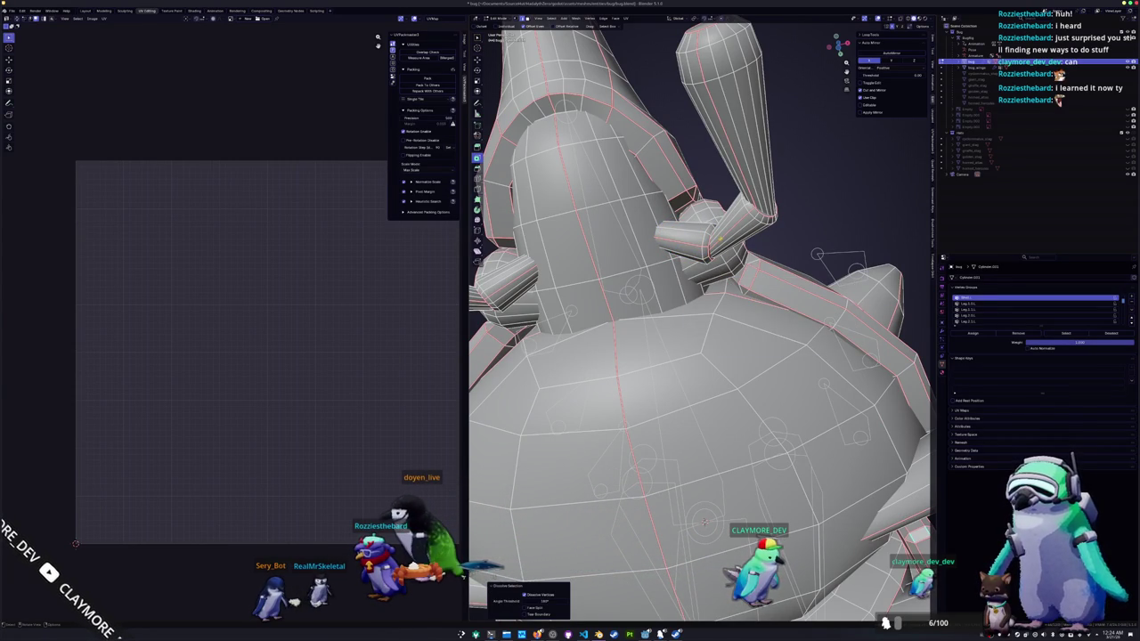
pyautogui.press('F3')
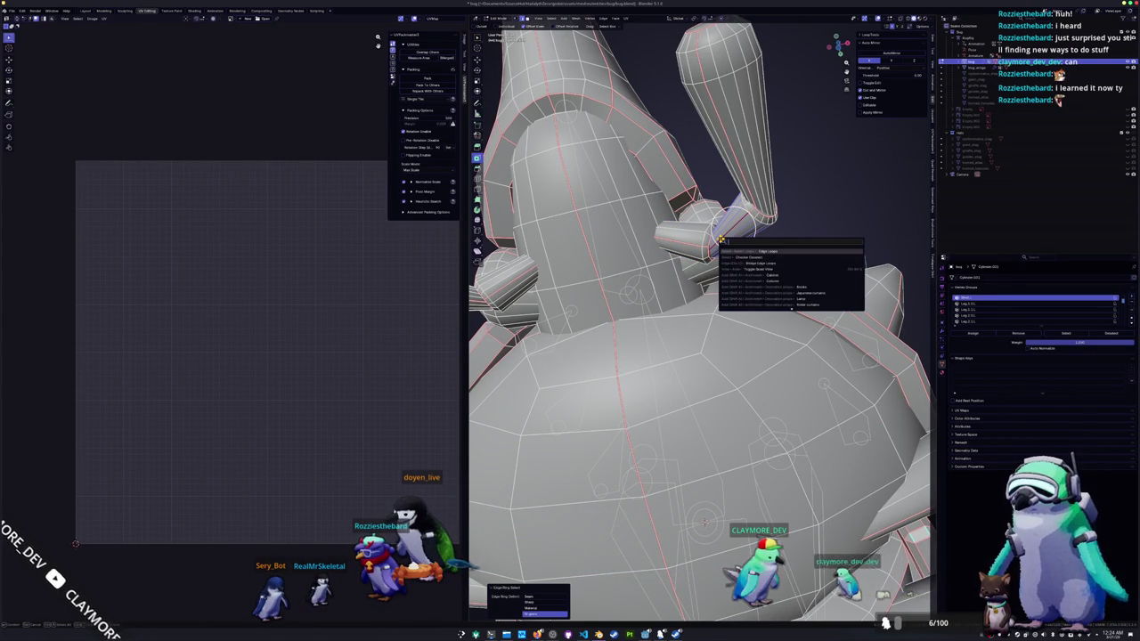
pyautogui.click(745, 257)
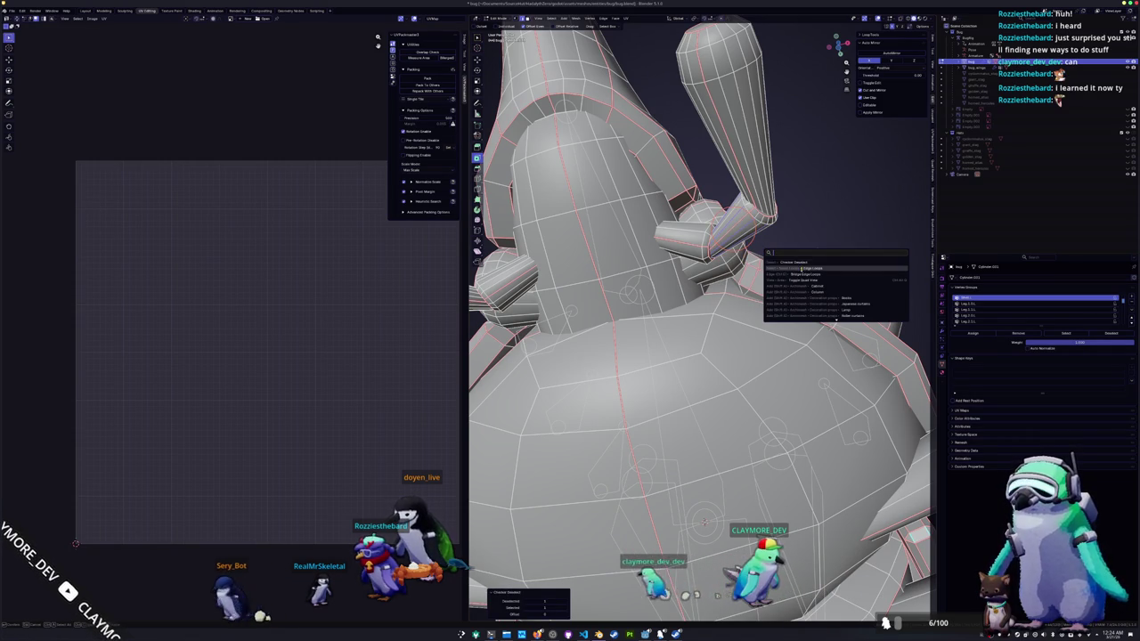
pyautogui.click(802, 268)
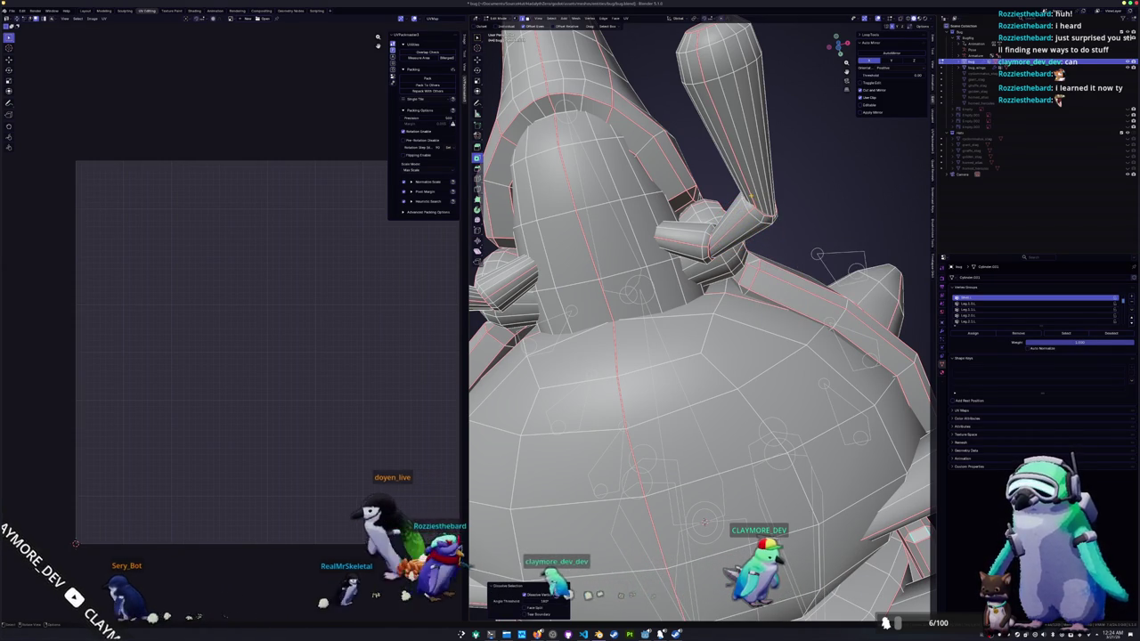
pyautogui.press('F3')
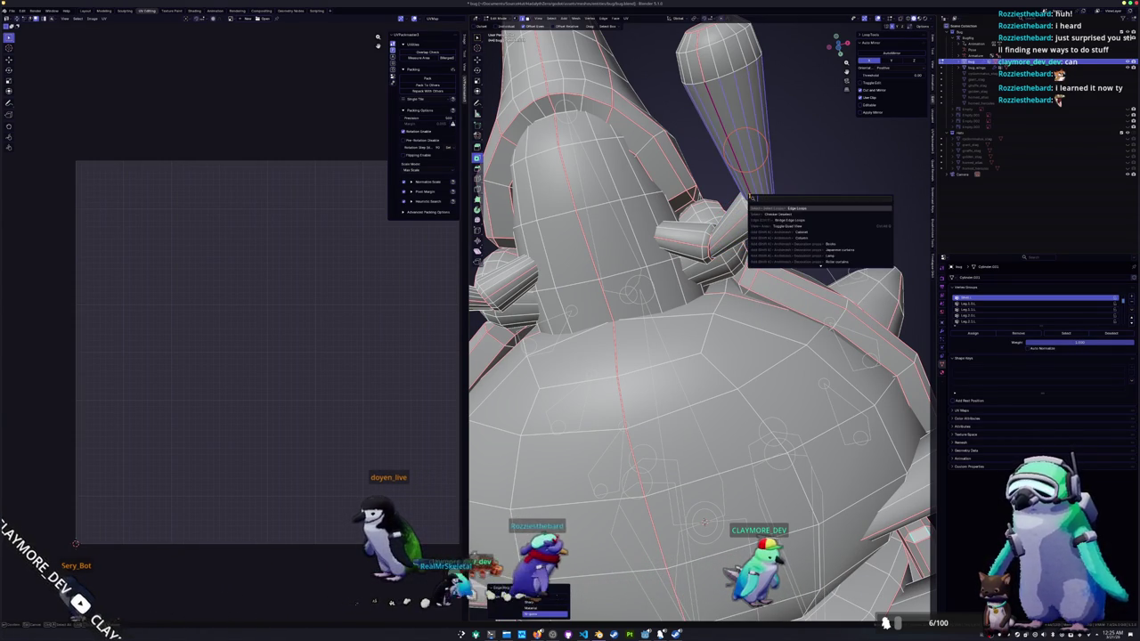
pyautogui.click(788, 214)
pyautogui.press('F3')
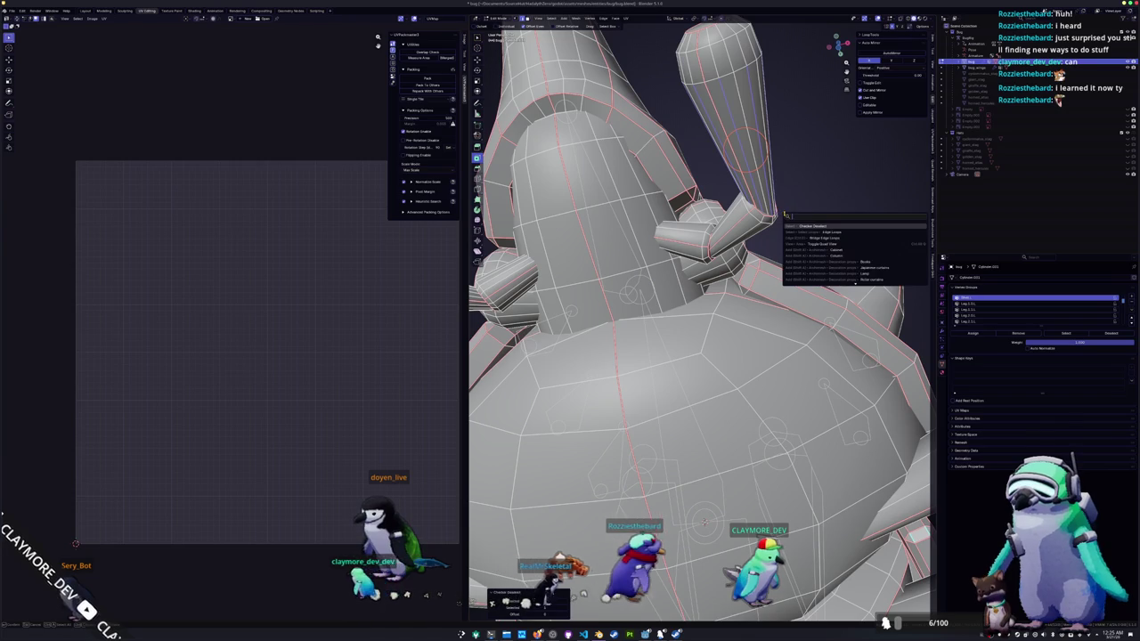
pyautogui.click(819, 230)
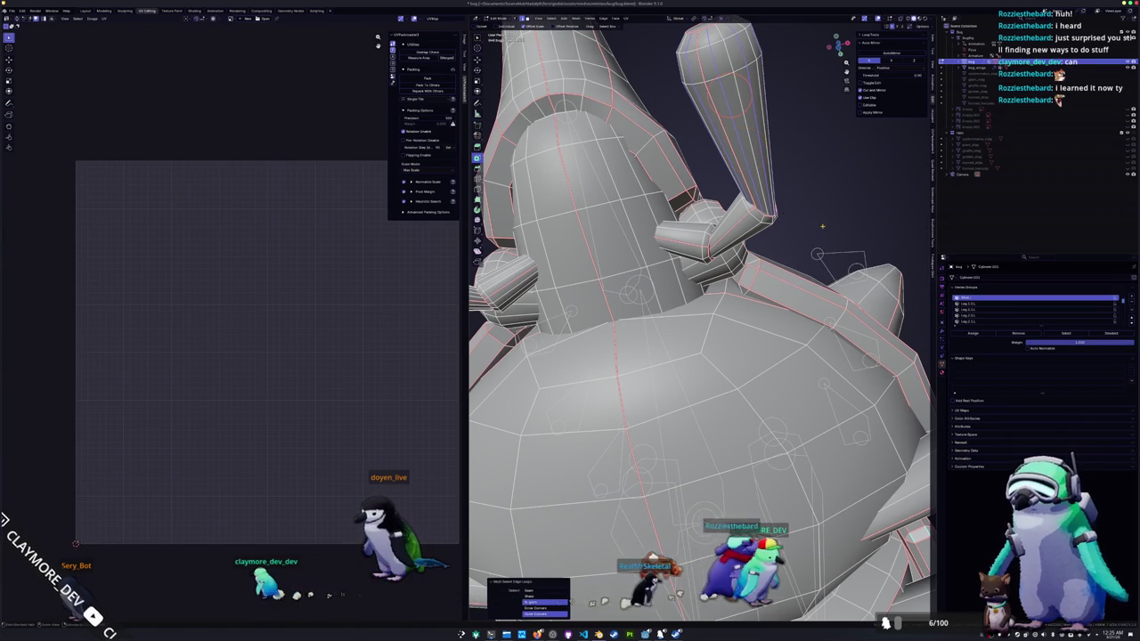
# - Select edge rings on the other cone and a wing piece, reducing them to alternating loops
pyautogui.moveTo(823, 225); pyautogui.dragTo(793, 202, button='middle')
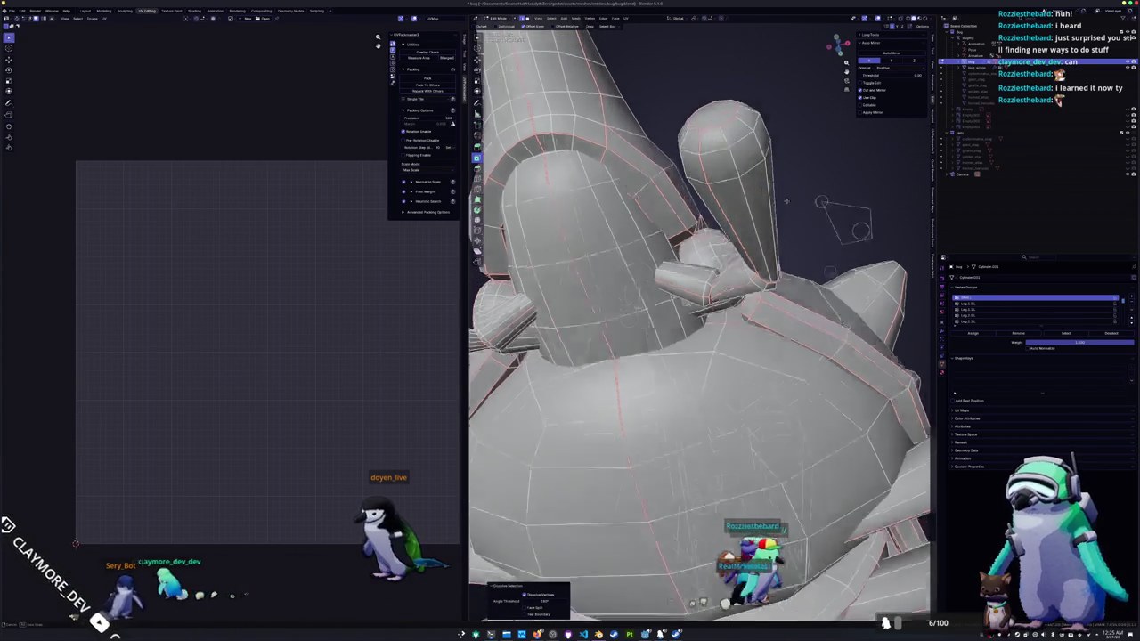
pyautogui.keyDown('alt'); pyautogui.click(792, 221); pyautogui.keyUp('alt')
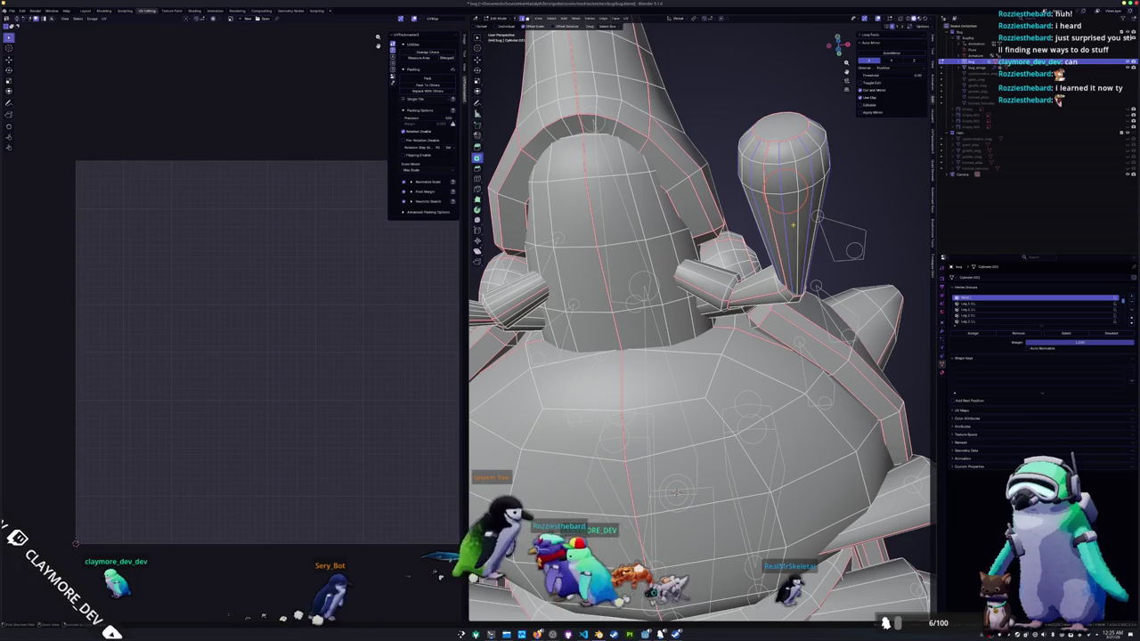
pyautogui.moveTo(792, 221); pyautogui.dragTo(792, 477, button='middle')
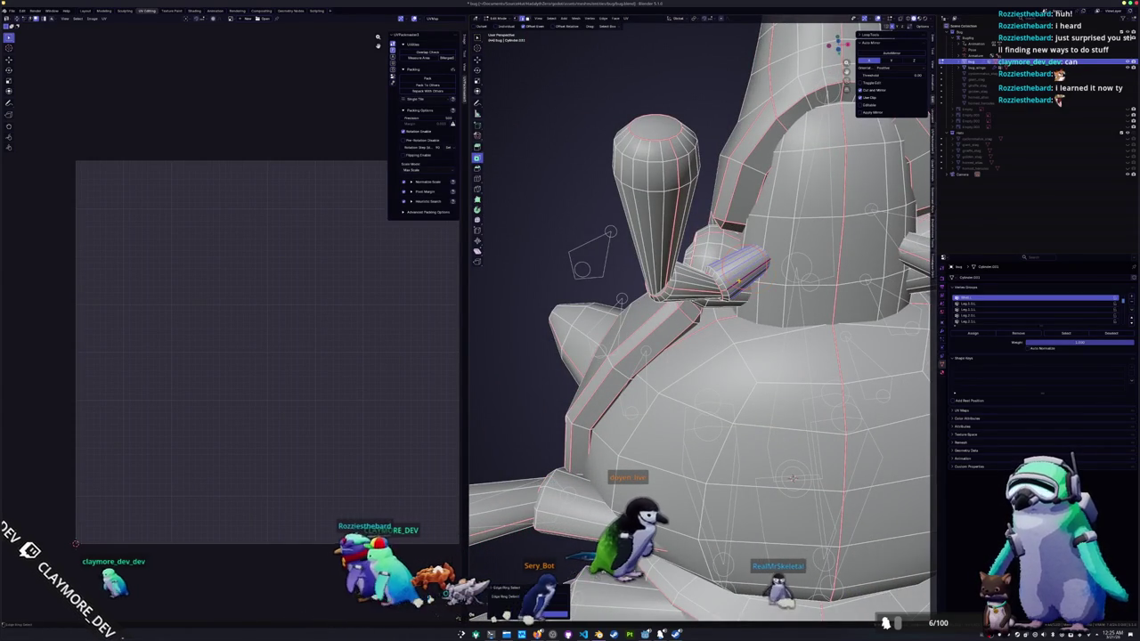
pyautogui.keyDown('ctrl'); pyautogui.keyDown('alt'); pyautogui.click(738, 281); pyautogui.keyUp('alt'); pyautogui.keyUp('ctrl')
pyautogui.press('F3')
pyautogui.click(763, 297)
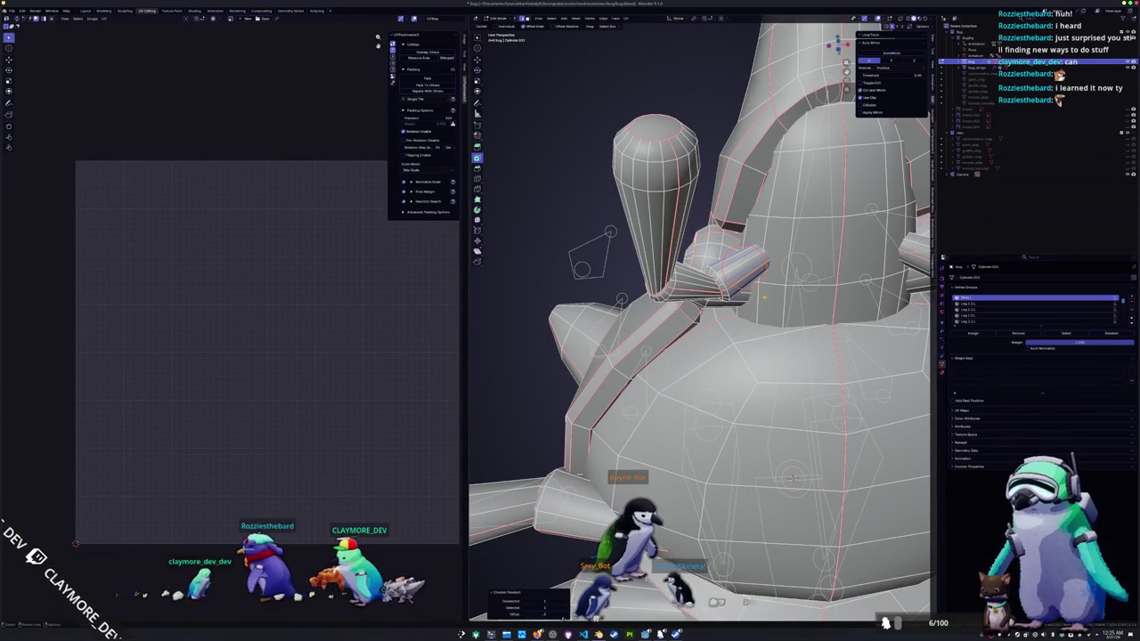
pyautogui.press('F3')
pyautogui.click(804, 316)
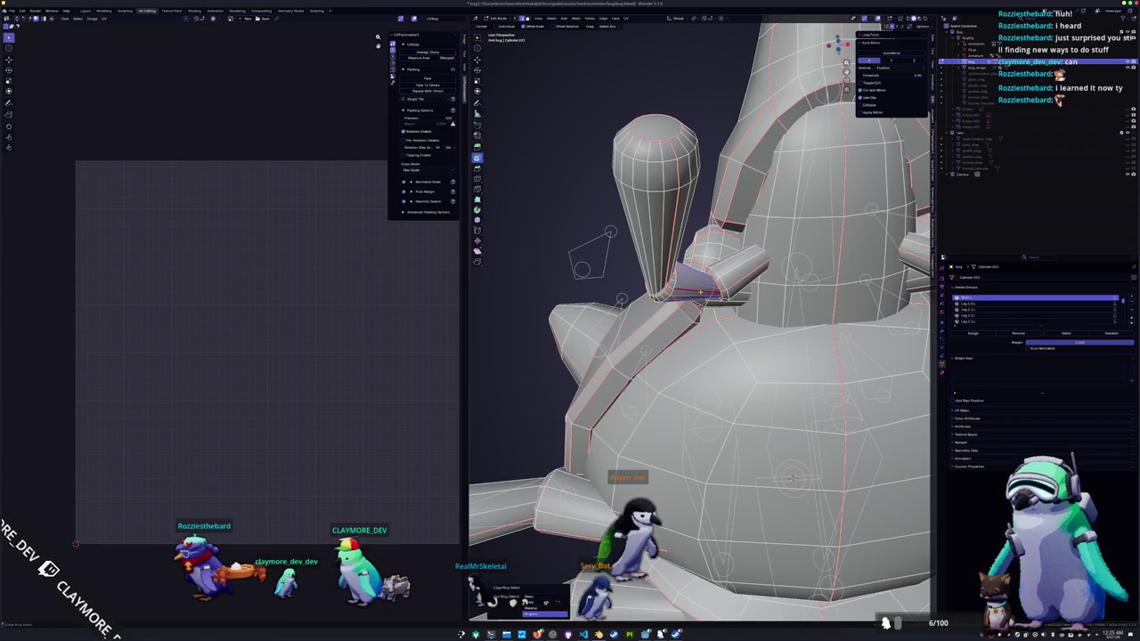
# - Thin the remaining rings to alternating loops, then dissolve all selected edge loops with Ctrl+X
pyautogui.press('F3')
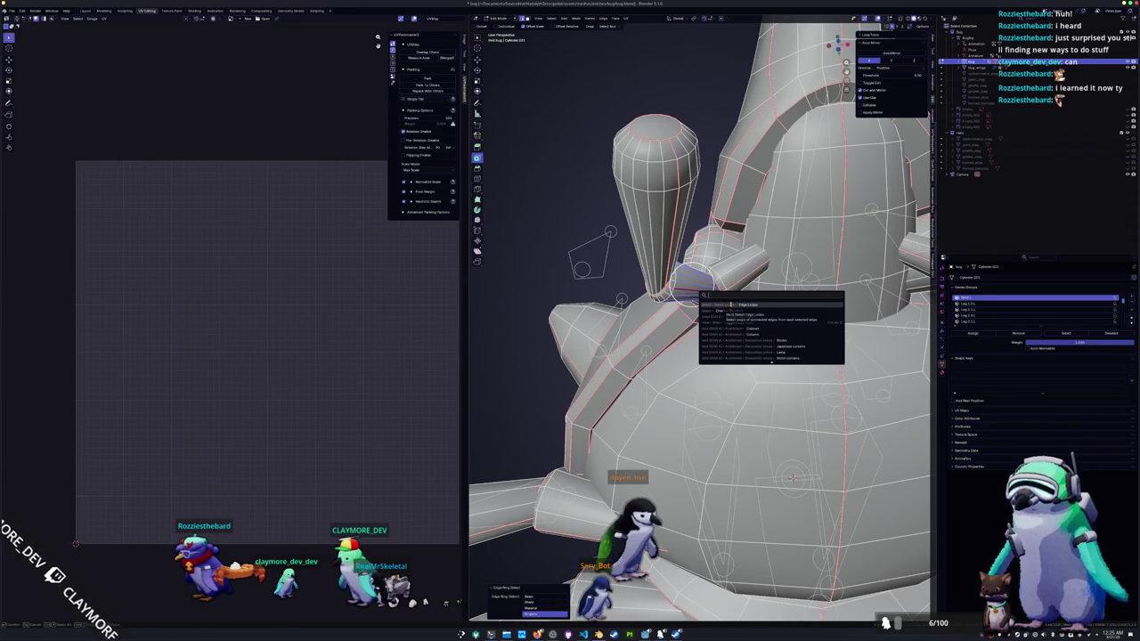
pyautogui.click(732, 310)
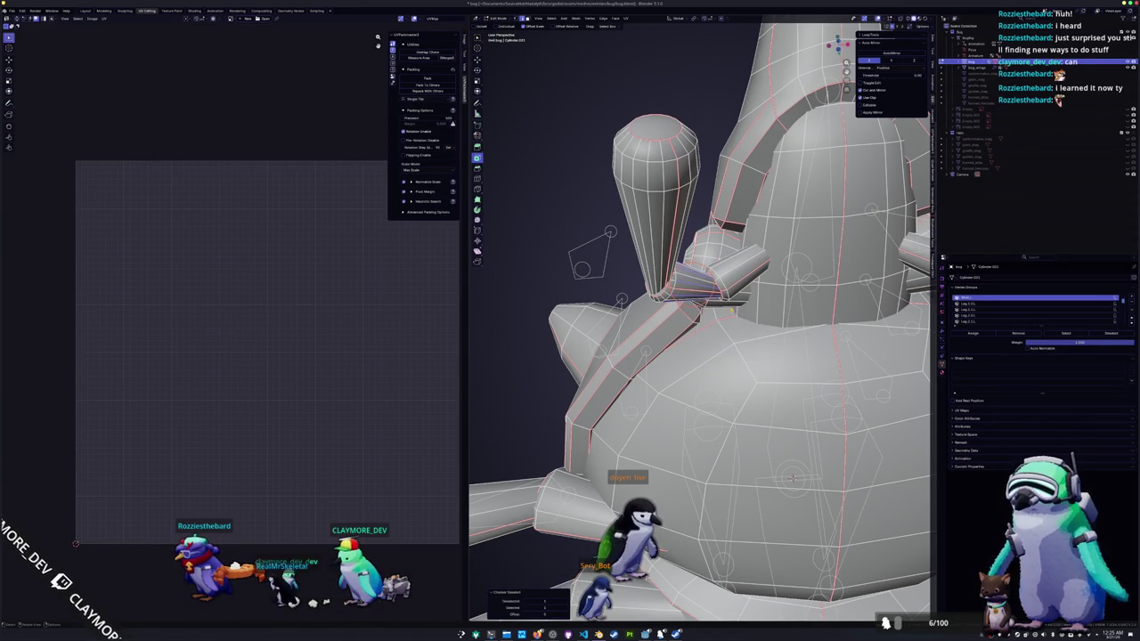
pyautogui.press('F3')
pyautogui.click(762, 330)
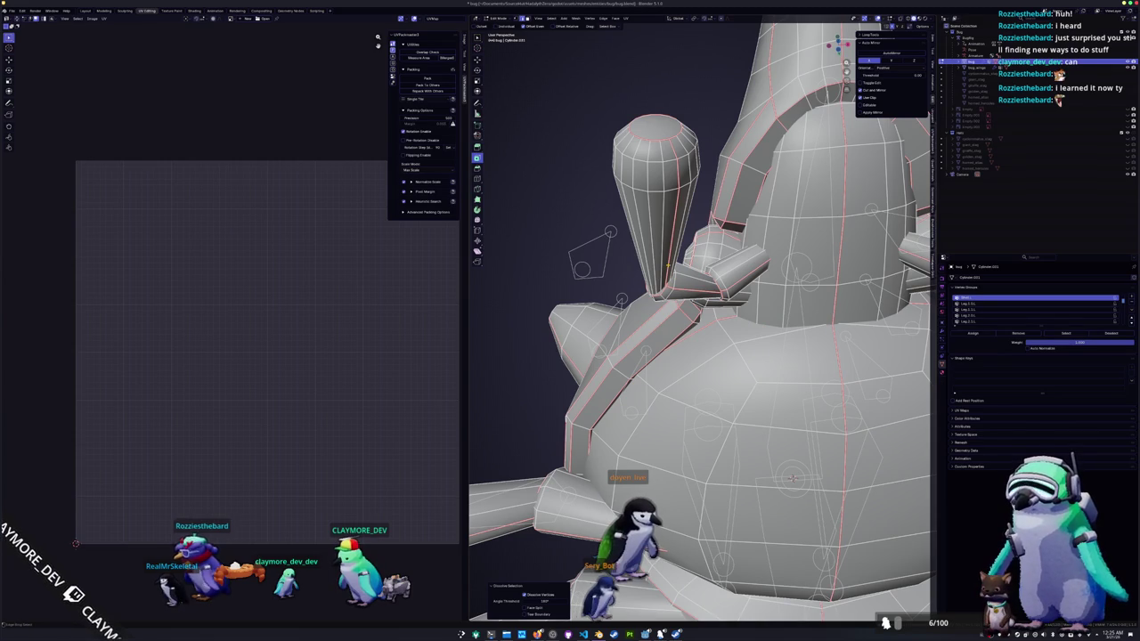
pyautogui.press('F3')
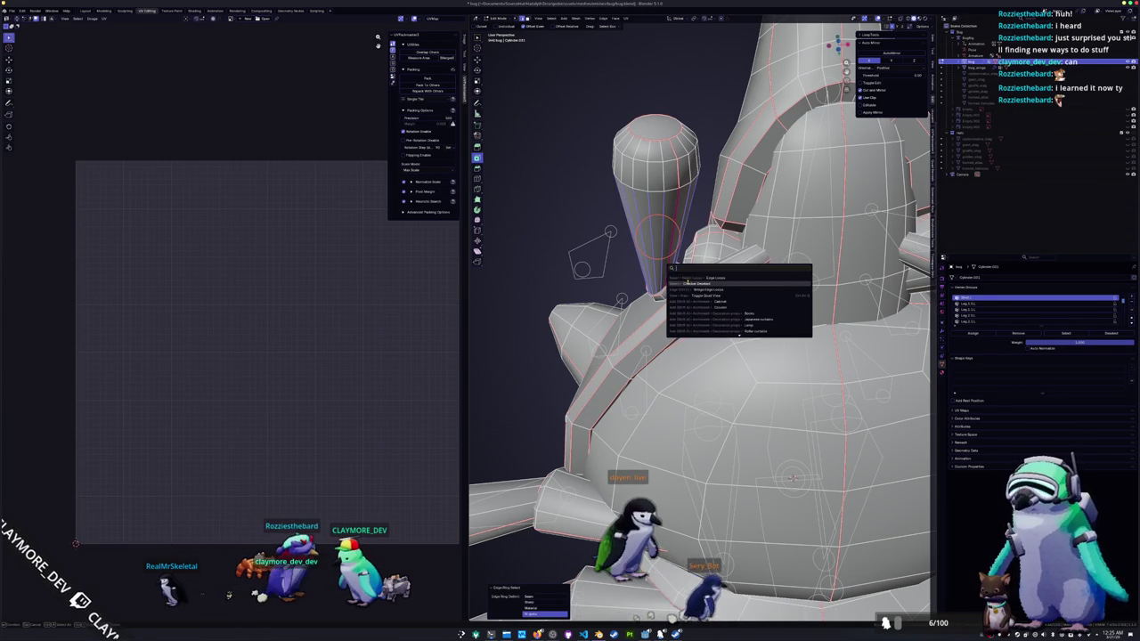
pyautogui.click(687, 282)
pyautogui.press('F3')
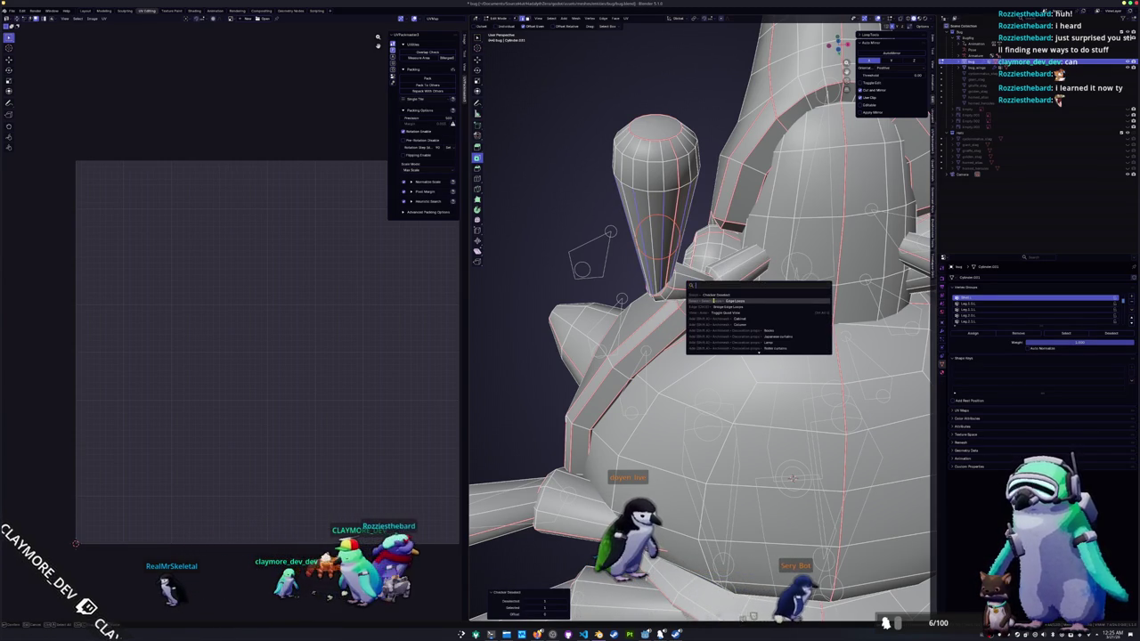
pyautogui.click(712, 301)
pyautogui.hotkey('ctrl', 'x')
pyautogui.press('Home')
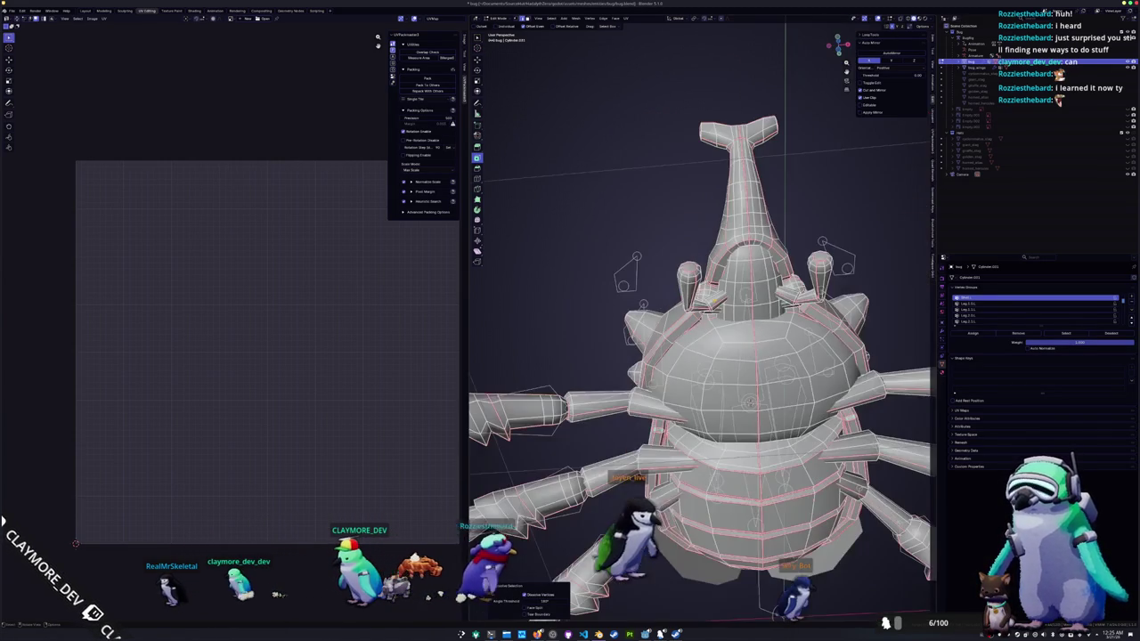
pyautogui.moveTo(713, 301)
pyautogui.mouseDown(button='middle')
pyautogui.moveTo(686, 320)
pyautogui.moveTo(677, 356)
pyautogui.moveTo(690, 352)
pyautogui.moveTo(677, 294)
pyautogui.moveTo(686, 312)
pyautogui.moveTo(713, 267)
pyautogui.mouseUp(button='middle')
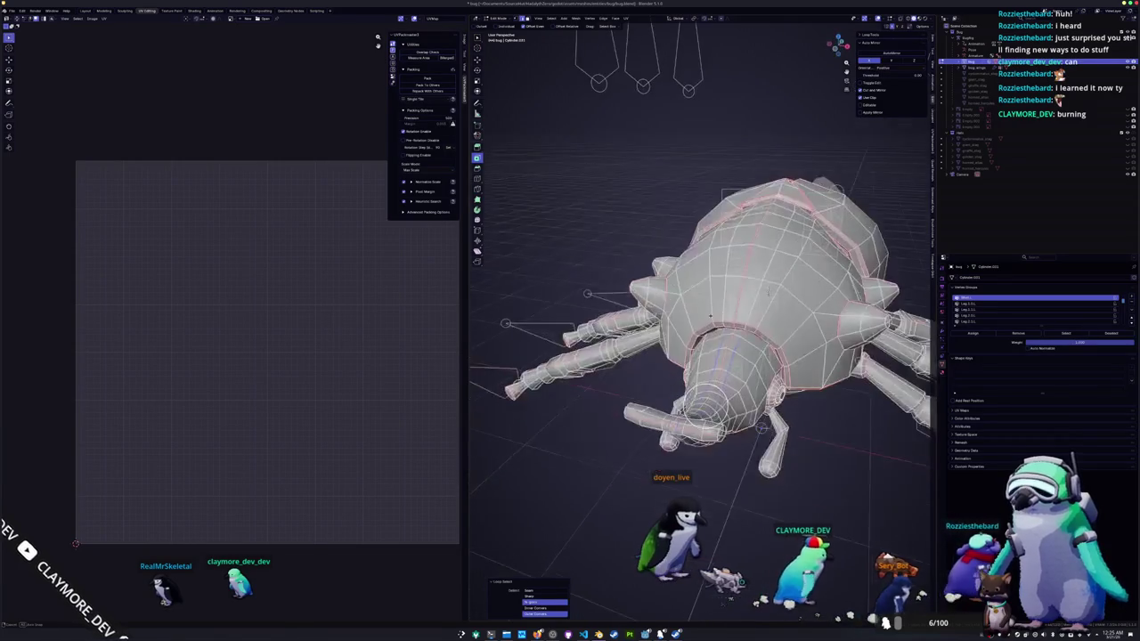
pyautogui.moveTo(769, 290); pyautogui.dragTo(786, 272, button='middle')
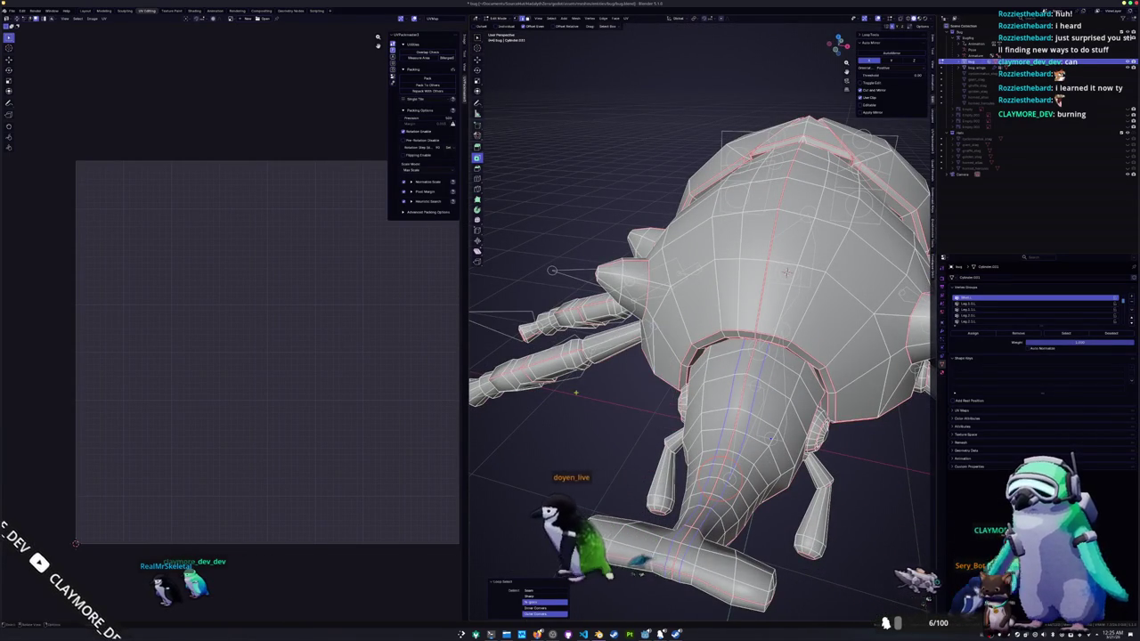
pyautogui.press('Tab')
pyautogui.scroll(-3, 786, 272)
pyautogui.moveTo(787, 271)
pyautogui.mouseDown(button='middle')
pyautogui.moveTo(811, 319)
pyautogui.moveTo(591, 395)
pyautogui.mouseUp(button='middle')
pyautogui.scroll(3, 812, 319)
pyautogui.press('Tab')
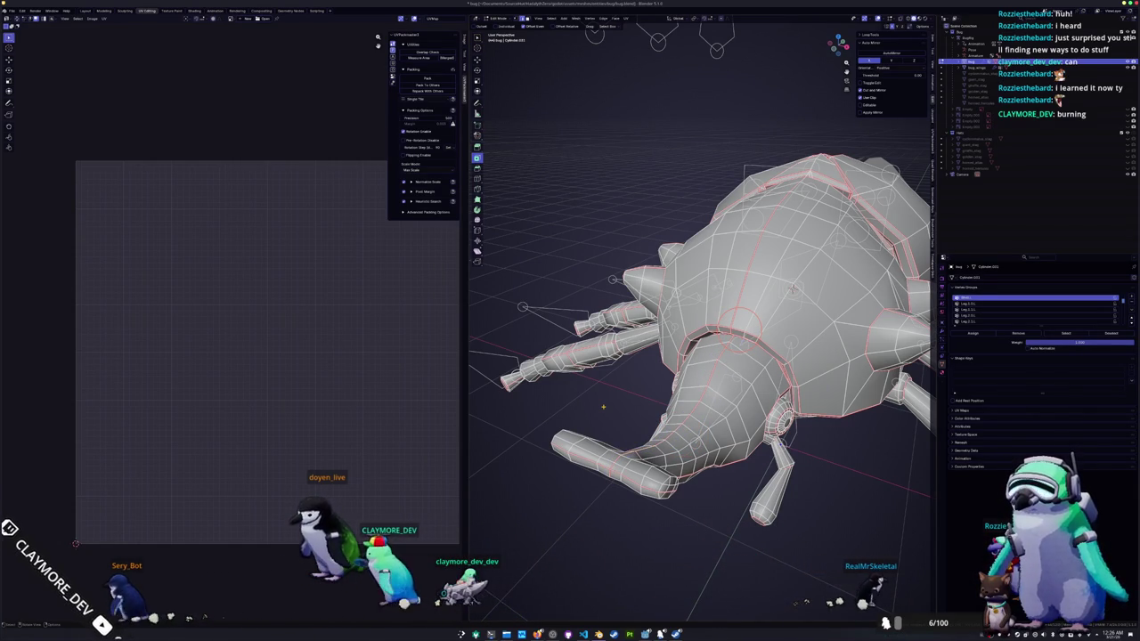
pyautogui.press('Tab')
pyautogui.moveTo(640, 392)
pyautogui.mouseDown(button='middle')
pyautogui.moveTo(727, 354)
pyautogui.moveTo(737, 334)
pyautogui.moveTo(744, 352)
pyautogui.mouseUp(button='middle')
pyautogui.press('Tab')
pyautogui.scroll(2, 721, 356)
pyautogui.keyDown('alt'); pyautogui.click(737, 334); pyautogui.keyUp('alt')
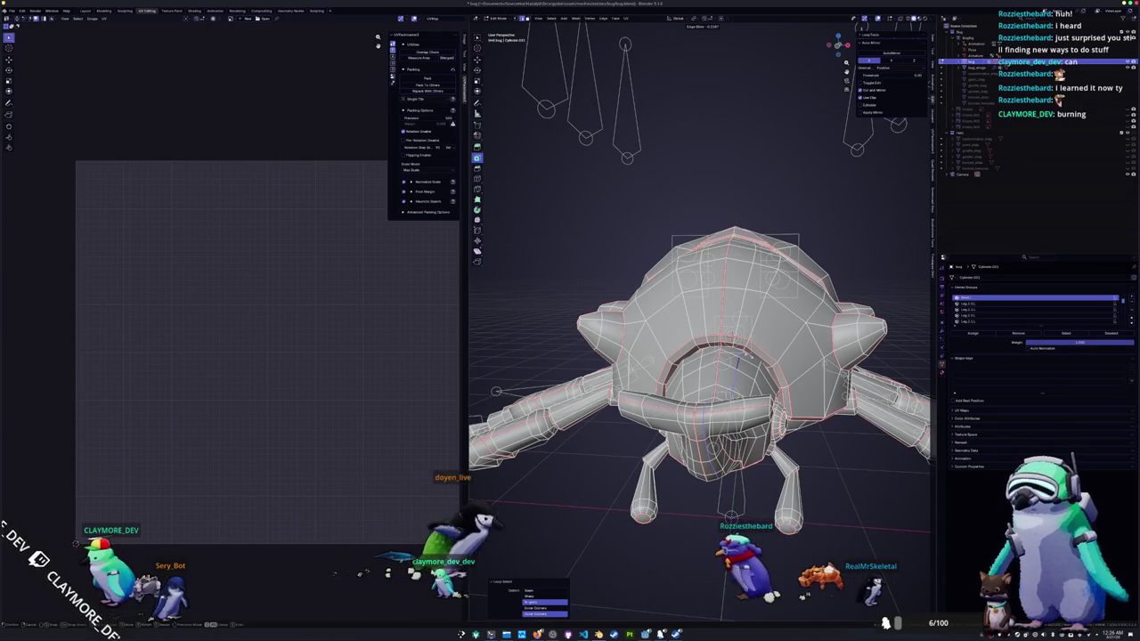
pyautogui.moveTo(743, 351); pyautogui.dragTo(744, 366, button='middle')
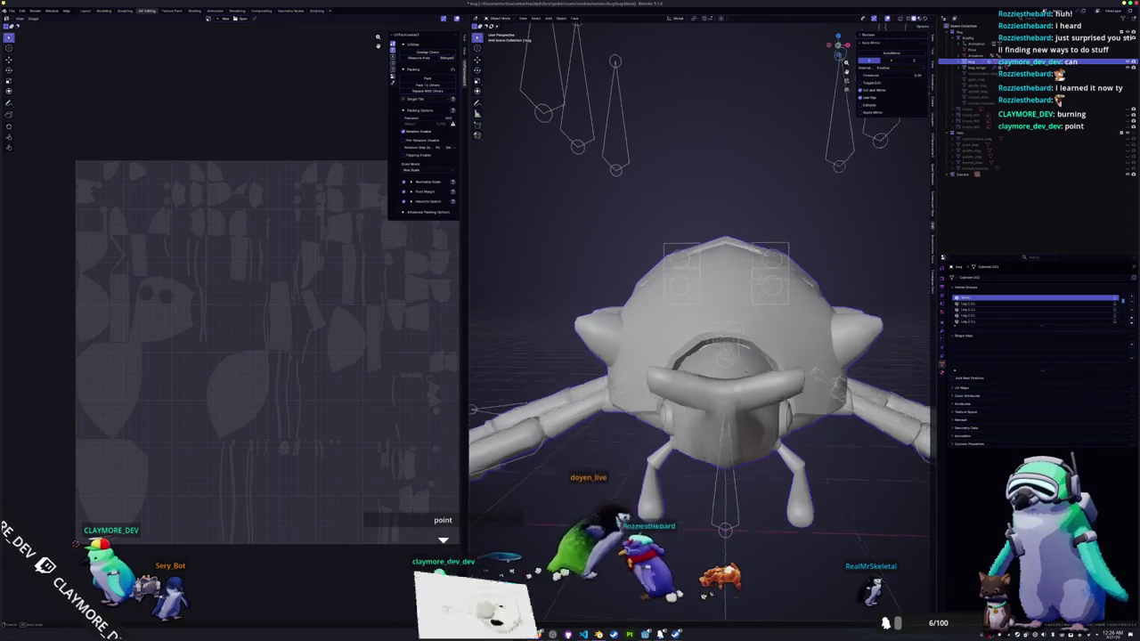
pyautogui.press('s')
pyautogui.press('z')
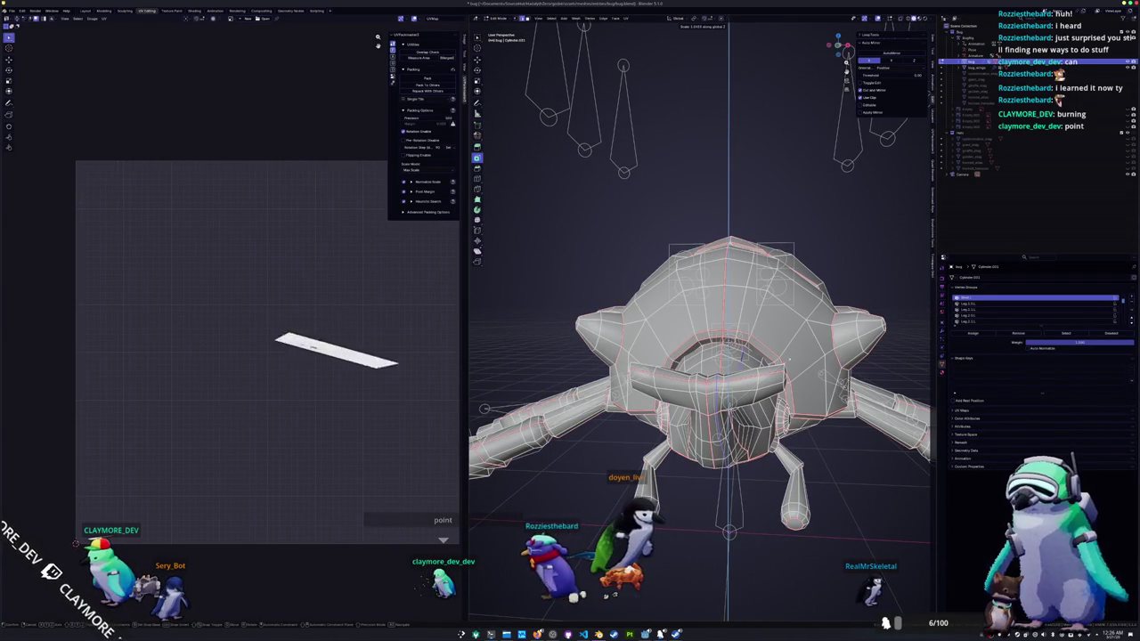
pyautogui.press('Tab')
pyautogui.moveTo(789, 359)
pyautogui.mouseDown(button='middle')
pyautogui.moveTo(772, 350)
pyautogui.moveTo(757, 383)
pyautogui.moveTo(748, 362)
pyautogui.moveTo(624, 294)
pyautogui.moveTo(632, 374)
pyautogui.mouseUp(button='middle')
pyautogui.press('Tab')
pyautogui.press('Tab')
pyautogui.press('Tab')
pyautogui.moveTo(704, 355)
pyautogui.mouseDown(button='middle')
pyautogui.moveTo(735, 395)
pyautogui.moveTo(740, 304)
pyautogui.moveTo(793, 306)
pyautogui.mouseUp(button='middle')
pyautogui.scroll(3, 737, 365)
pyautogui.scroll(3, 767, 305)
pyautogui.scroll(2, 793, 305)
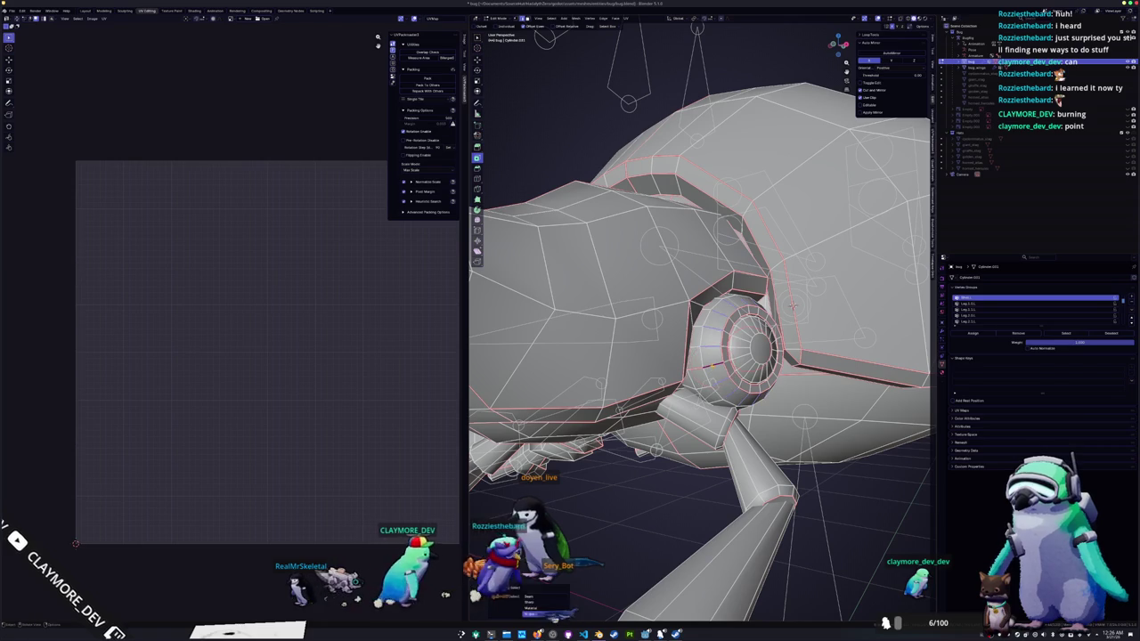
# - Run Checker Deselect and Select Edge Loops, then toggle Edit and Object Mode to check the UV islands
pyautogui.press('F3')
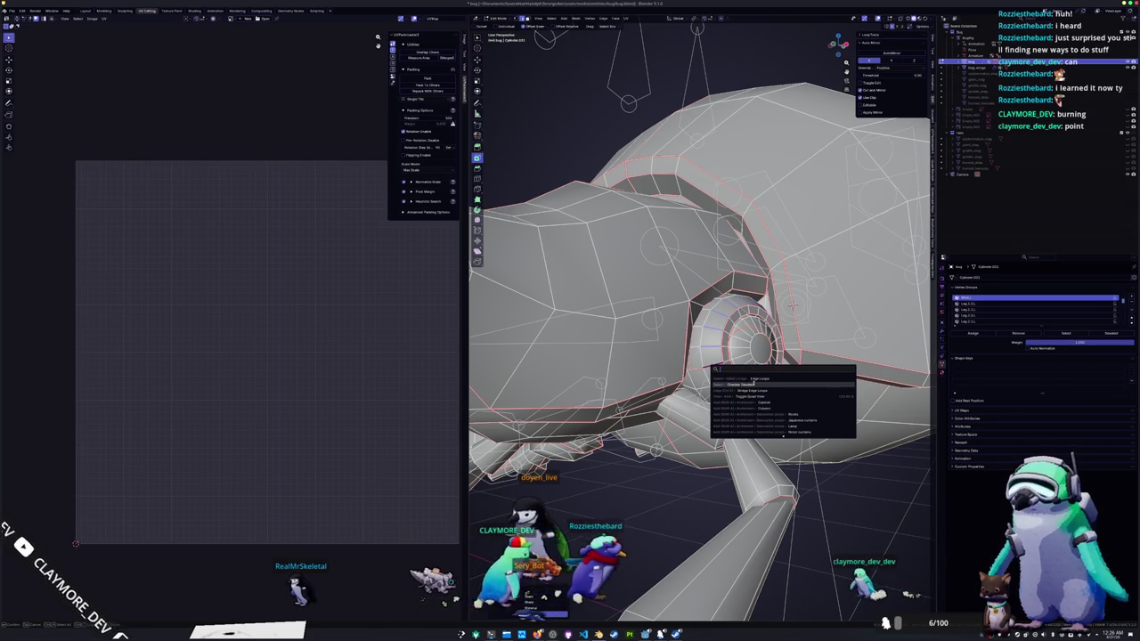
pyautogui.press('Return')
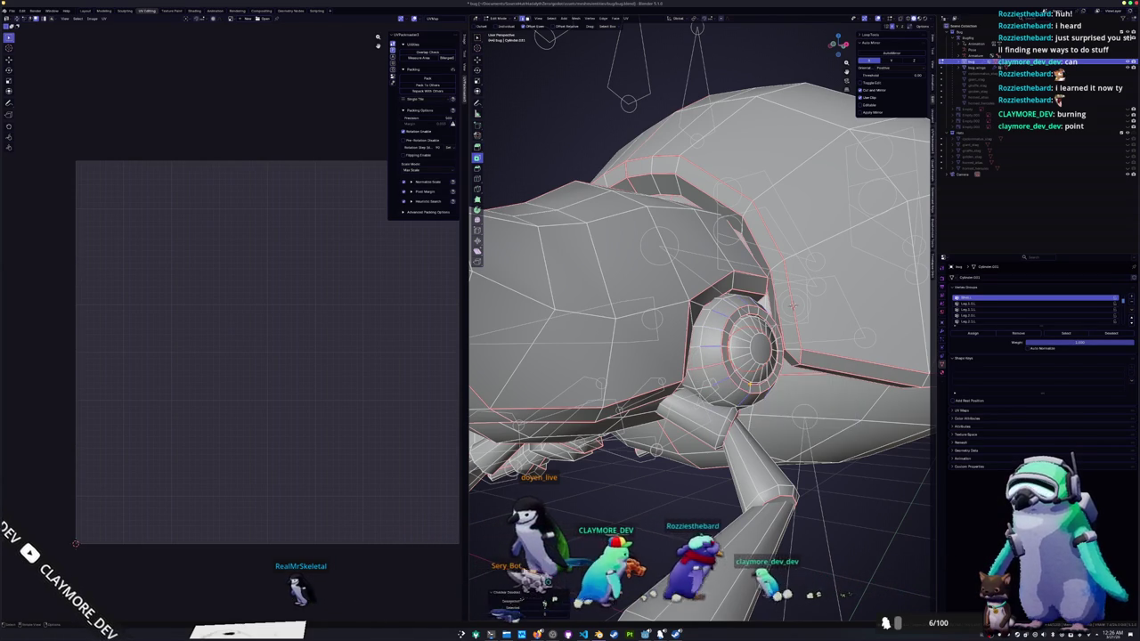
pyautogui.press('F3')
pyautogui.press('Return')
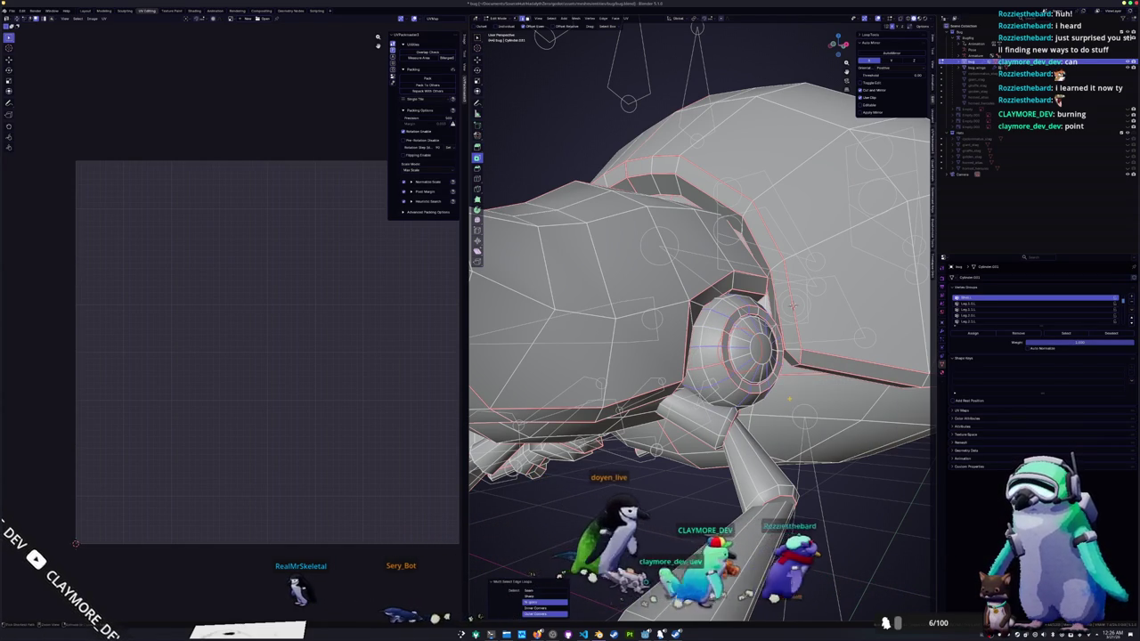
pyautogui.press('Tab')
pyautogui.moveTo(783, 402)
pyautogui.mouseDown(button='middle')
pyautogui.moveTo(592, 424)
pyautogui.moveTo(755, 315)
pyautogui.mouseUp(button='middle')
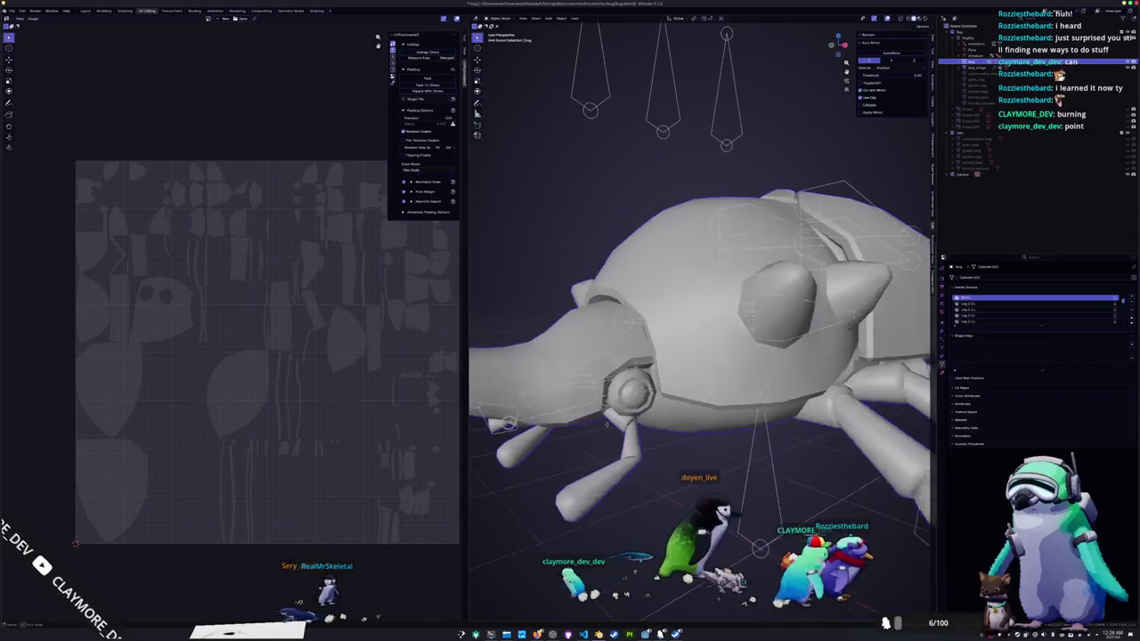
pyautogui.press('Tab')
pyautogui.press('Tab')
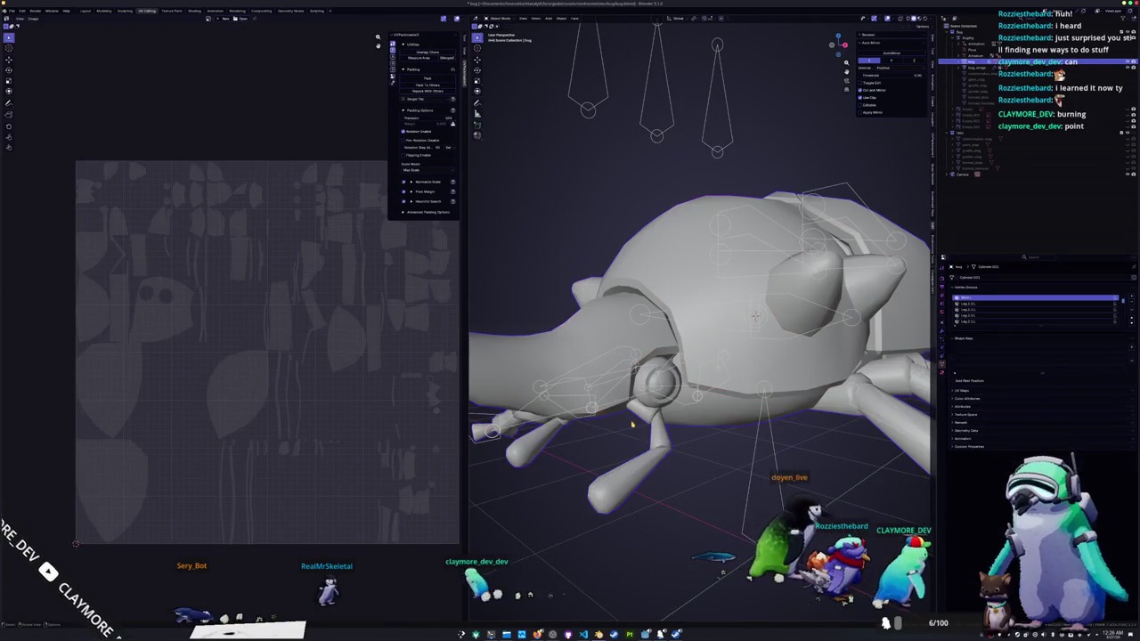
pyautogui.press('Tab')
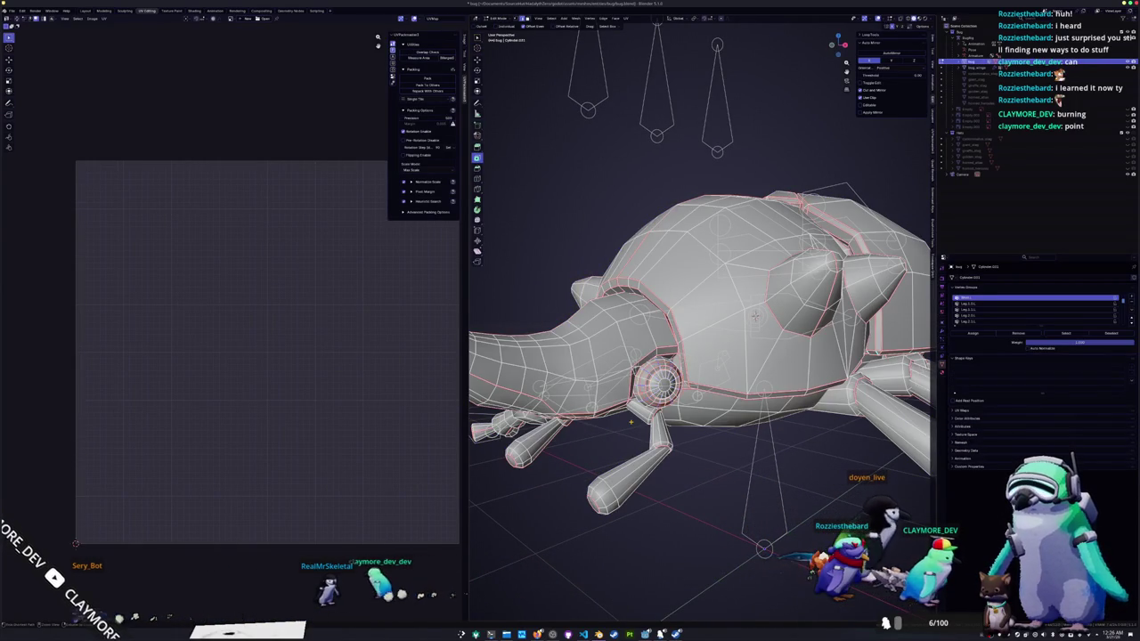
pyautogui.press('Tab')
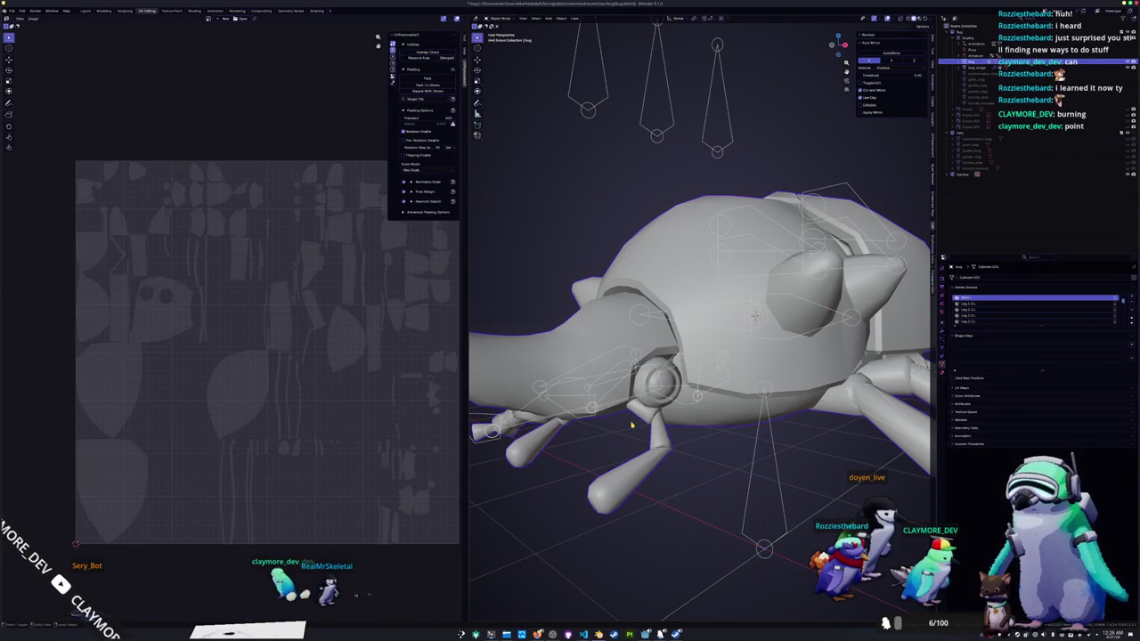
pyautogui.press('Tab')
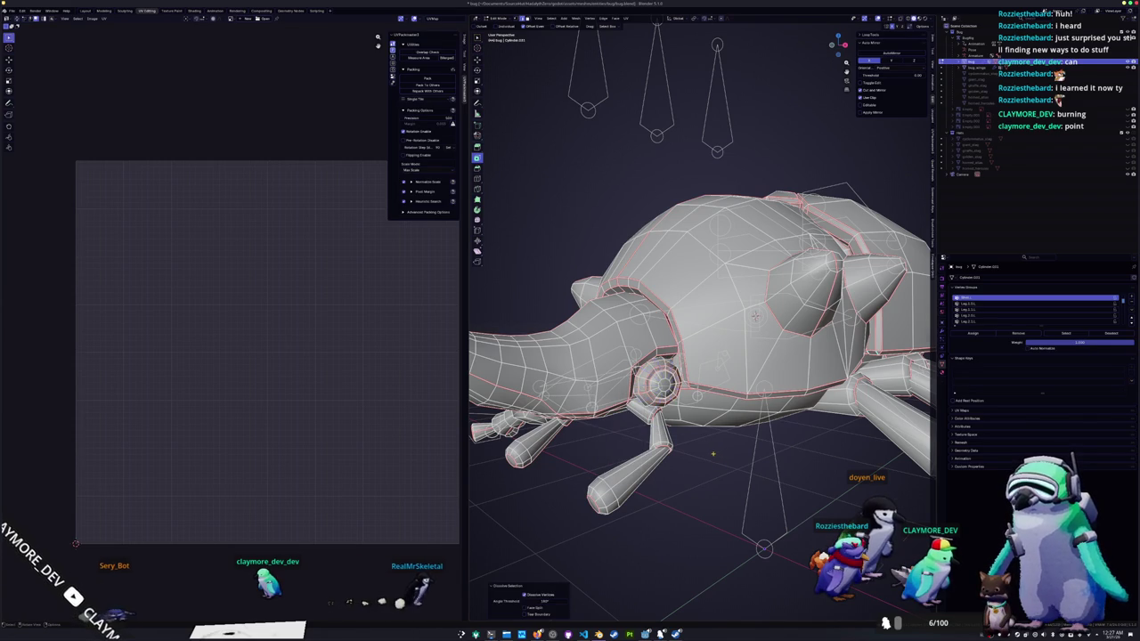
# - Reduce the head and body edge selection to alternating edges and expand it into full loops
pyautogui.scroll(5, 704, 320)
pyautogui.moveTo(704, 321)
pyautogui.mouseDown(button='middle')
pyautogui.moveTo(624, 339)
pyautogui.moveTo(659, 320)
pyautogui.mouseUp(button='middle')
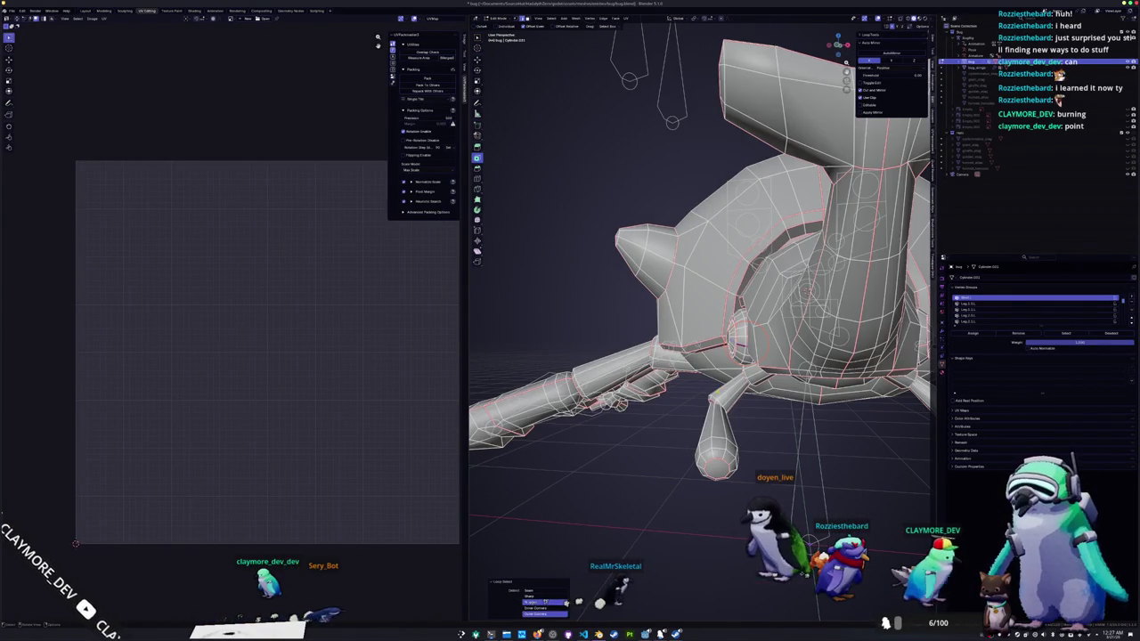
pyautogui.moveTo(717, 392)
pyautogui.mouseDown(button='middle')
pyautogui.moveTo(675, 300)
pyautogui.moveTo(663, 301)
pyautogui.mouseUp(button='middle')
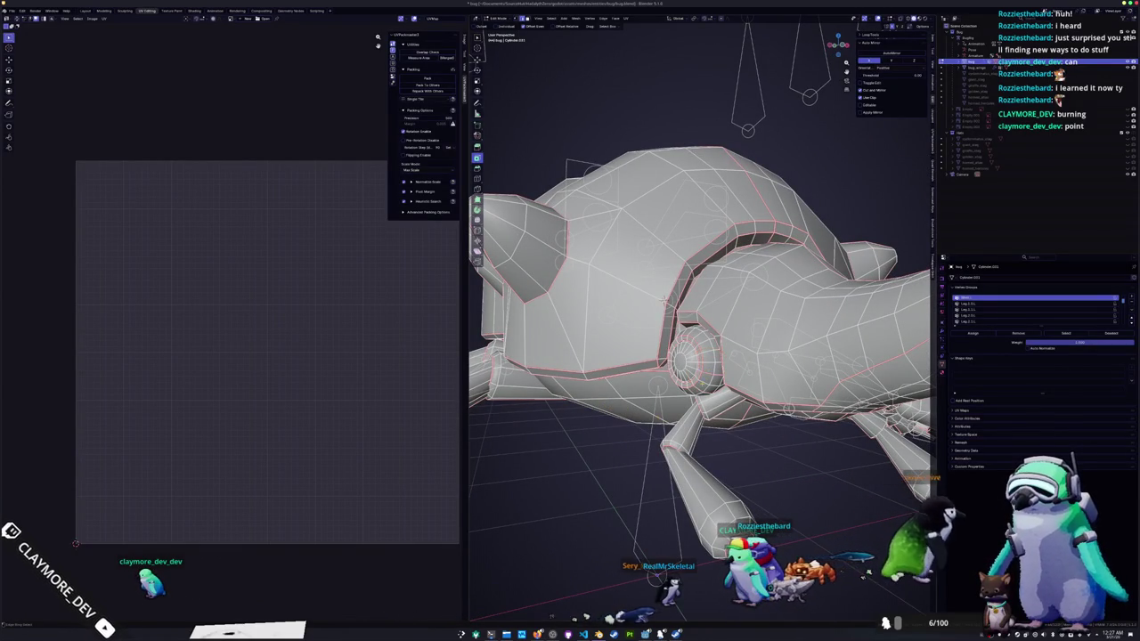
pyautogui.press('F3')
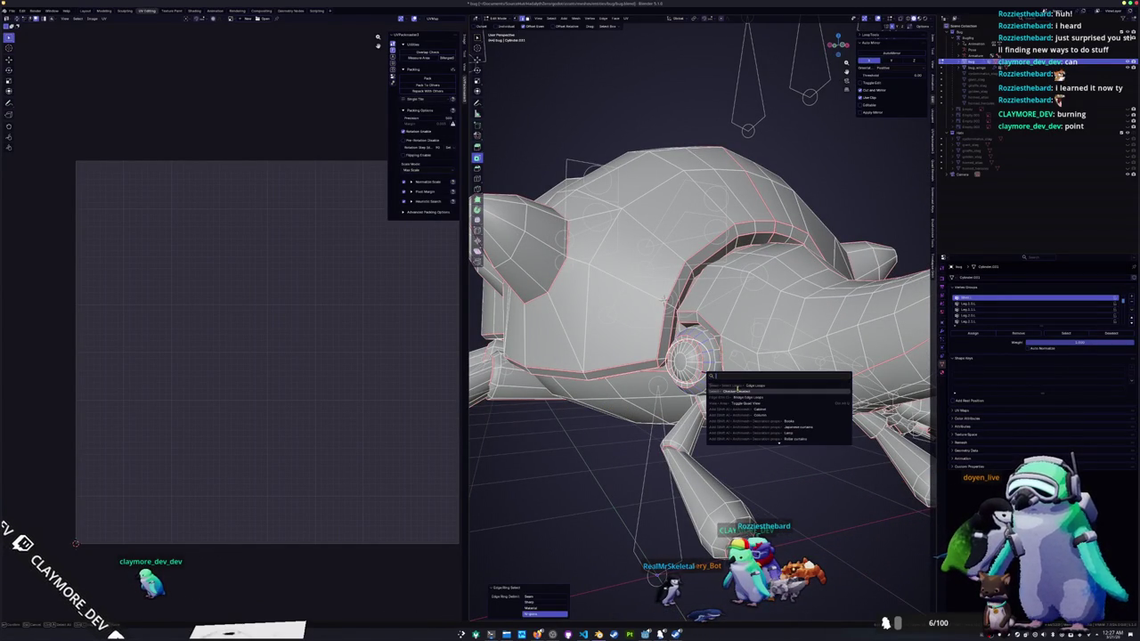
pyautogui.click(737, 390)
pyautogui.press('F3')
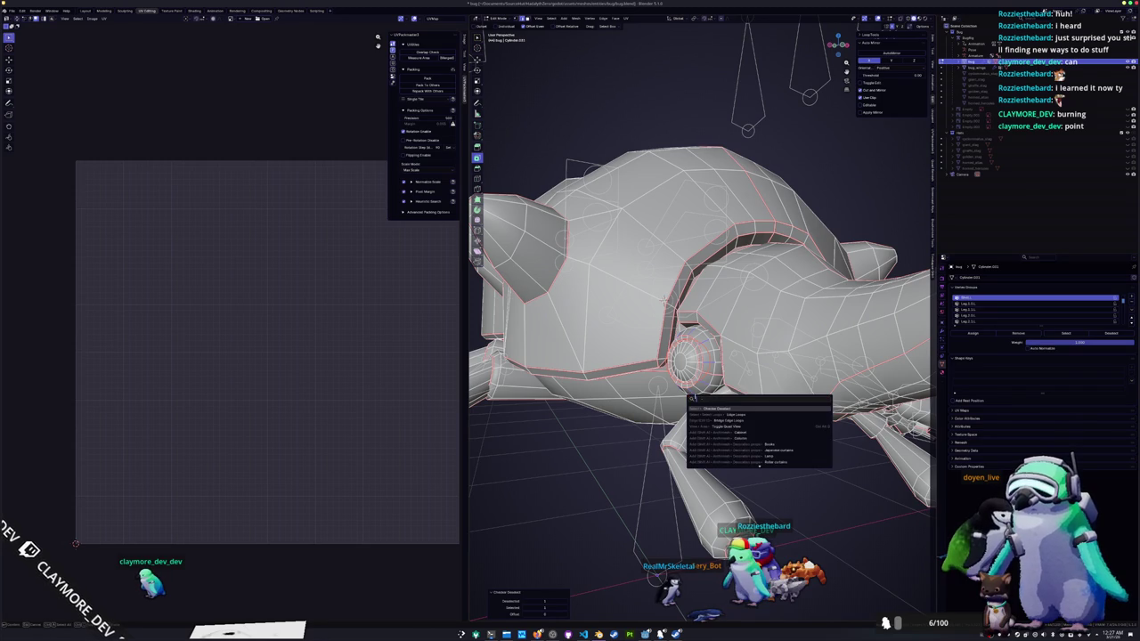
pyautogui.click(729, 415)
pyautogui.moveTo(621, 435); pyautogui.dragTo(630, 424, button='middle')
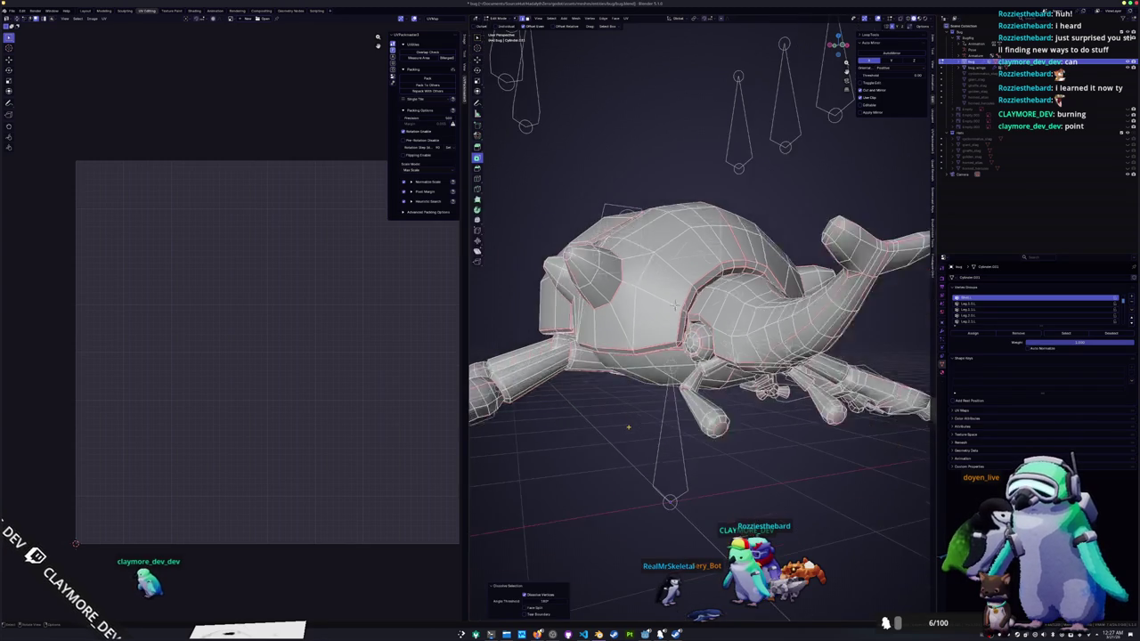
# - Select all mesh faces and UVs, run Unwrap and Pack Islands, then return to Object Mode
pyautogui.press('a')
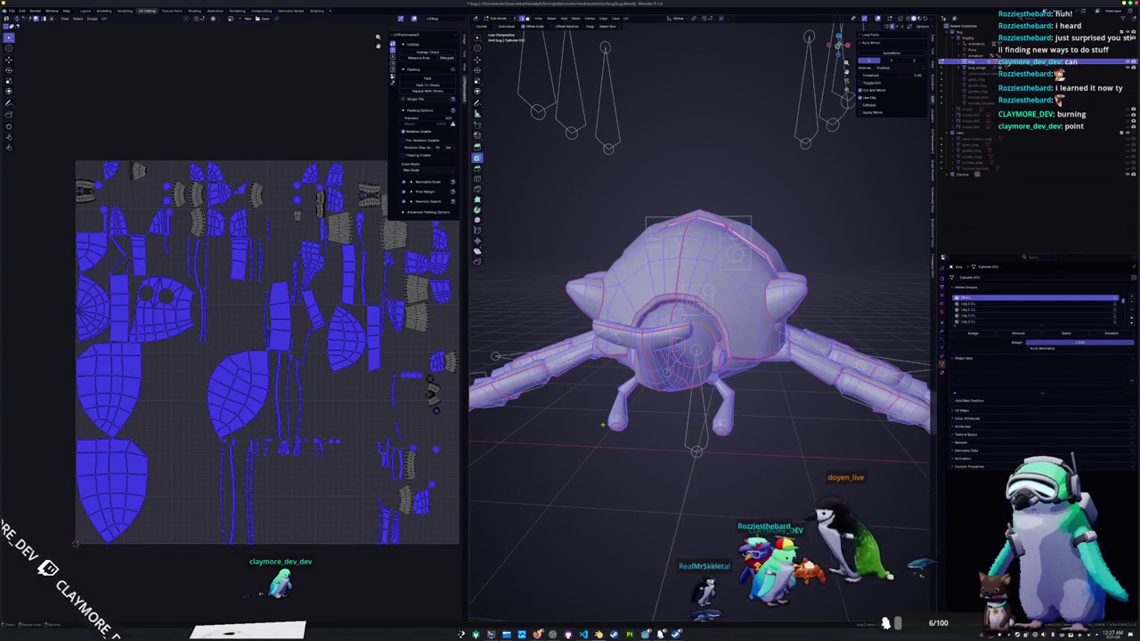
pyautogui.scroll(-3, 592, 432)
pyautogui.press('a')
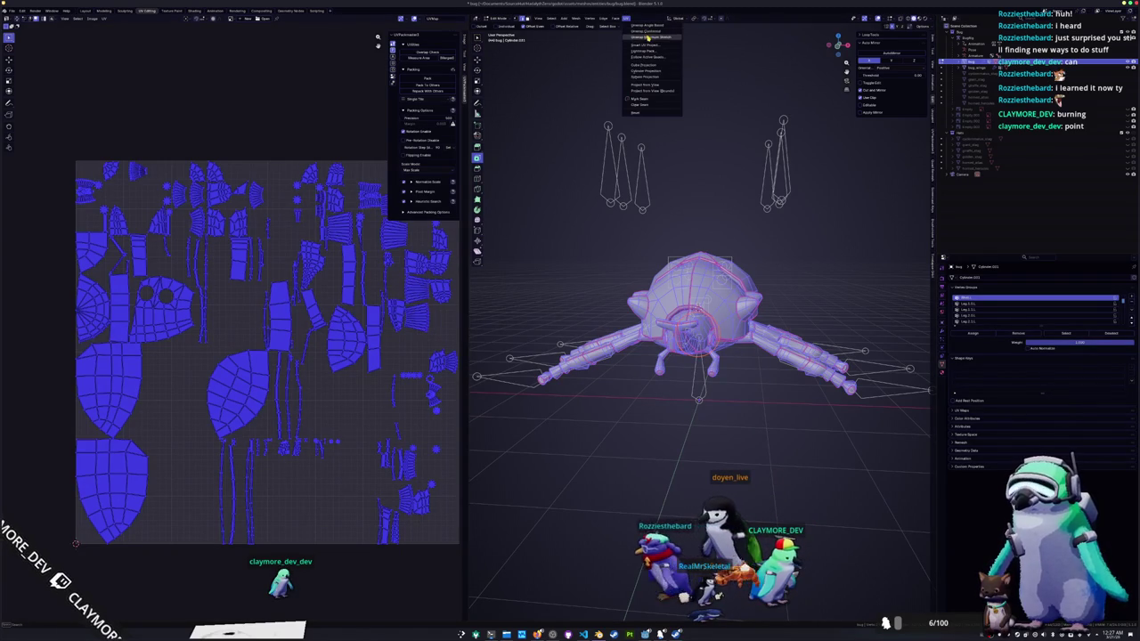
pyautogui.click(648, 37)
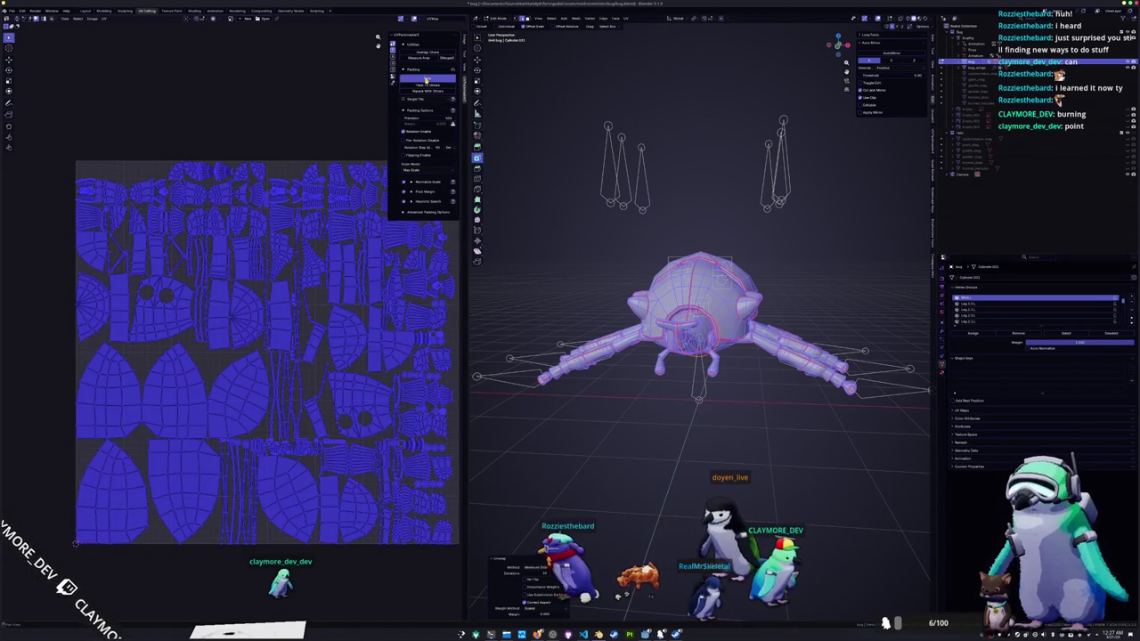
pyautogui.click(427, 80)
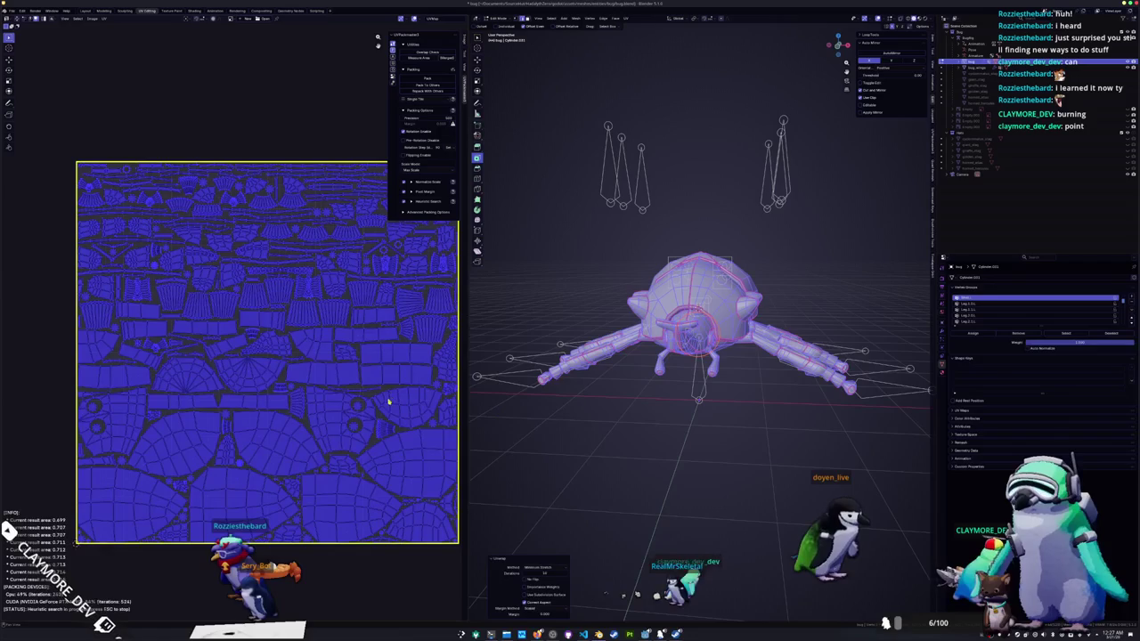
pyautogui.press('Tab')
pyautogui.scroll(2, 699, 321)
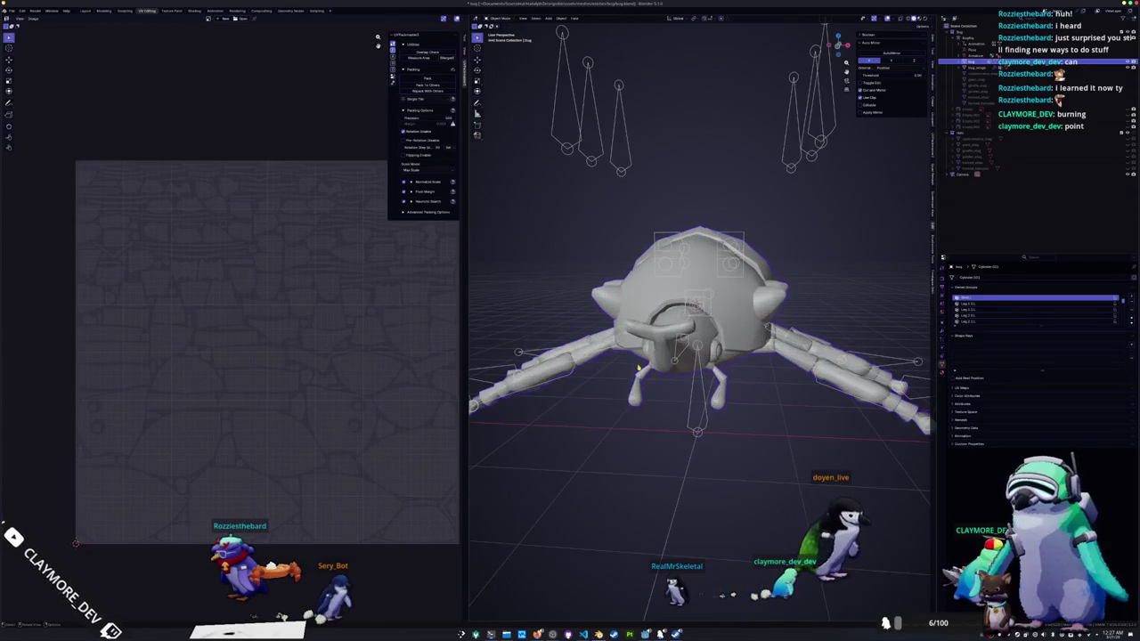
# - In armature Edit Mode from top view, duplicate a bone onto the right rear leg and parent it to the central body bone
pyautogui.moveTo(659, 361)
pyautogui.mouseDown(button='middle')
pyautogui.moveTo(716, 305)
pyautogui.moveTo(657, 395)
pyautogui.mouseUp(button='middle')
pyautogui.scroll(2, 657, 395)
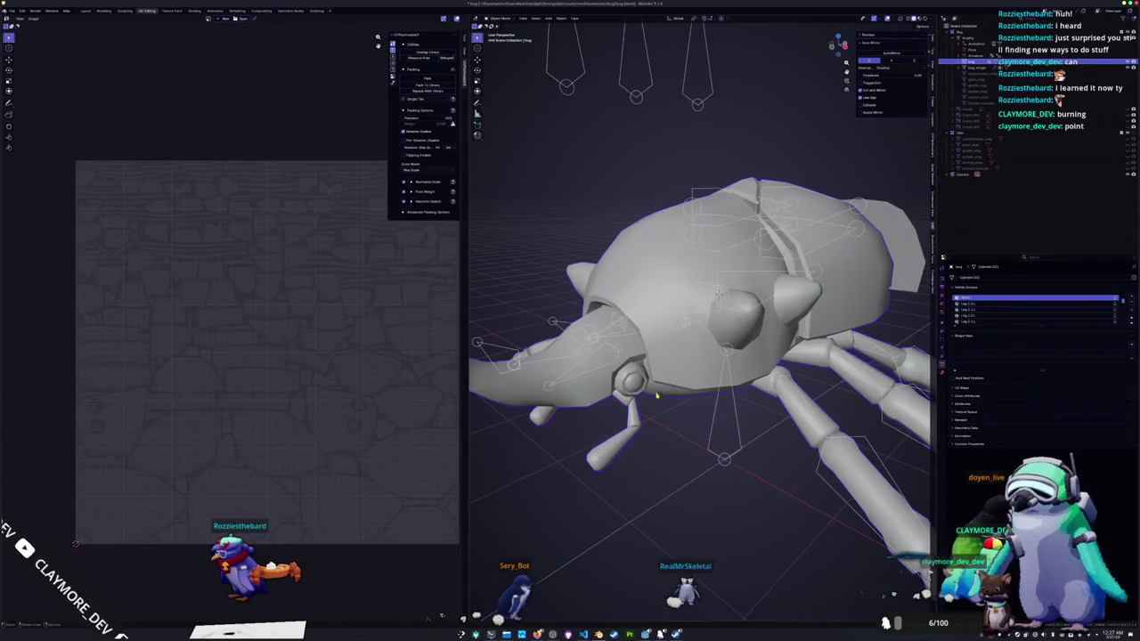
pyautogui.click(596, 373)
pyautogui.press('Tab')
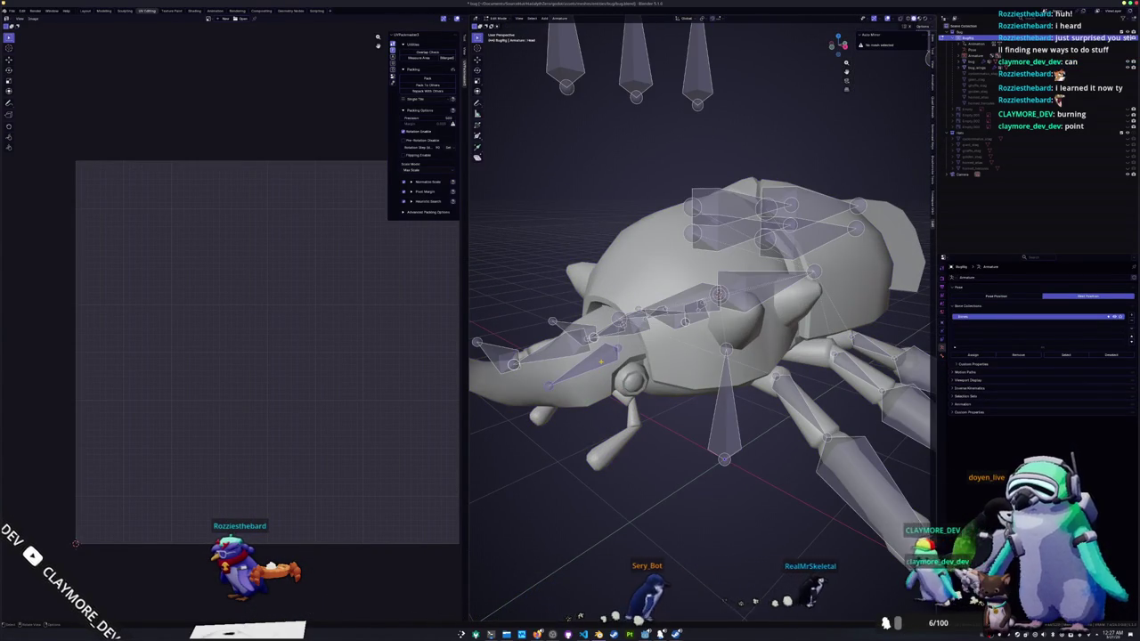
pyautogui.press('KP_7')
pyautogui.keyDown('shift'); pyautogui.moveTo(649, 383); pyautogui.dragTo(663, 259, button='middle'); pyautogui.keyUp('shift')
pyautogui.scroll(1, 677, 356)
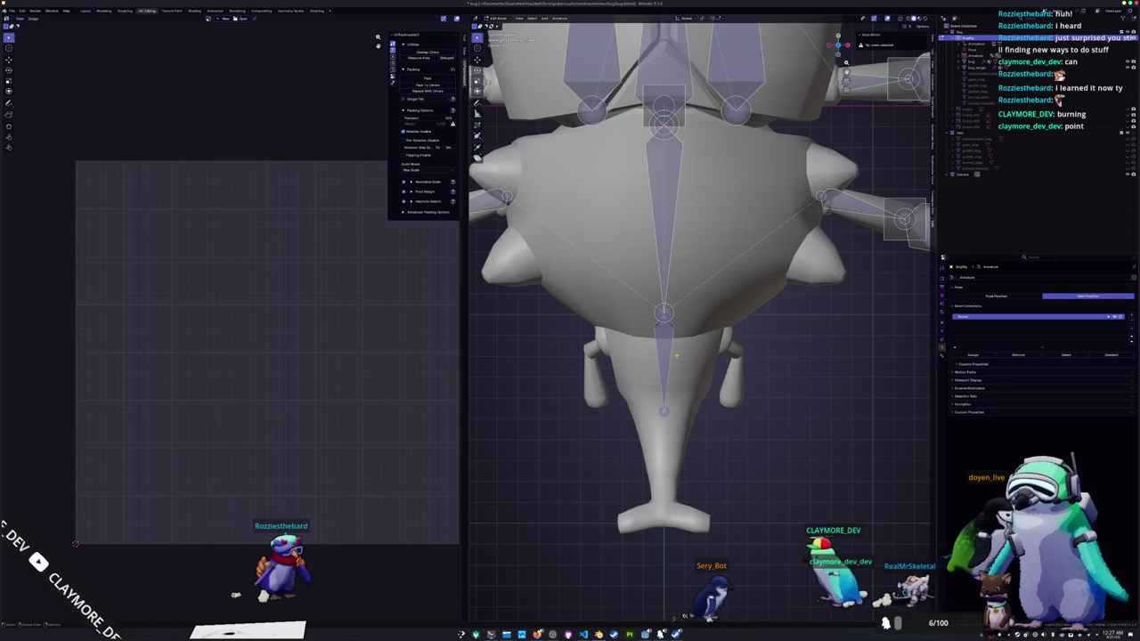
pyautogui.press('g')
pyautogui.click(740, 381)
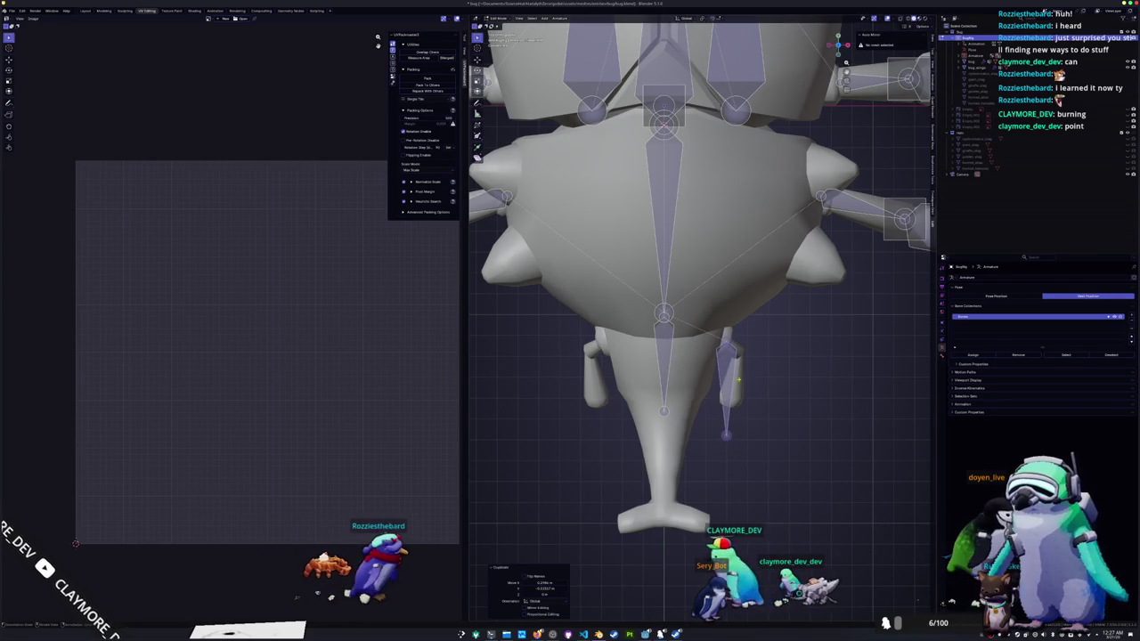
pyautogui.click(663, 365)
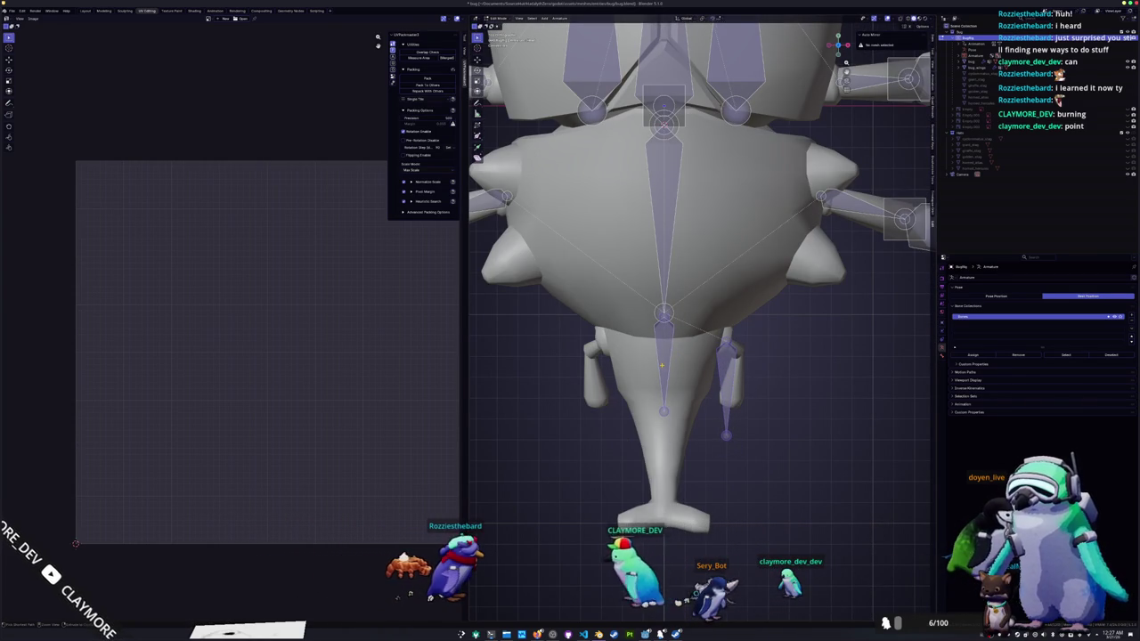
pyautogui.click(662, 365)
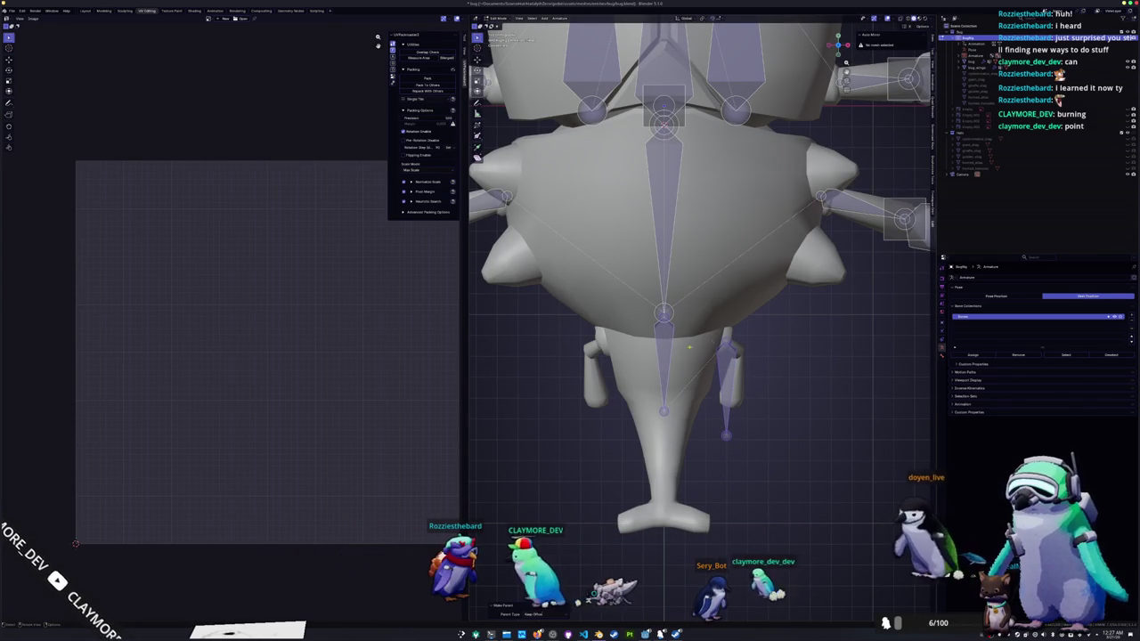
# - Move the new leg bone's tip outward along the leg
pyautogui.press('KP_1')
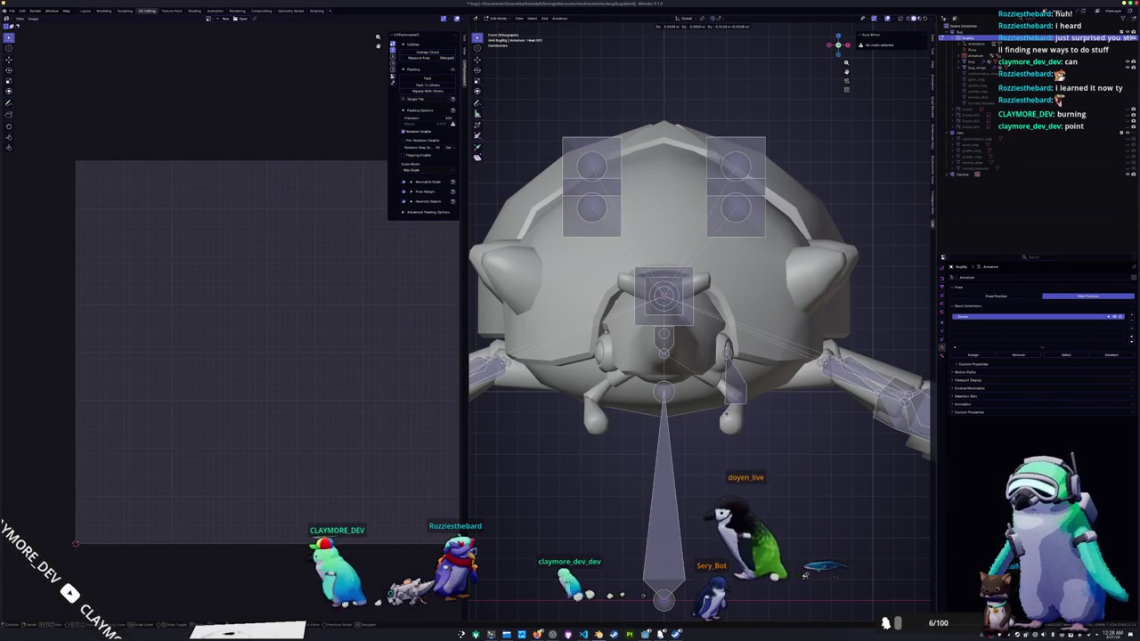
pyautogui.moveTo(664, 428); pyautogui.dragTo(616, 440, button='middle')
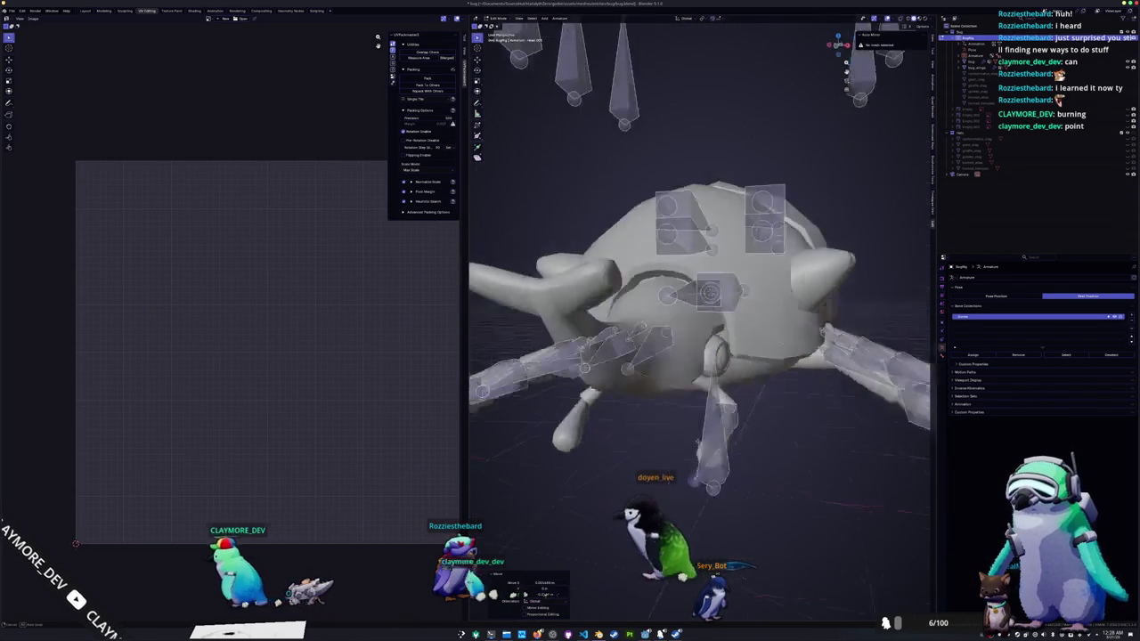
pyautogui.moveTo(600, 462); pyautogui.dragTo(636, 454)
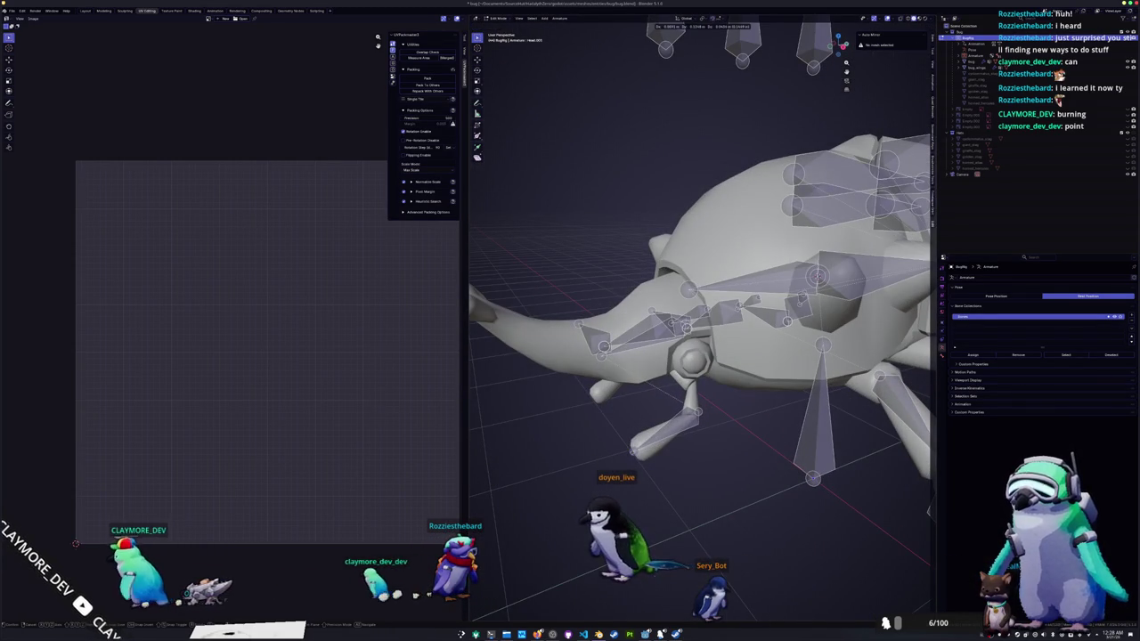
pyautogui.moveTo(635, 454)
pyautogui.mouseDown(button='middle')
pyautogui.moveTo(647, 463)
pyautogui.moveTo(713, 356)
pyautogui.mouseUp(button='middle')
# - Deselect the whole beetle mesh in Edit Mode and return to Object Mode
pyautogui.click(712, 267)
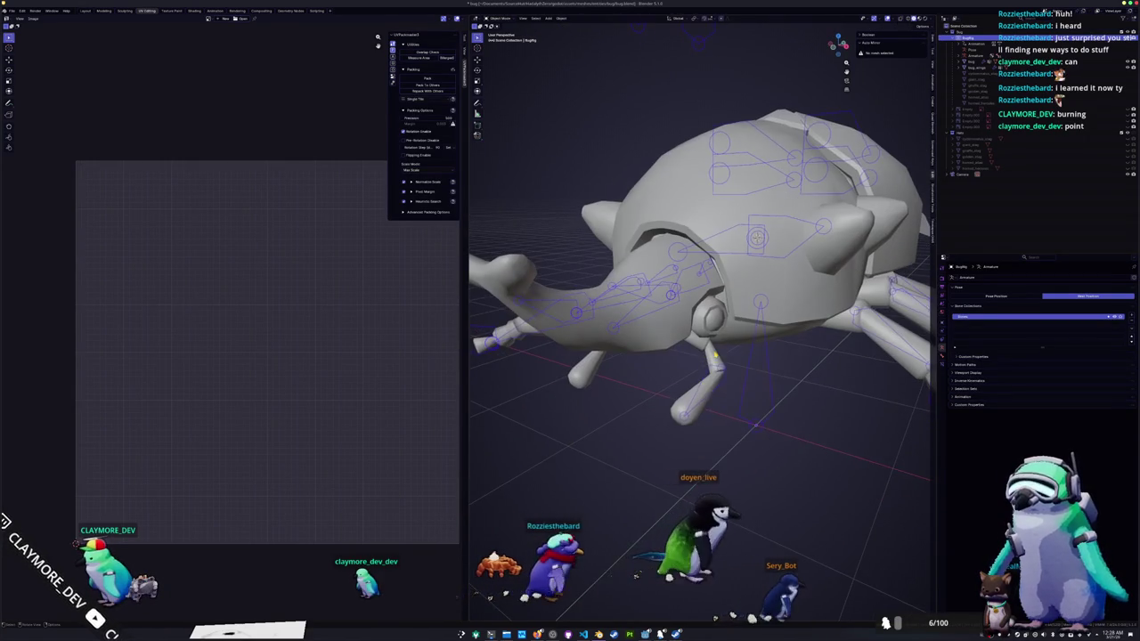
pyautogui.press('Tab')
pyautogui.scroll(3, 778, 231)
pyautogui.moveTo(777, 231); pyautogui.dragTo(780, 268, button='middle')
pyautogui.hotkey('alt', 'a')
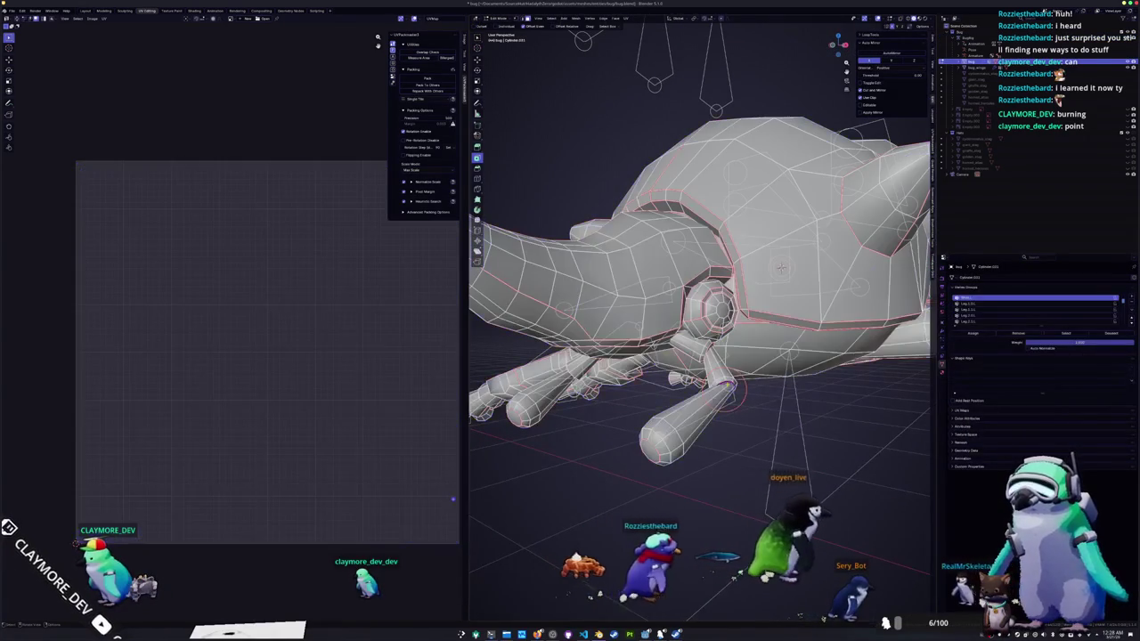
pyautogui.press('Tab')
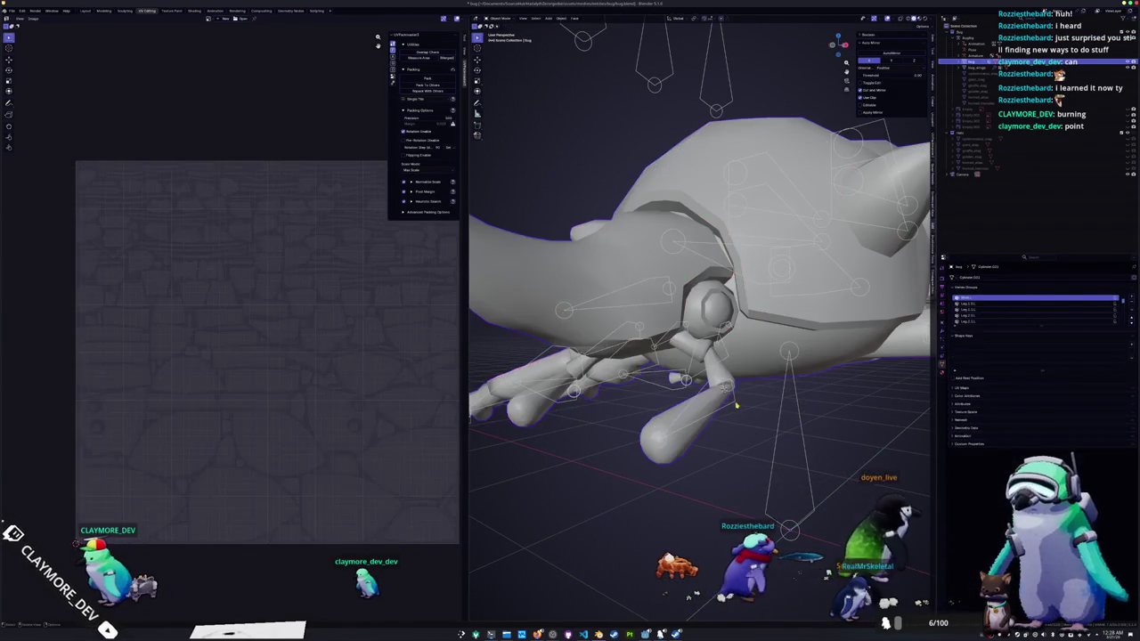
pyautogui.click(734, 394)
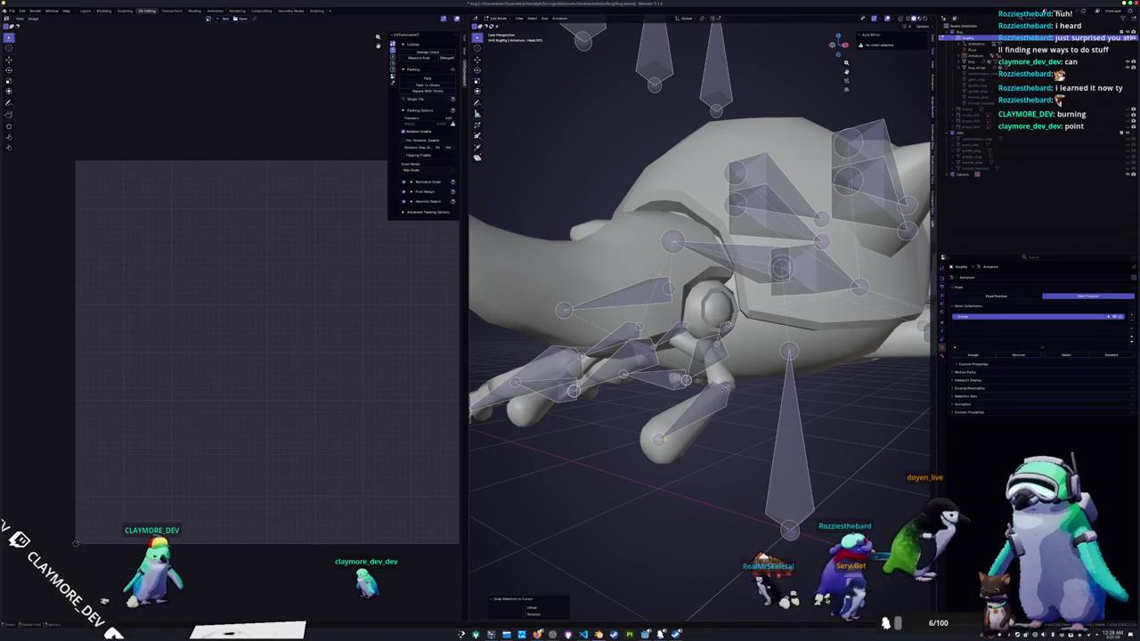
pyautogui.click(730, 389)
pyautogui.press('Tab')
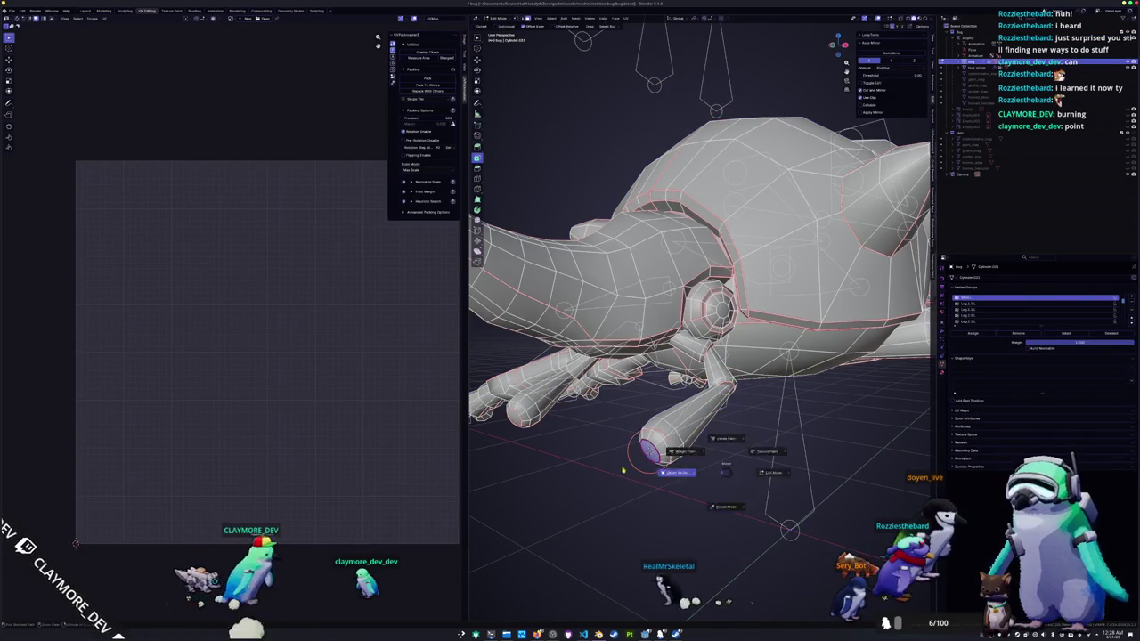
pyautogui.press('Tab')
# - Select the armature and switch it into Pose Mode
pyautogui.click(655, 450)
pyautogui.hotkey('ctrl', 'Tab')
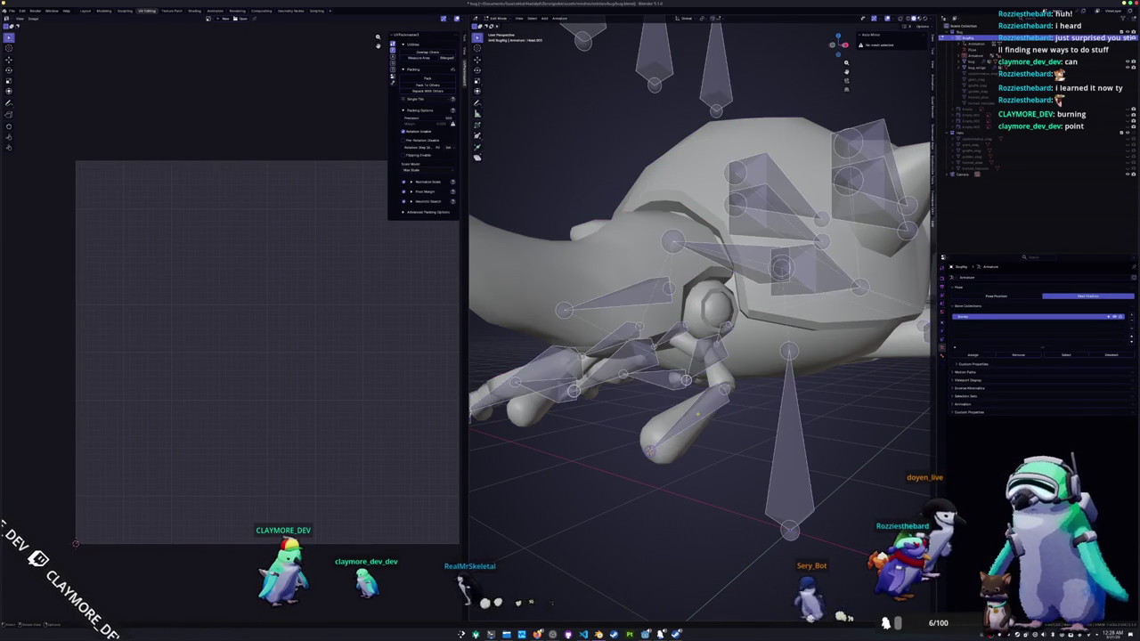
pyautogui.moveTo(704, 426); pyautogui.dragTo(753, 374, button='middle')
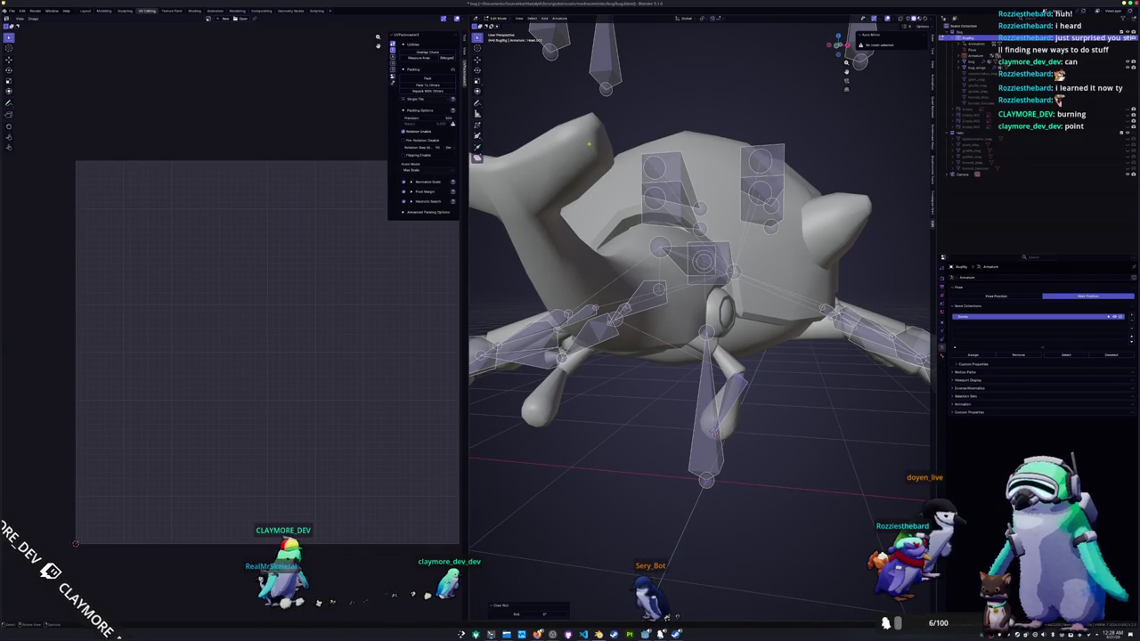
pyautogui.click(563, 18)
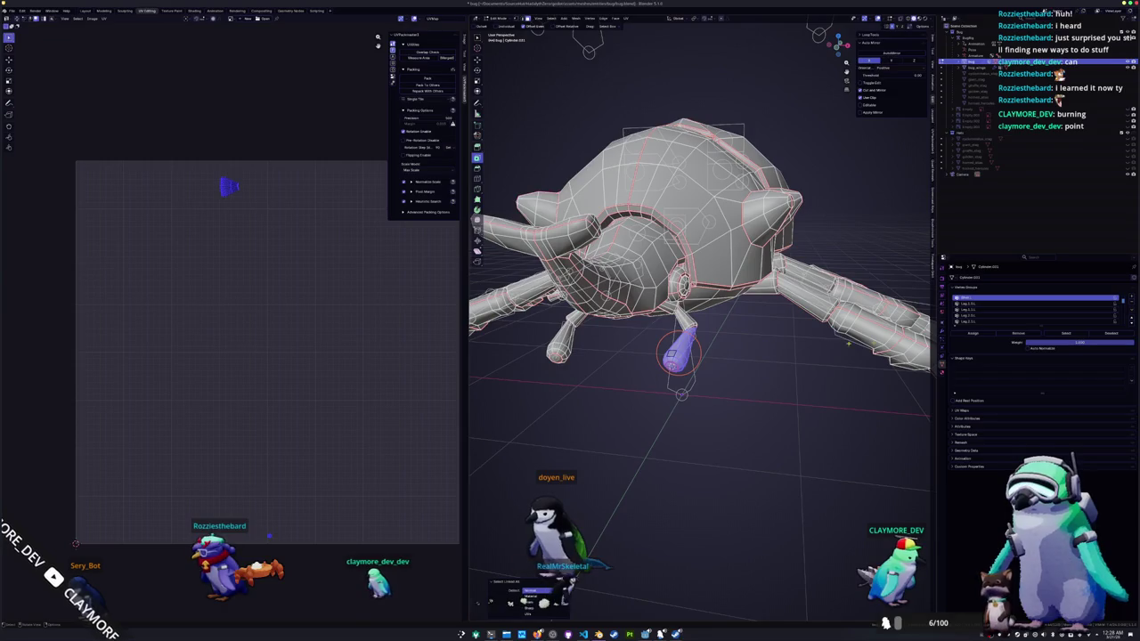
# - Remove the foot vertices from all vertex groups, then select the mesh together with the BugRig armature
pyautogui.moveTo(1041, 325); pyautogui.dragTo(1041, 414)
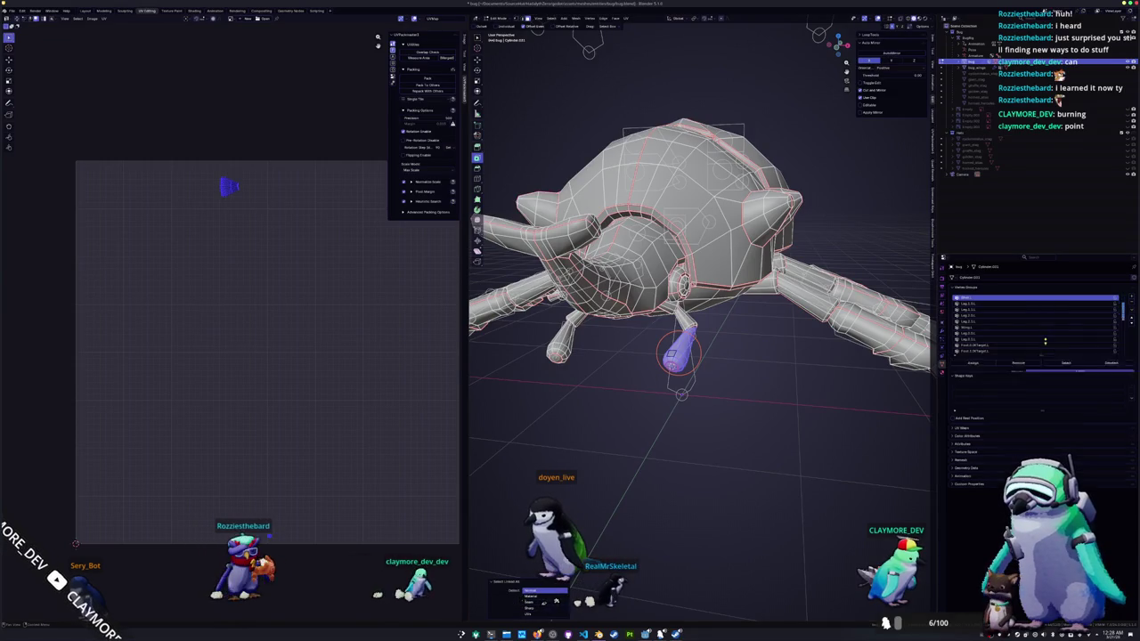
pyautogui.click(1129, 311)
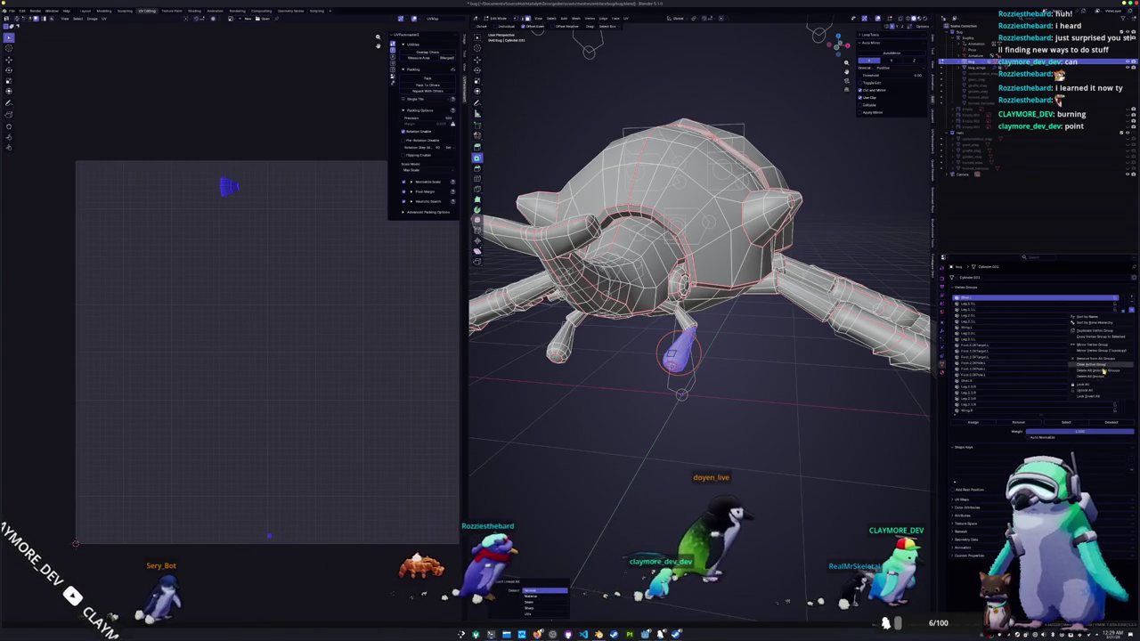
pyautogui.click(1018, 375)
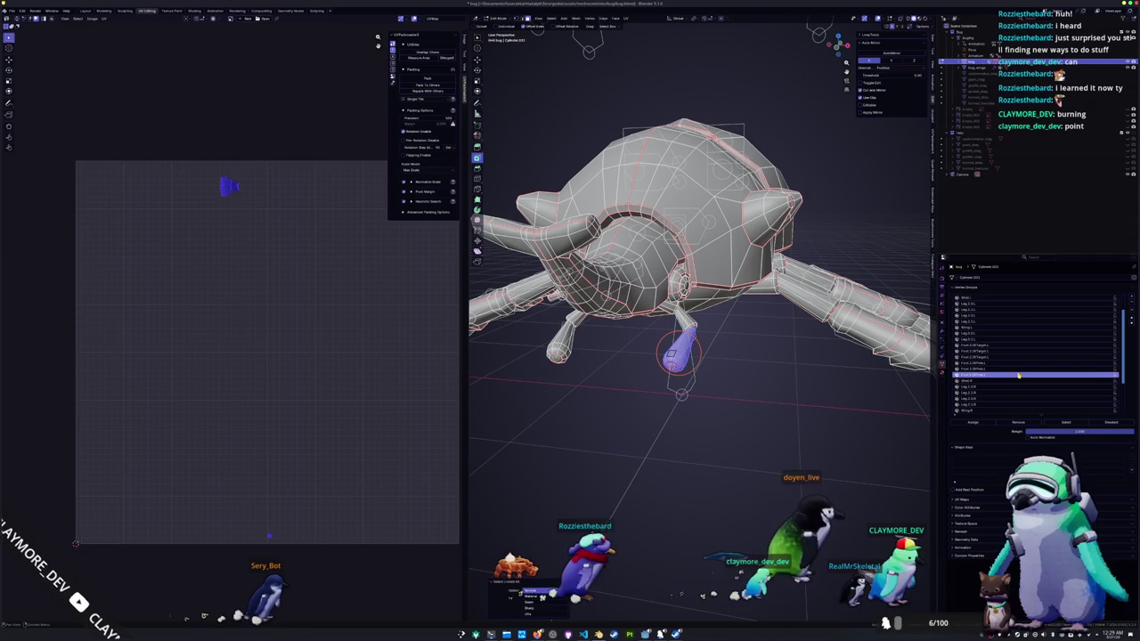
pyautogui.click(1130, 311)
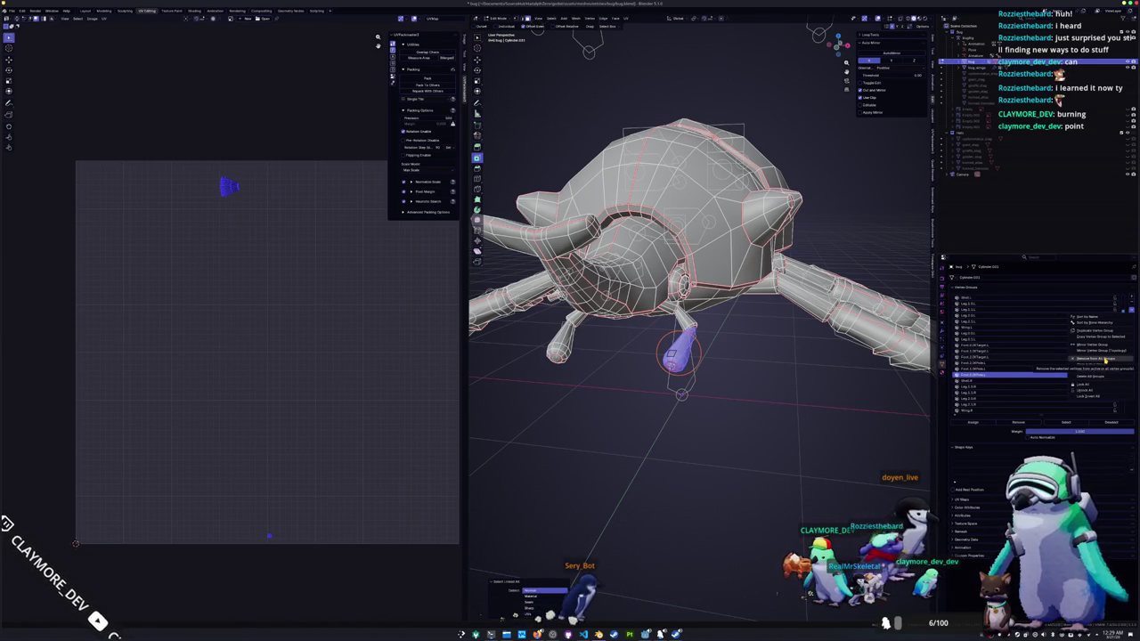
pyautogui.click(1104, 359)
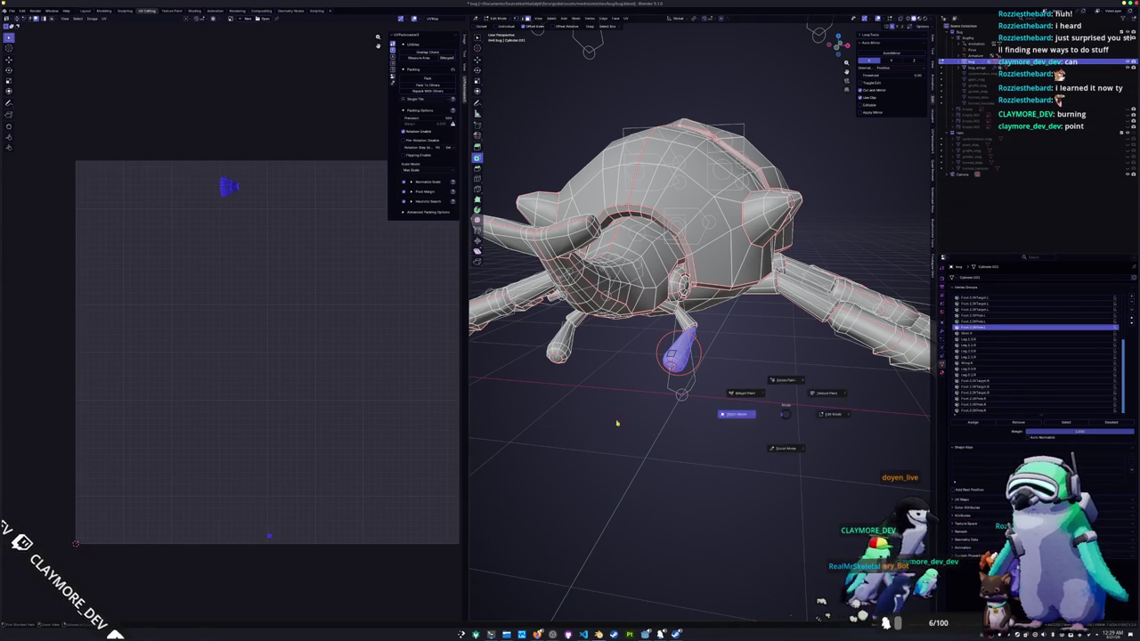
pyautogui.click(726, 418)
pyautogui.click(695, 381)
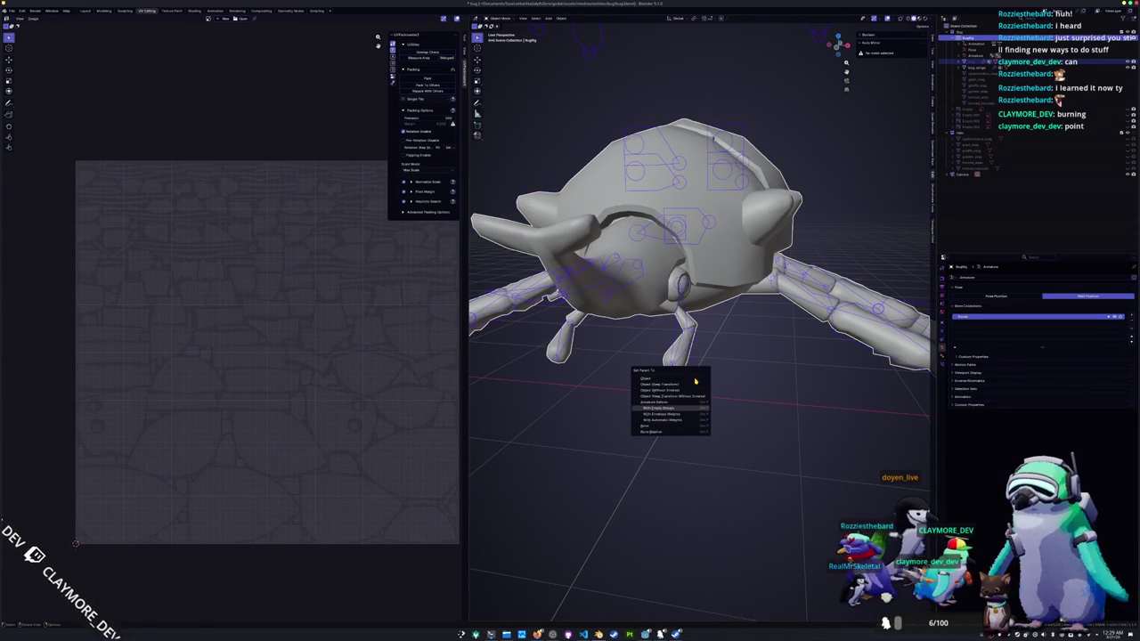
pyautogui.press('Return')
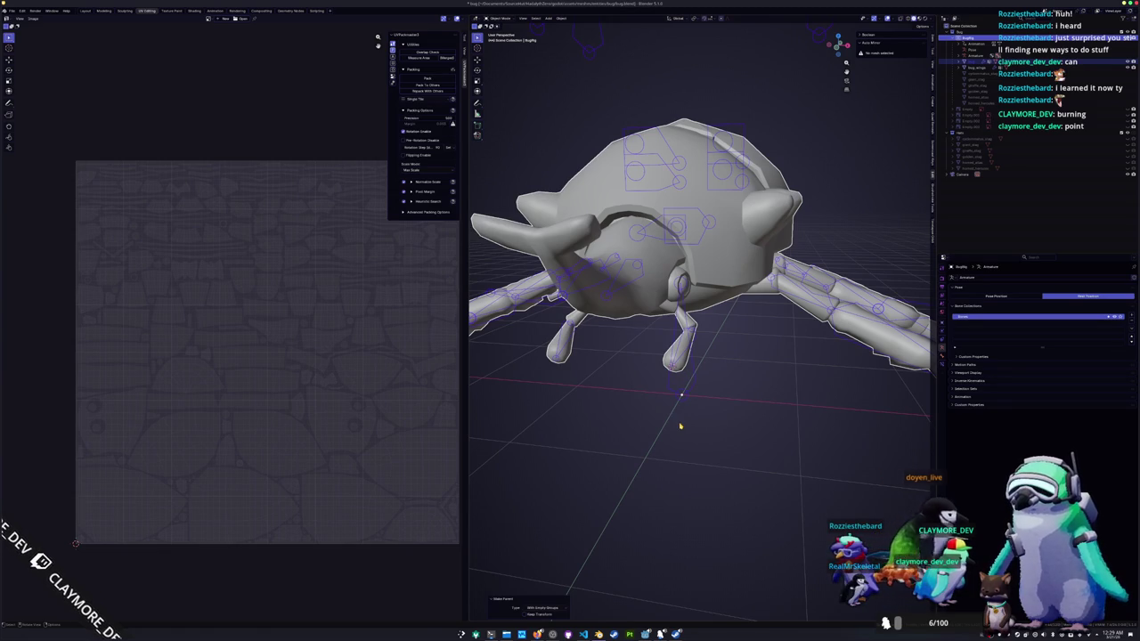
pyautogui.click(666, 360)
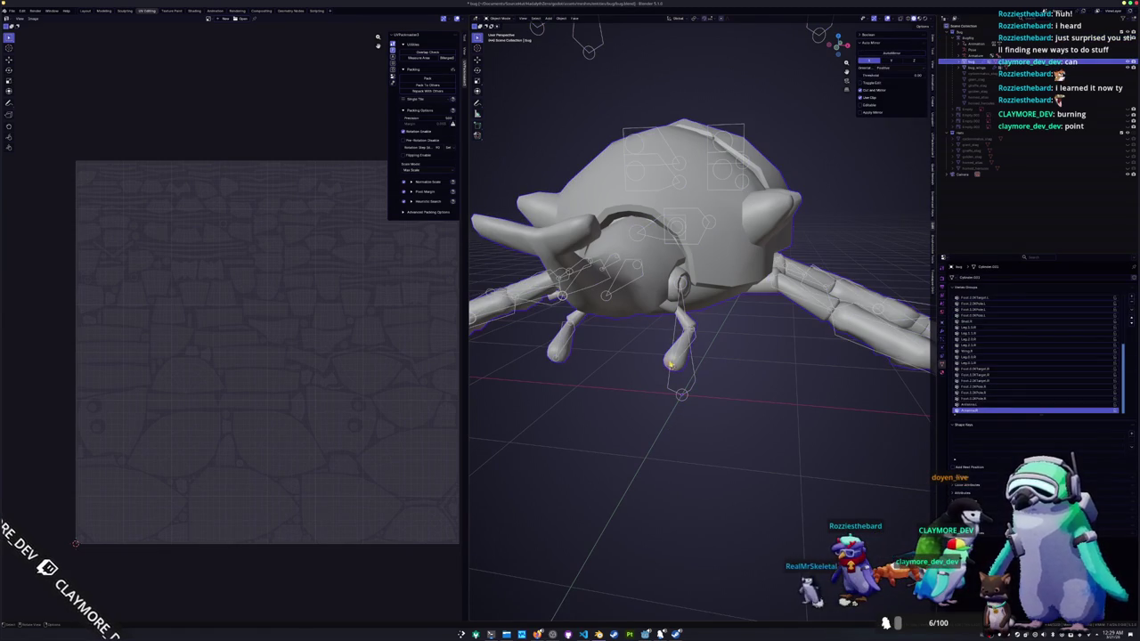
pyautogui.click(695, 376)
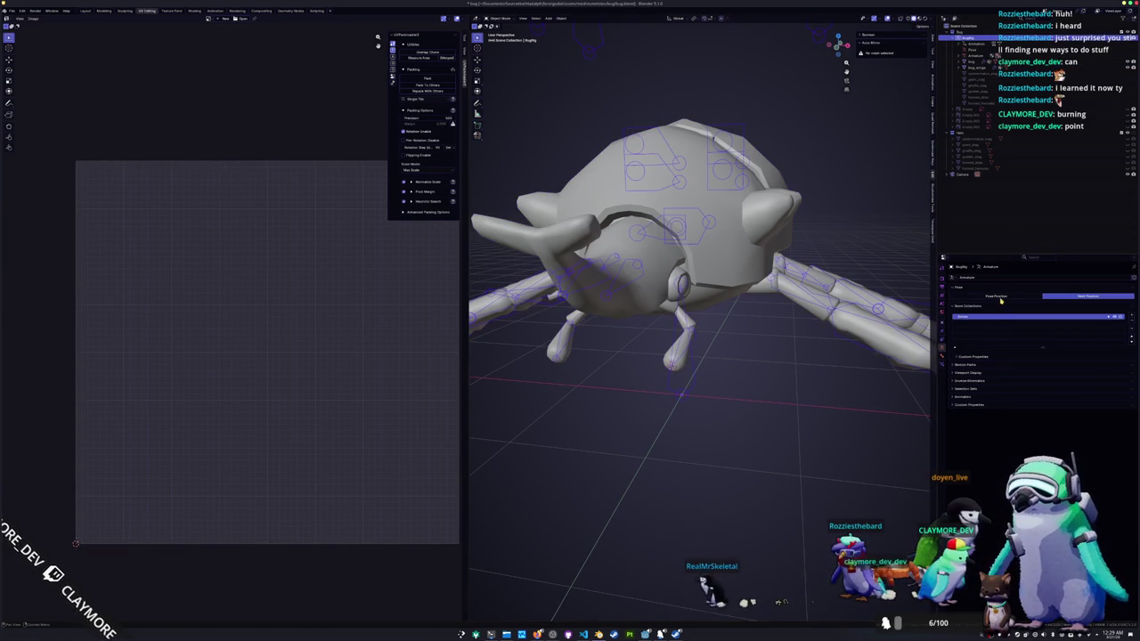
pyautogui.click(997, 296)
pyautogui.click(1056, 297)
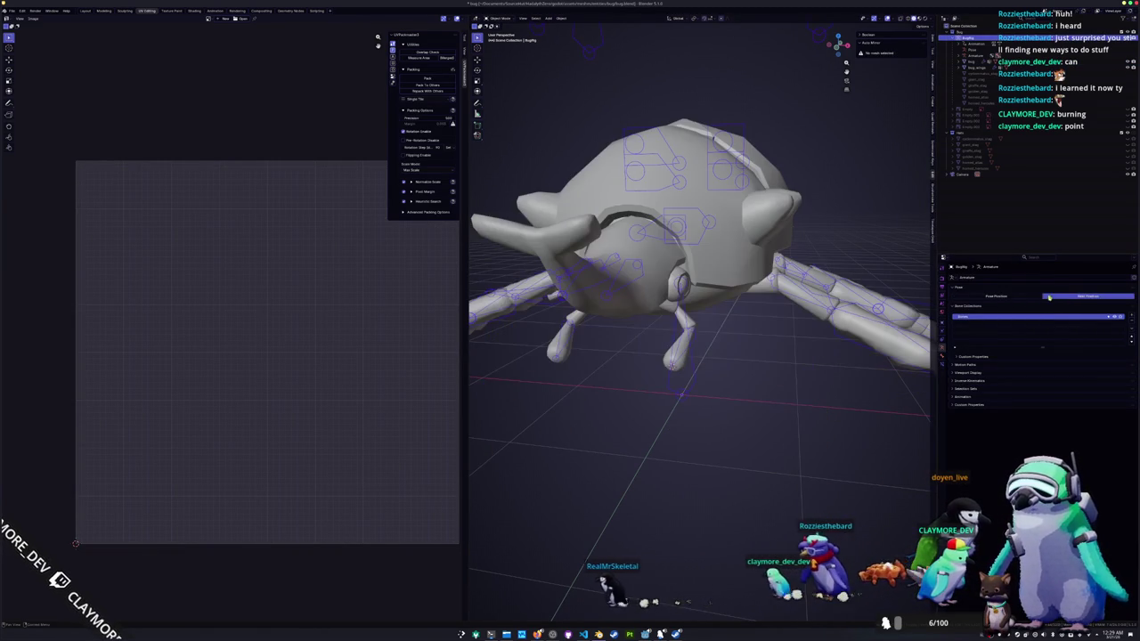
pyautogui.click(682, 369)
pyautogui.press('Tab')
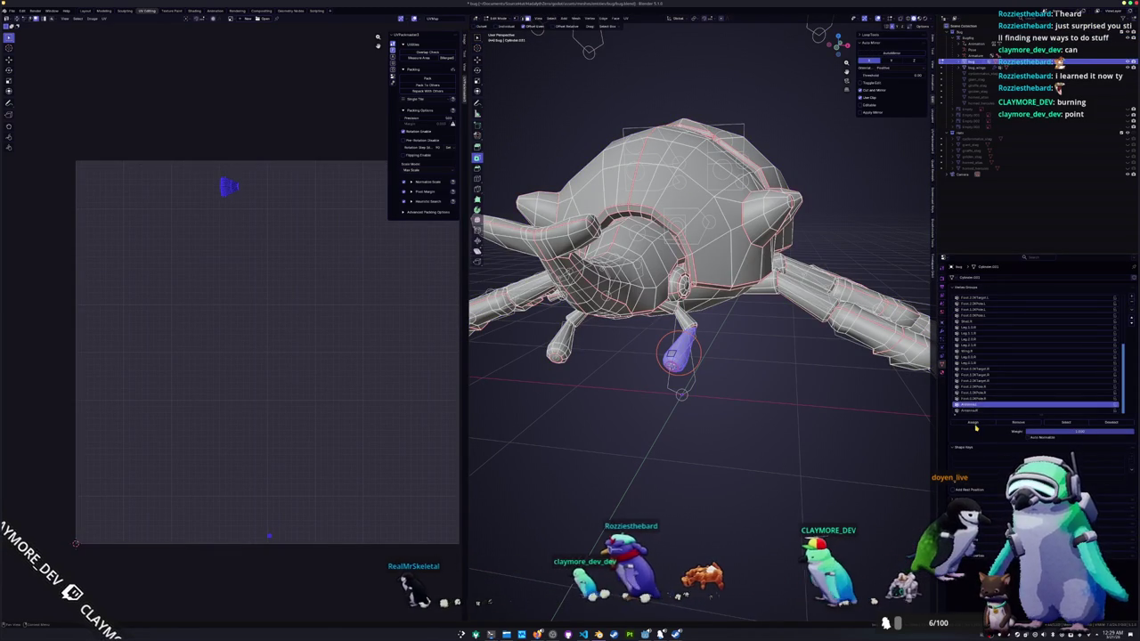
pyautogui.moveTo(682, 368)
pyautogui.mouseDown(button='middle')
pyautogui.moveTo(647, 378)
pyautogui.moveTo(677, 365)
pyautogui.mouseUp(button='middle')
pyautogui.click(676, 357)
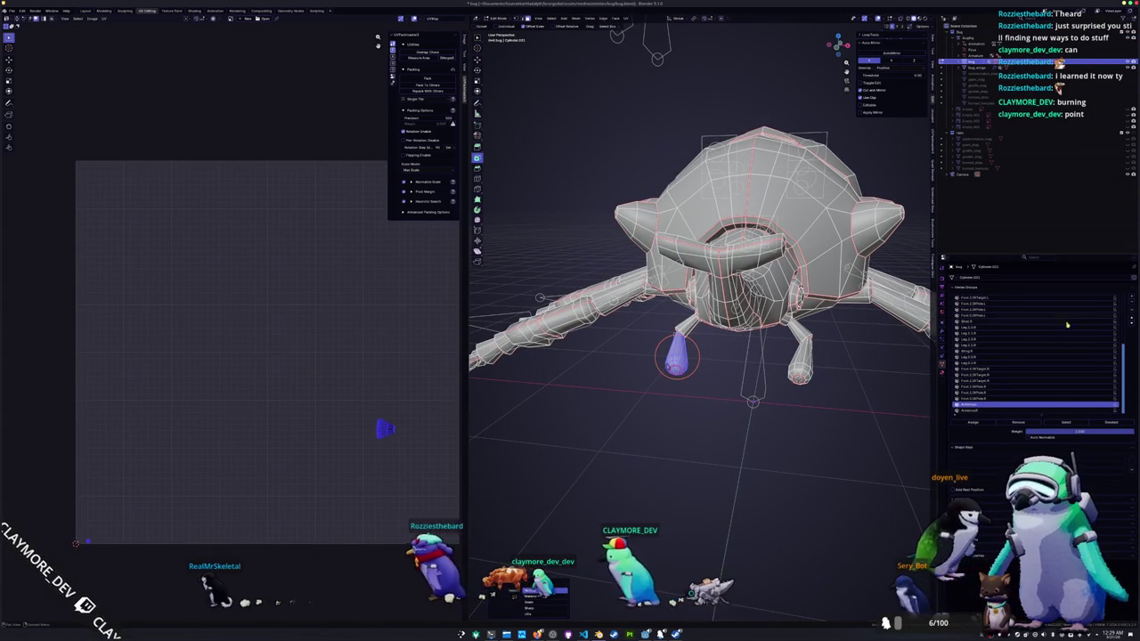
pyautogui.click(1131, 311)
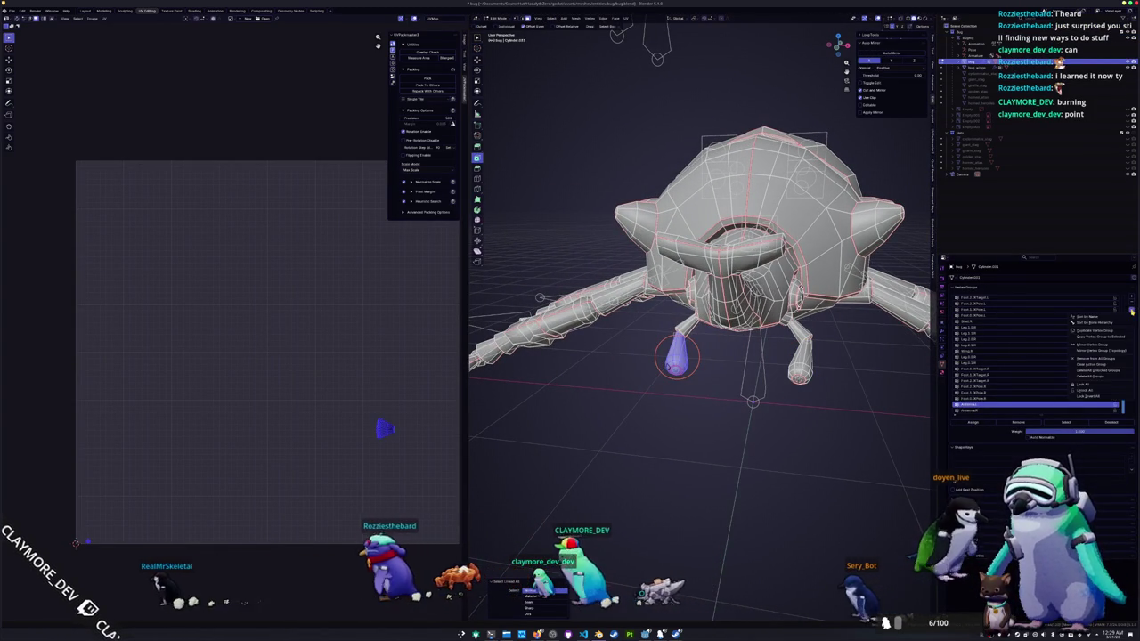
pyautogui.click(1103, 363)
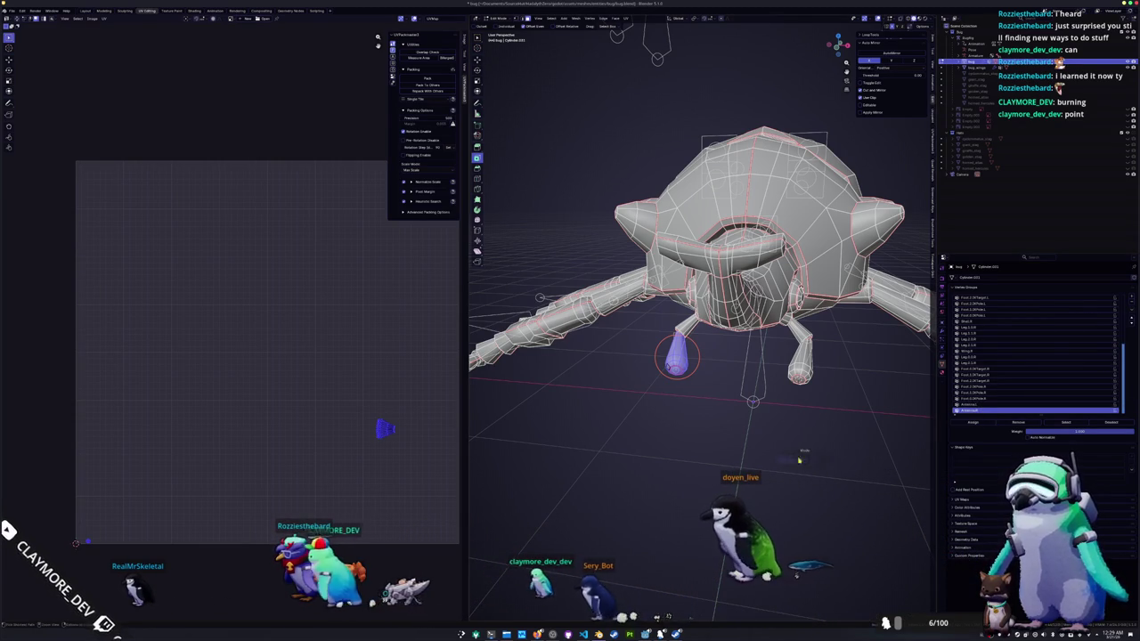
pyautogui.press('Tab')
pyautogui.scroll(-2, 737, 355)
pyautogui.click(736, 364)
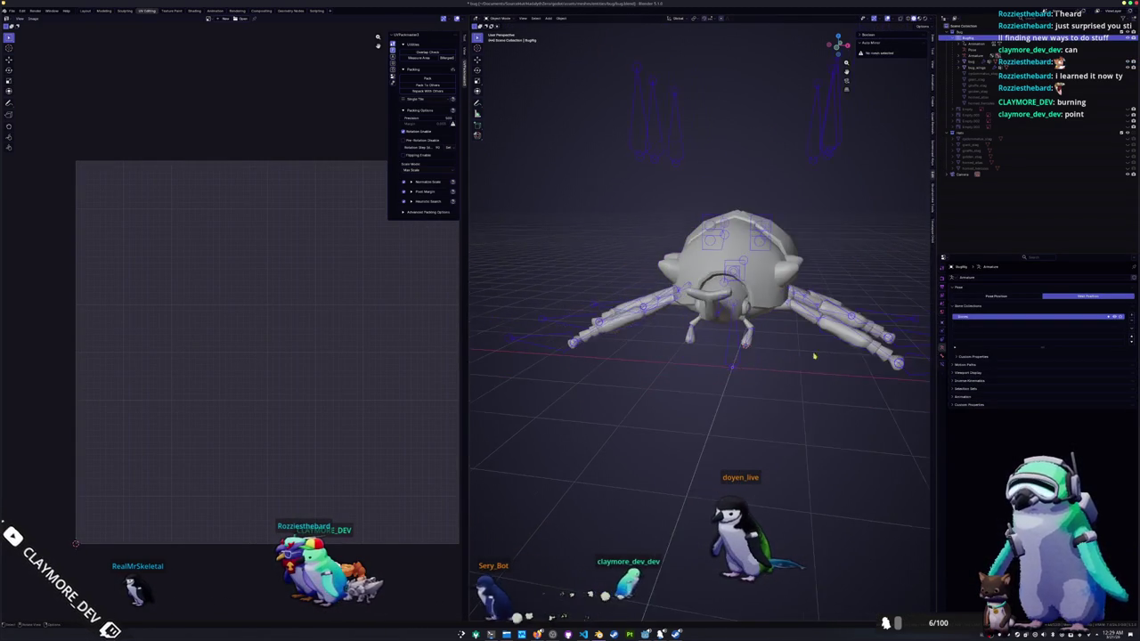
pyautogui.moveTo(736, 364); pyautogui.dragTo(926, 329, button='middle')
pyautogui.click(1003, 297)
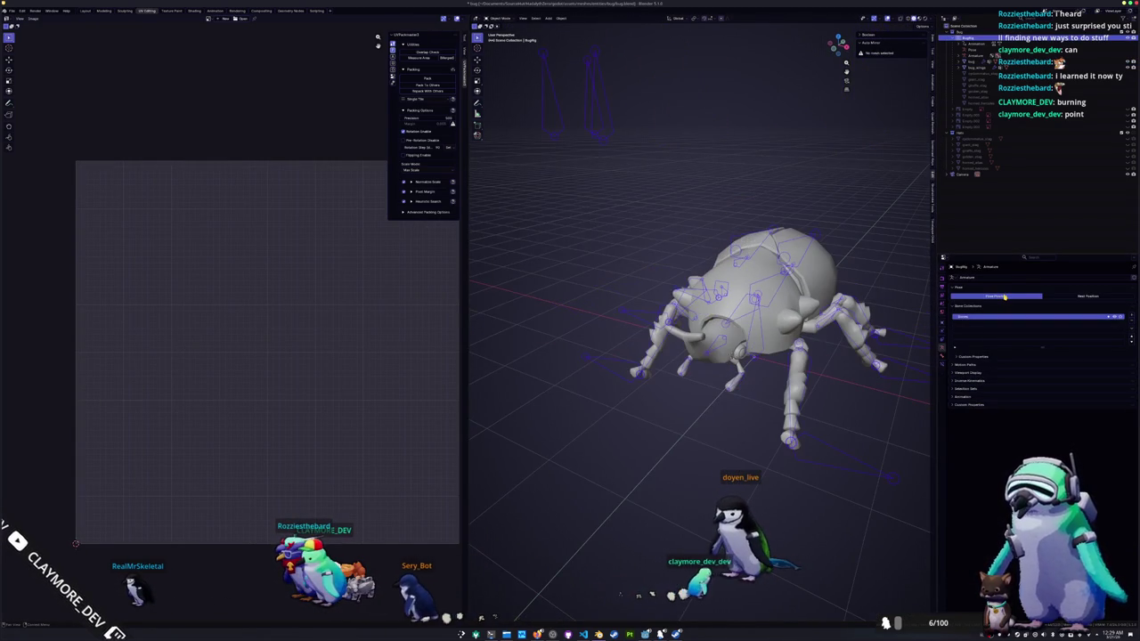
pyautogui.click(1071, 298)
pyautogui.click(797, 320)
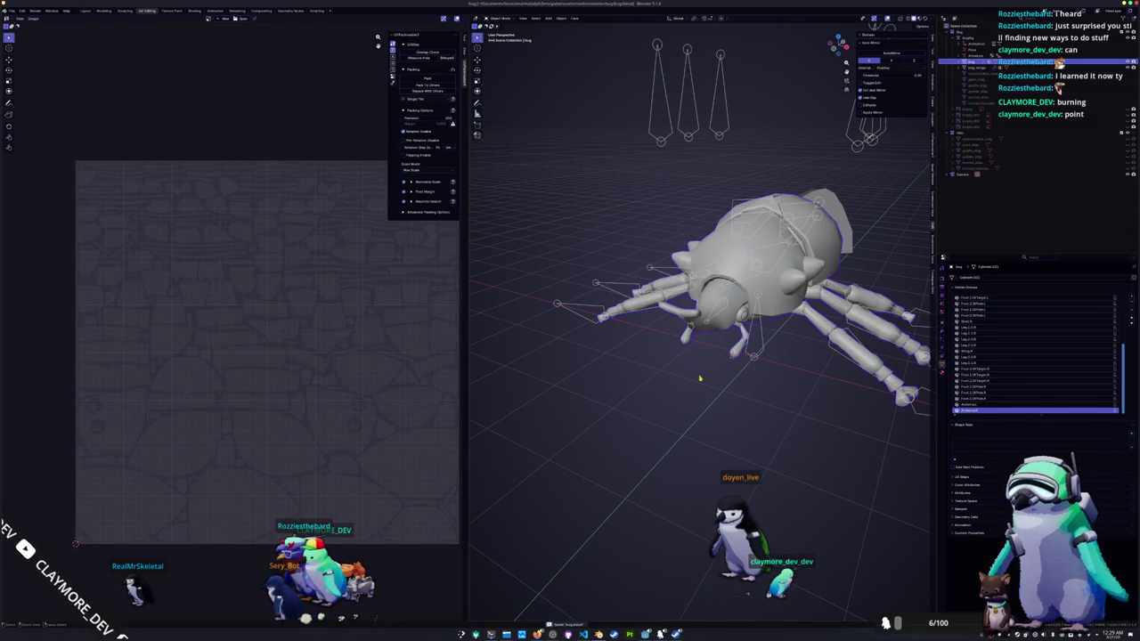
# - Export the rigged beetle as FBX, deleting seven other beetle FBX files and overwriting bug.fbx
pyautogui.moveTo(714, 360); pyautogui.dragTo(644, 410, button='middle')
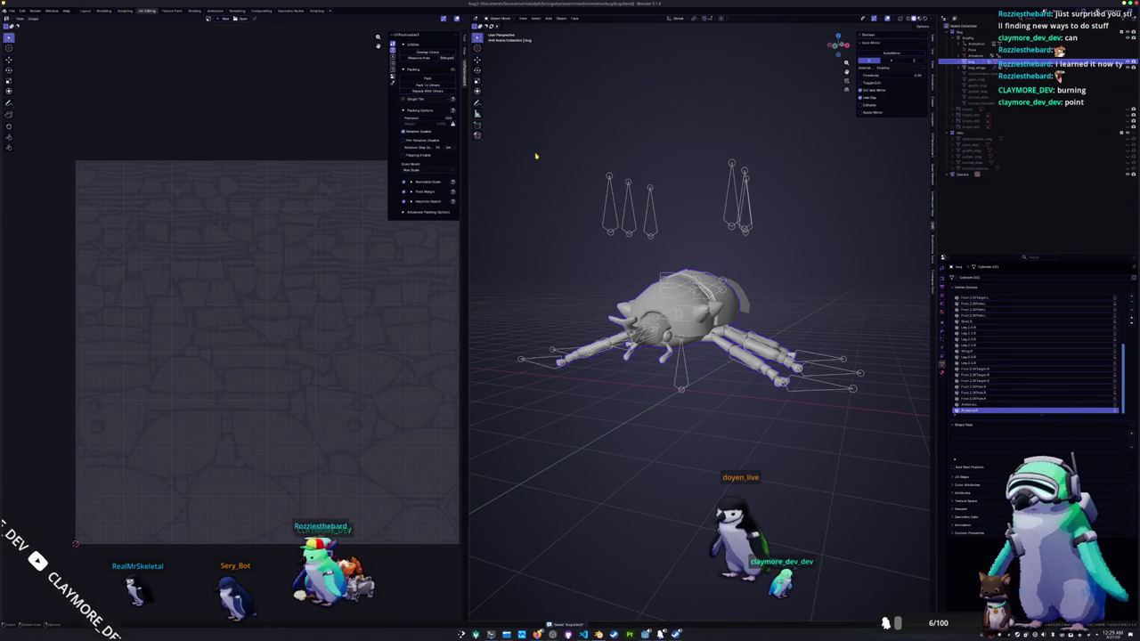
pyautogui.click(11, 11)
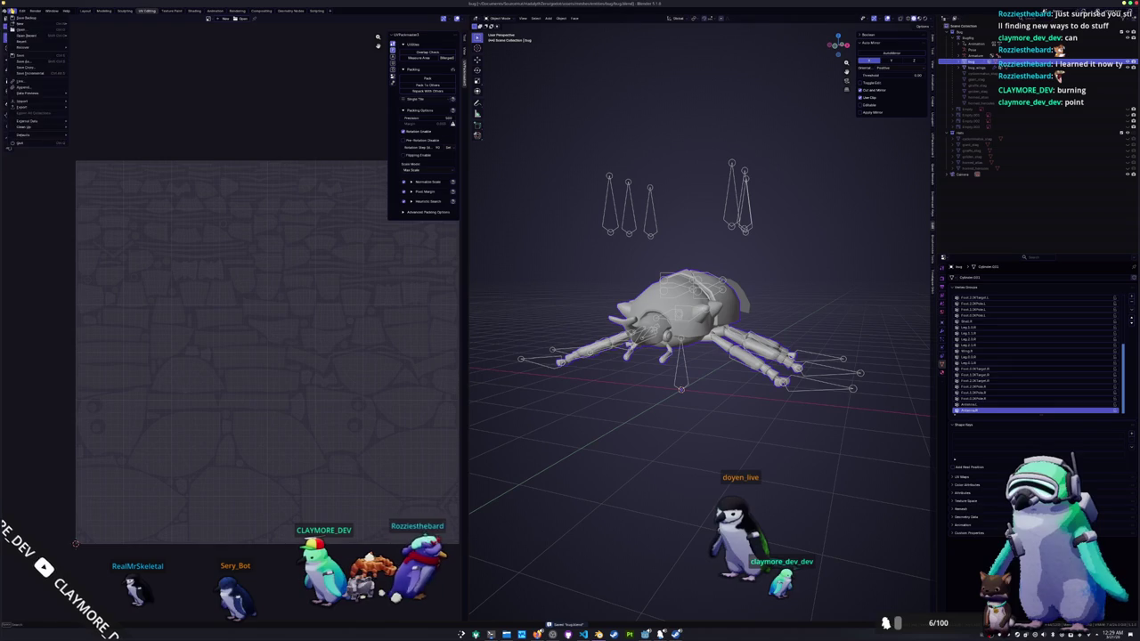
pyautogui.moveTo(35, 106)
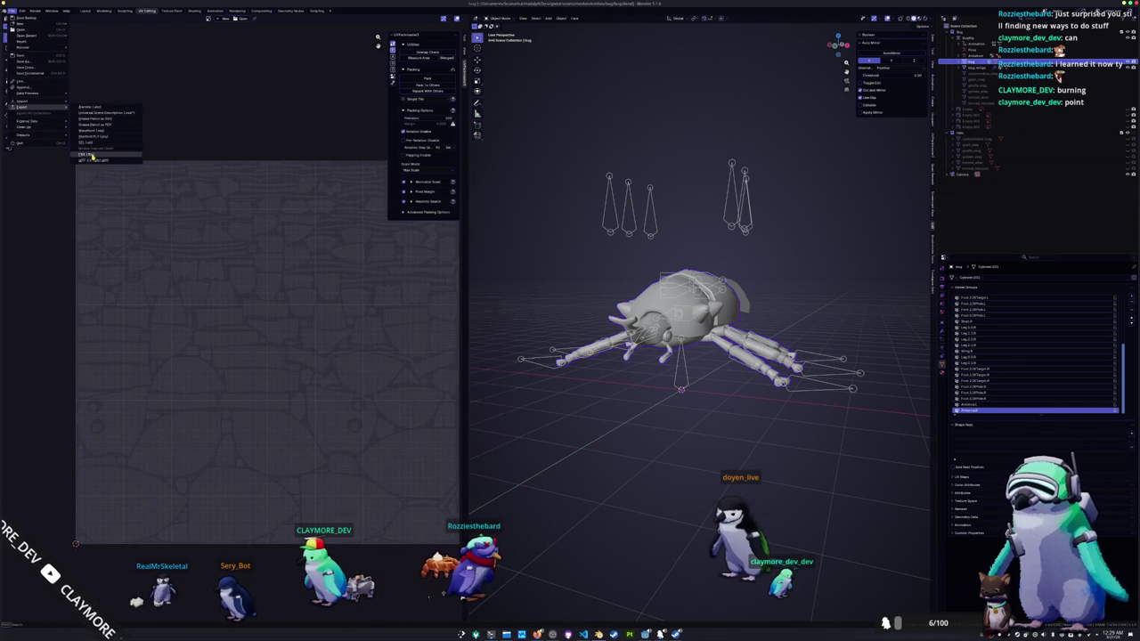
pyautogui.click(90, 156)
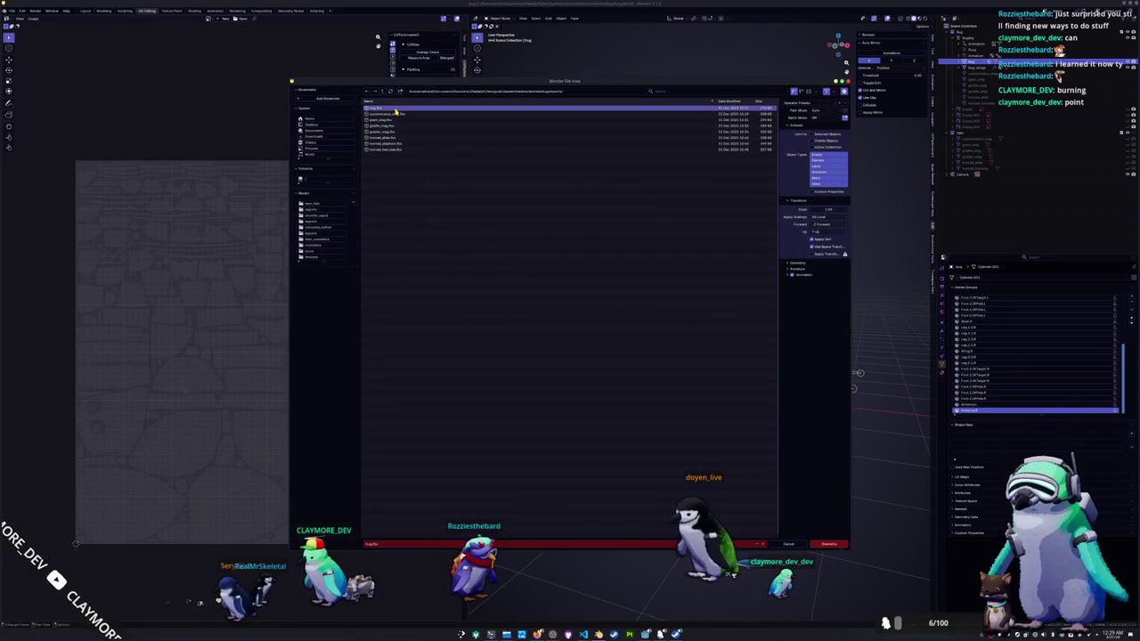
pyautogui.moveTo(400, 181); pyautogui.dragTo(396, 113)
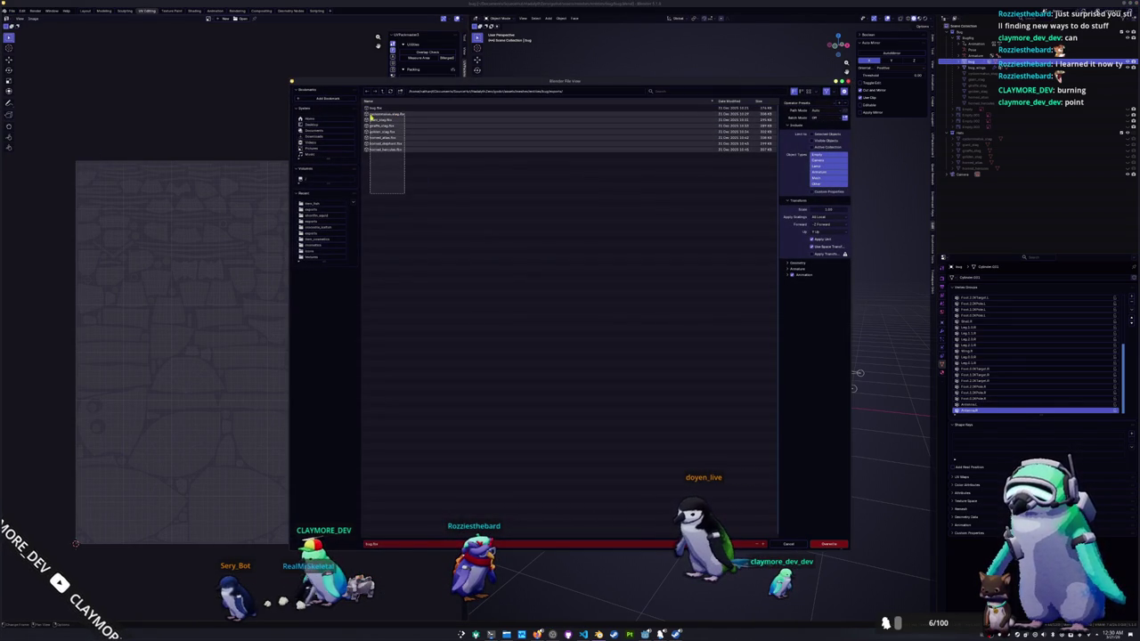
pyautogui.click(405, 225)
pyautogui.click(392, 108)
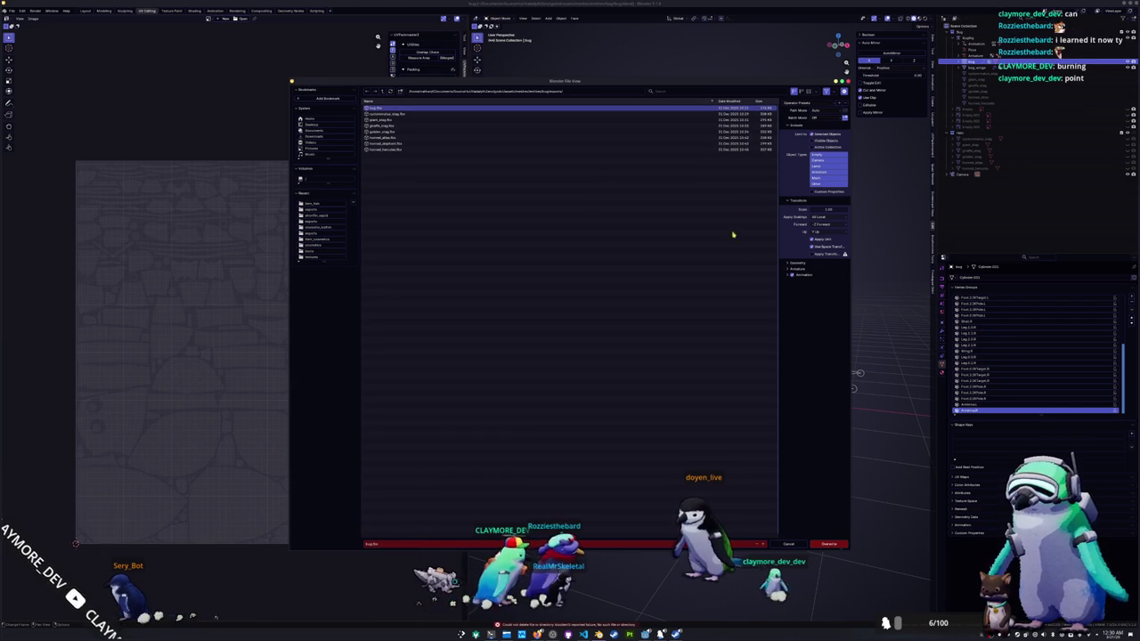
pyautogui.click(825, 543)
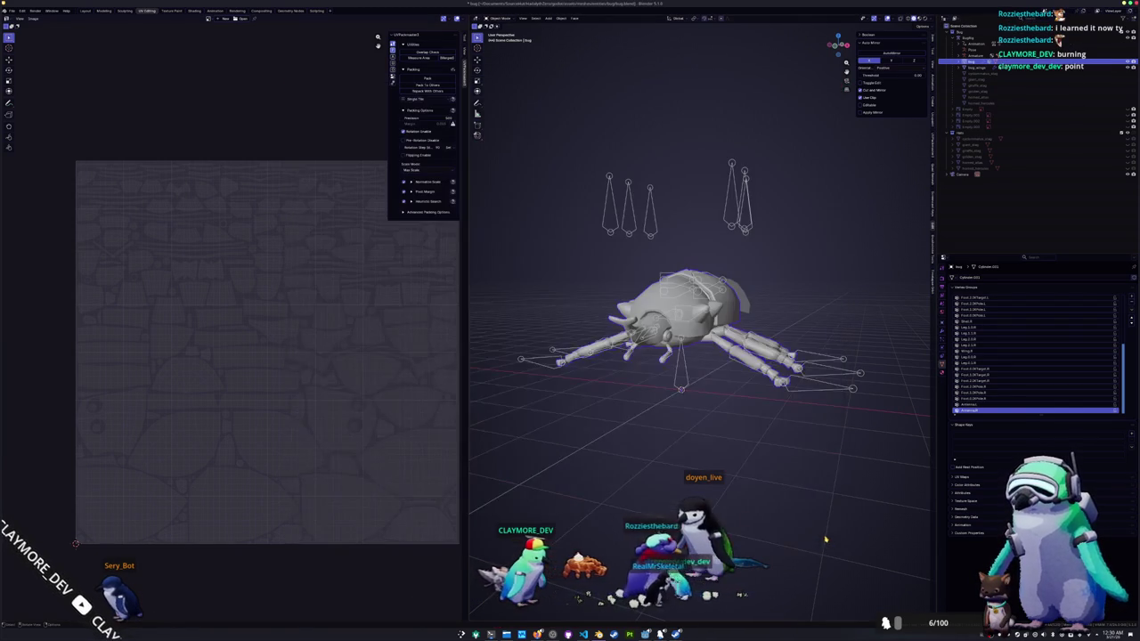
# - In Dolphin, delete the leftover files from bug.blend1 through horned_hercules.spp in the bug folder
pyautogui.click(521, 634)
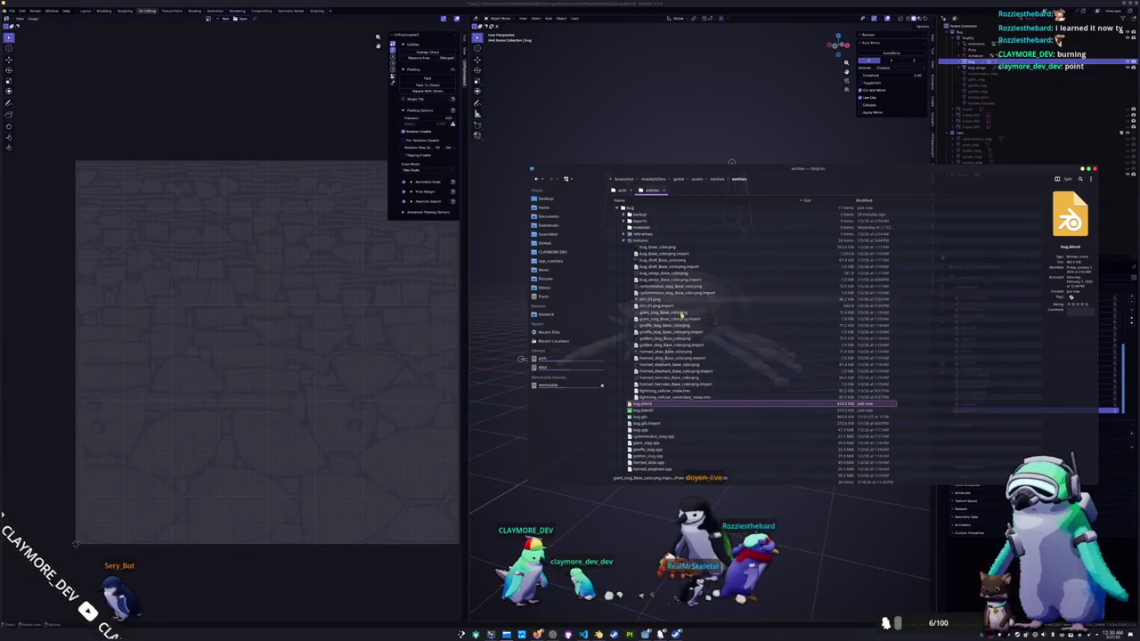
pyautogui.press('Up')
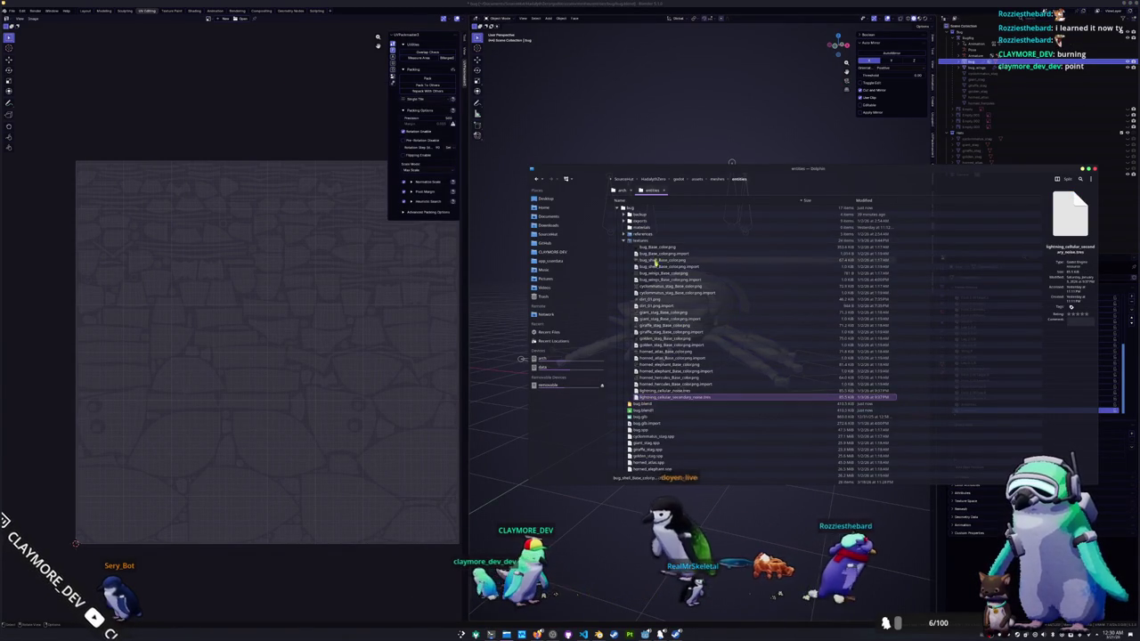
pyautogui.press('Left')
pyautogui.press('Left')
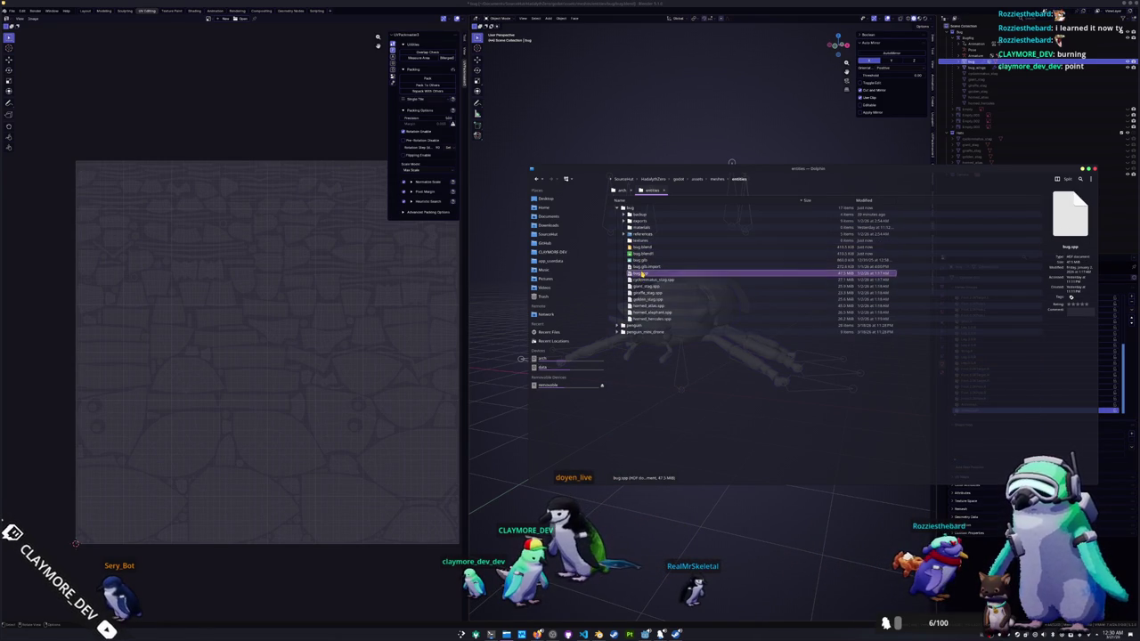
pyautogui.press('Down')
pyautogui.keyDown('shift'); pyautogui.click(655, 319); pyautogui.keyUp('shift')
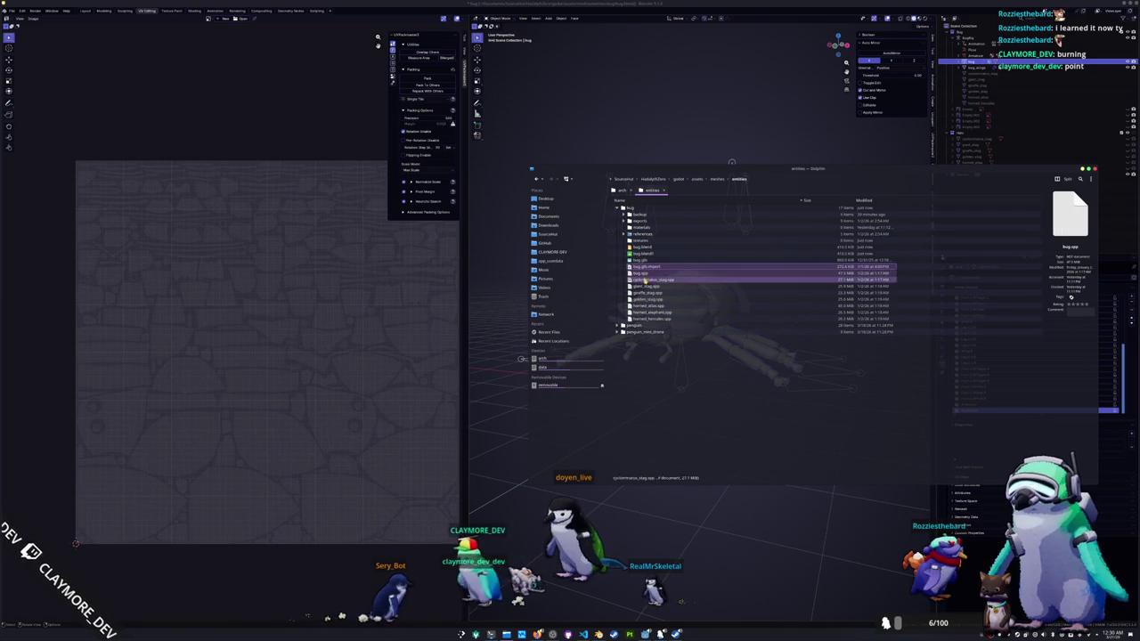
pyautogui.keyDown('shift'); pyautogui.click(648, 317); pyautogui.keyUp('shift')
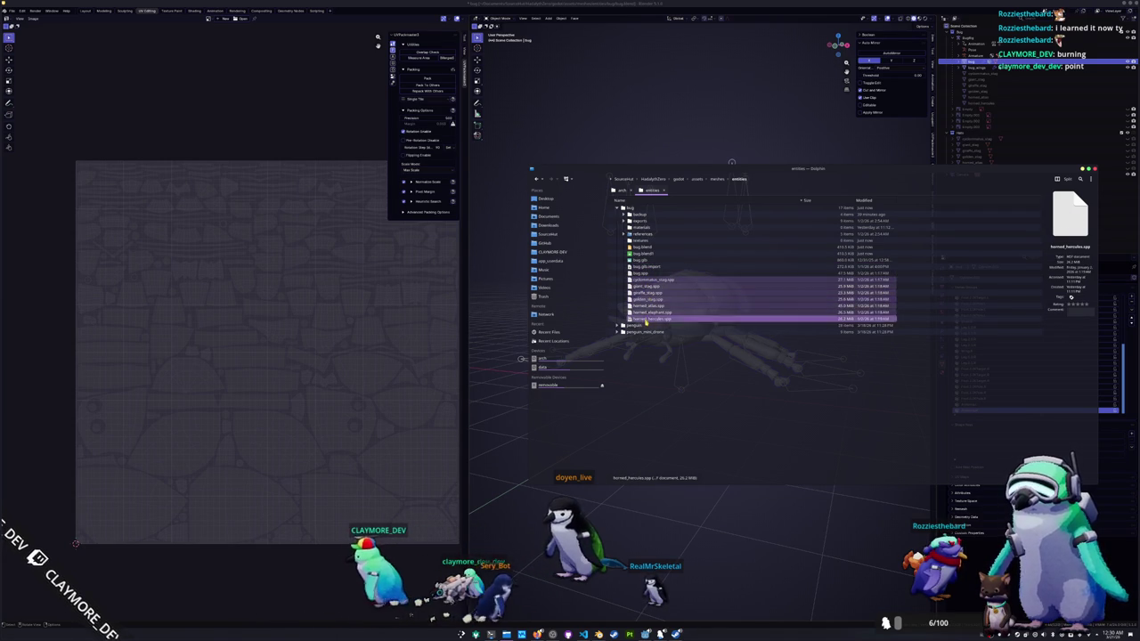
pyautogui.click(648, 318)
pyautogui.keyDown('shift'); pyautogui.click(640, 267); pyautogui.keyUp('shift')
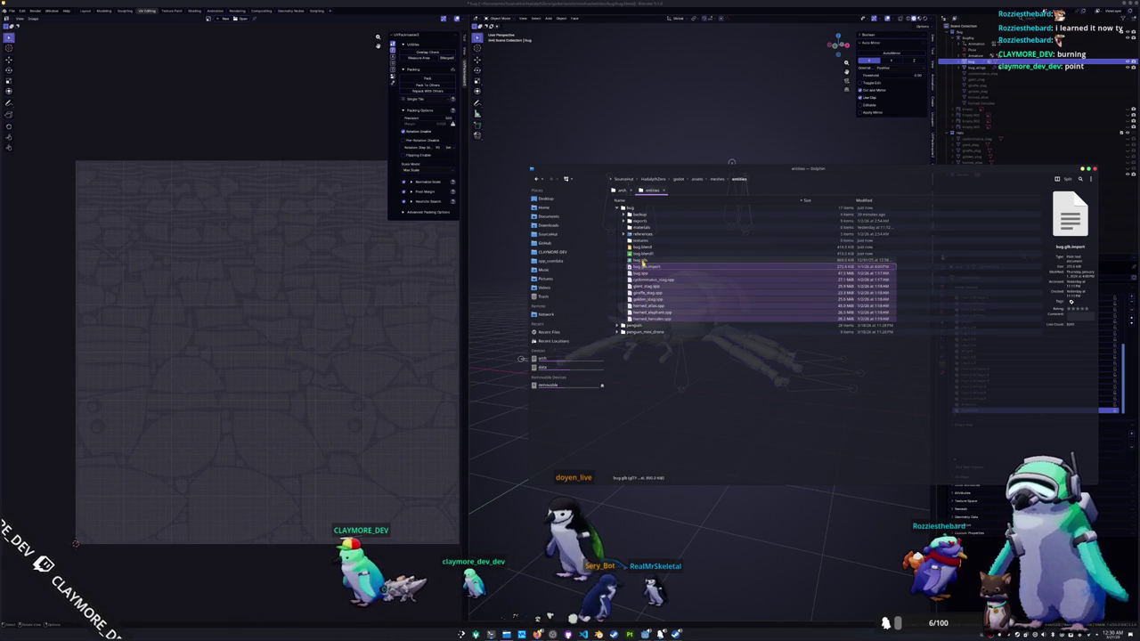
pyautogui.keyDown('shift'); pyautogui.click(641, 260); pyautogui.keyUp('shift')
pyautogui.keyDown('shift'); pyautogui.click(642, 254); pyautogui.keyUp('shift')
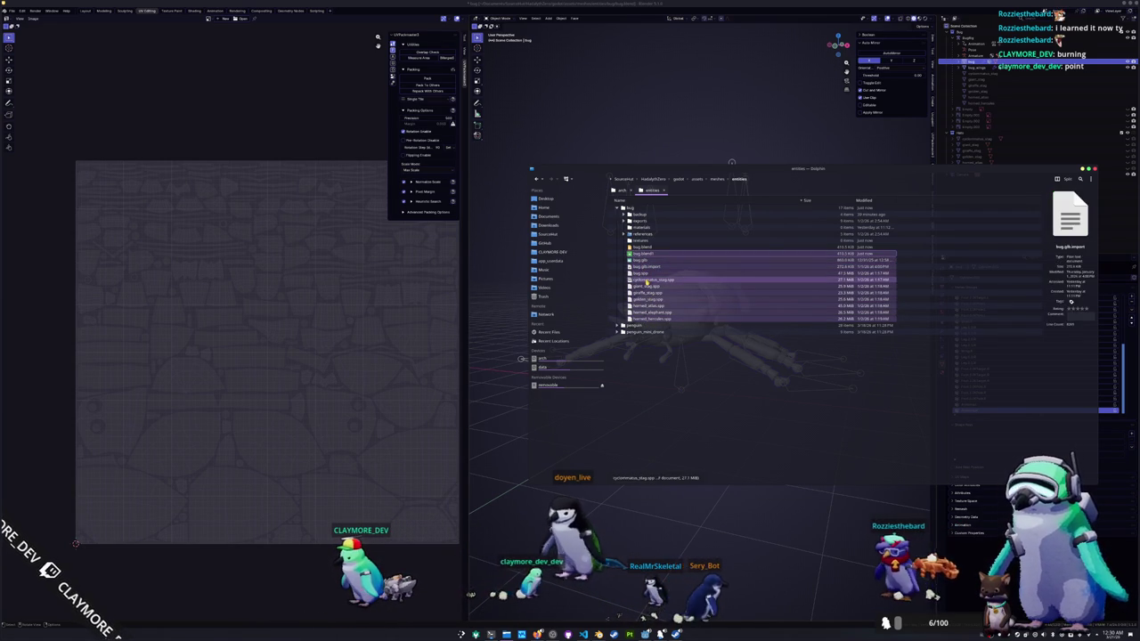
pyautogui.press('Delete')
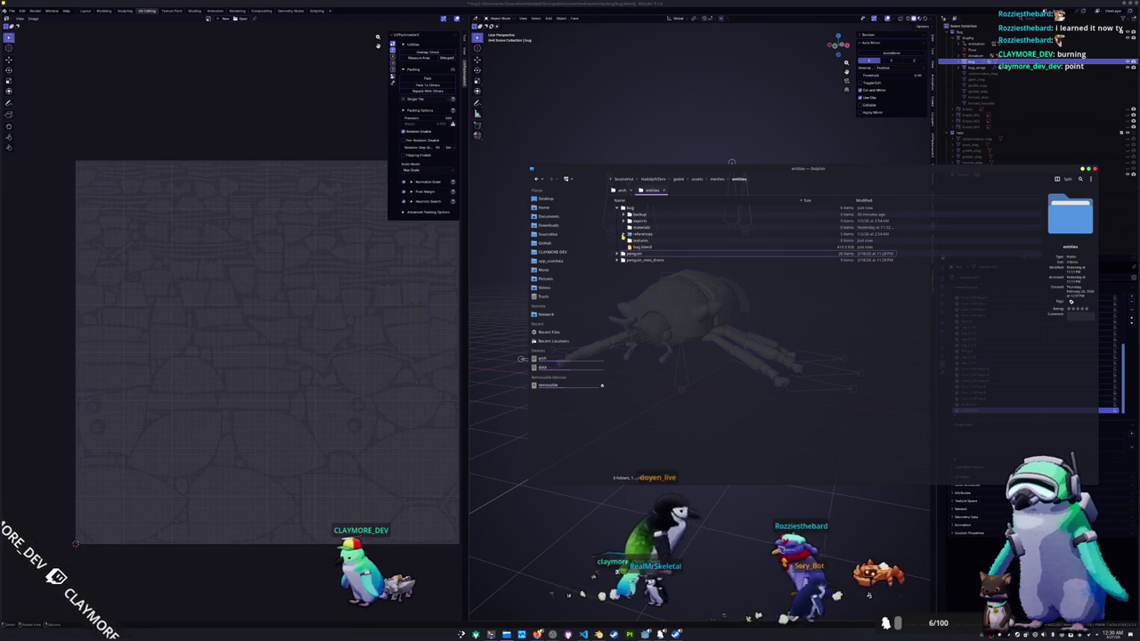
# - Delete the other beetles' FBX files from exports, keeping only bug.fbx and .gitignore
pyautogui.click(624, 221)
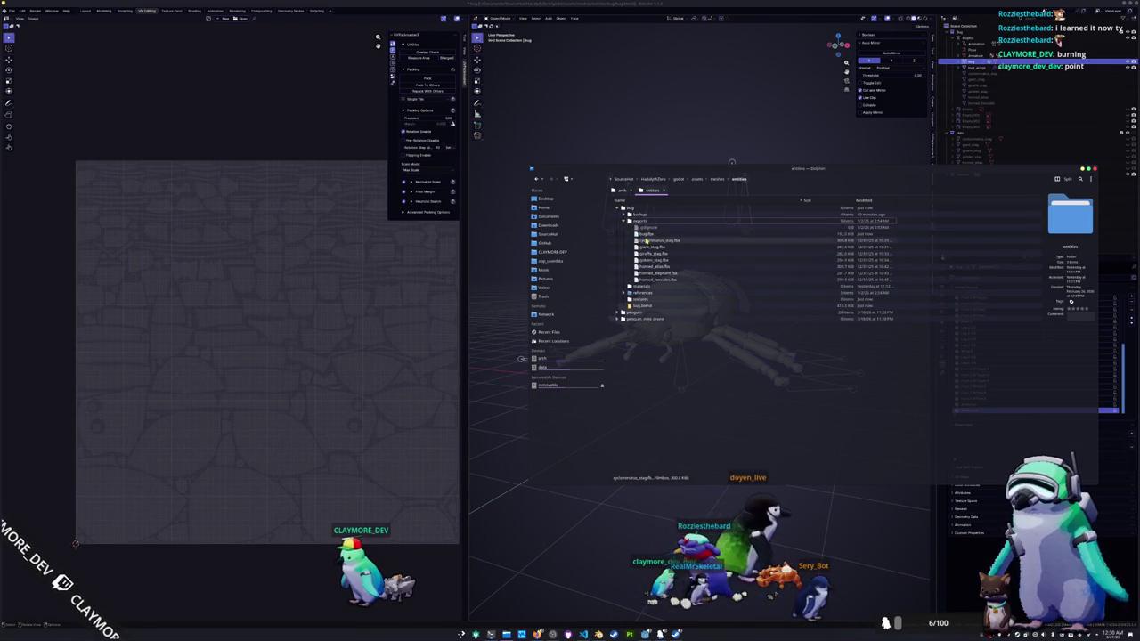
pyautogui.click(651, 241)
pyautogui.keyDown('shift'); pyautogui.click(654, 281); pyautogui.keyUp('shift')
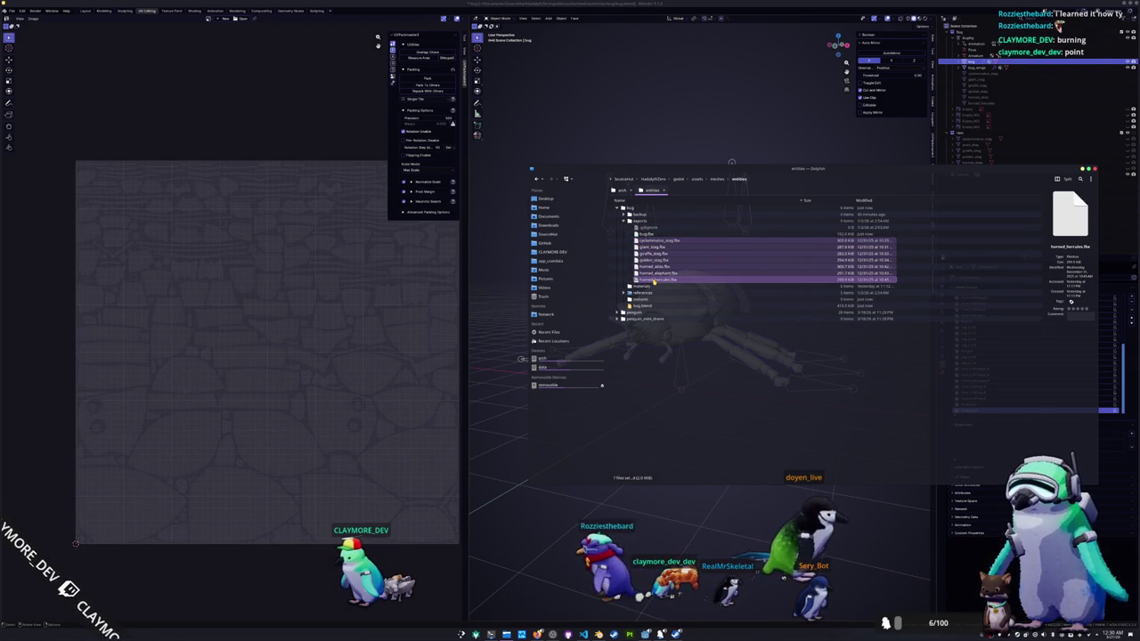
pyautogui.press('Delete')
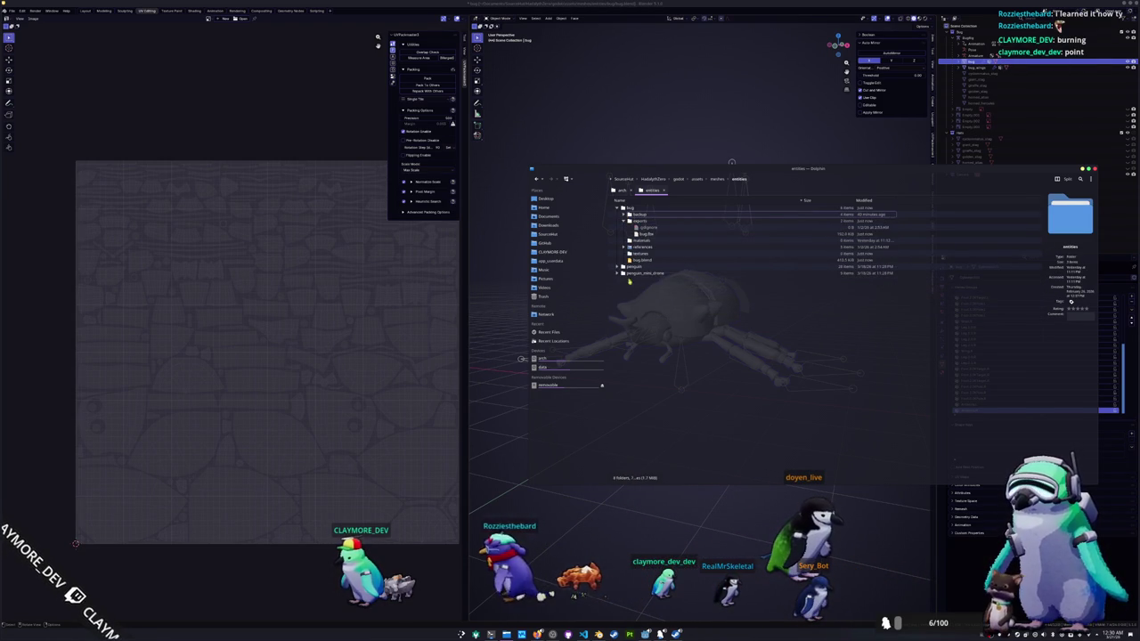
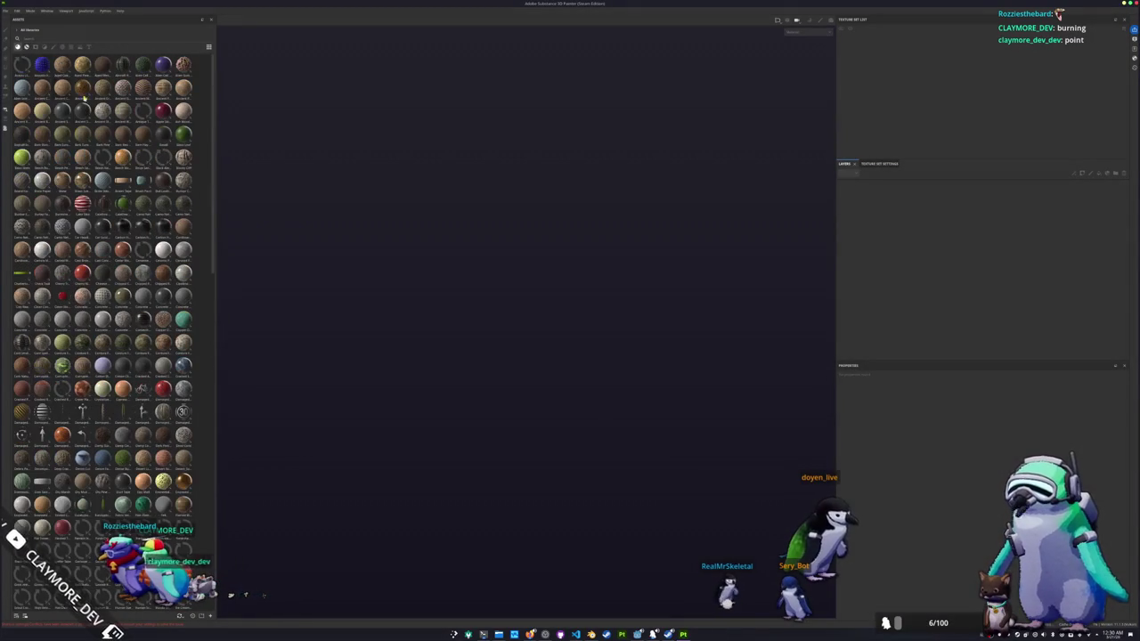
# - Start a new Substance Painter project and browse up to a higher folder for the mesh
pyautogui.click(7, 11)
pyautogui.click(25, 18)
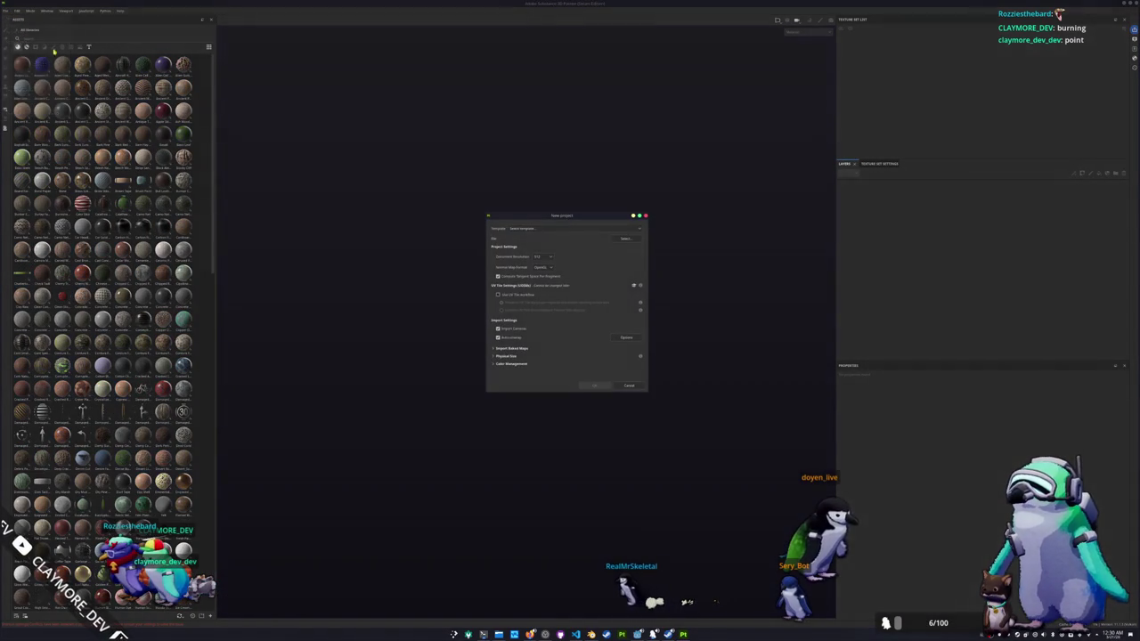
pyautogui.click(633, 242)
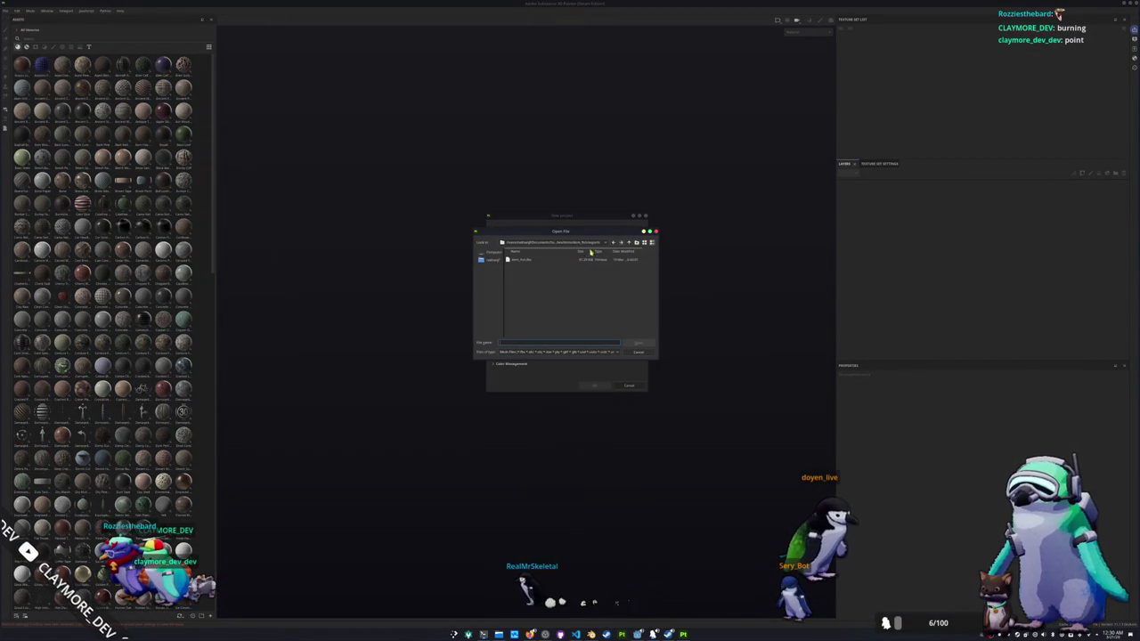
pyautogui.click(601, 243)
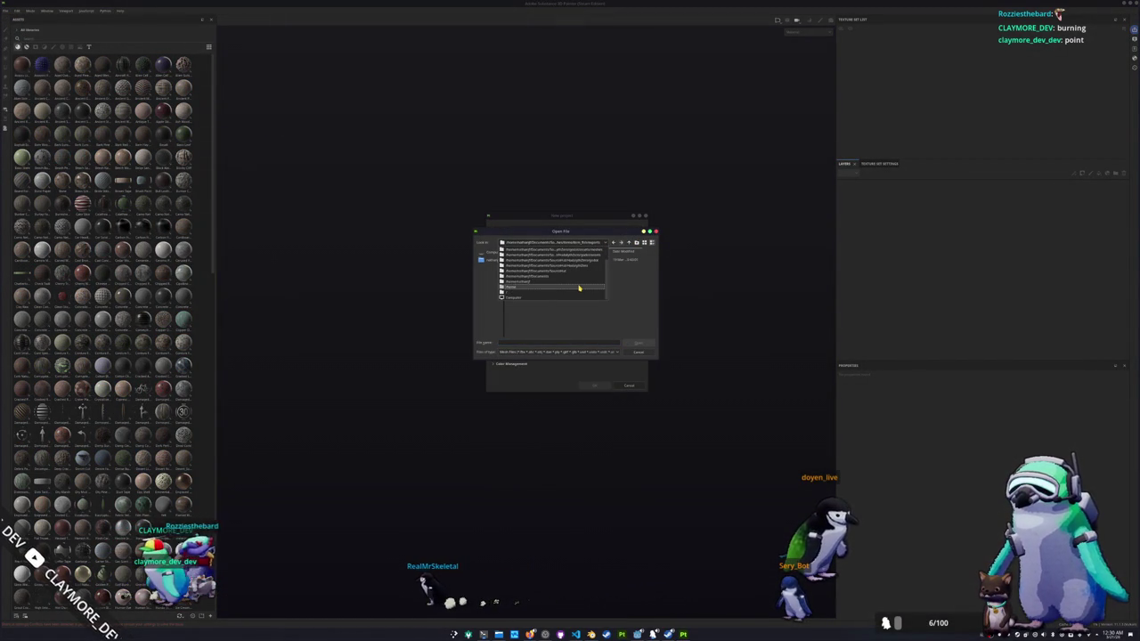
pyautogui.click(628, 249)
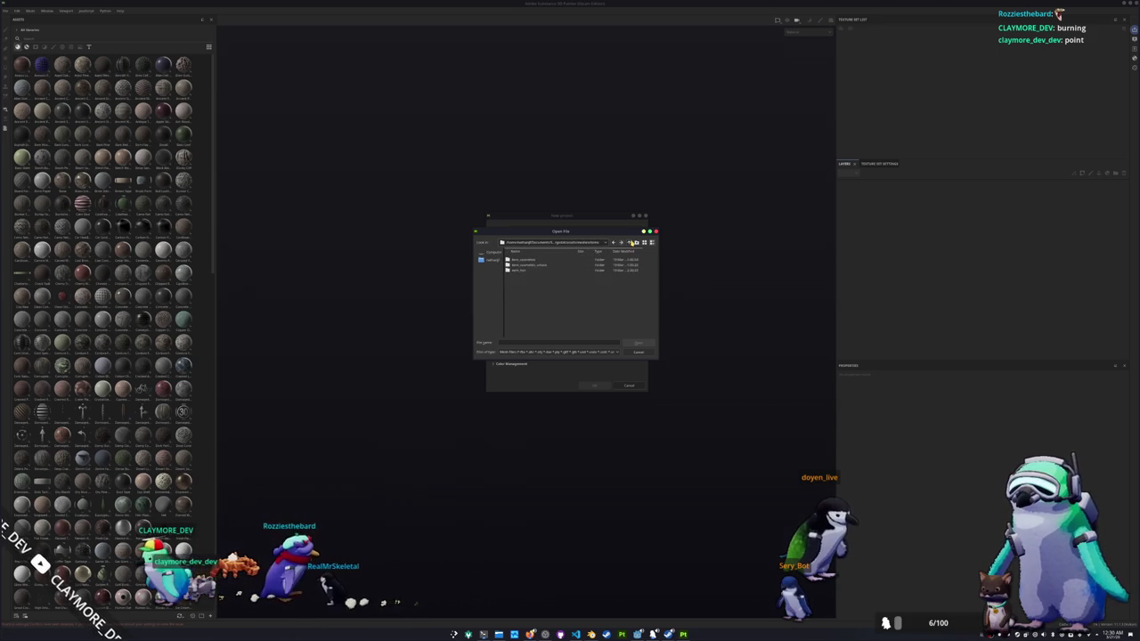
# - Create the project from the beetle model file and switch to Bake Mesh Maps mode
pyautogui.doubleClick(518, 266)
pyautogui.doubleClick(519, 266)
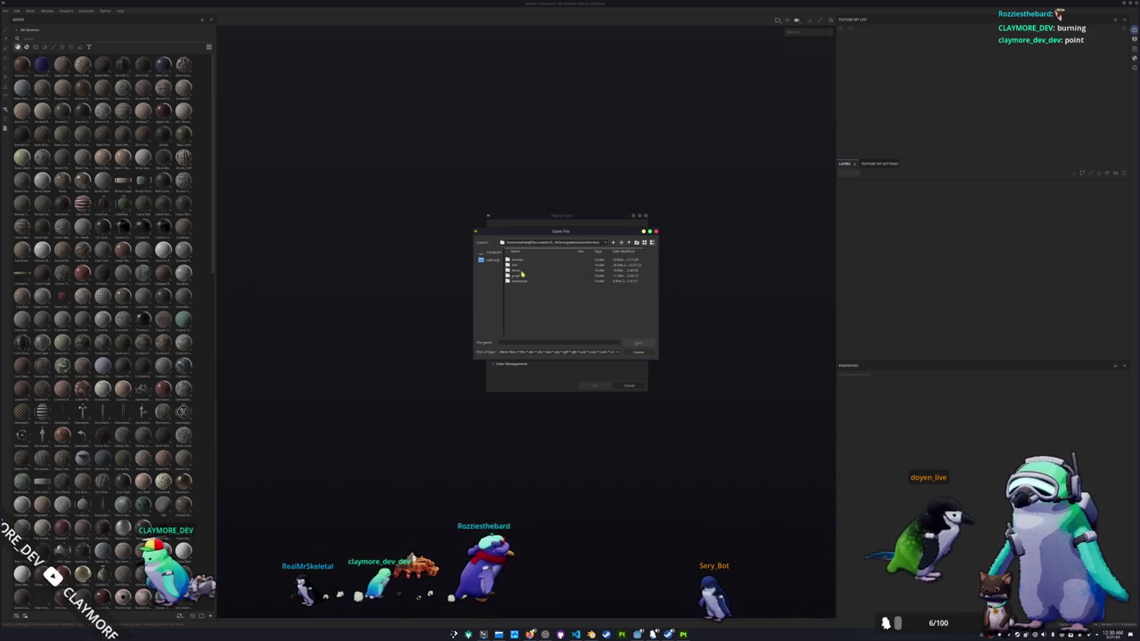
pyautogui.doubleClick(520, 260)
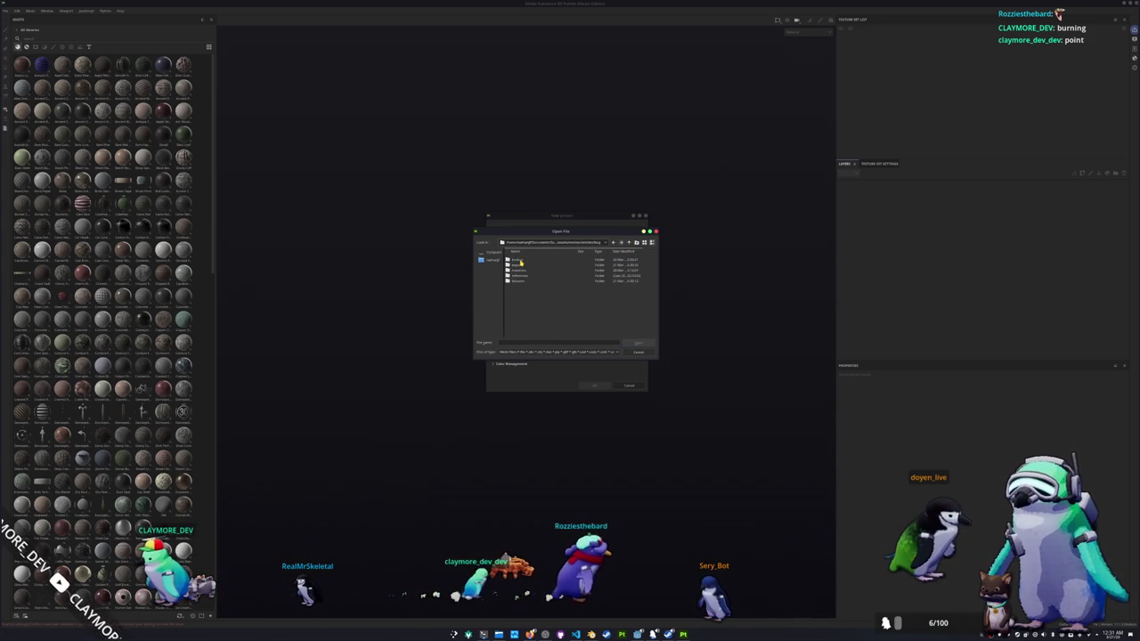
pyautogui.doubleClick(519, 265)
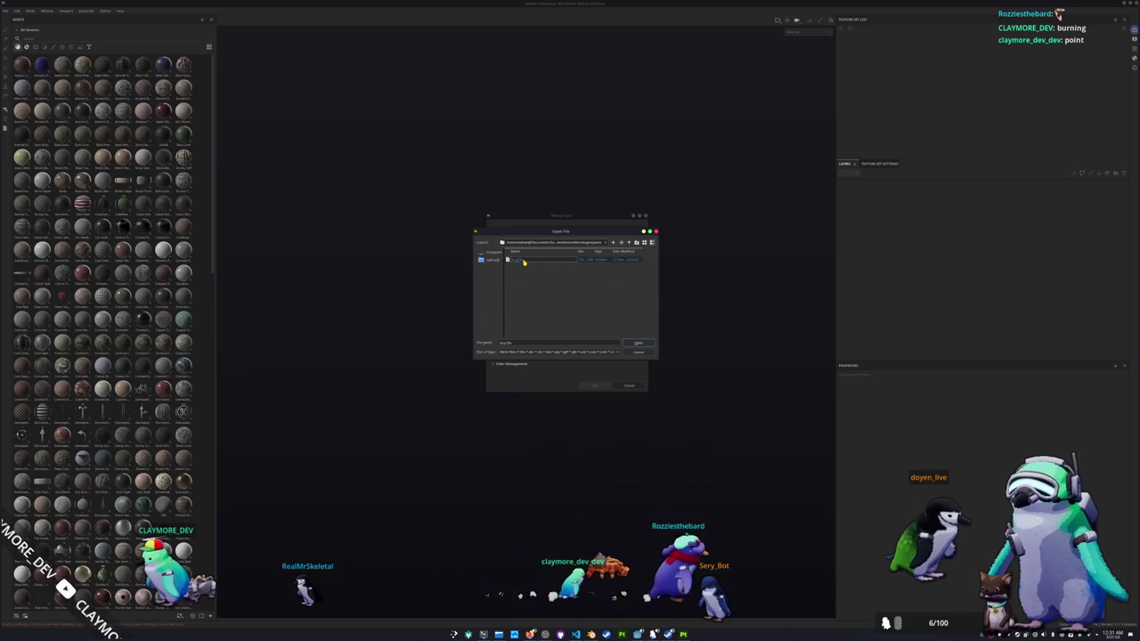
pyautogui.doubleClick(524, 261)
pyautogui.click(594, 386)
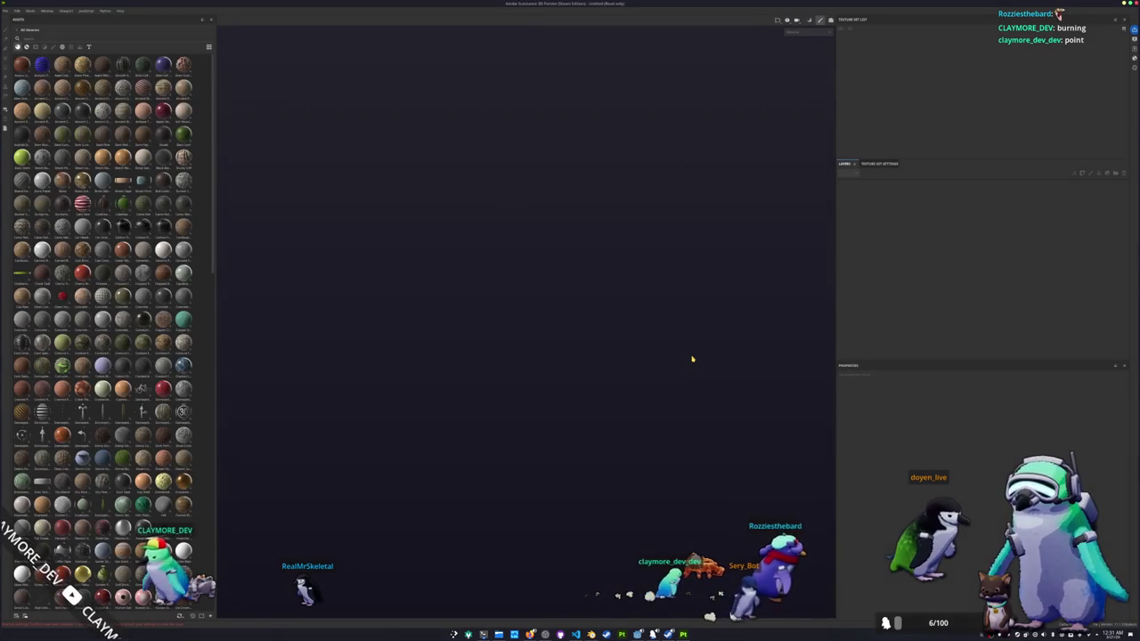
pyautogui.keyDown('alt'); pyautogui.moveTo(653, 305); pyautogui.dragTo(665, 565); pyautogui.keyUp('alt')
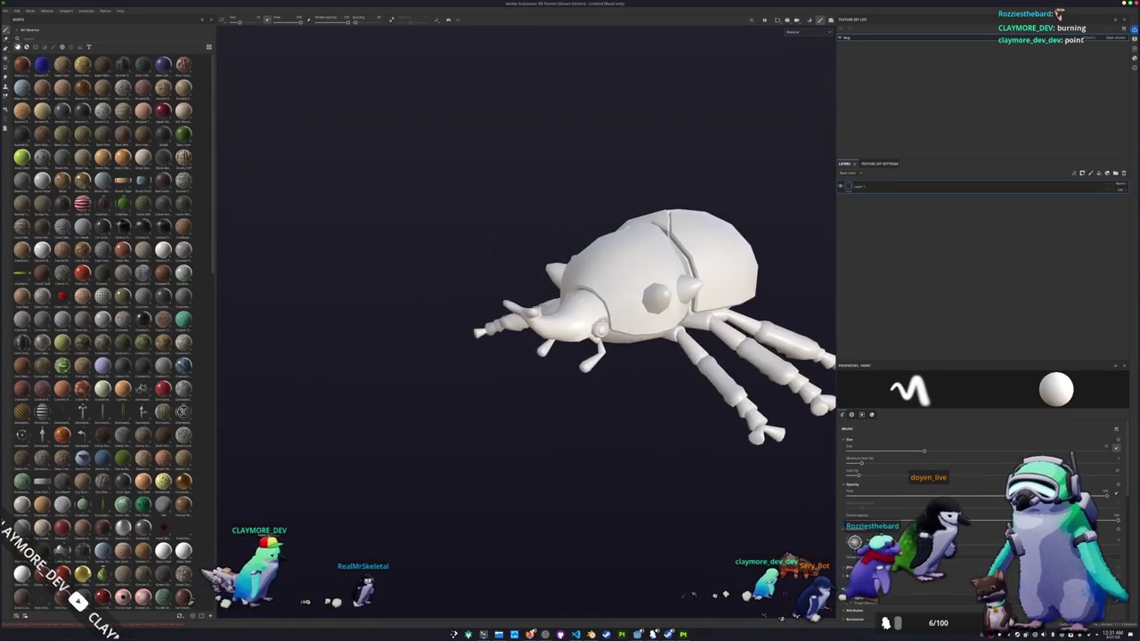
pyautogui.hotkey('ctrl', 'shift', 'b')
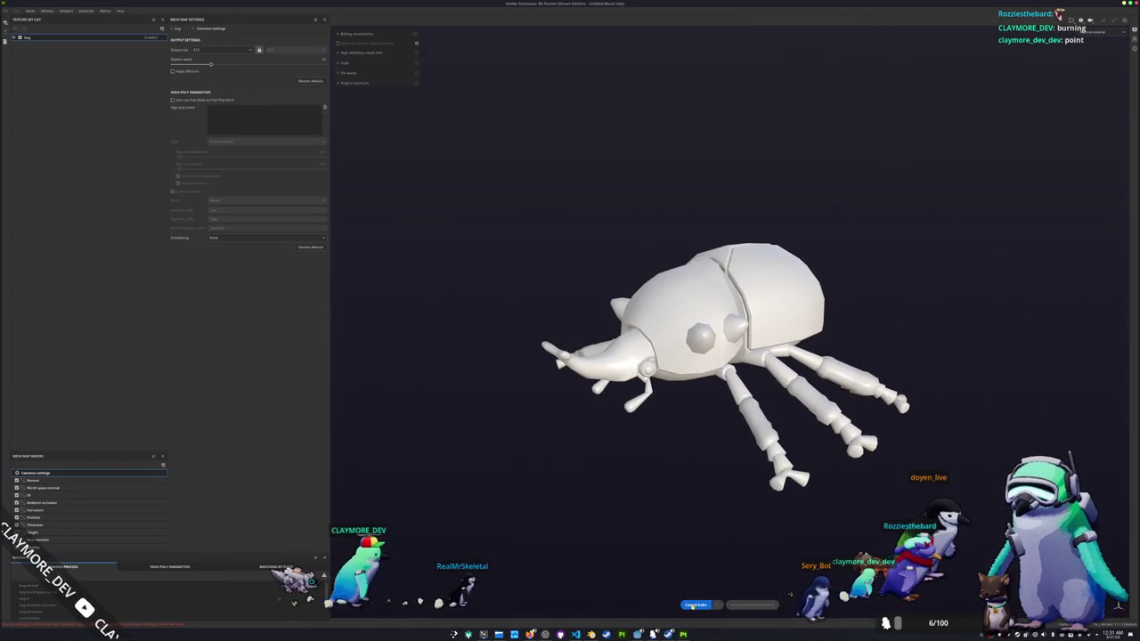
# - Rebake the beetle's mesh maps at 1024 output size and go back to painting mode
pyautogui.click(214, 51)
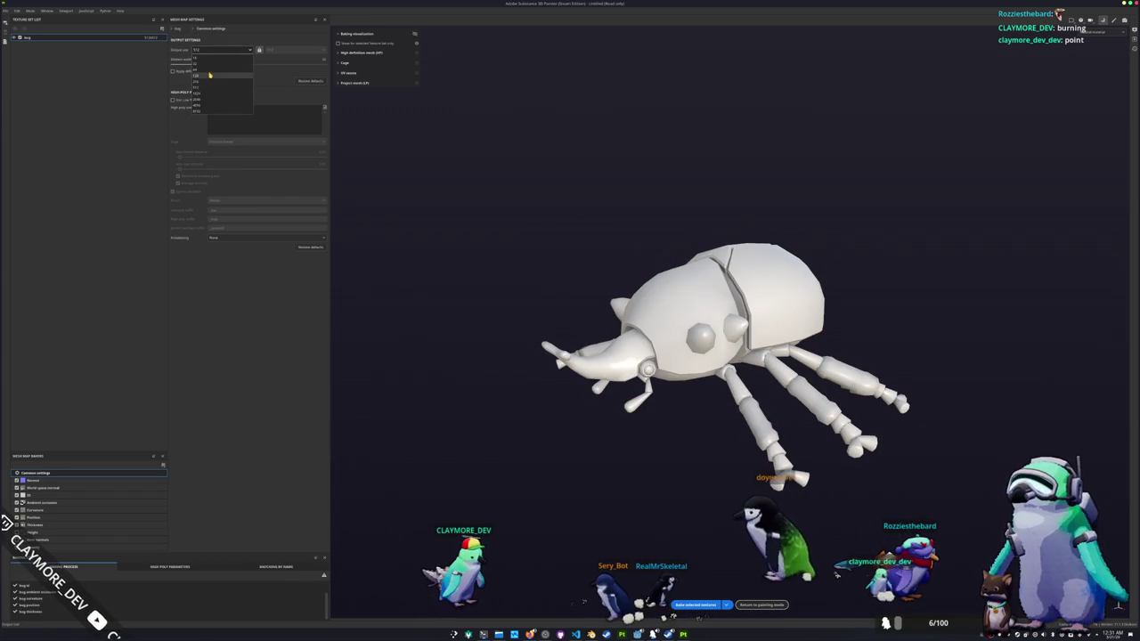
pyautogui.click(210, 74)
pyautogui.click(695, 604)
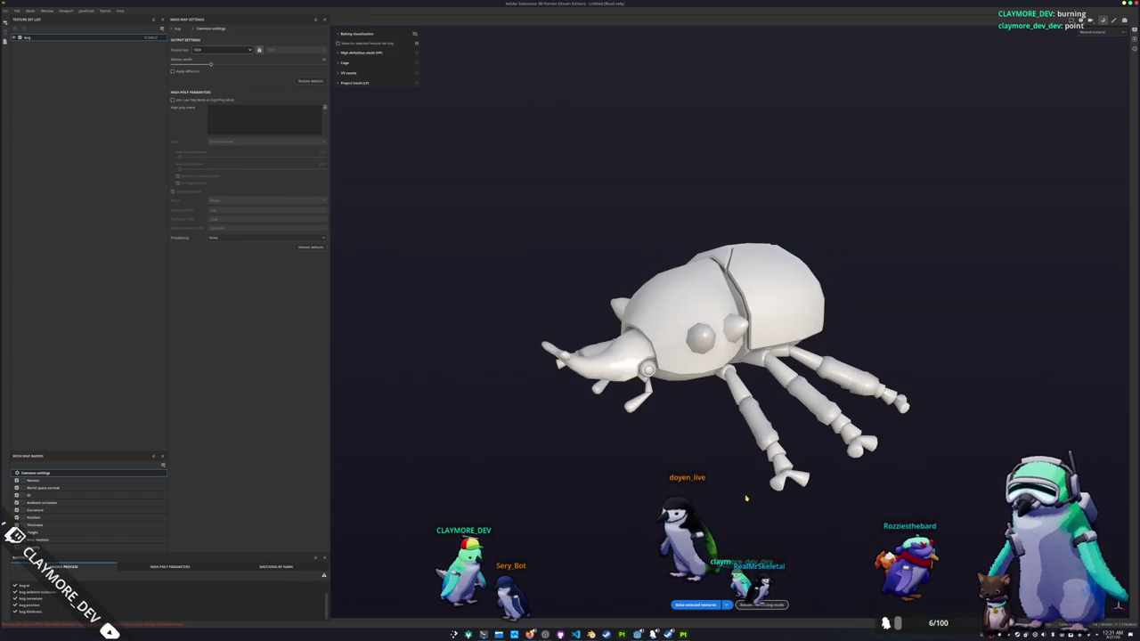
pyautogui.click(762, 605)
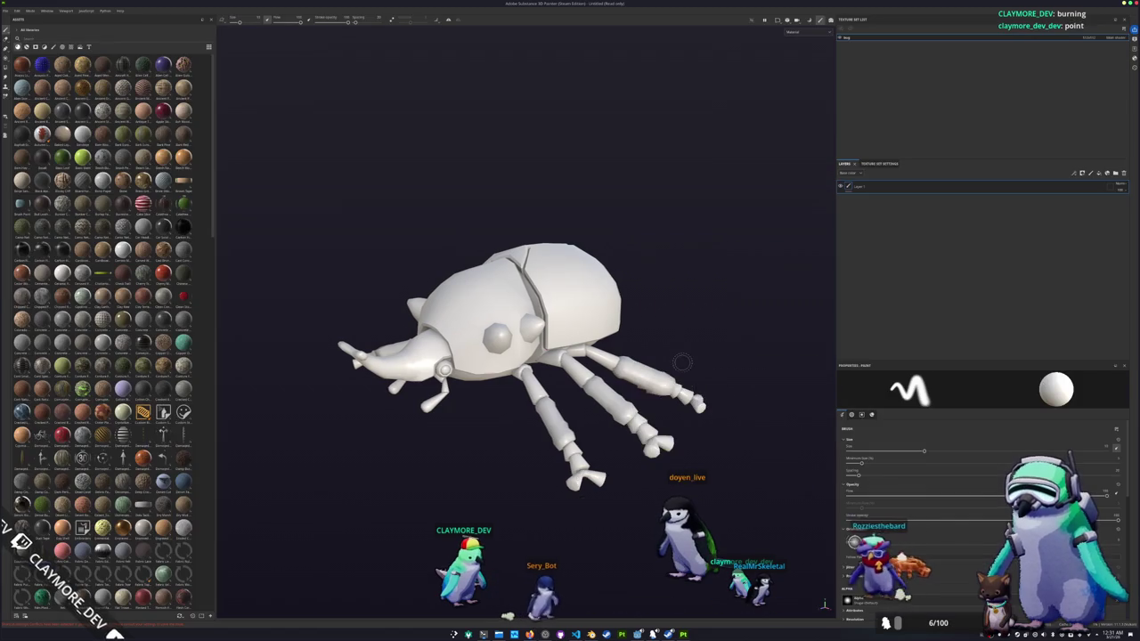
# - Frame the beetle, view only the base color channel, and delete the empty Layer 1
pyautogui.keyDown('alt'); pyautogui.moveTo(593, 223); pyautogui.dragTo(608, 123); pyautogui.keyUp('alt')
pyautogui.press('f')
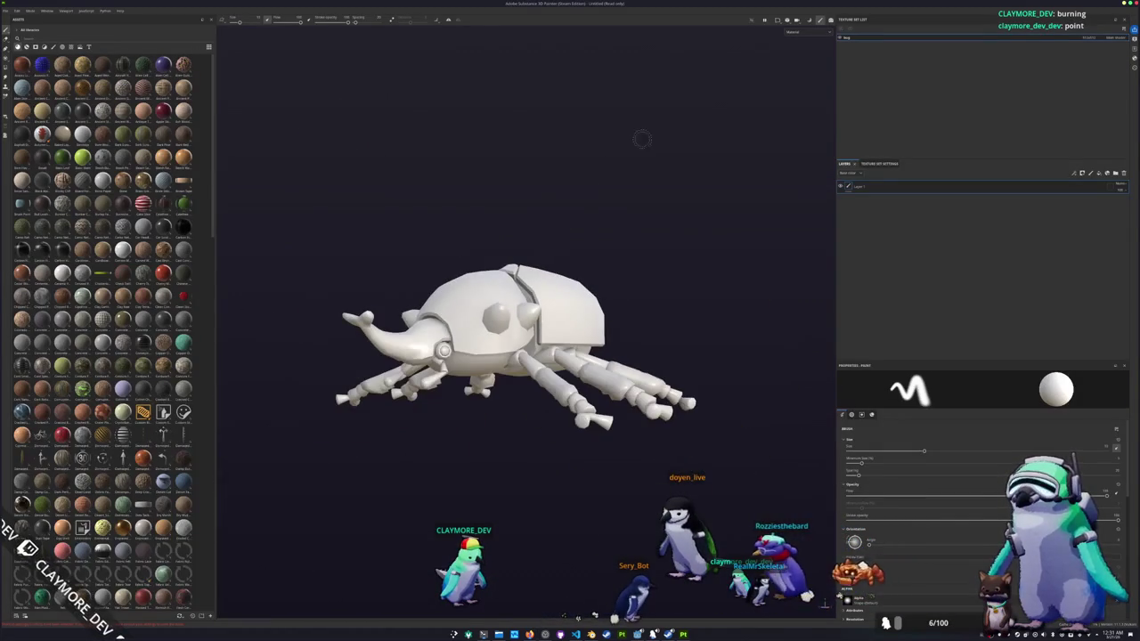
pyautogui.click(800, 59)
pyautogui.moveTo(644, 145)
pyautogui.keyDown('alt'); pyautogui.mouseDown()
pyautogui.moveTo(647, 216)
pyautogui.moveTo(275, 270)
pyautogui.mouseUp(); pyautogui.keyUp('alt')
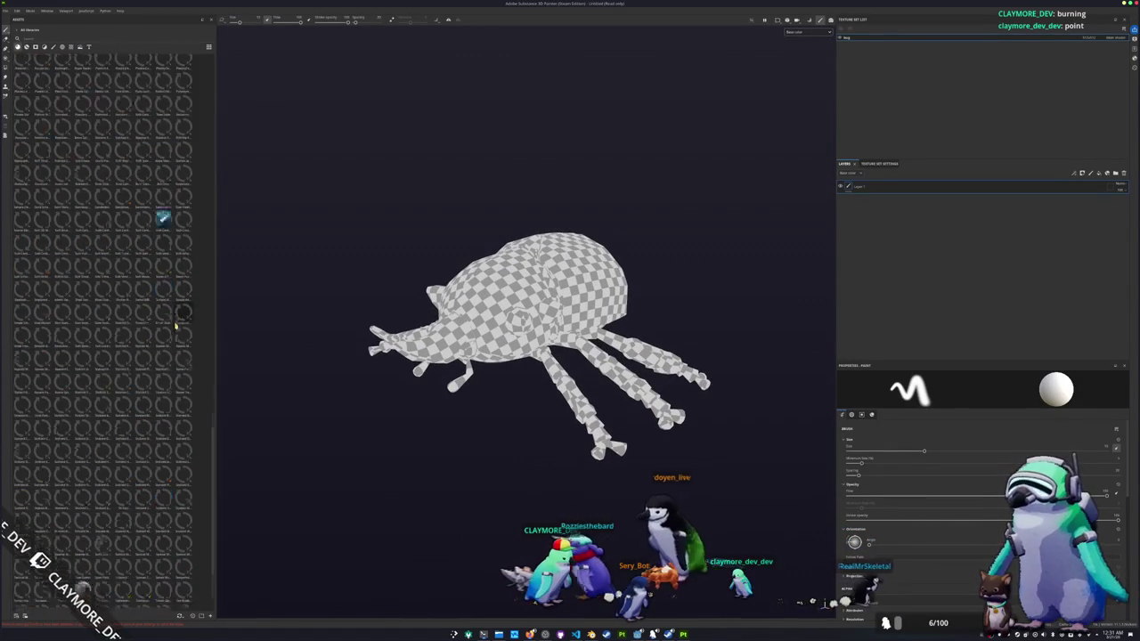
pyautogui.moveTo(163, 182)
pyautogui.mouseDown()
pyautogui.moveTo(858, 317)
pyautogui.moveTo(921, 237)
pyautogui.mouseUp()
pyautogui.click(1123, 174)
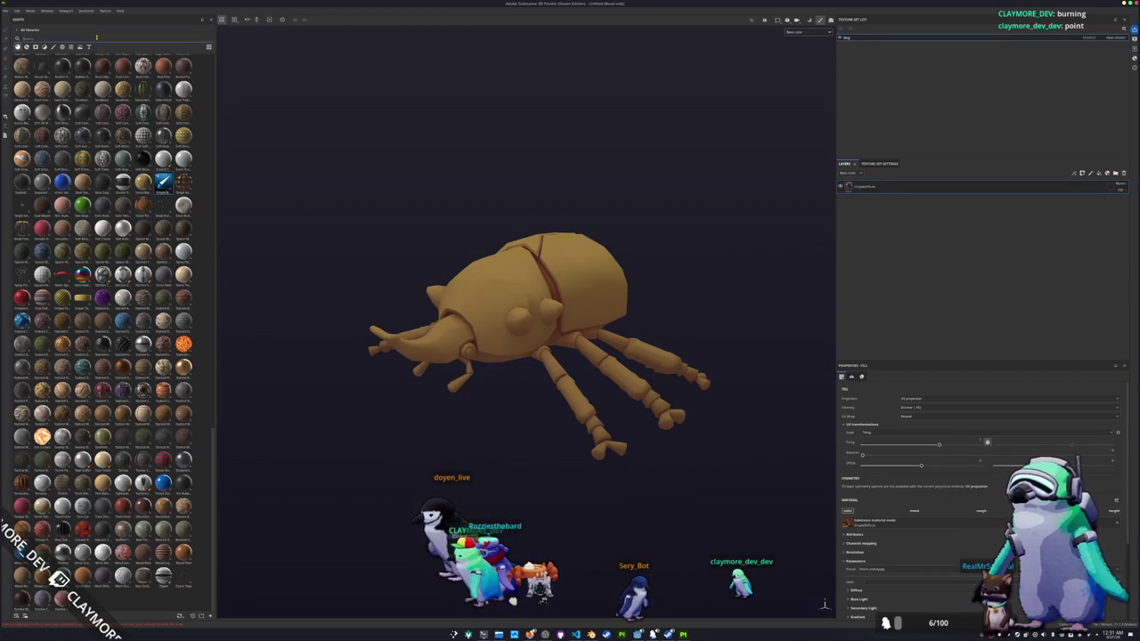
# - Search the materials shelf for sand and drag the sand smart material onto the beetle
pyautogui.write('rust')
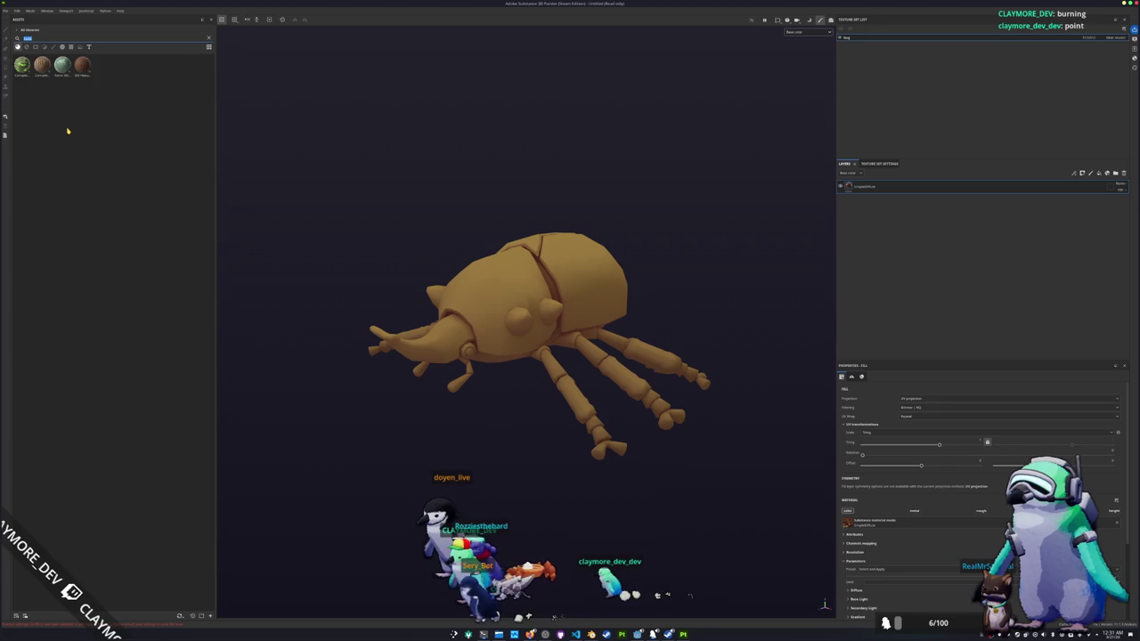
pyautogui.press('BackSpace')
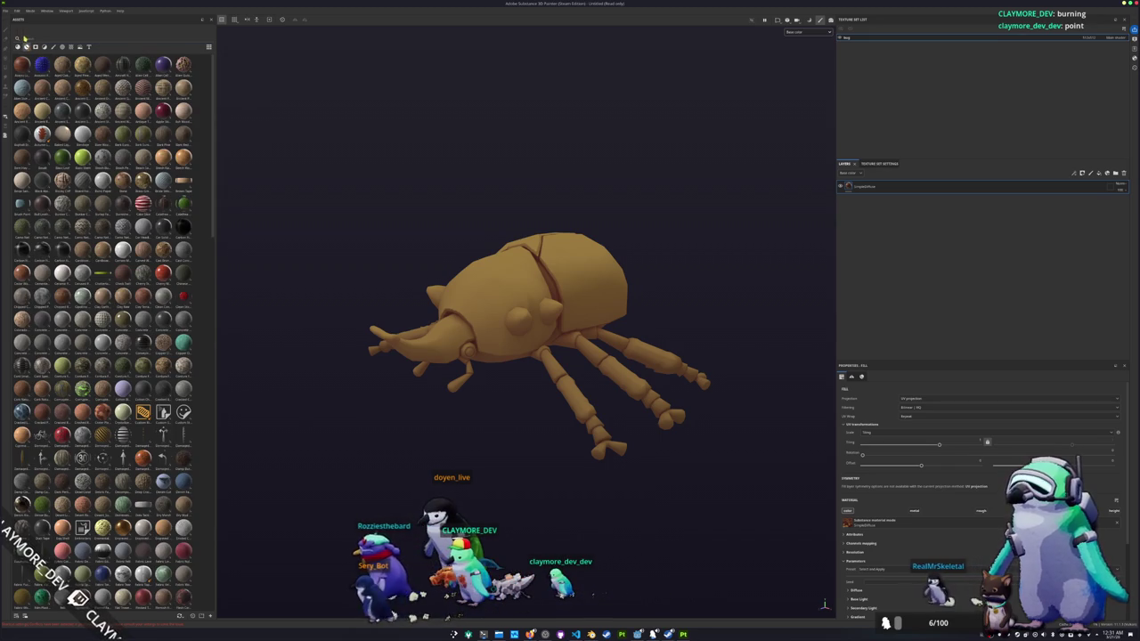
pyautogui.click(26, 46)
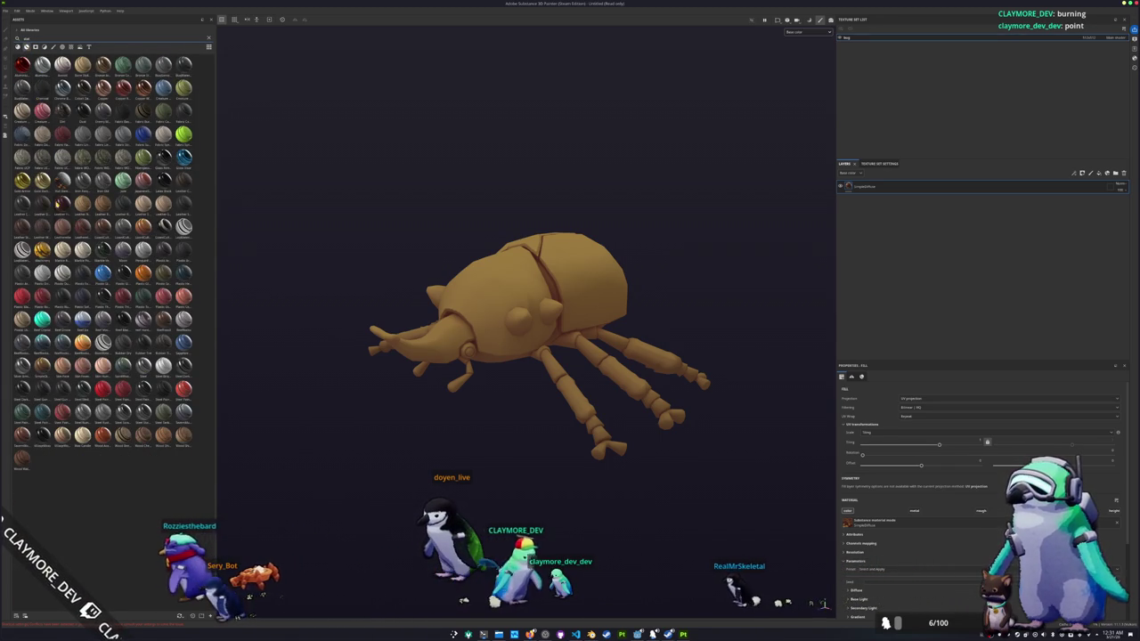
pyautogui.moveTo(103, 341); pyautogui.dragTo(112, 317)
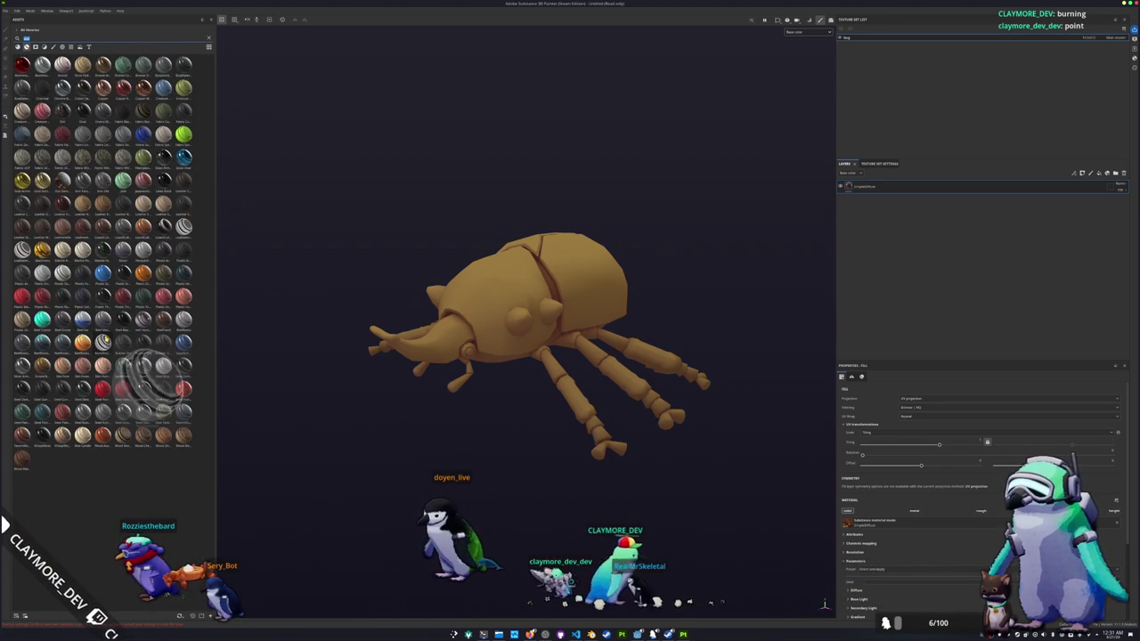
pyautogui.write('penguin')
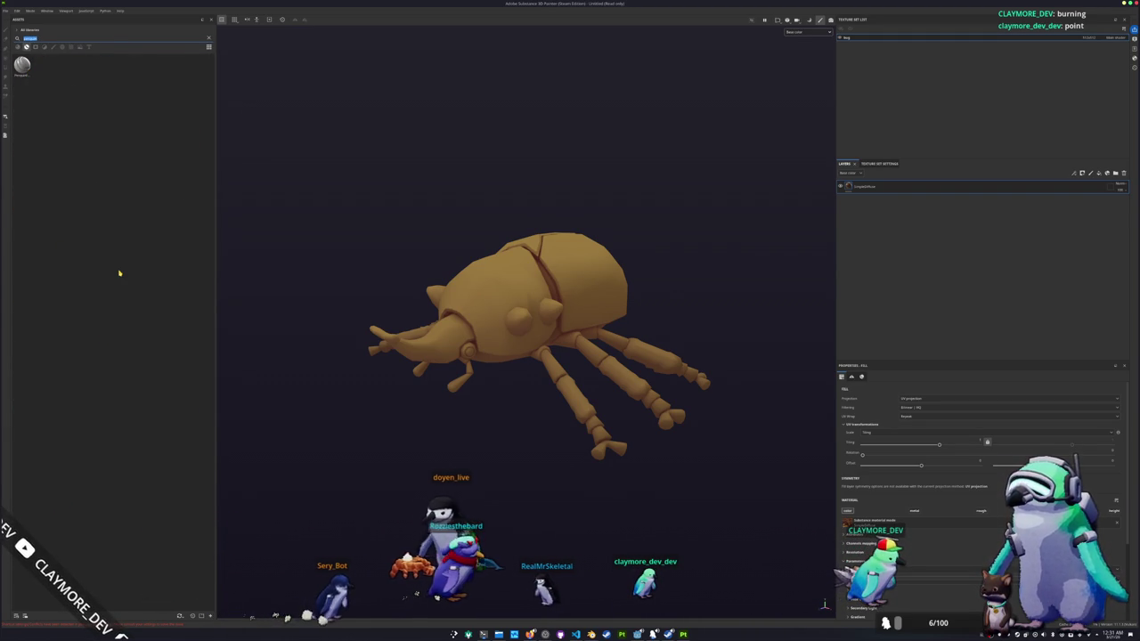
pyautogui.press('BackSpace')
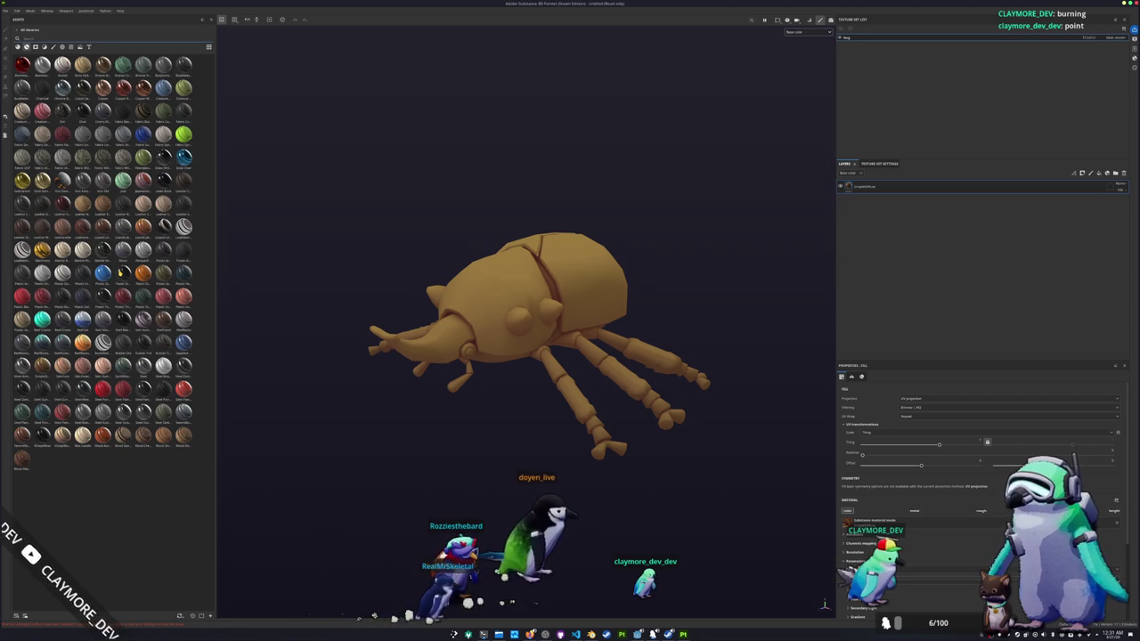
pyautogui.write('sand')
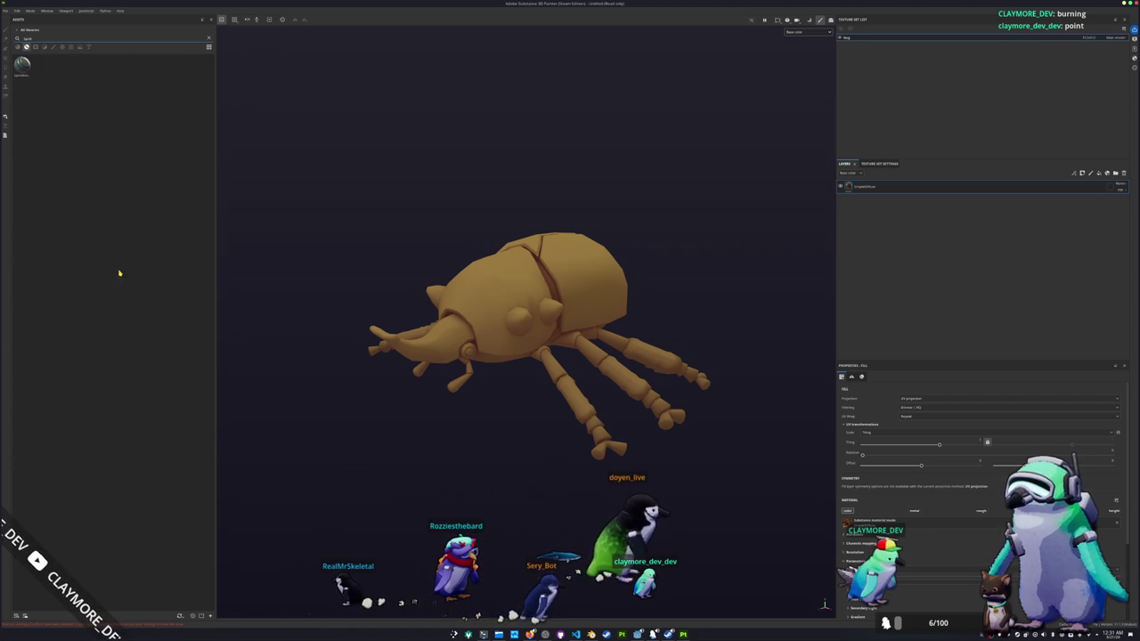
pyautogui.moveTo(22, 64)
pyautogui.mouseDown()
pyautogui.moveTo(911, 255)
pyautogui.moveTo(897, 185)
pyautogui.mouseUp()
# - Inspect the sand-textured beetle from top and underside, then switch over to Blender
pyautogui.scroll(2, 738, 229)
pyautogui.click(806, 32)
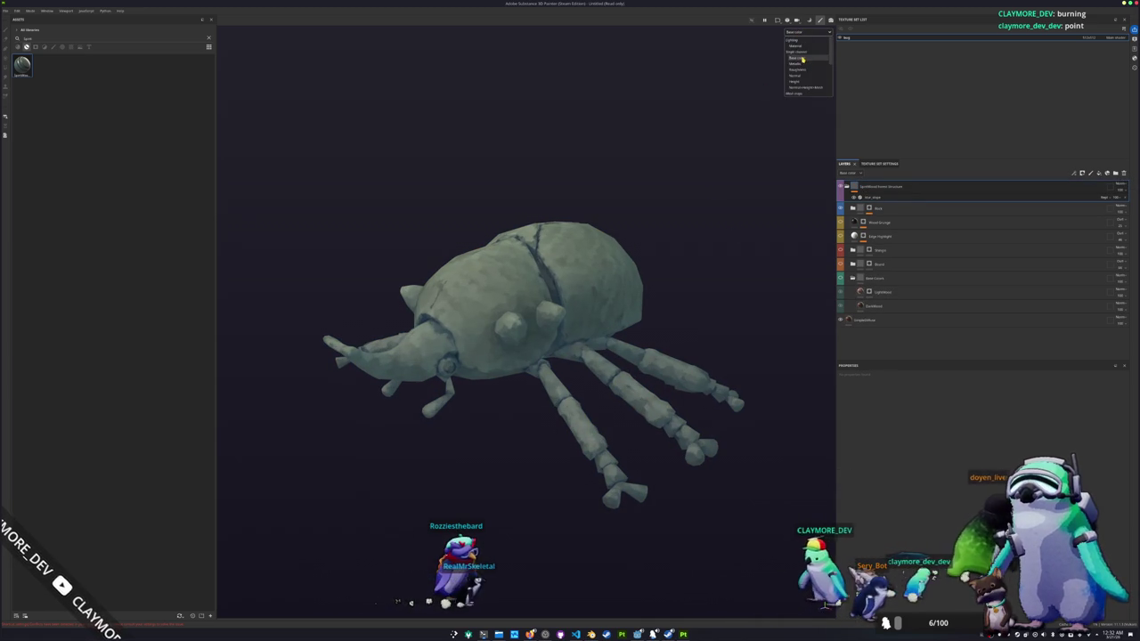
pyautogui.keyDown('alt'); pyautogui.moveTo(624, 151); pyautogui.dragTo(574, 153); pyautogui.keyUp('alt')
pyautogui.moveTo(602, 215)
pyautogui.keyDown('alt'); pyautogui.mouseDown()
pyautogui.moveTo(725, 234)
pyautogui.moveTo(687, 365)
pyautogui.moveTo(647, 403)
pyautogui.moveTo(482, 307)
pyautogui.moveTo(568, 78)
pyautogui.moveTo(569, 32)
pyautogui.moveTo(512, 334)
pyautogui.moveTo(590, 98)
pyautogui.mouseUp(); pyautogui.keyUp('alt')
pyautogui.moveTo(570, 288)
pyautogui.keyDown('alt'); pyautogui.mouseDown()
pyautogui.moveTo(546, 156)
pyautogui.moveTo(554, 323)
pyautogui.moveTo(546, 384)
pyautogui.mouseUp(); pyautogui.keyUp('alt')
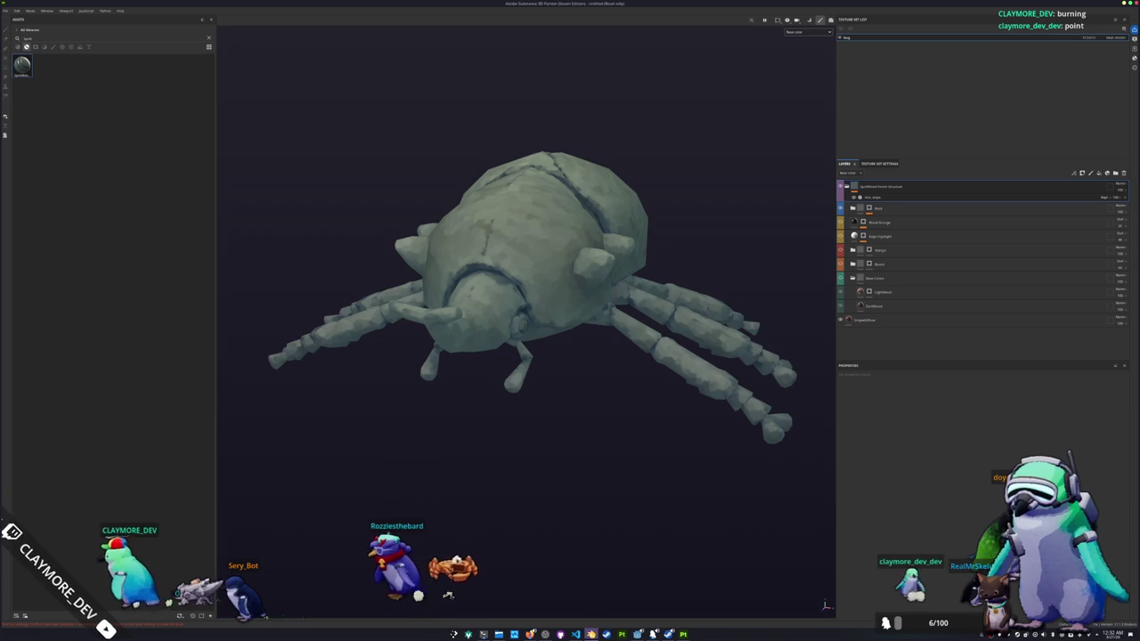
pyautogui.click(590, 634)
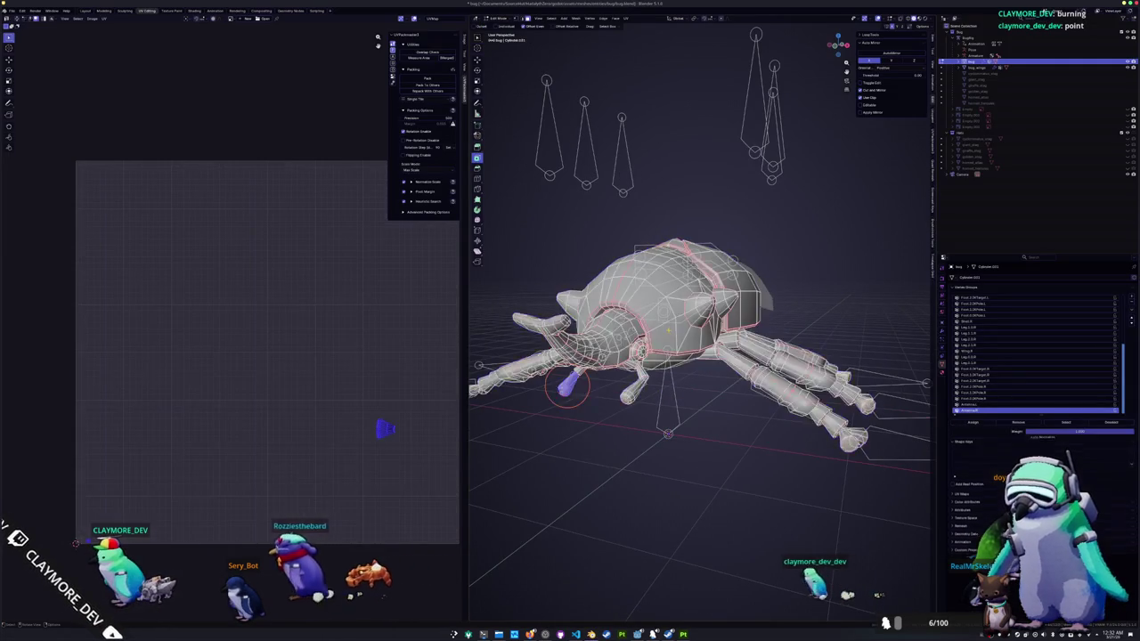
# - Select an edge loop on the beetle's shell with UV sync selection turned on
pyautogui.scroll(3, 668, 333)
pyautogui.keyDown('alt'); pyautogui.keyDown('shift'); pyautogui.click(541, 264); pyautogui.keyUp('shift'); pyautogui.keyUp('alt')
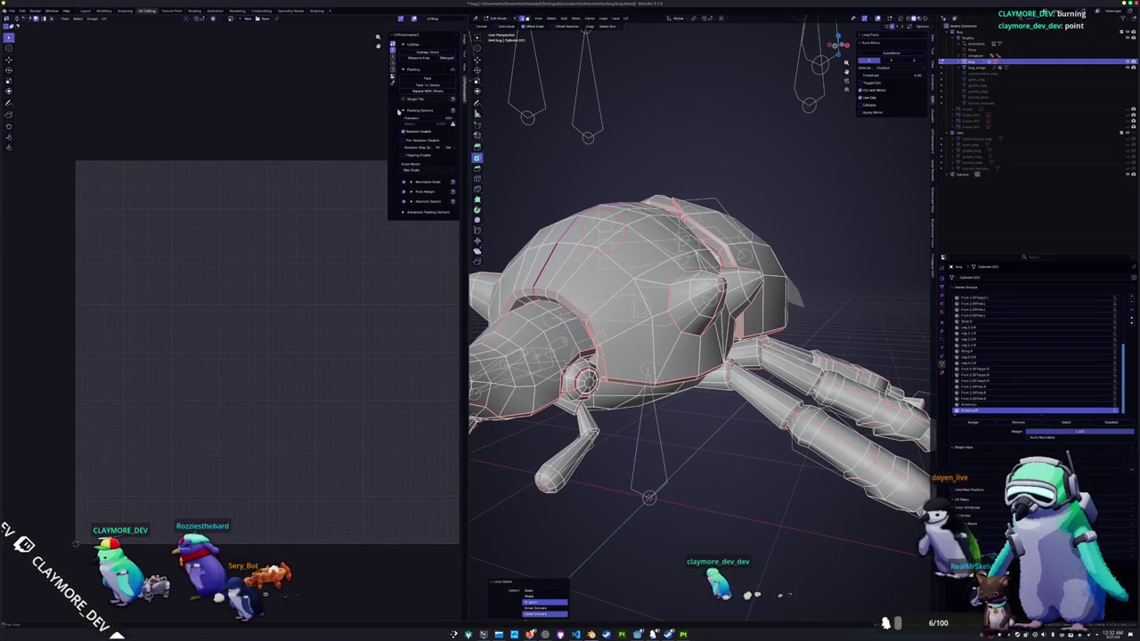
pyautogui.click(17, 19)
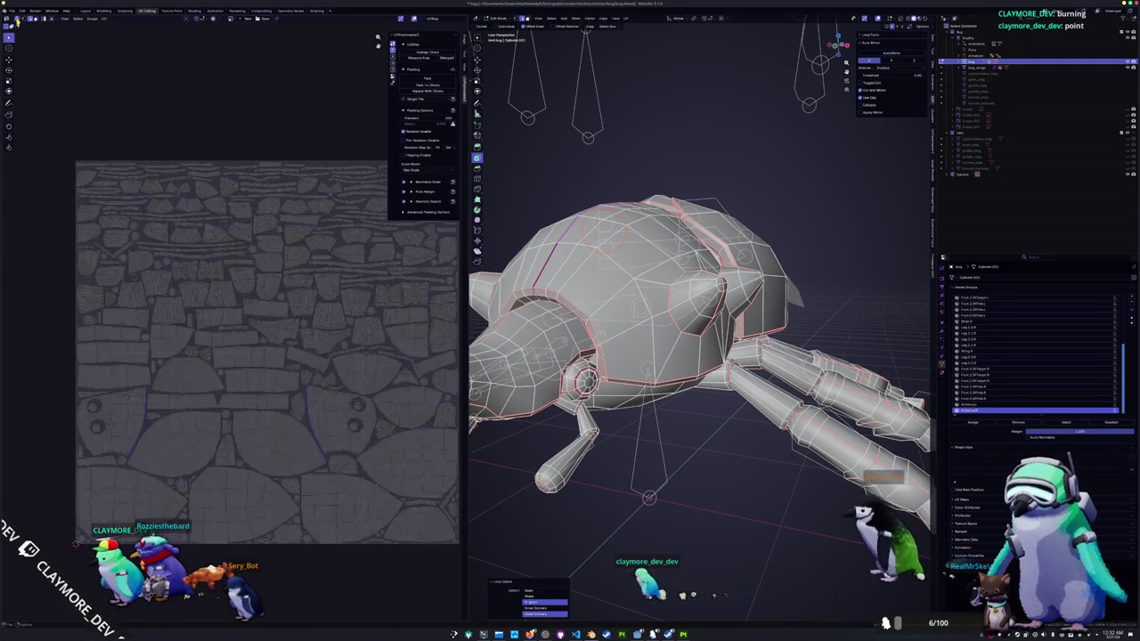
pyautogui.click(419, 19)
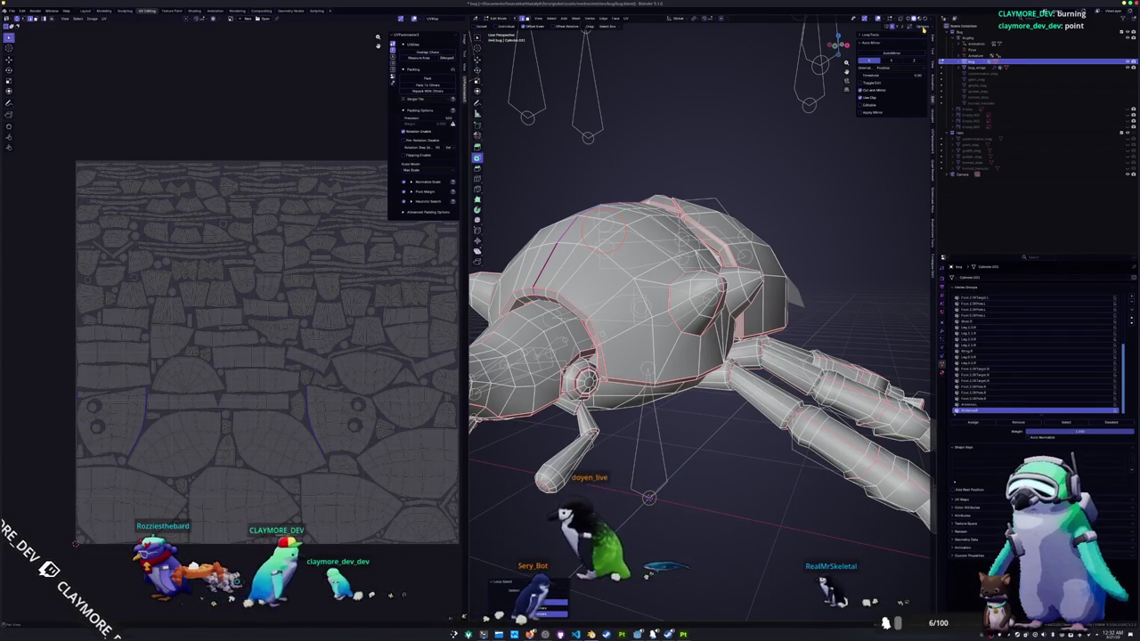
pyautogui.click(932, 26)
pyautogui.moveTo(695, 267)
pyautogui.mouseDown(button='middle')
pyautogui.moveTo(727, 185)
pyautogui.moveTo(672, 227)
pyautogui.mouseUp(button='middle')
pyautogui.press('x')
# - Clear the seams on three edge loops across the beetle's shell
pyautogui.rightClick(686, 135)
pyautogui.moveTo(656, 127)
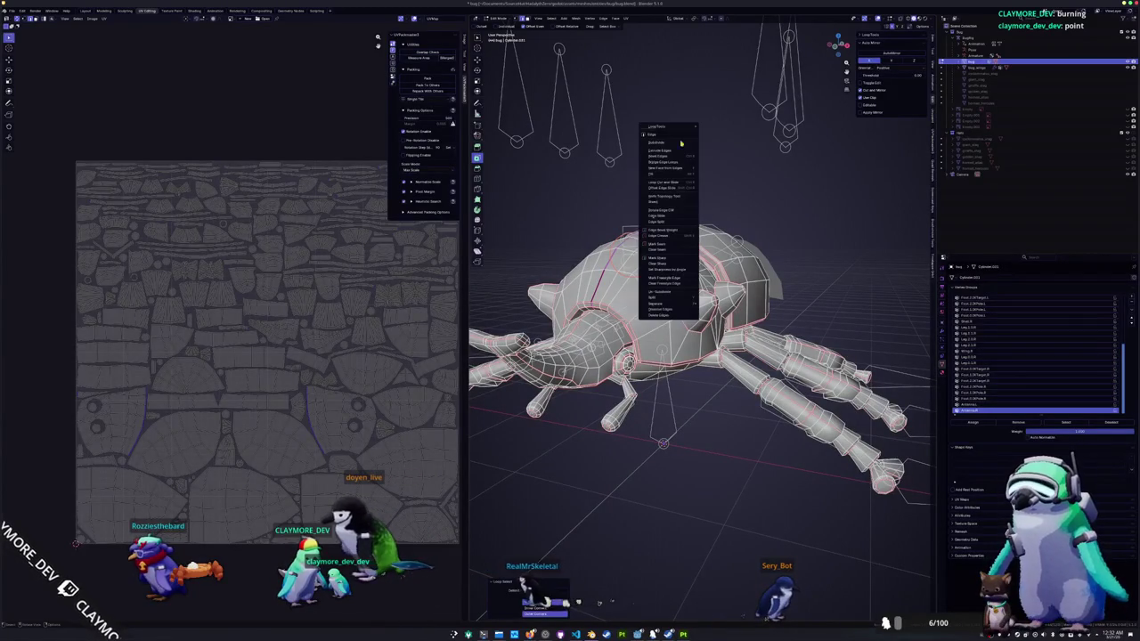
pyautogui.click(666, 252)
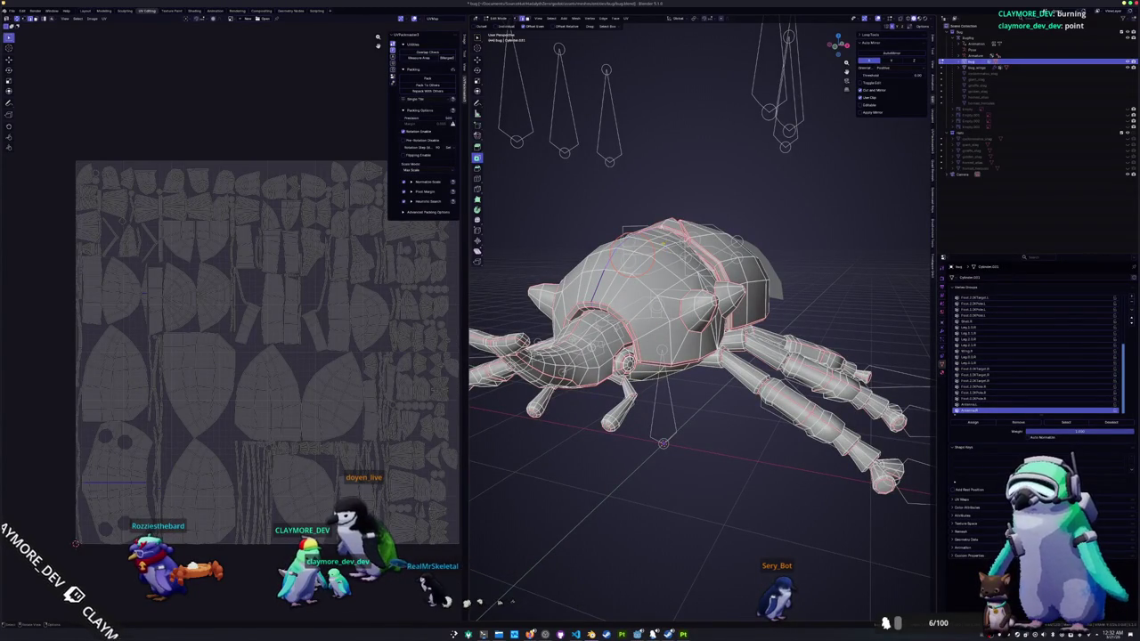
pyautogui.moveTo(664, 239); pyautogui.dragTo(640, 267, button='middle')
pyautogui.rightClick(541, 332)
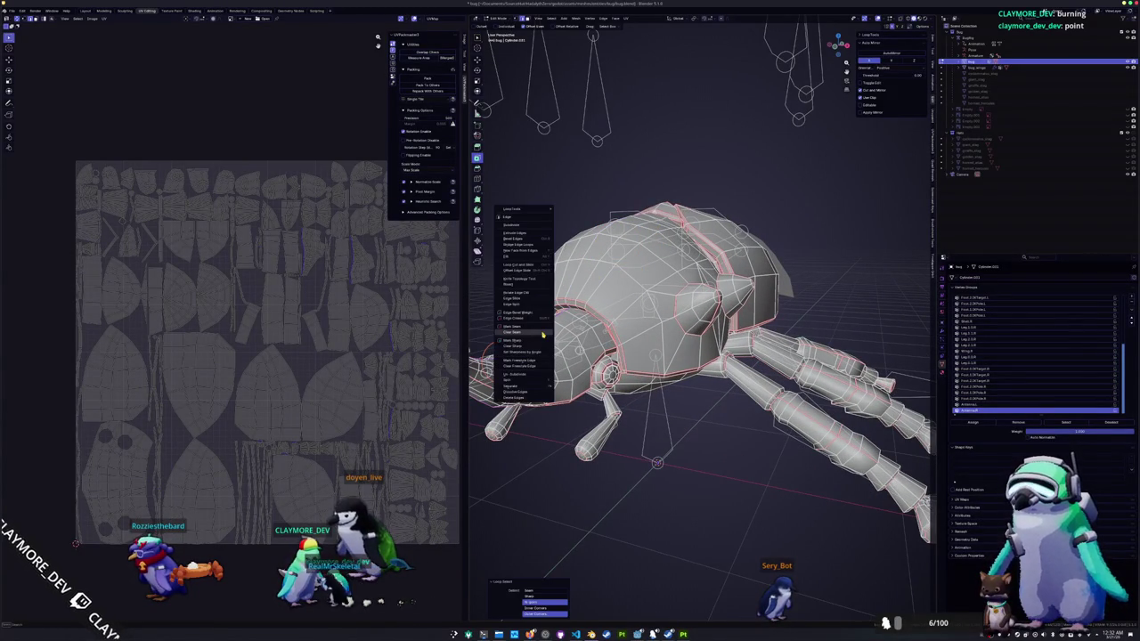
pyautogui.click(542, 333)
pyautogui.moveTo(541, 332); pyautogui.dragTo(570, 419, button='middle')
pyautogui.keyDown('alt'); pyautogui.click(580, 337); pyautogui.keyUp('alt')
pyautogui.rightClick(579, 337)
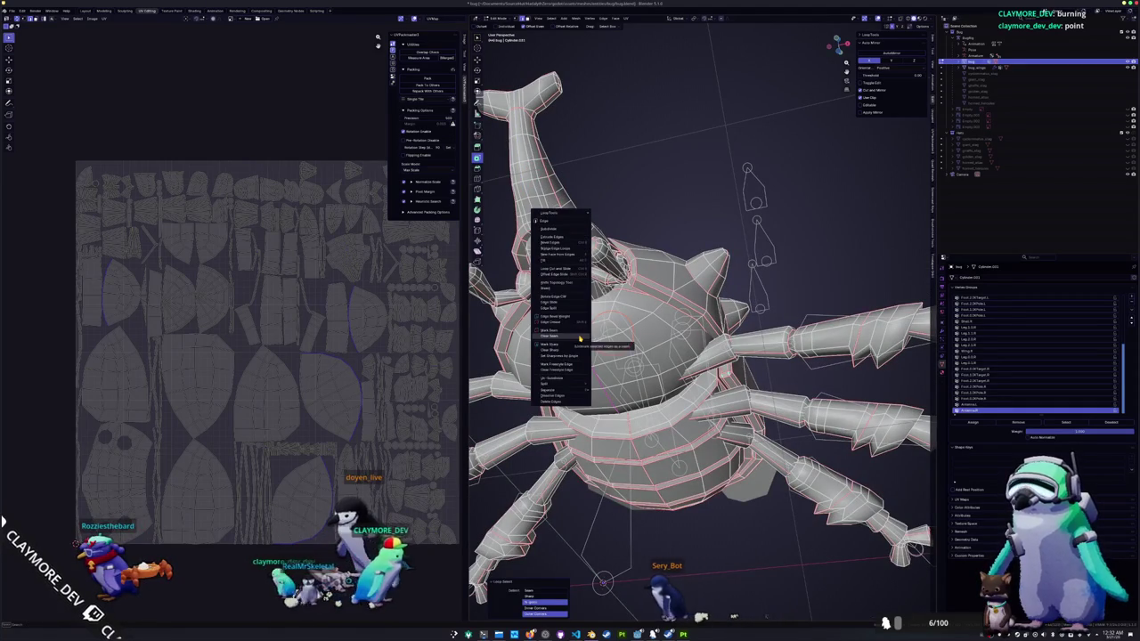
pyautogui.click(580, 337)
# - Clear the seam on one more edge loop, then select the entire beetle mesh
pyautogui.moveTo(579, 337); pyautogui.dragTo(584, 383, button='middle')
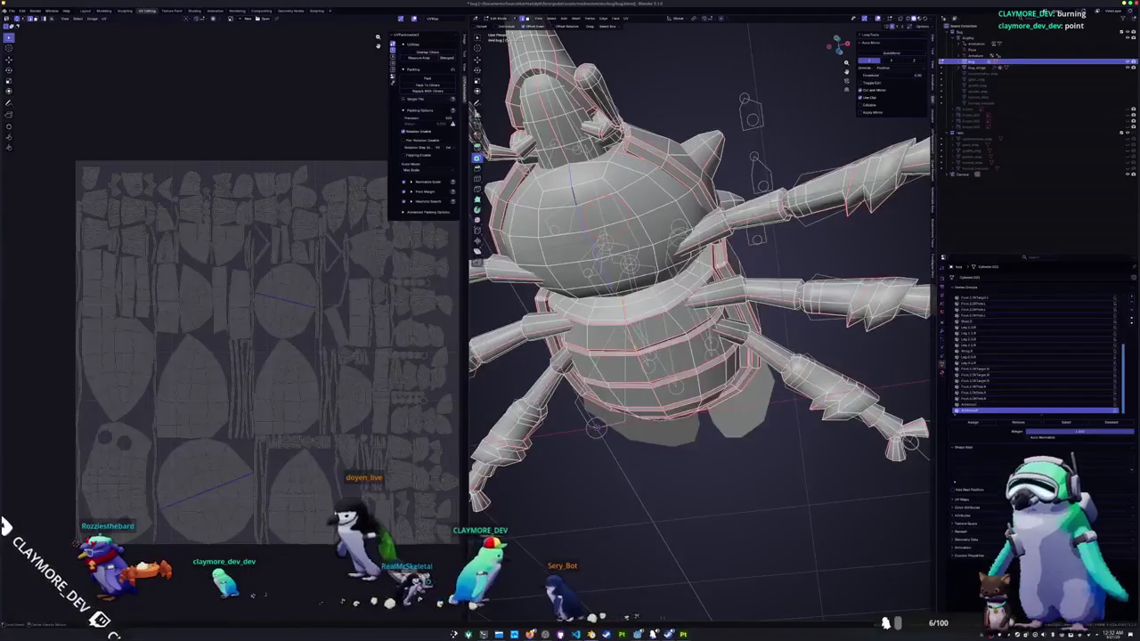
pyautogui.rightClick(630, 336)
pyautogui.click(631, 339)
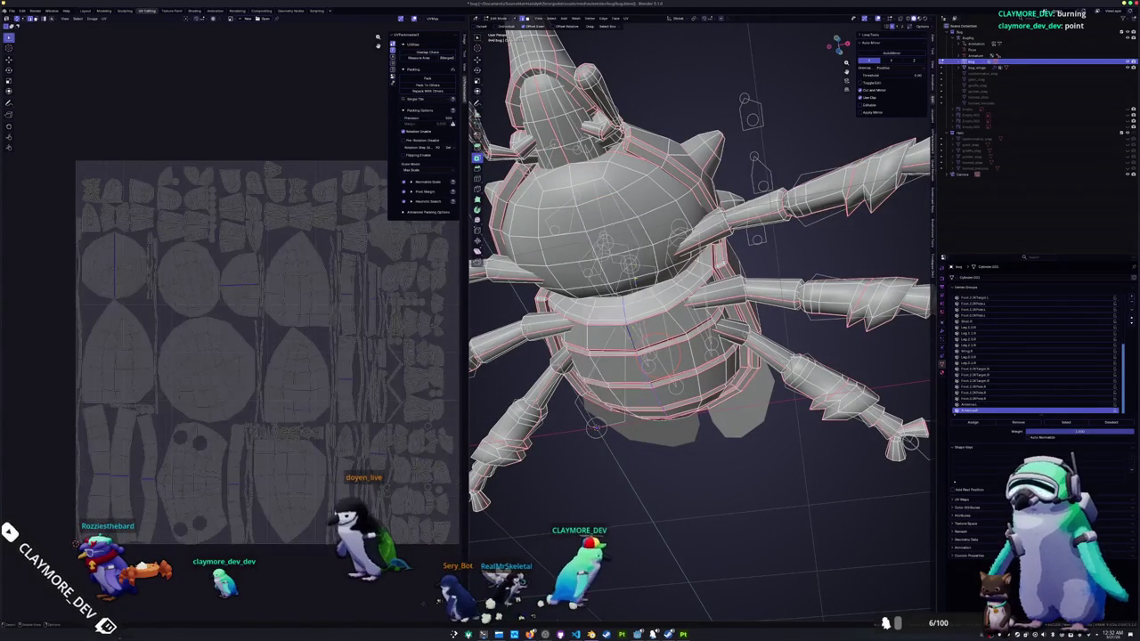
pyautogui.moveTo(631, 339)
pyautogui.mouseDown(button='middle')
pyautogui.moveTo(642, 270)
pyautogui.moveTo(588, 294)
pyautogui.mouseUp(button='middle')
pyautogui.scroll(-5, 634, 308)
pyautogui.press('a')
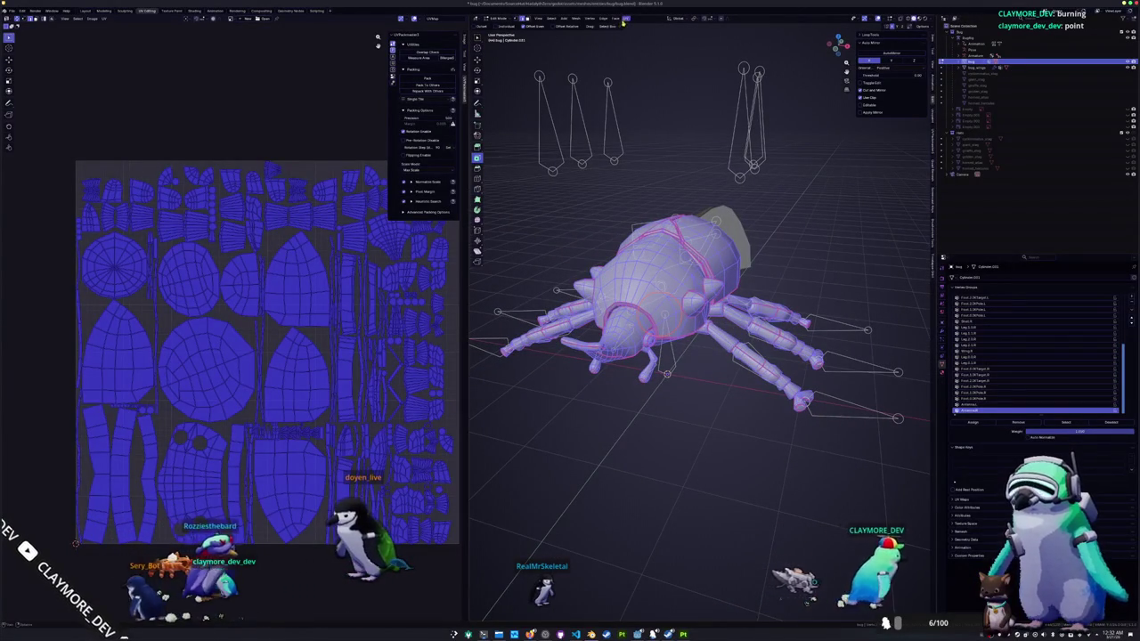
pyautogui.click(626, 18)
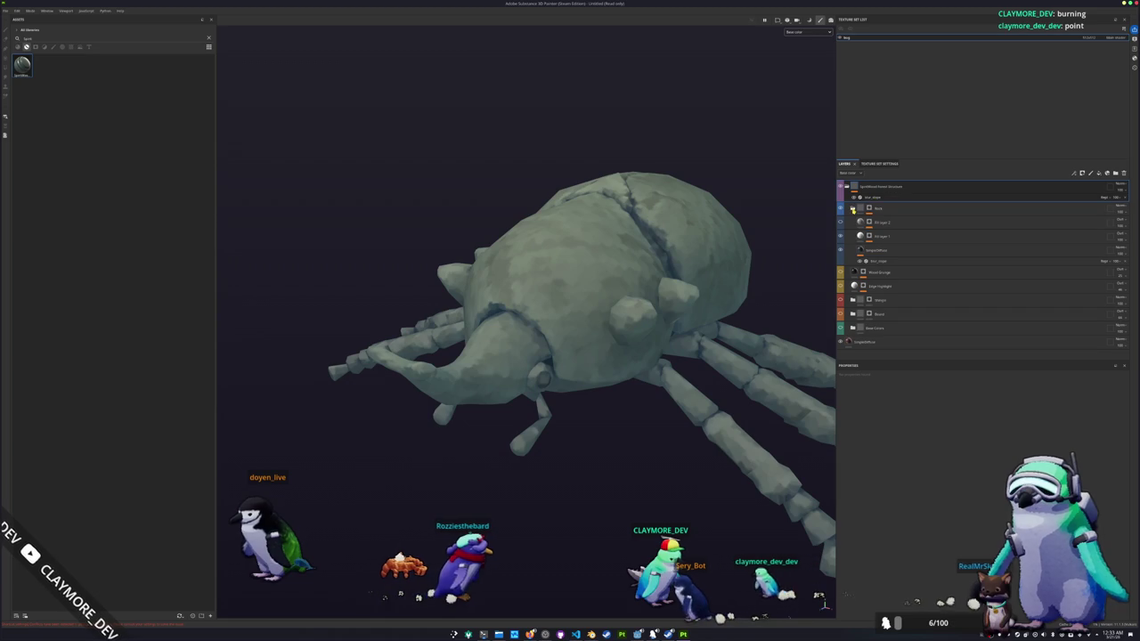
# - Delete the layers from Wood Grunge down to the bottom, leaving the Rock 1 folder
pyautogui.click(882, 221)
pyautogui.keyDown('shift'); pyautogui.click(878, 293); pyautogui.keyUp('shift')
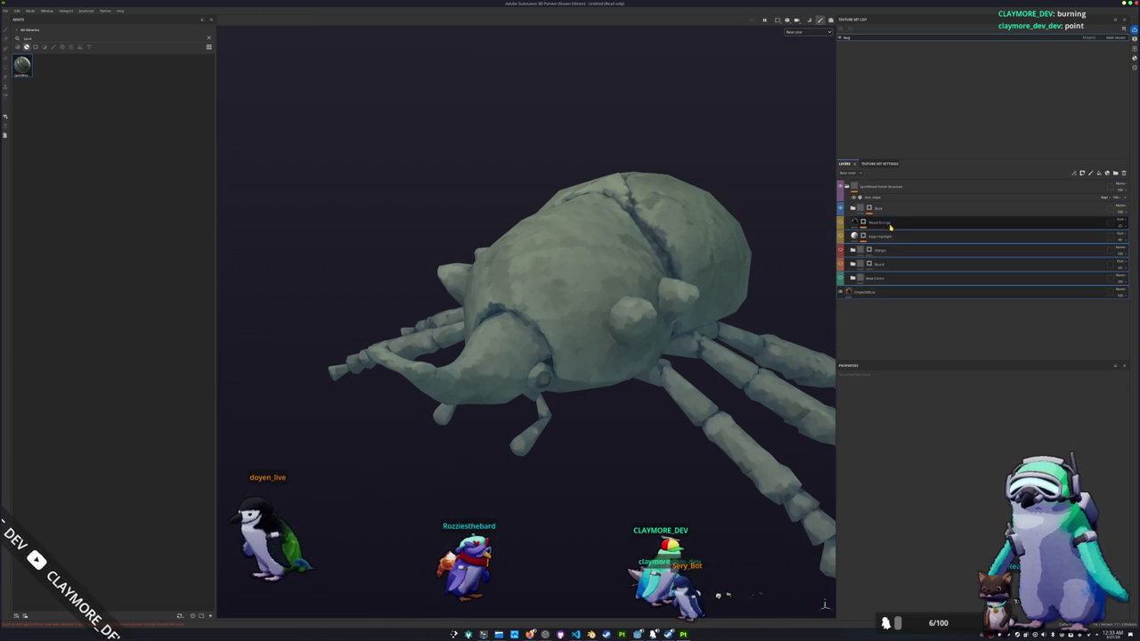
pyautogui.hotkey('ctrl', 'g')
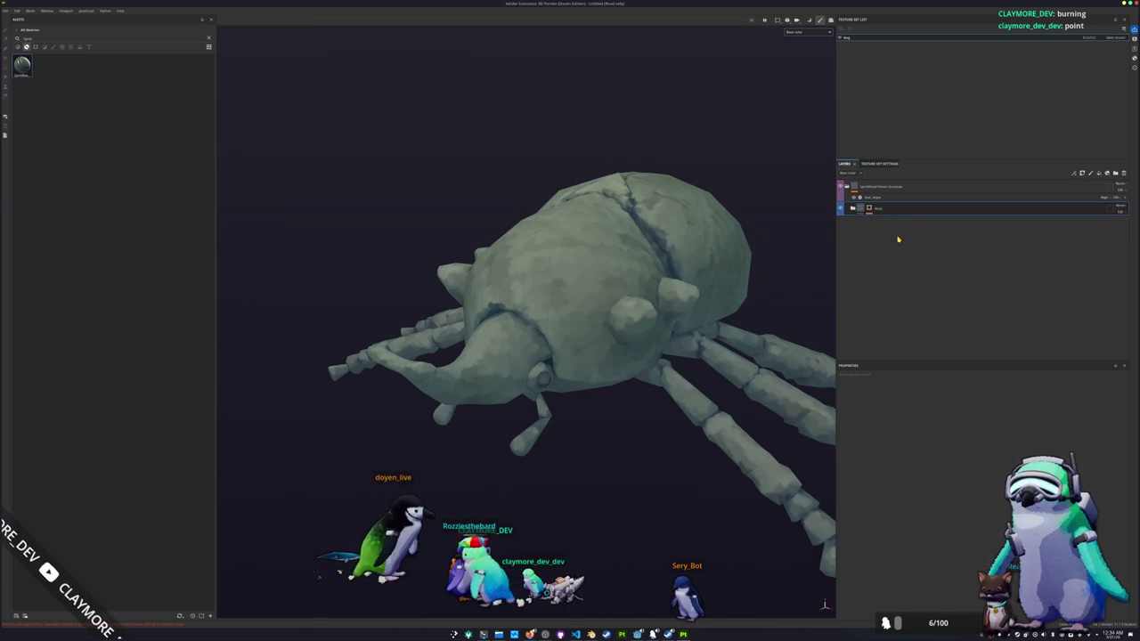
pyautogui.click(861, 209)
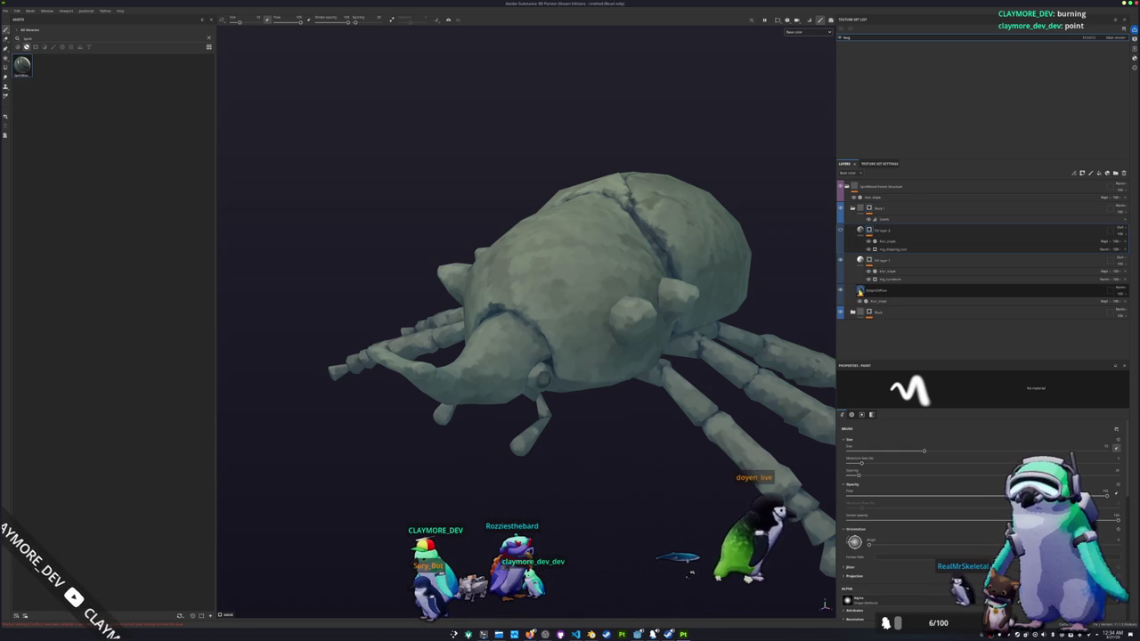
# - Darken the SimpleDiffuse fill layer's base colour, keeping it as a fill layer
pyautogui.click(862, 294)
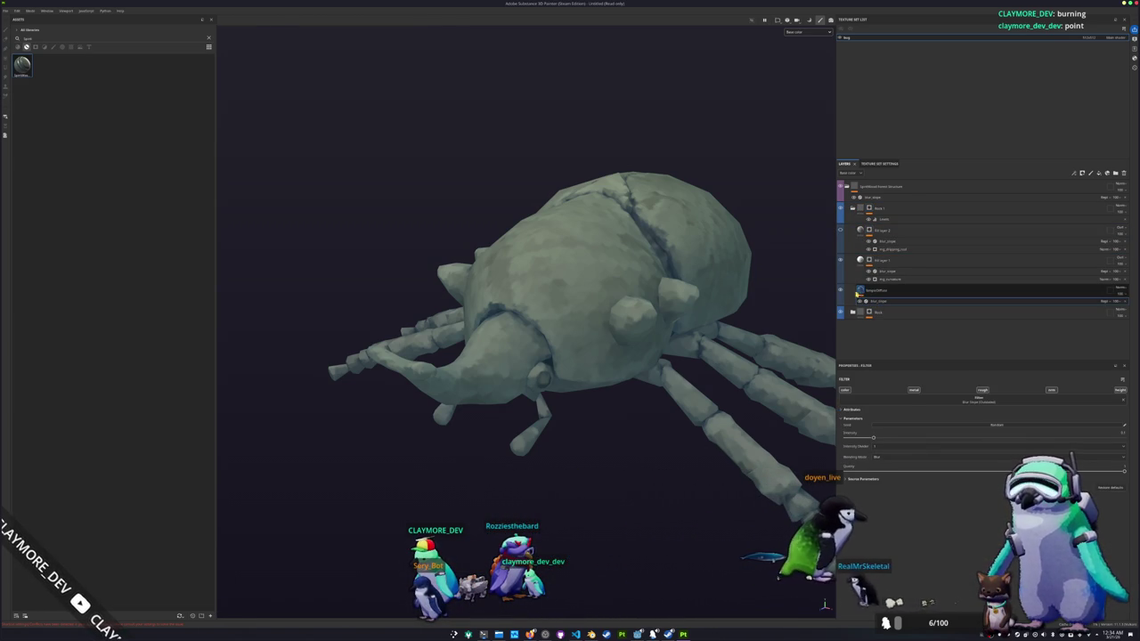
pyautogui.scroll(-2, 873, 488)
pyautogui.click(857, 519)
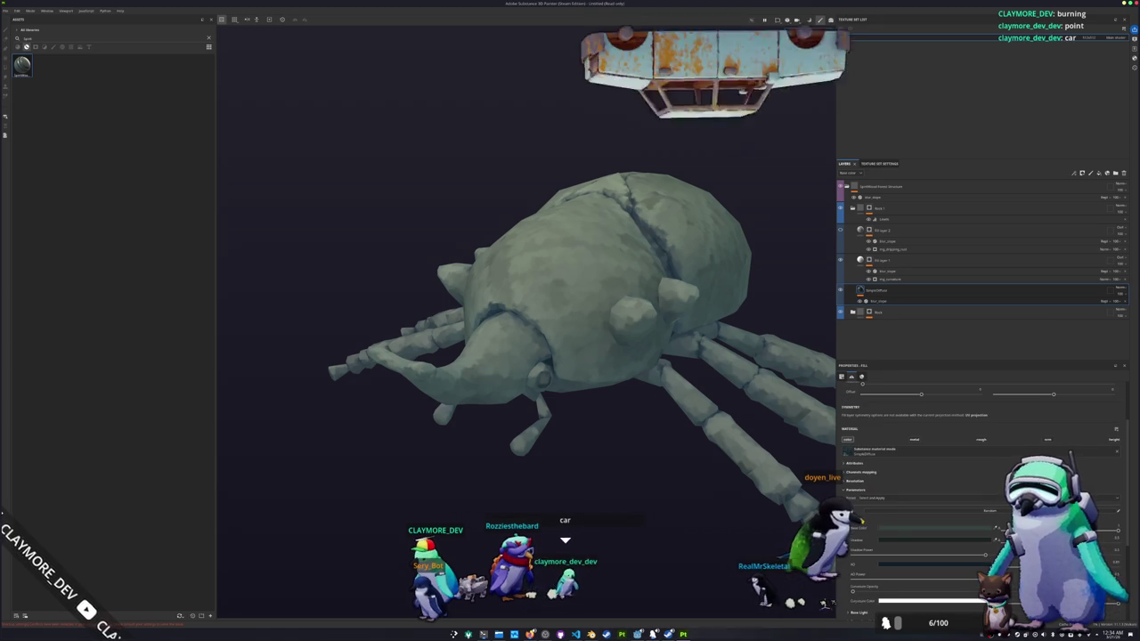
pyautogui.click(935, 528)
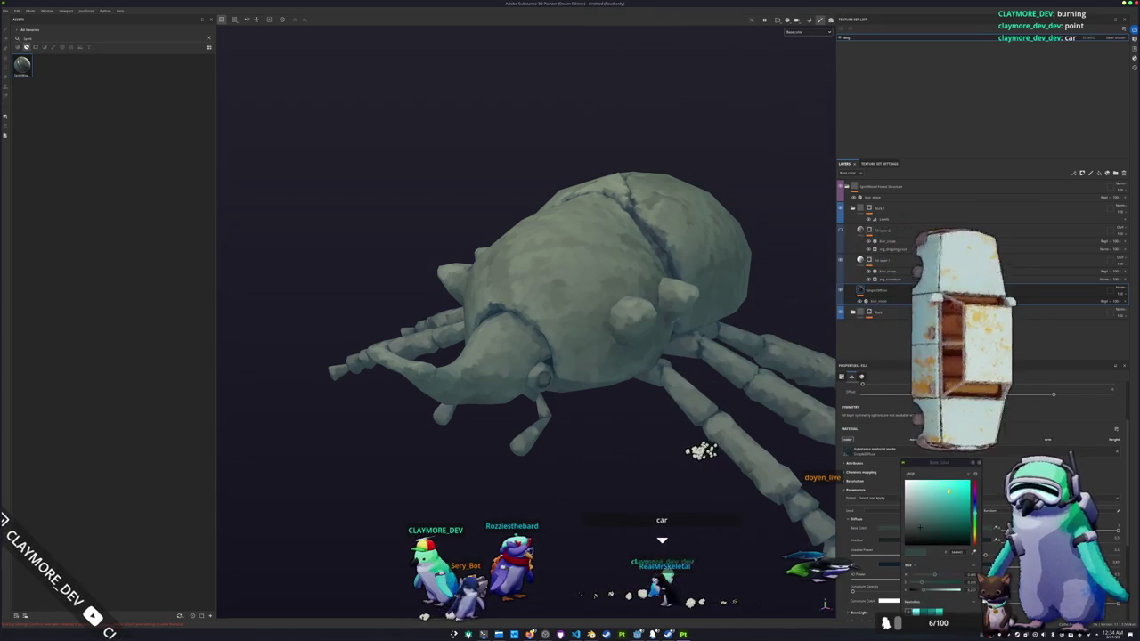
pyautogui.click(929, 539)
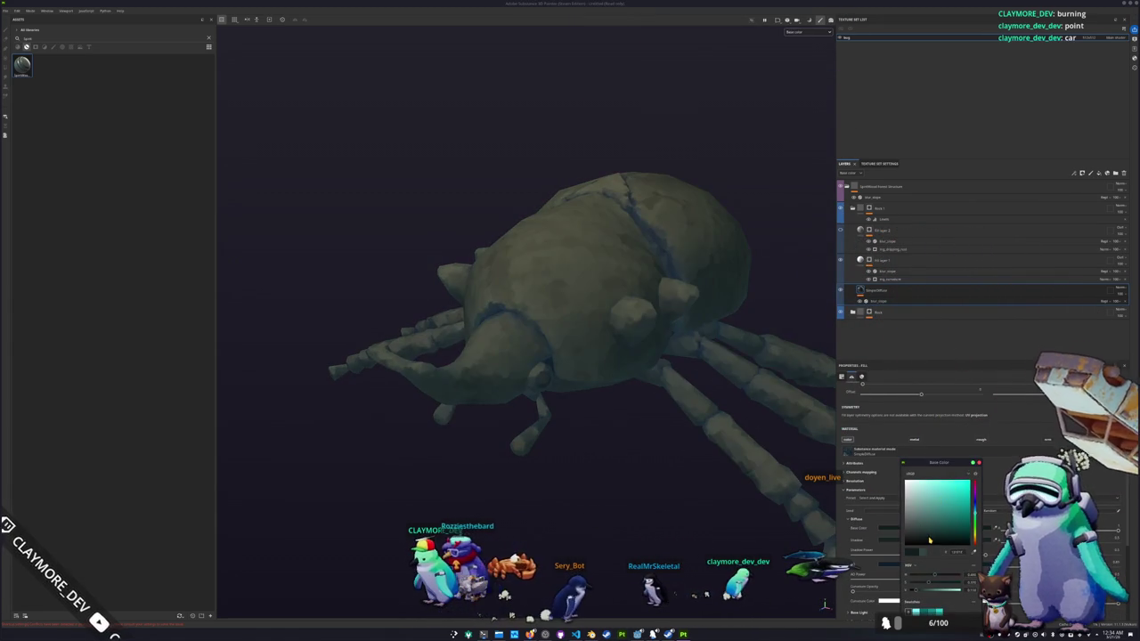
pyautogui.click(873, 292)
pyautogui.rightClick(873, 292)
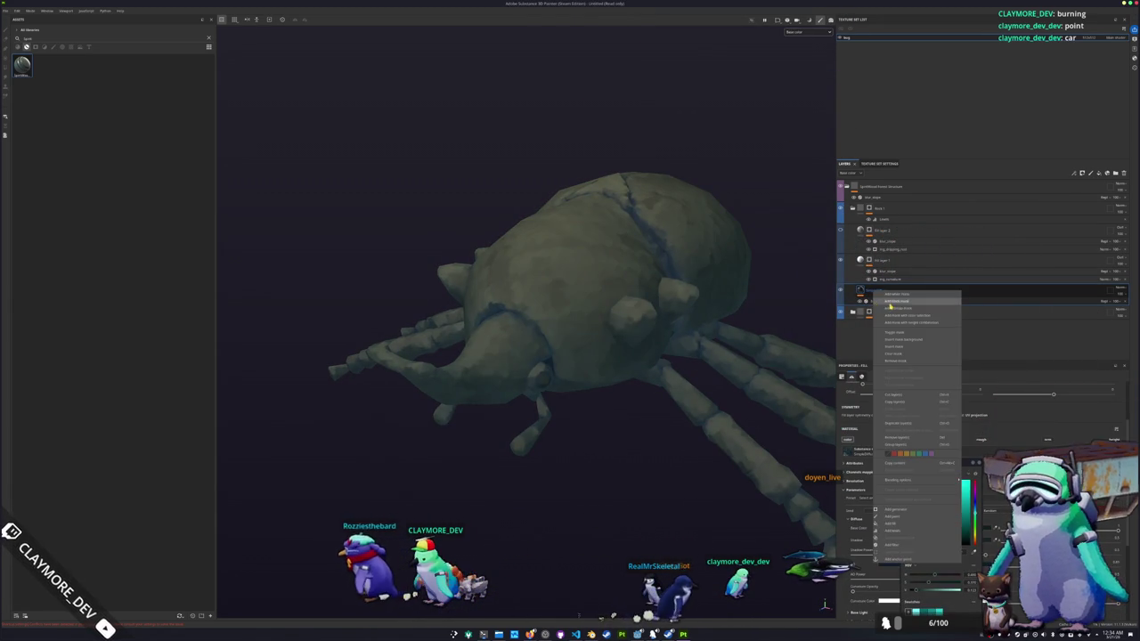
pyautogui.click(900, 339)
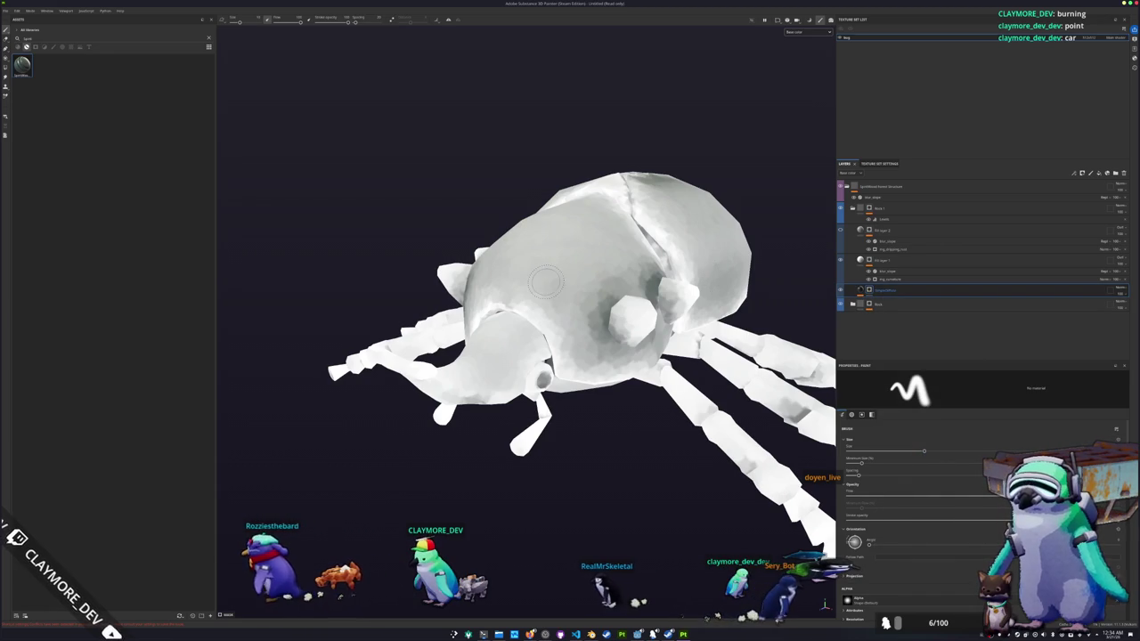
pyautogui.keyDown('alt'); pyautogui.moveTo(690, 293); pyautogui.dragTo(760, 298); pyautogui.keyUp('alt')
pyautogui.hotkey('ctrl', 'z')
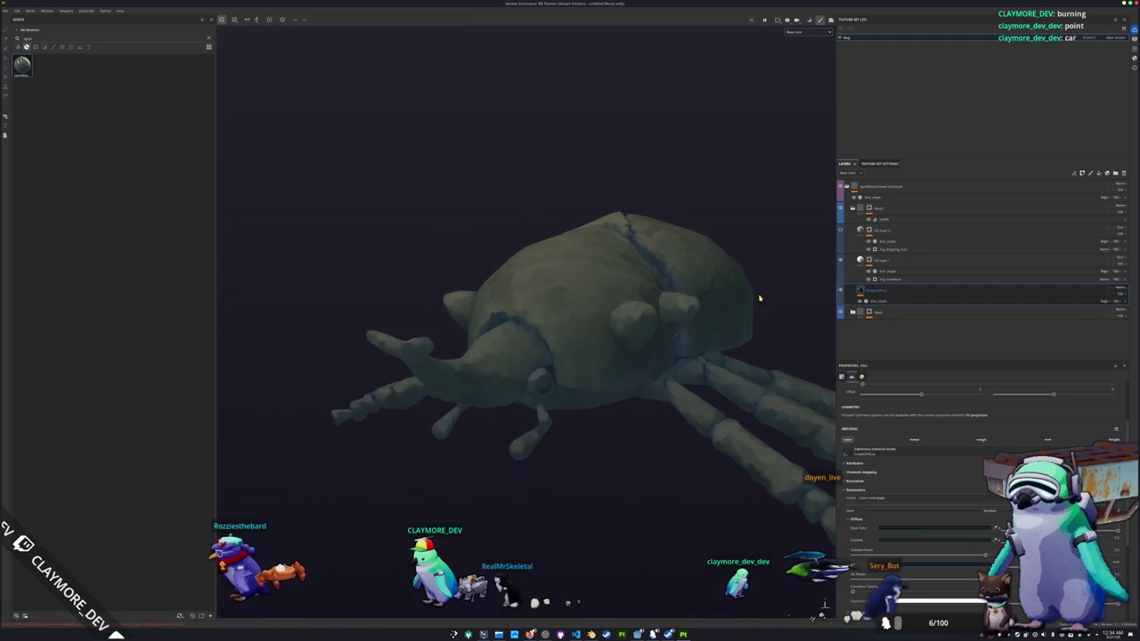
# - Add a black mask to the Rock 1 folder and switch to polygon fill
pyautogui.rightClick(894, 211)
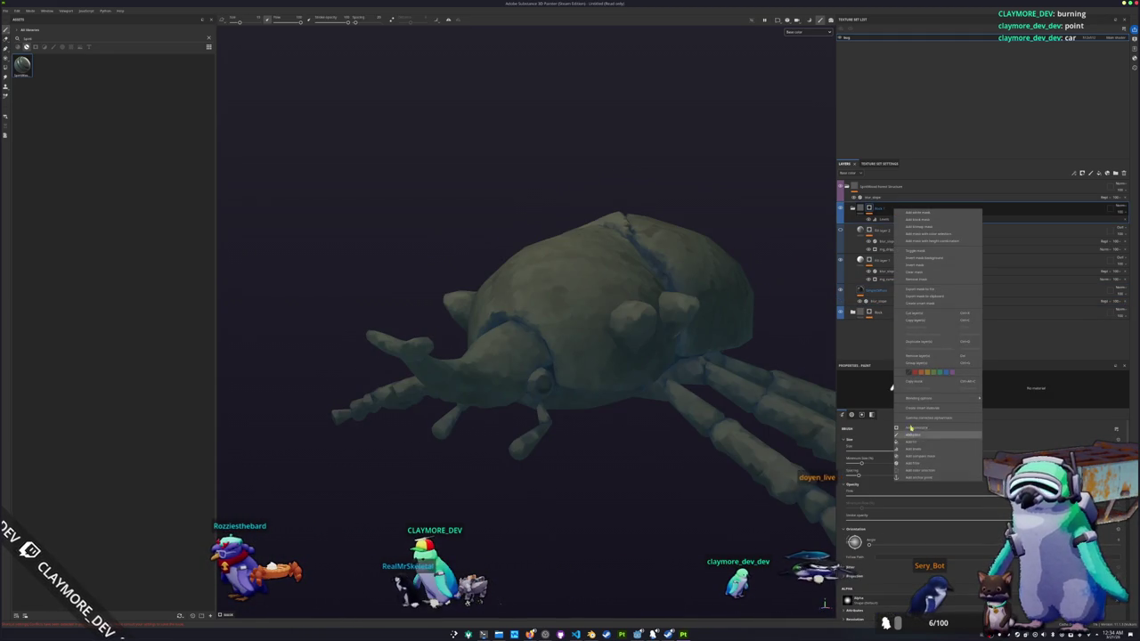
pyautogui.click(922, 222)
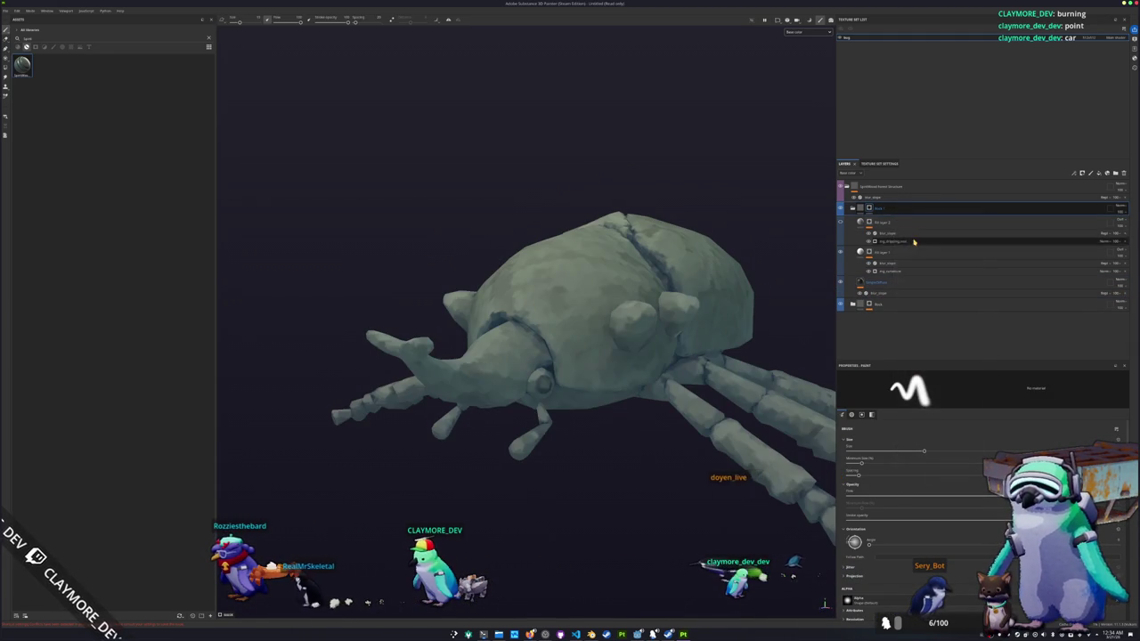
pyautogui.keyDown('alt'); pyautogui.moveTo(677, 250); pyautogui.dragTo(584, 245); pyautogui.keyUp('alt')
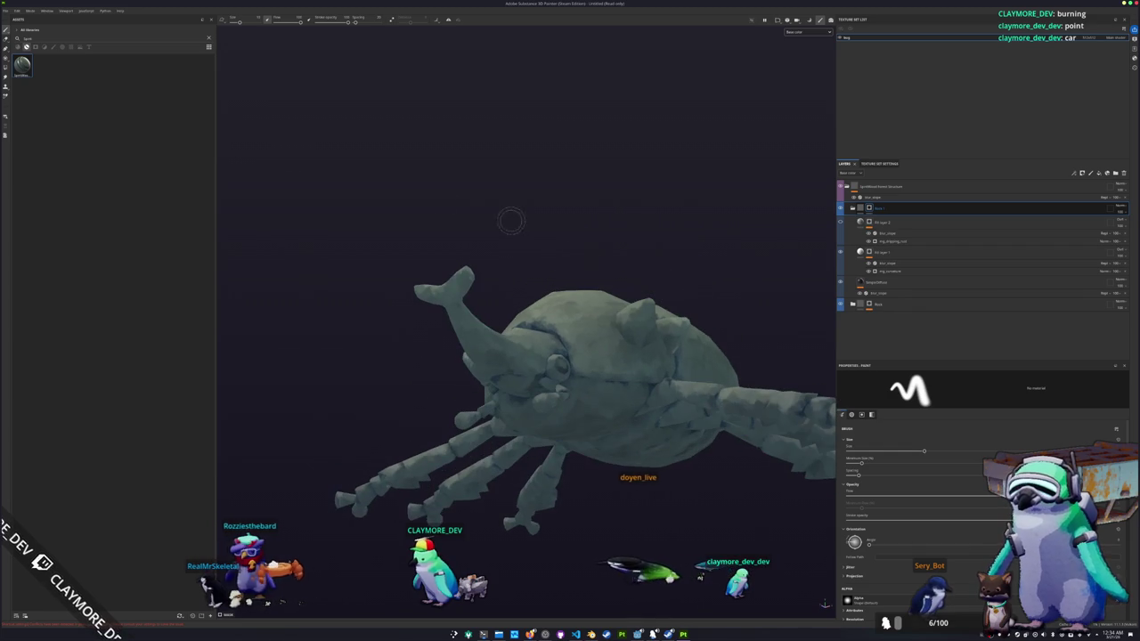
pyautogui.press('4')
pyautogui.keyDown('alt'); pyautogui.moveTo(695, 374); pyautogui.dragTo(743, 400); pyautogui.keyUp('alt')
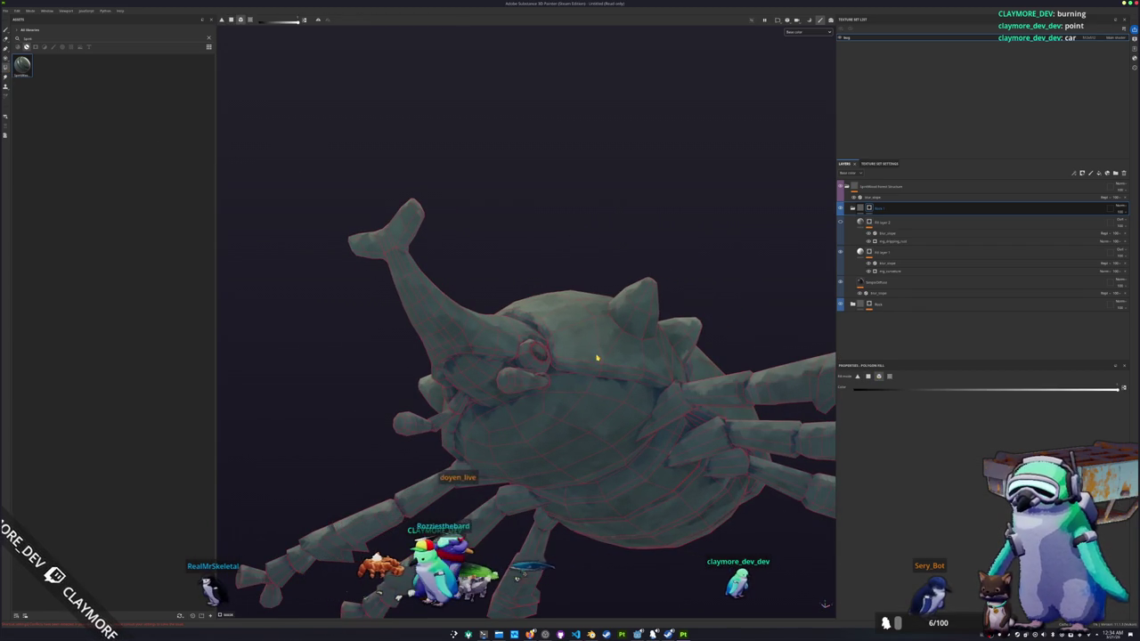
pyautogui.keyDown('alt'); pyautogui.moveTo(596, 356); pyautogui.dragTo(567, 471); pyautogui.keyUp('alt')
pyautogui.moveTo(481, 382)
pyautogui.keyDown('alt'); pyautogui.mouseDown()
pyautogui.moveTo(603, 422)
pyautogui.moveTo(482, 440)
pyautogui.mouseUp(); pyautogui.keyUp('alt')
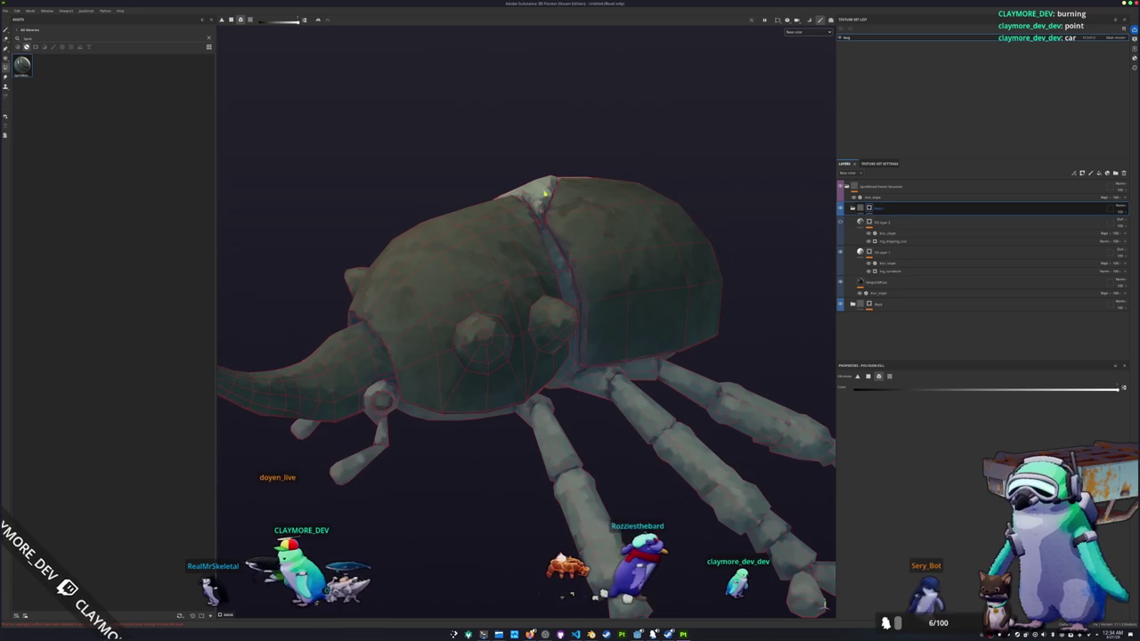
pyautogui.keyDown('alt'); pyautogui.moveTo(610, 331); pyautogui.dragTo(732, 245); pyautogui.keyUp('alt')
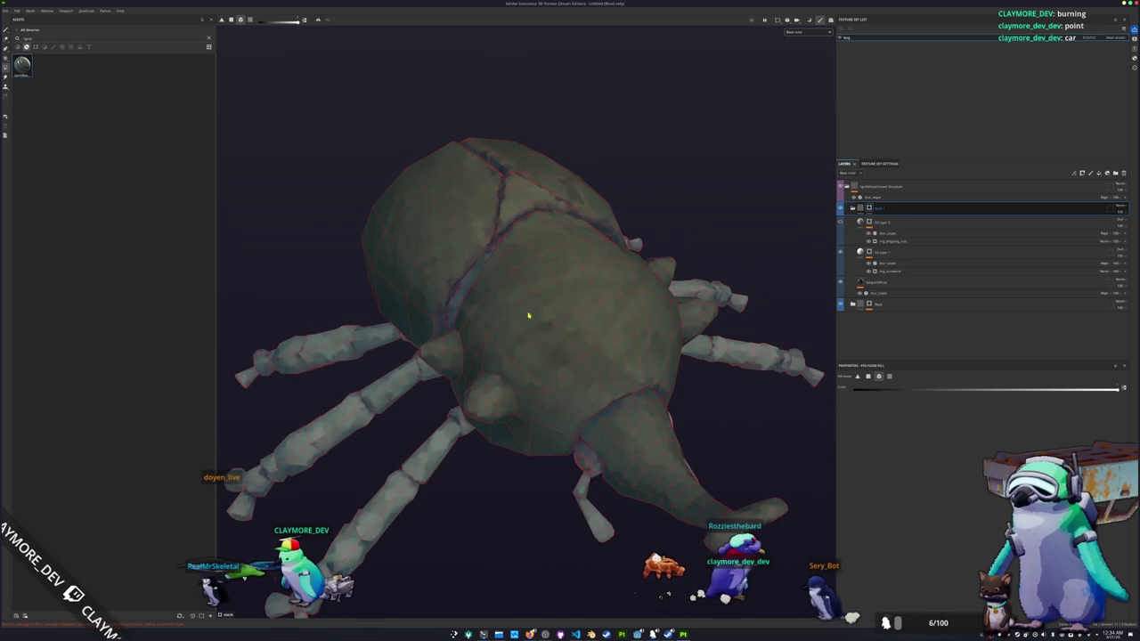
pyautogui.keyDown('alt'); pyautogui.moveTo(526, 303); pyautogui.dragTo(365, 256); pyautogui.keyUp('alt')
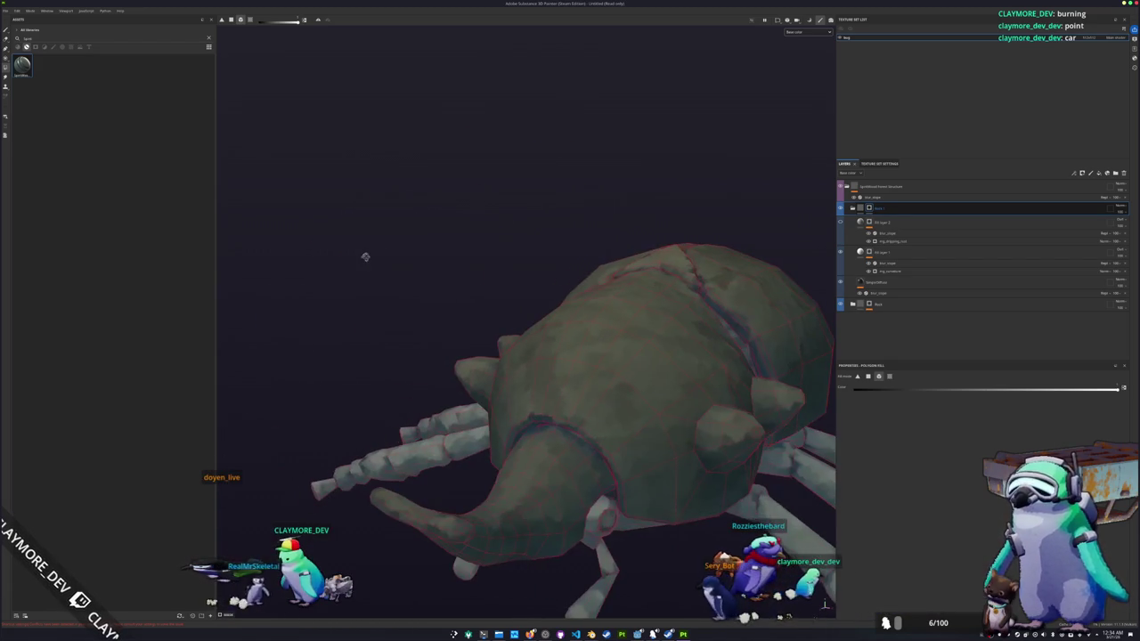
pyautogui.moveTo(520, 331)
pyautogui.keyDown('alt'); pyautogui.mouseDown()
pyautogui.moveTo(655, 379)
pyautogui.moveTo(629, 537)
pyautogui.moveTo(609, 456)
pyautogui.moveTo(550, 361)
pyautogui.moveTo(603, 365)
pyautogui.moveTo(586, 411)
pyautogui.mouseUp(); pyautogui.keyUp('alt')
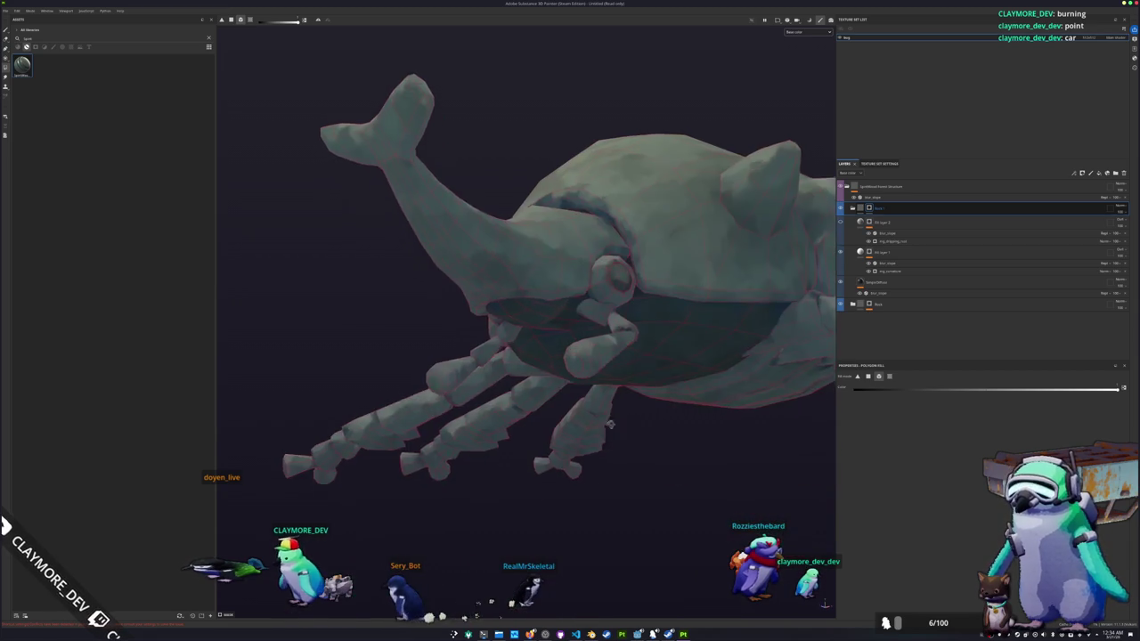
pyautogui.scroll(5, 586, 411)
pyautogui.scroll(-2, 615, 396)
pyautogui.moveTo(651, 385); pyautogui.dragTo(593, 305)
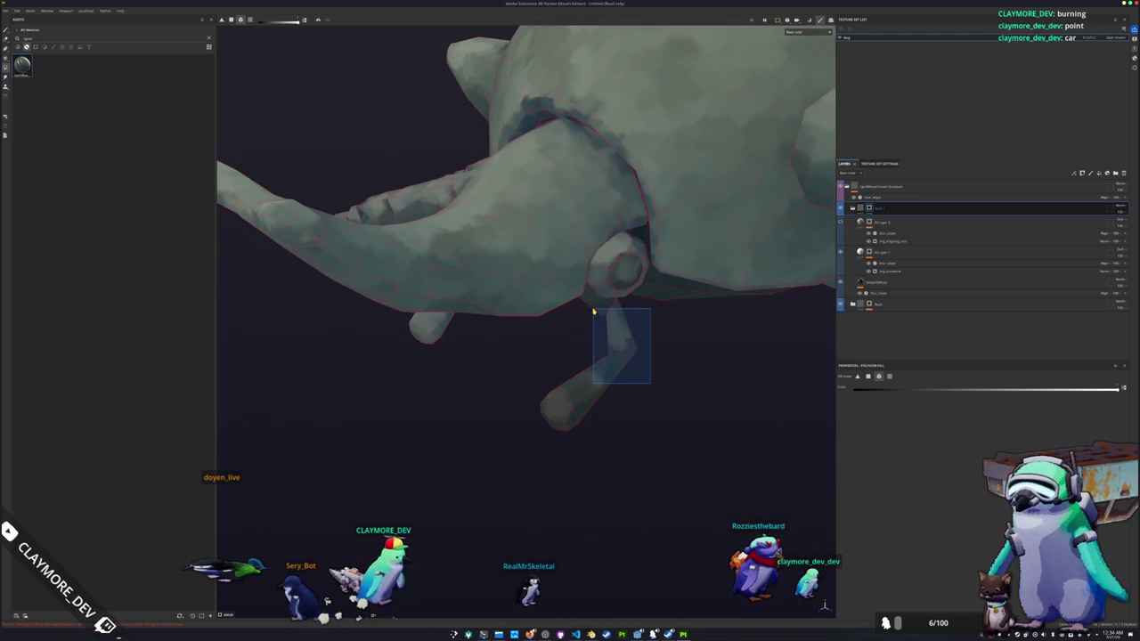
pyautogui.moveTo(508, 364)
pyautogui.keyDown('alt'); pyautogui.mouseDown()
pyautogui.moveTo(499, 380)
pyautogui.moveTo(629, 374)
pyautogui.moveTo(550, 328)
pyautogui.moveTo(542, 295)
pyautogui.mouseUp(); pyautogui.keyUp('alt')
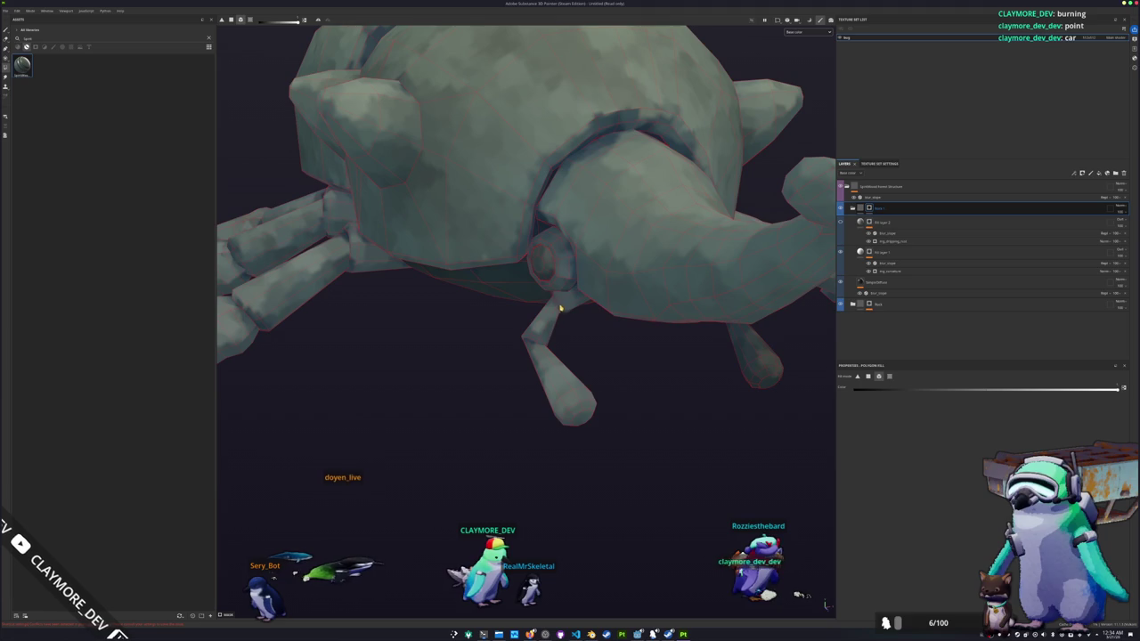
pyautogui.moveTo(672, 437)
pyautogui.keyDown('alt'); pyautogui.mouseDown()
pyautogui.moveTo(542, 358)
pyautogui.moveTo(390, 379)
pyautogui.mouseUp(); pyautogui.keyUp('alt')
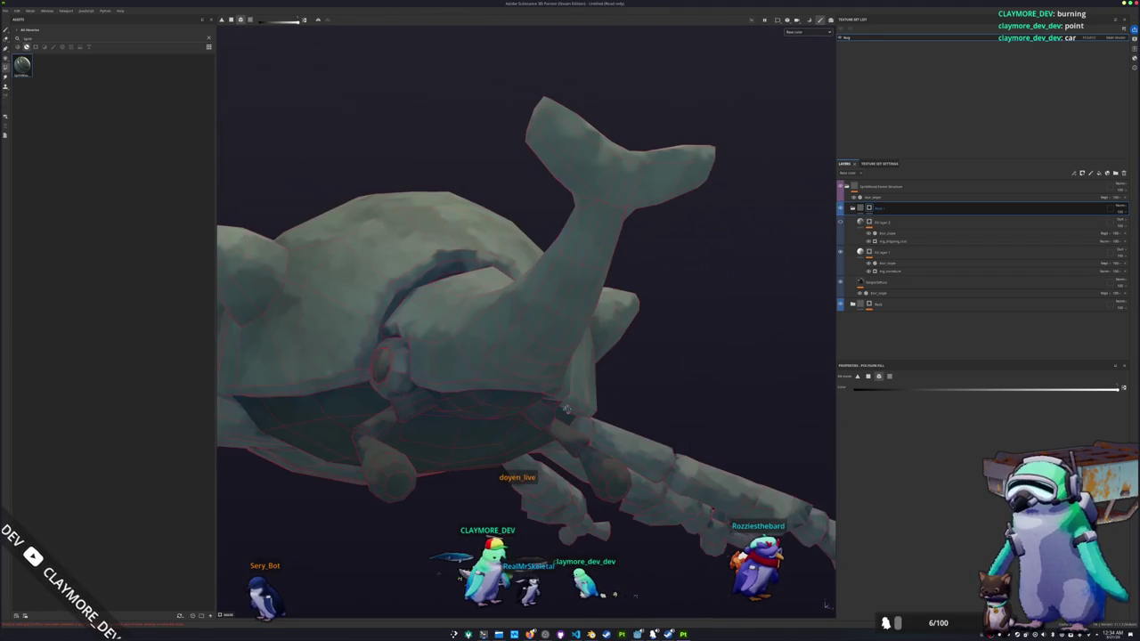
pyautogui.moveTo(603, 431)
pyautogui.keyDown('alt'); pyautogui.mouseDown()
pyautogui.moveTo(449, 399)
pyautogui.moveTo(692, 440)
pyautogui.moveTo(573, 427)
pyautogui.moveTo(640, 401)
pyautogui.moveTo(306, 407)
pyautogui.moveTo(432, 407)
pyautogui.mouseUp(); pyautogui.keyUp('alt')
pyautogui.moveTo(568, 418)
pyautogui.keyDown('alt'); pyautogui.mouseDown()
pyautogui.moveTo(491, 407)
pyautogui.moveTo(499, 361)
pyautogui.moveTo(528, 410)
pyautogui.moveTo(536, 347)
pyautogui.mouseUp(); pyautogui.keyUp('alt')
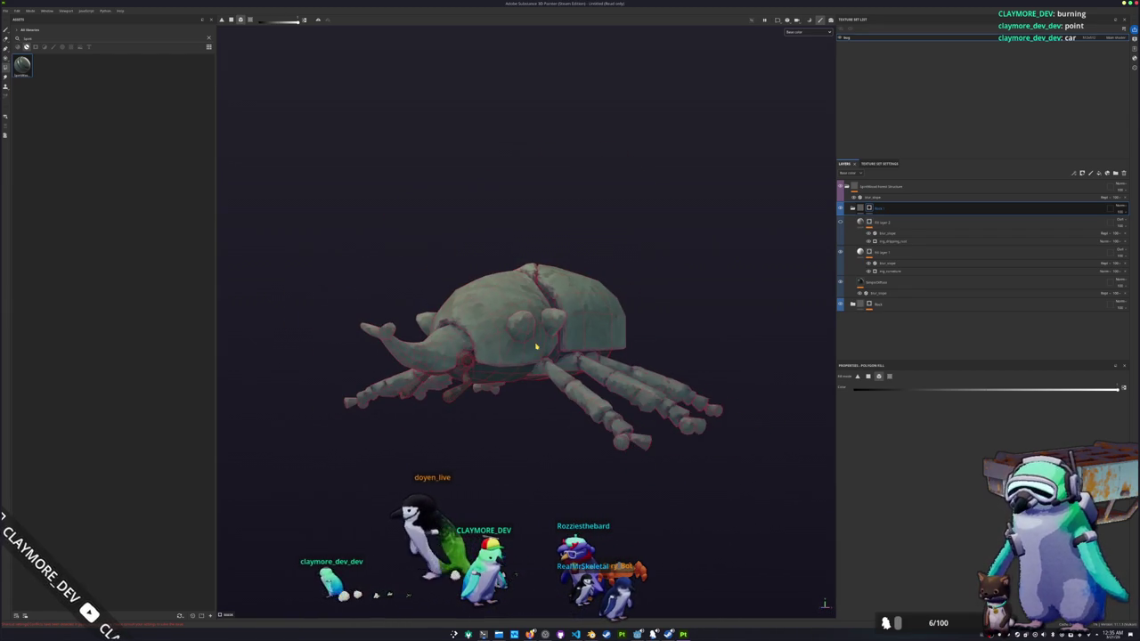
pyautogui.scroll(2, 746, 190)
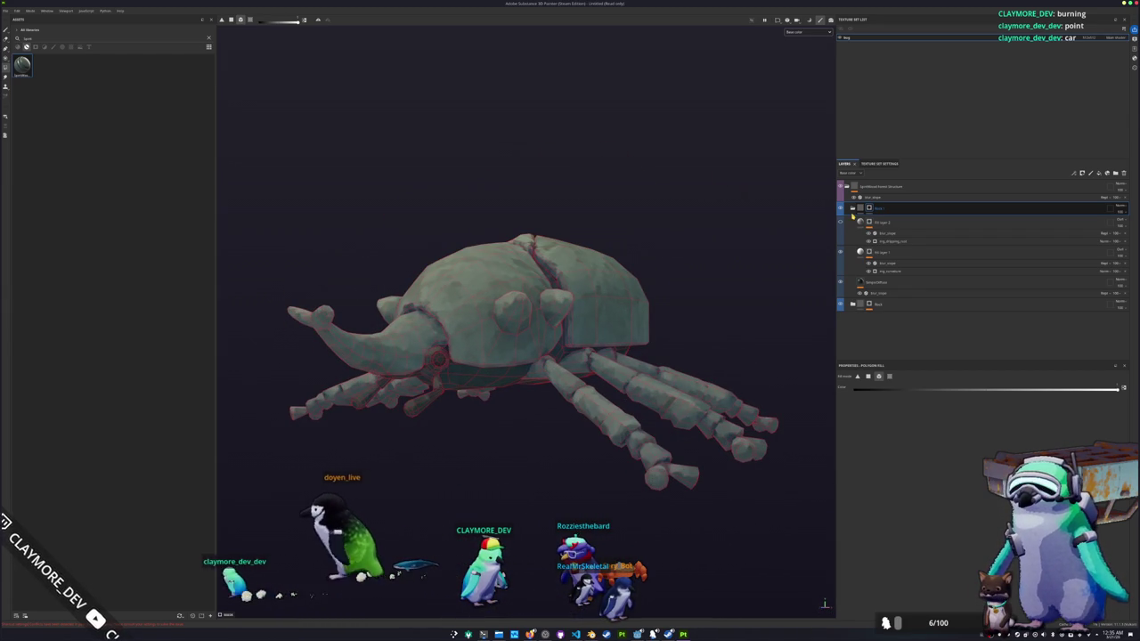
pyautogui.click(878, 283)
pyautogui.moveTo(784, 280)
pyautogui.keyDown('alt'); pyautogui.mouseDown()
pyautogui.moveTo(677, 267)
pyautogui.moveTo(692, 309)
pyautogui.moveTo(677, 303)
pyautogui.mouseUp(); pyautogui.keyUp('alt')
pyautogui.scroll(3, 676, 302)
pyautogui.scroll(-3, 650, 299)
pyautogui.click(882, 186)
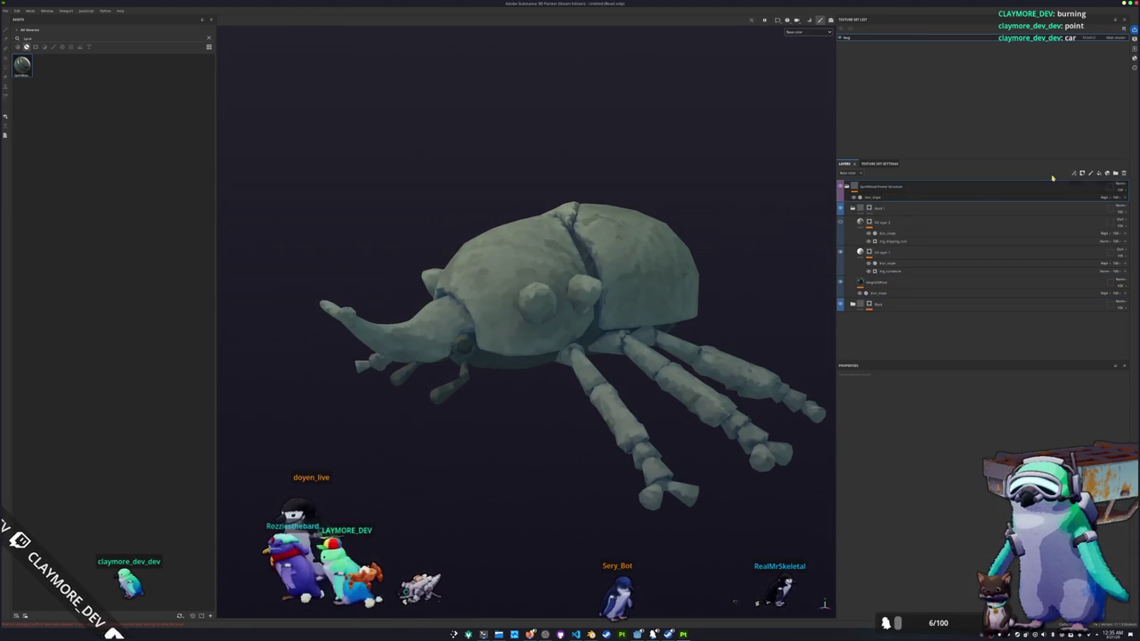
# - Add a fill layer with black base colour and give it a black mask for polygon filling
pyautogui.click(1100, 174)
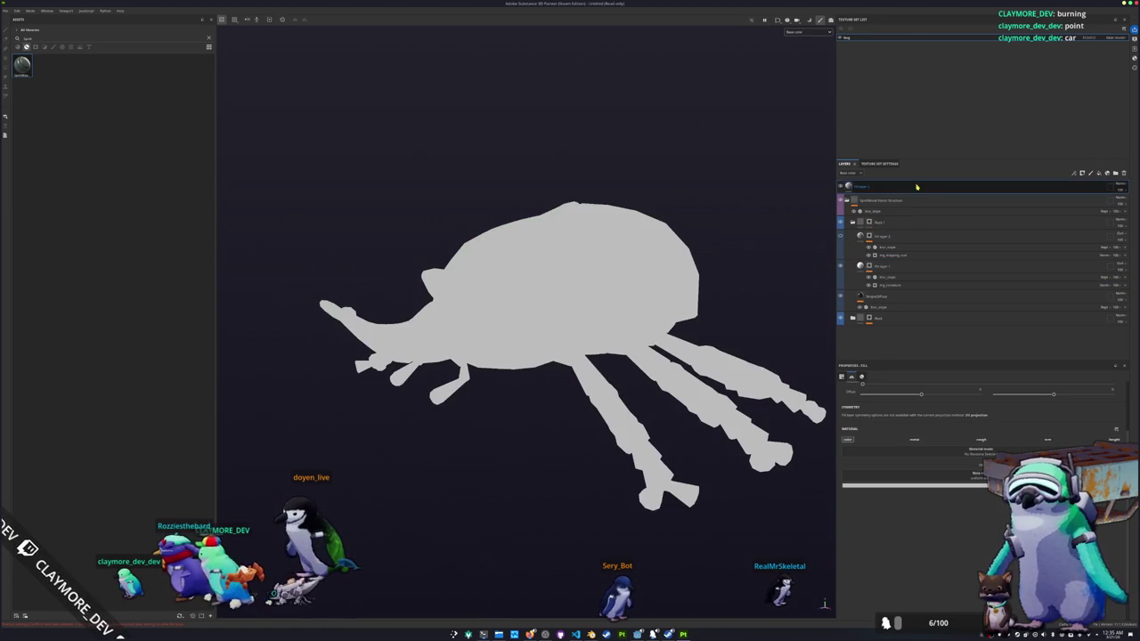
pyautogui.click(919, 486)
pyautogui.click(945, 520)
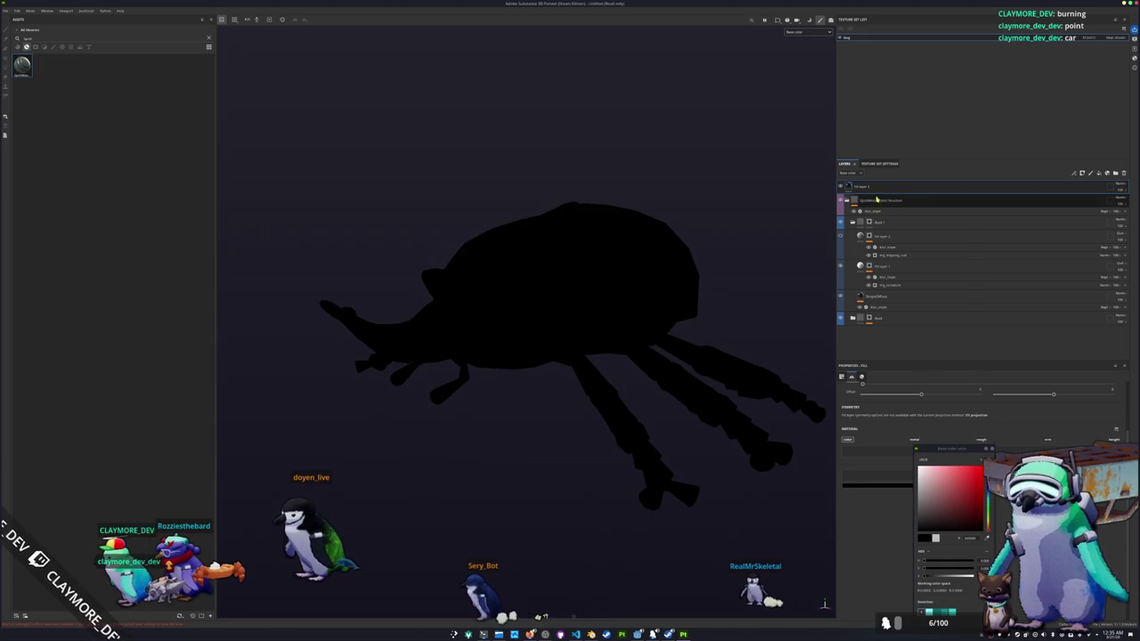
pyautogui.rightClick(896, 202)
pyautogui.click(900, 203)
# - Zoom and orbit in close to face the beetle's empty eye socket
pyautogui.scroll(3, 484, 357)
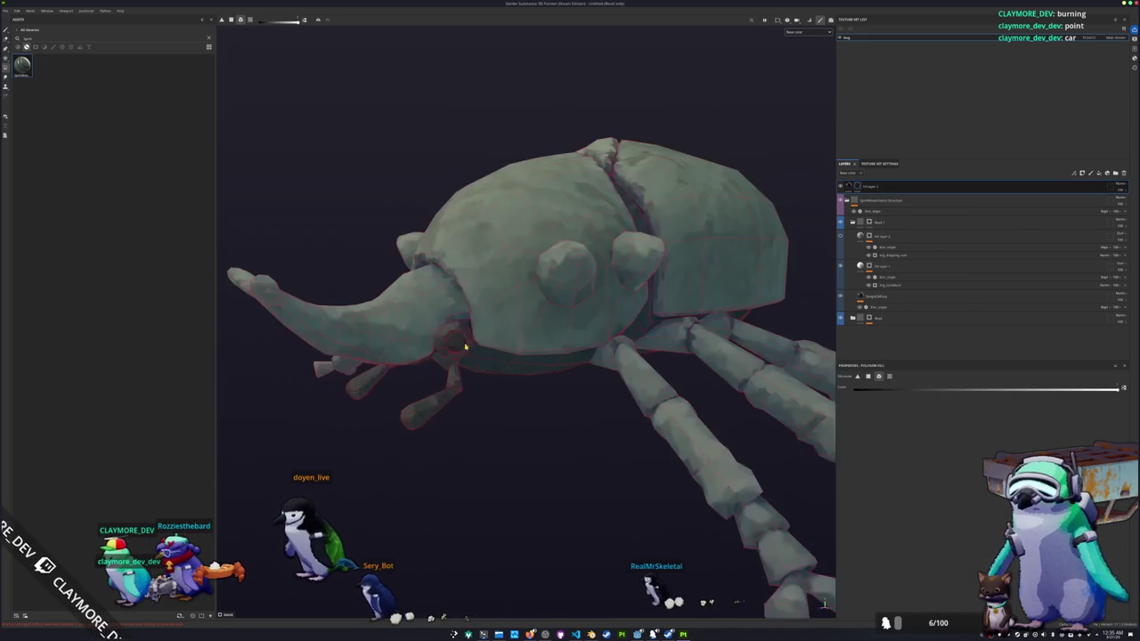
pyautogui.scroll(3, 470, 339)
pyautogui.keyDown('alt'); pyautogui.moveTo(407, 323); pyautogui.dragTo(786, 387); pyautogui.keyUp('alt')
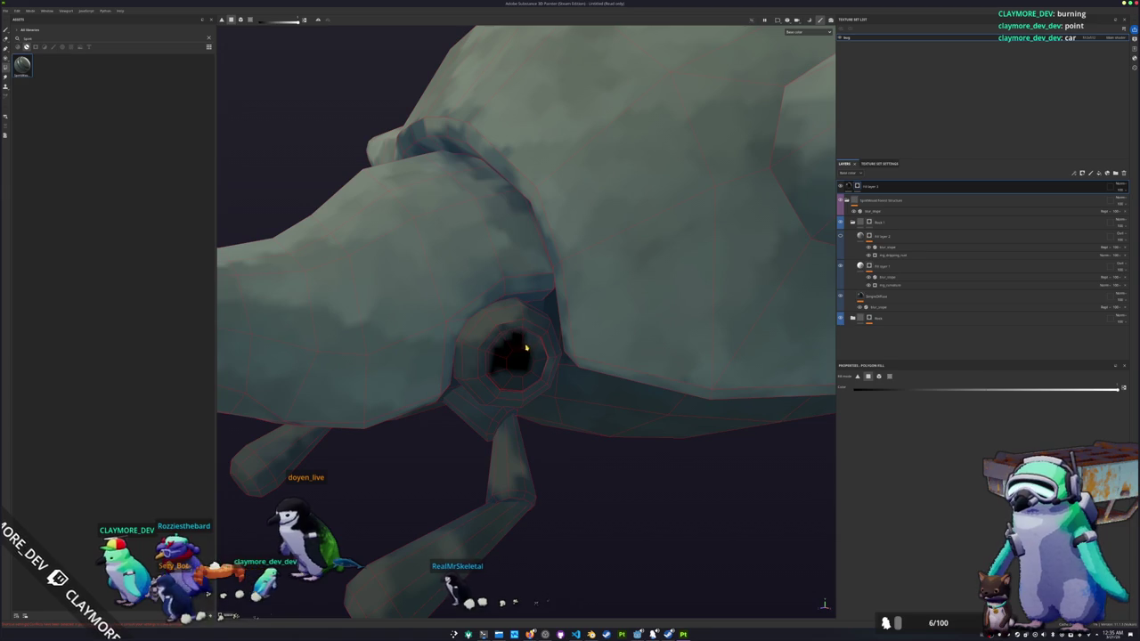
pyautogui.moveTo(523, 389)
pyautogui.keyDown('alt'); pyautogui.mouseDown()
pyautogui.moveTo(563, 372)
pyautogui.moveTo(499, 392)
pyautogui.moveTo(675, 425)
pyautogui.moveTo(398, 412)
pyautogui.moveTo(523, 440)
pyautogui.mouseUp(); pyautogui.keyUp('alt')
pyautogui.scroll(-2, 553, 369)
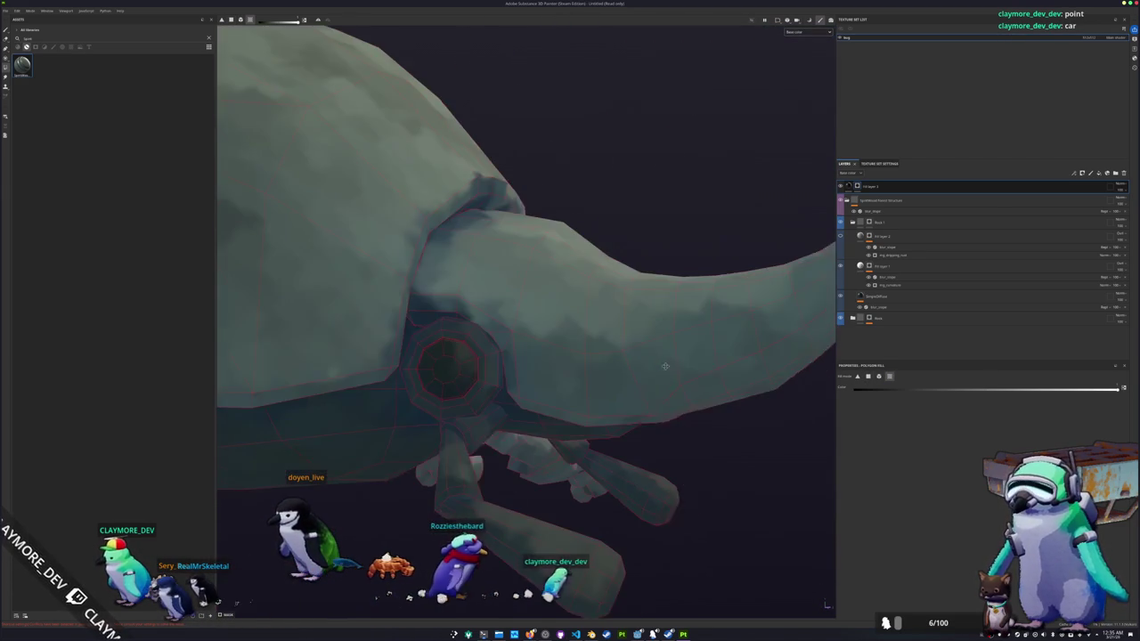
pyautogui.scroll(2, 523, 440)
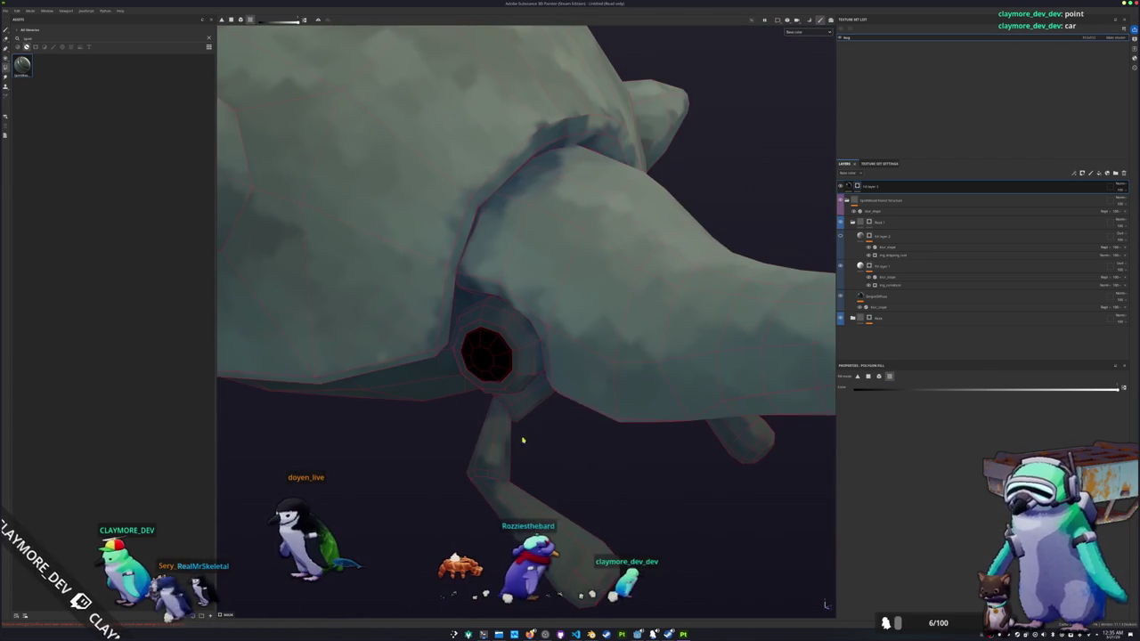
# - Duplicate the top fill layer and give the copy a new base colour for the eye
pyautogui.click(887, 188)
pyautogui.hotkey('ctrl', 'z')
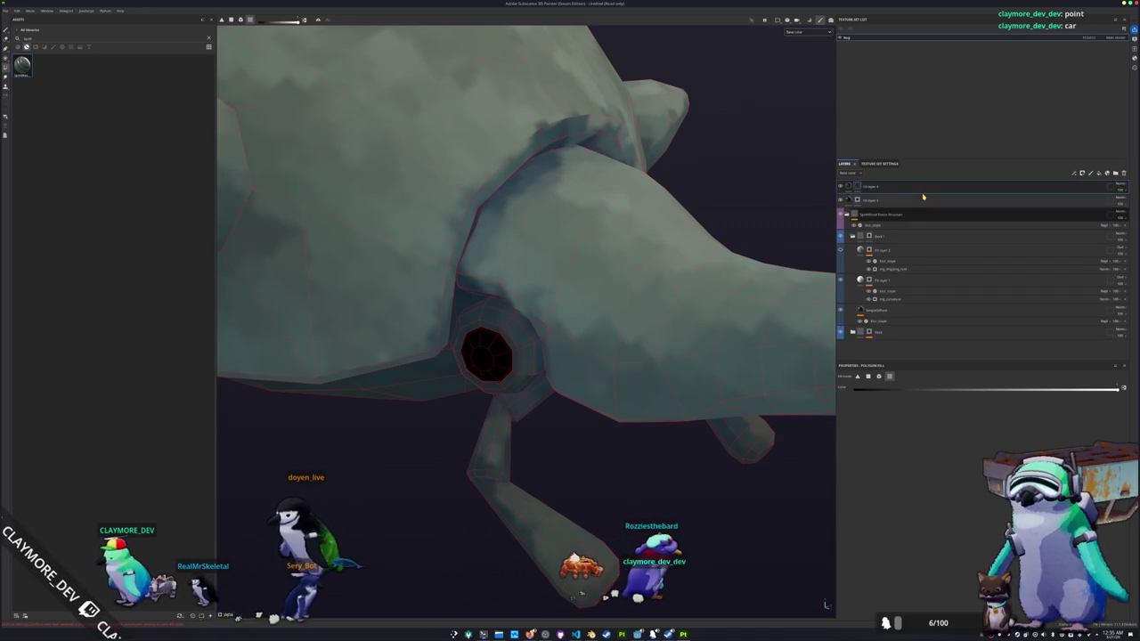
pyautogui.click(856, 188)
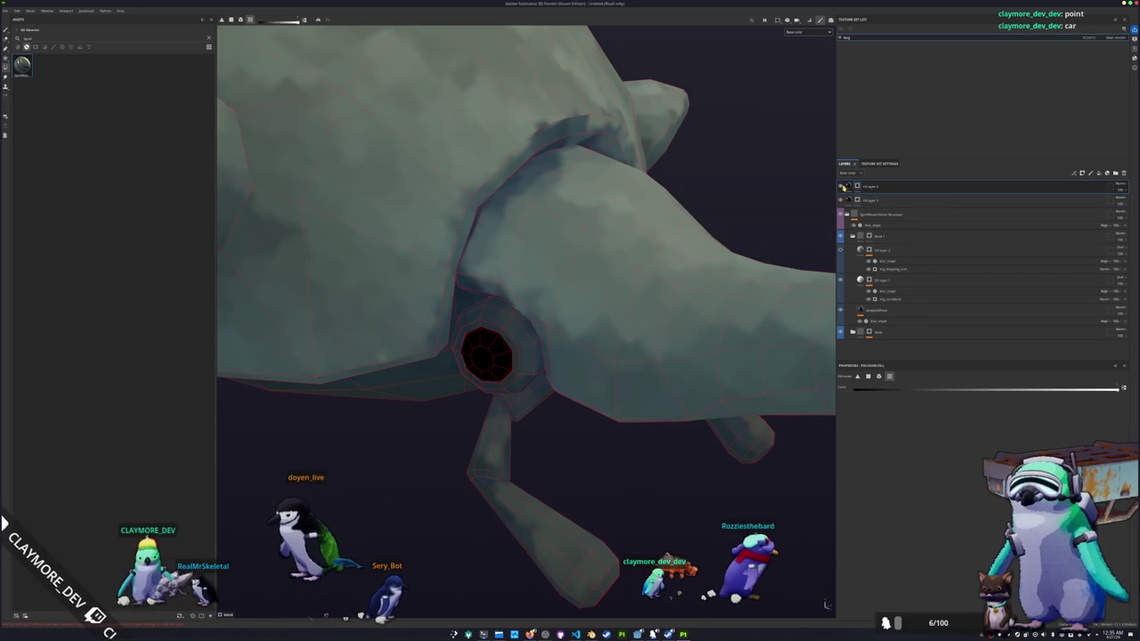
pyautogui.click(891, 486)
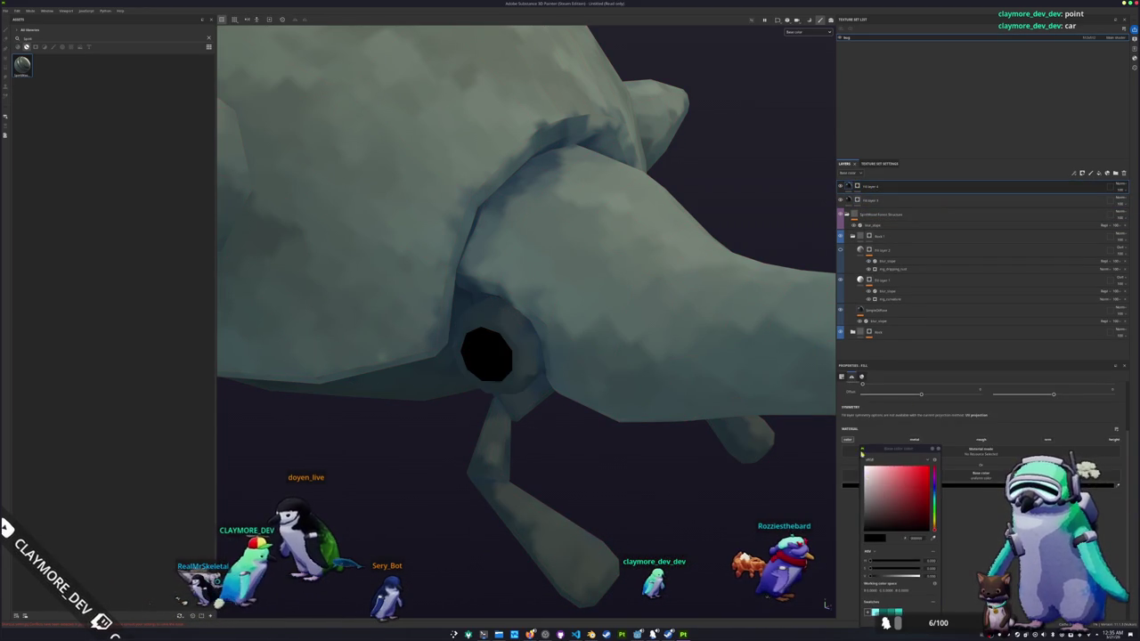
pyautogui.click(871, 478)
pyautogui.click(855, 188)
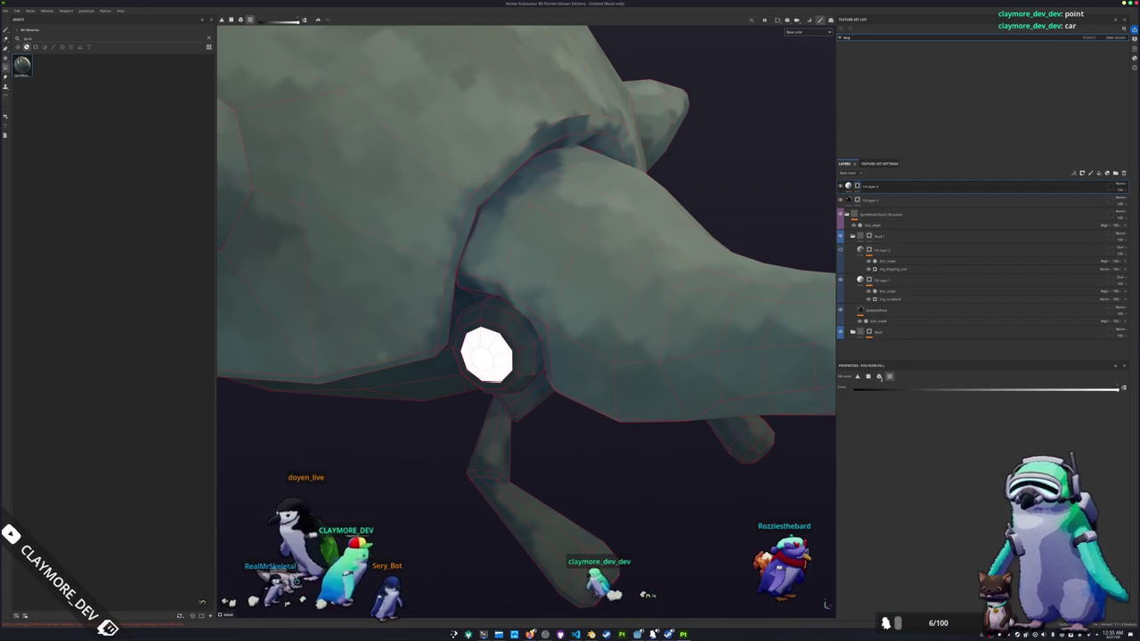
# - Rectangle-fill the eye socket faces in the mask so the socket shows solid black
pyautogui.scroll(3, 532, 331)
pyautogui.moveTo(532, 331)
pyautogui.keyDown('alt'); pyautogui.mouseDown()
pyautogui.moveTo(497, 338)
pyautogui.moveTo(667, 326)
pyautogui.mouseUp(); pyautogui.keyUp('alt')
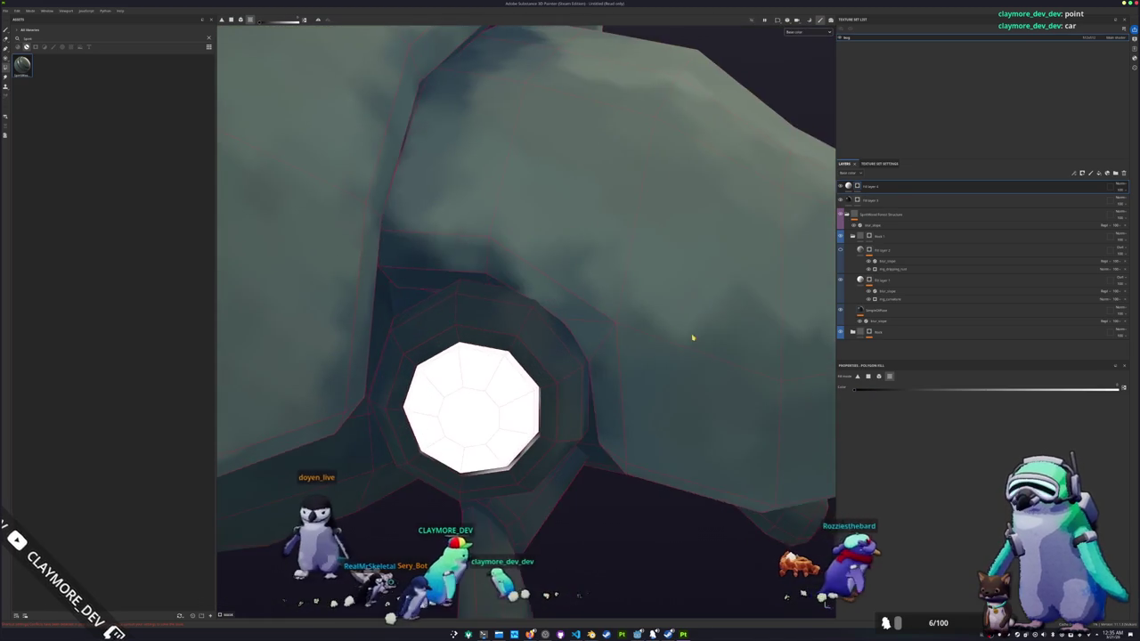
pyautogui.scroll(2, 732, 307)
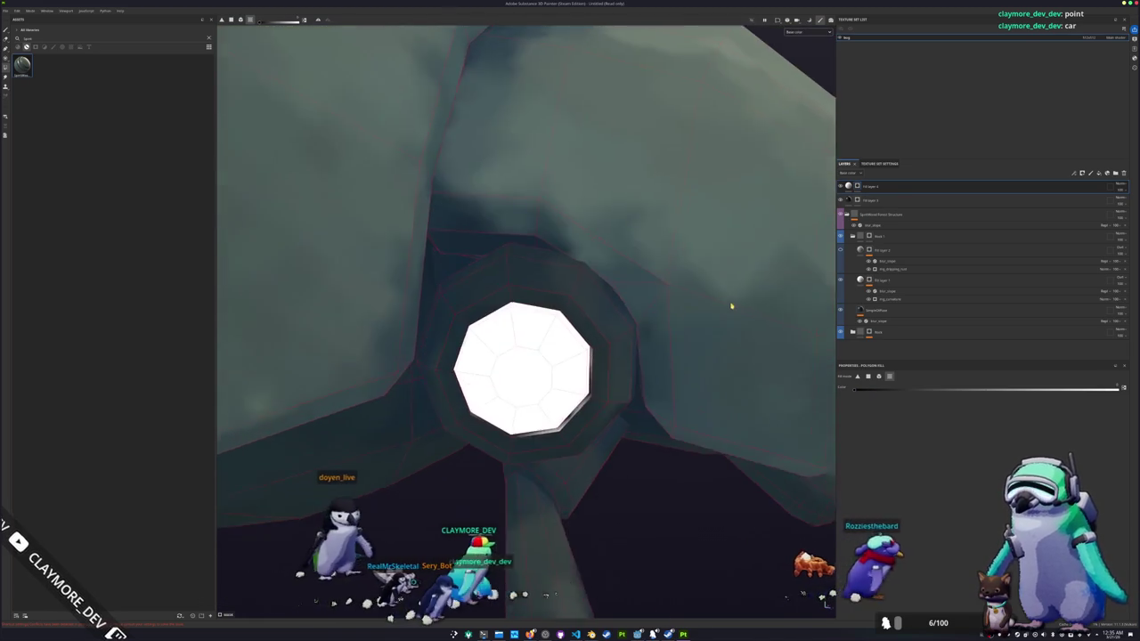
pyautogui.keyDown('alt'); pyautogui.moveTo(732, 307); pyautogui.dragTo(703, 382); pyautogui.keyUp('alt')
pyautogui.moveTo(745, 433); pyautogui.dragTo(386, 107)
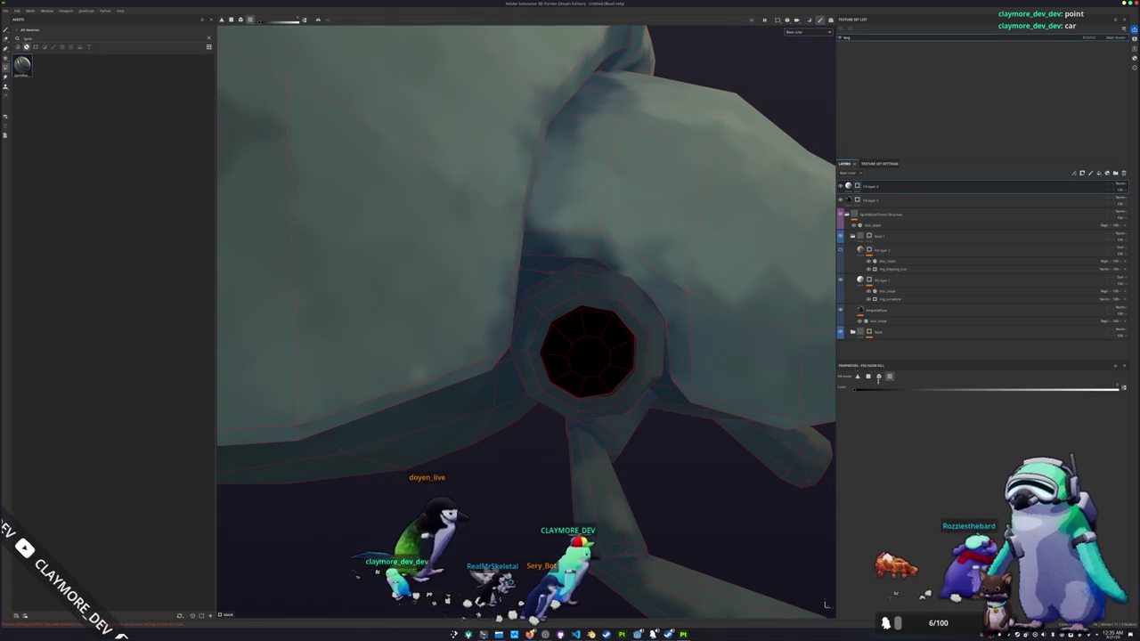
pyautogui.click(7, 30)
pyautogui.scroll(3, 547, 318)
pyautogui.scroll(3, 573, 300)
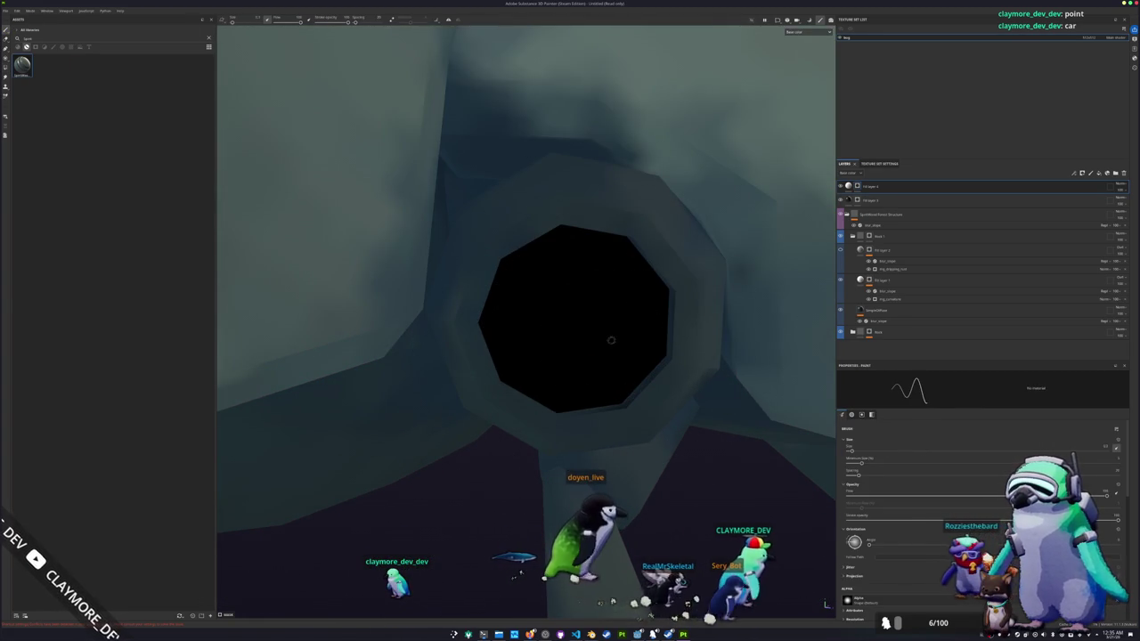
# - Zoom out and turn the beetle to review the black eye, then bring up Save project
pyautogui.keyDown('alt'); pyautogui.moveTo(611, 339); pyautogui.dragTo(593, 303); pyautogui.keyUp('alt')
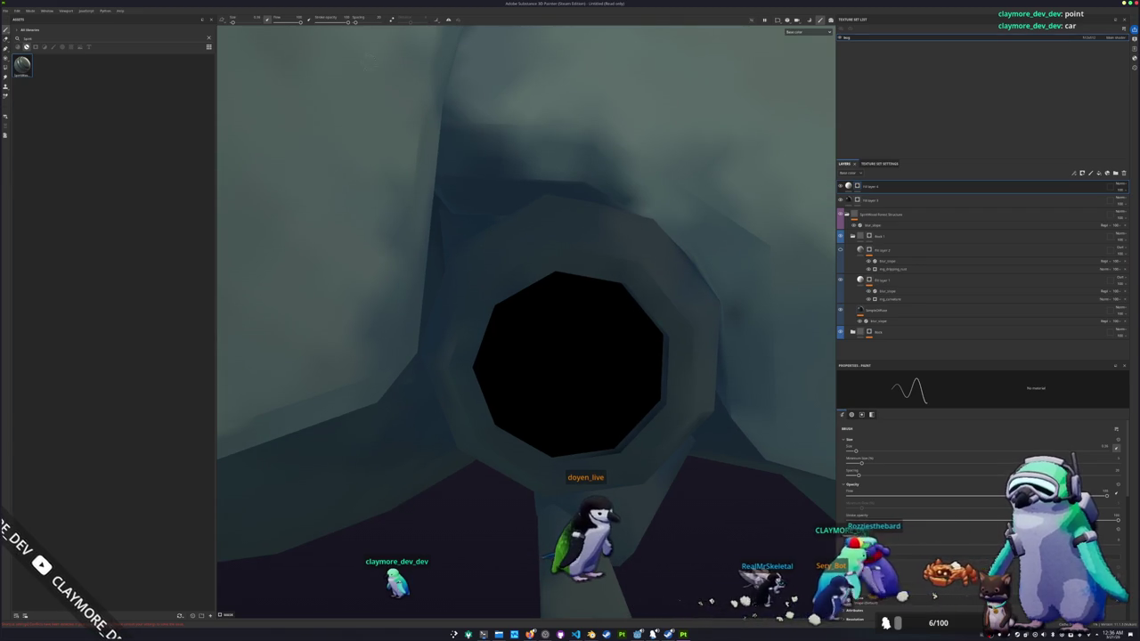
pyautogui.click(448, 20)
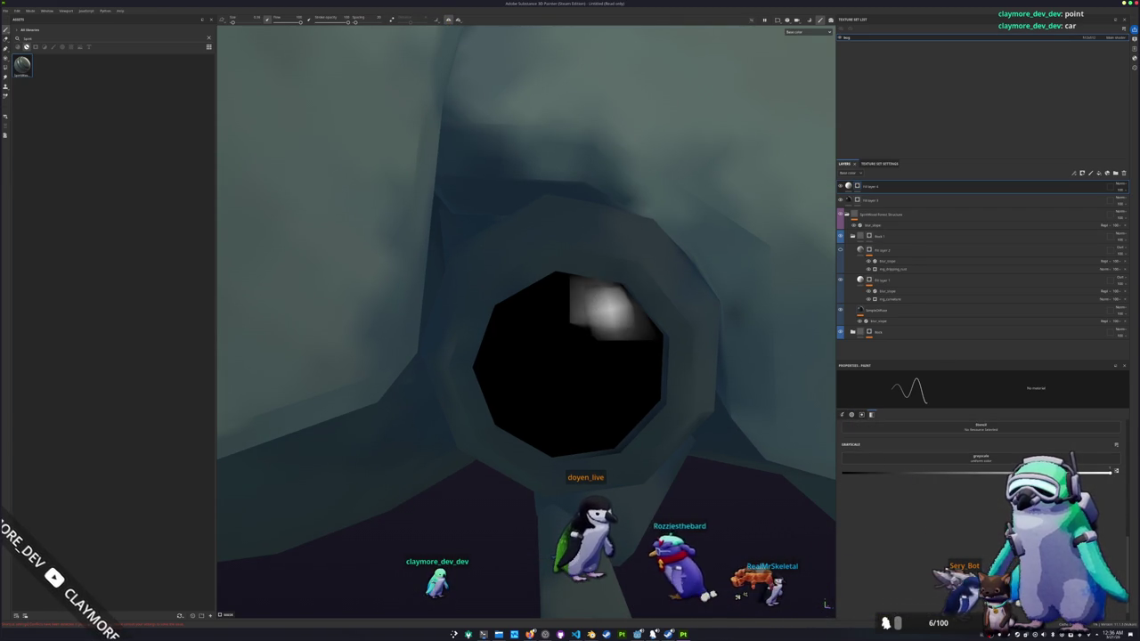
pyautogui.scroll(-10, 612, 410)
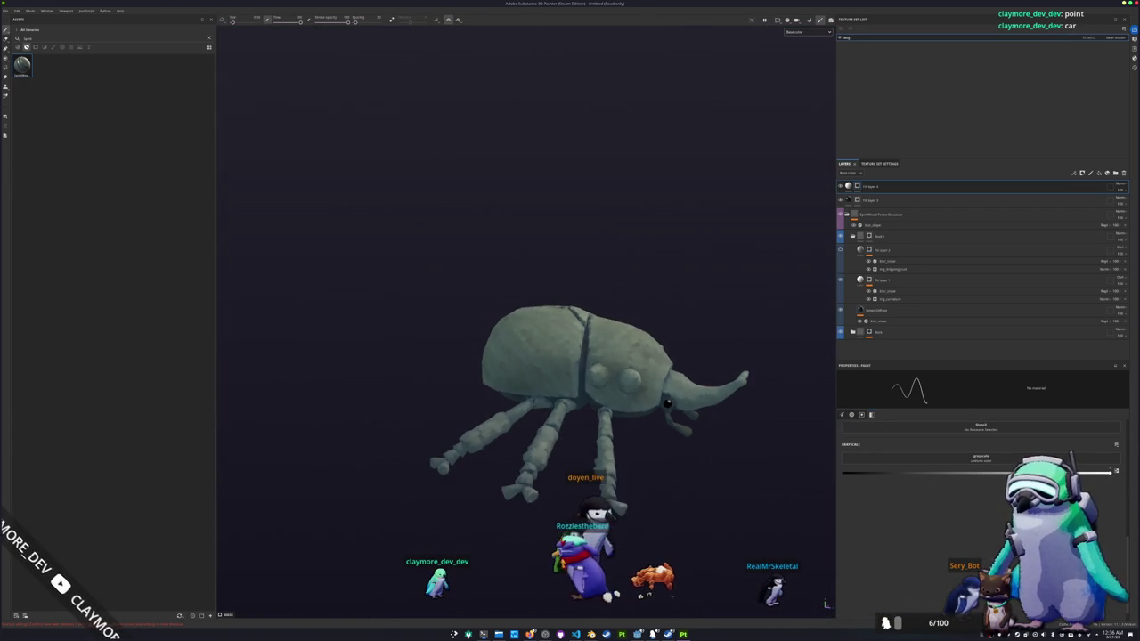
pyautogui.moveTo(612, 410)
pyautogui.keyDown('alt'); pyautogui.mouseDown()
pyautogui.moveTo(397, 421)
pyautogui.moveTo(534, 428)
pyautogui.moveTo(517, 429)
pyautogui.mouseUp(); pyautogui.keyUp('alt')
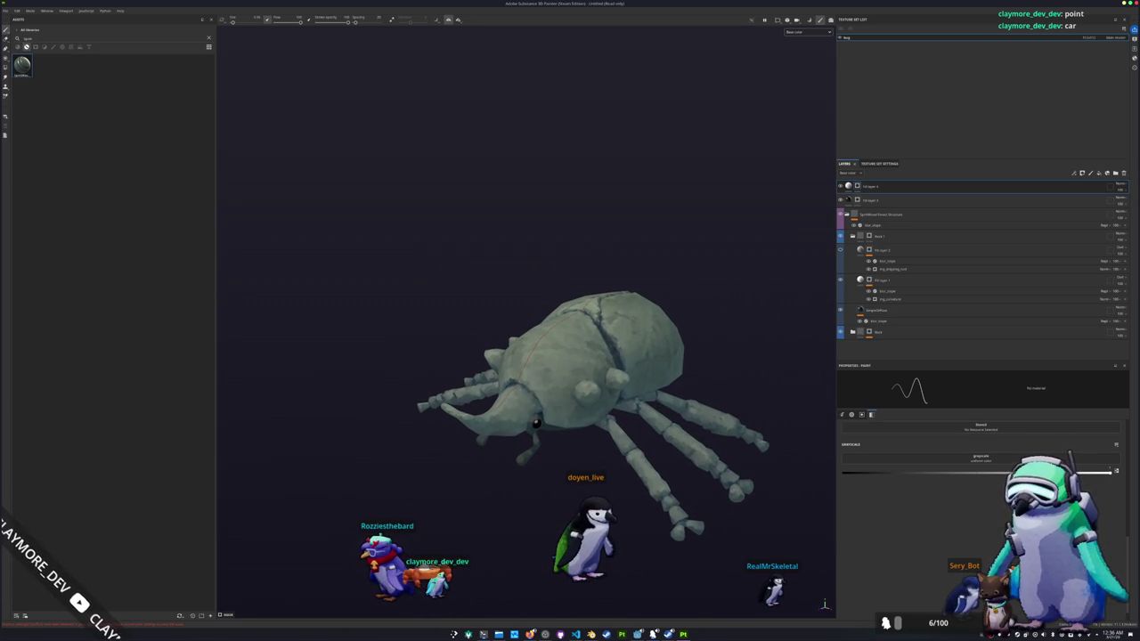
pyautogui.hotkey('ctrl', 's')
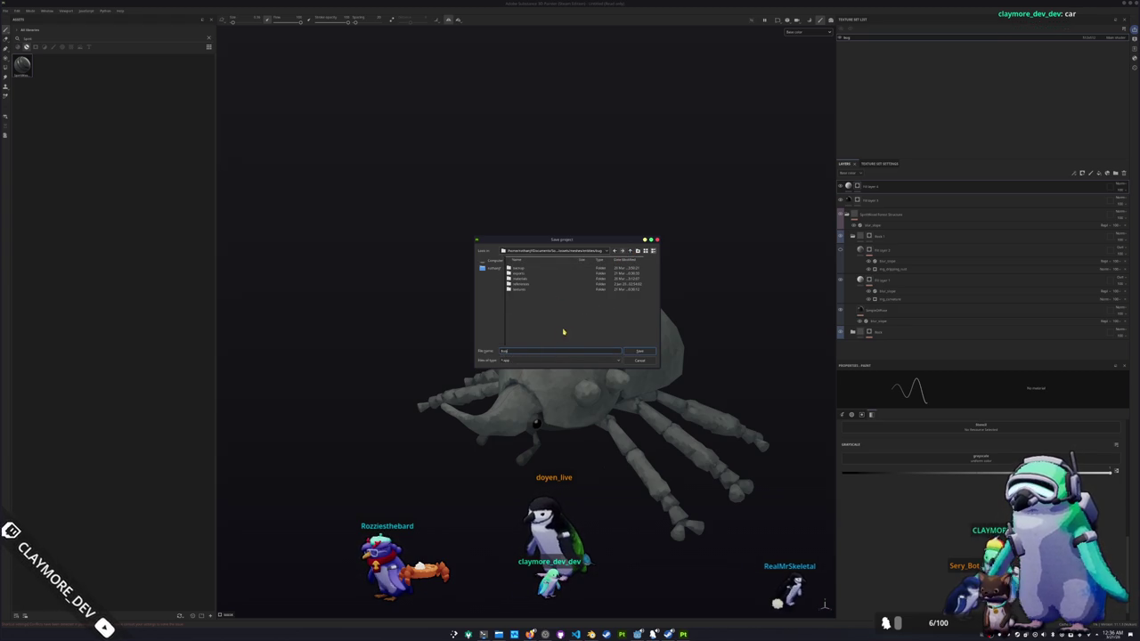
# - Save the Substance Painter project under the name bug
pyautogui.click(640, 352)
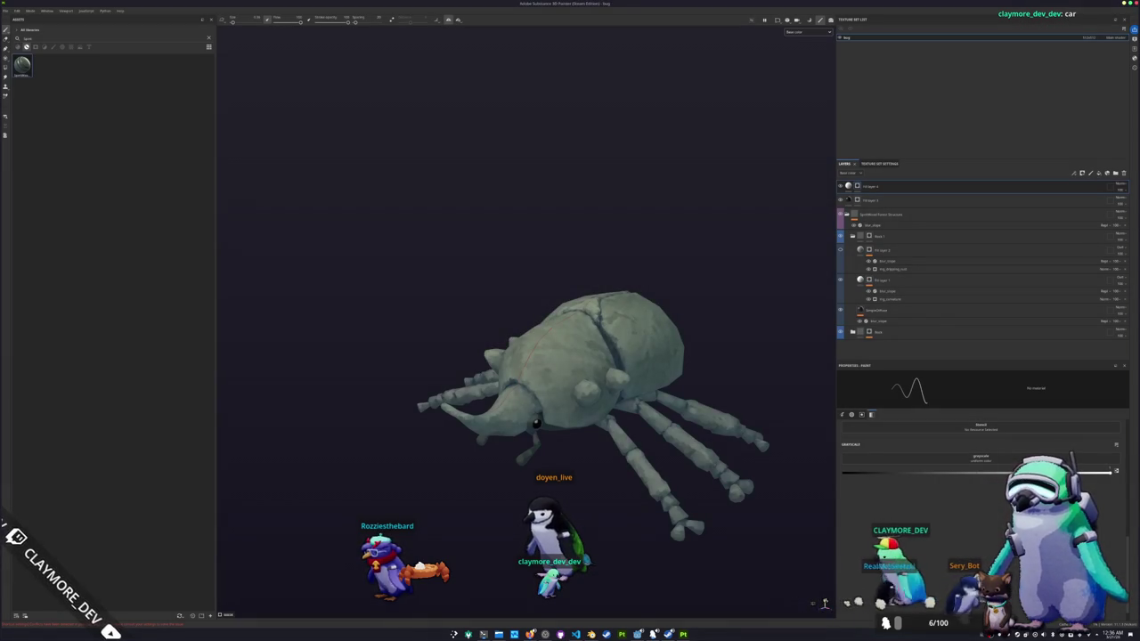
pyautogui.keyDown('alt'); pyautogui.moveTo(650, 374); pyautogui.dragTo(824, 604); pyautogui.keyUp('alt')
pyautogui.hotkey('ctrl', 'shift', 'e')
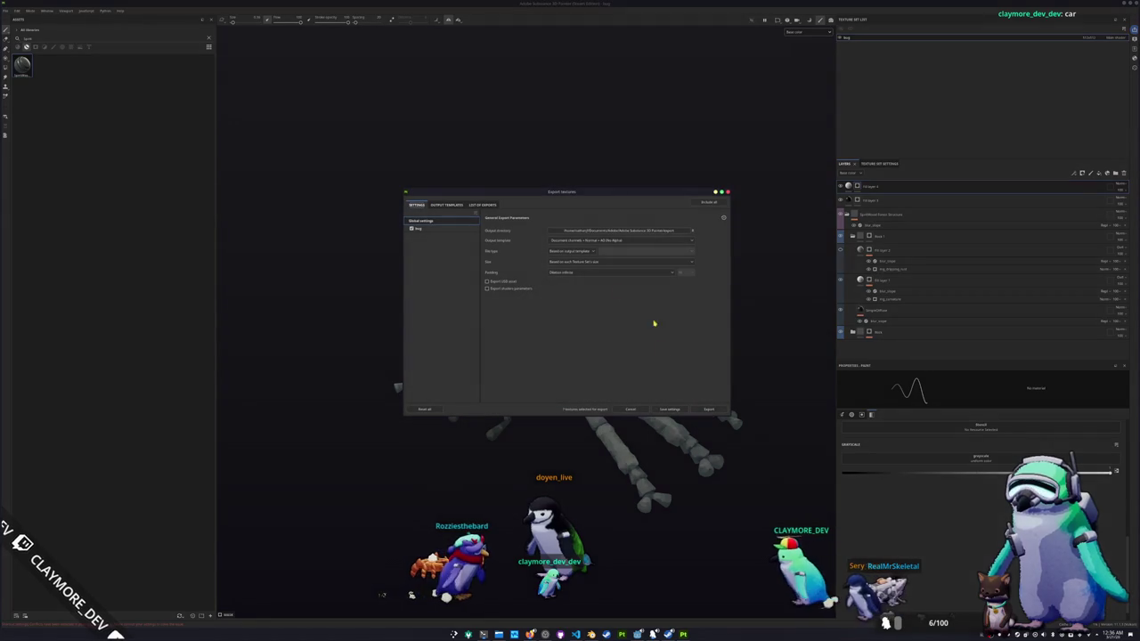
# - Export the beetle's base color texture into the project's assets folder and close the export window
pyautogui.click(613, 231)
pyautogui.click(578, 257)
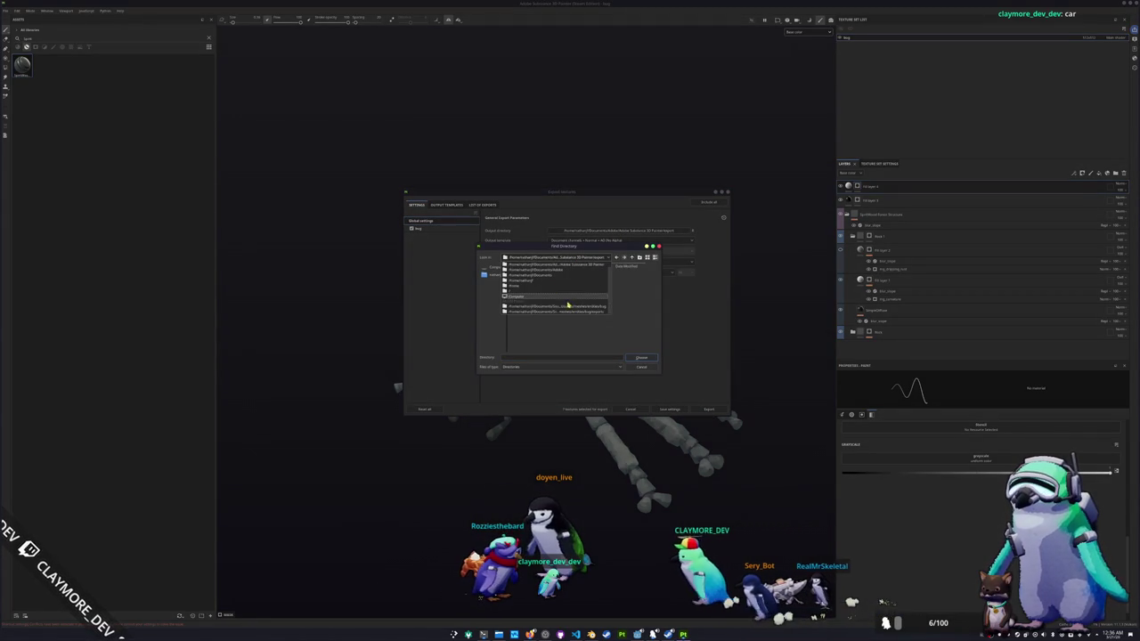
pyautogui.click(579, 307)
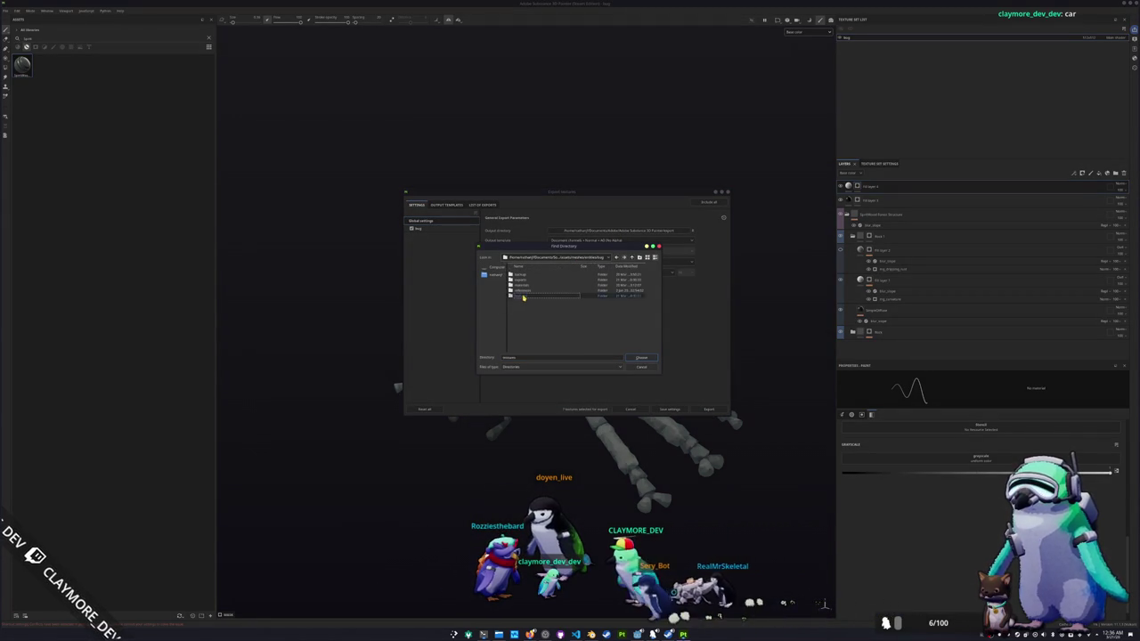
pyautogui.click(637, 356)
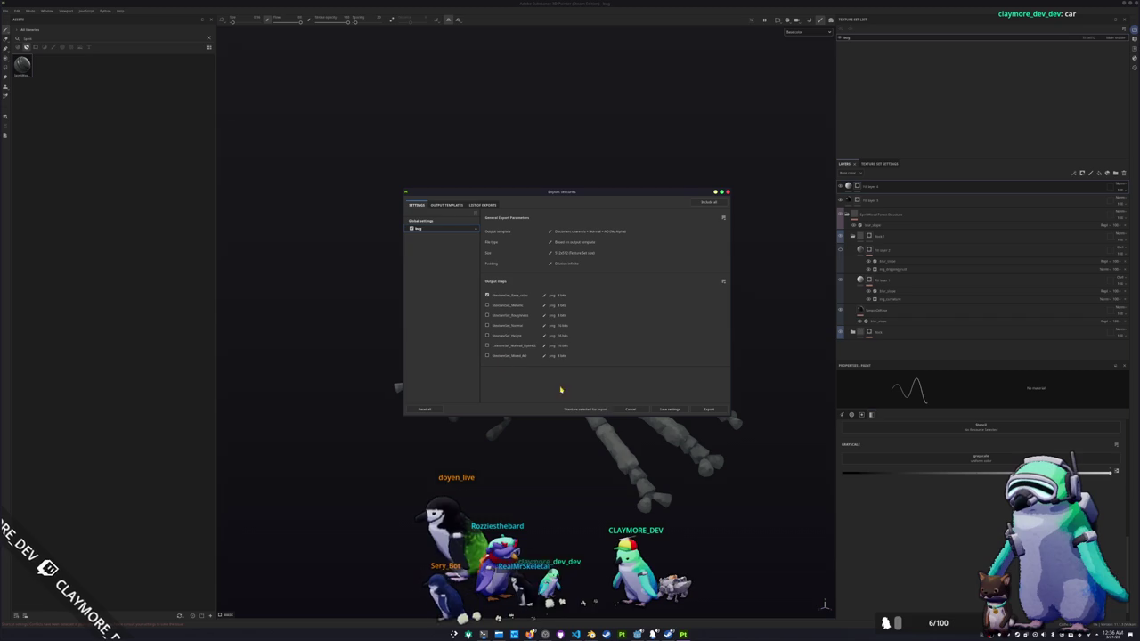
pyautogui.click(710, 409)
pyautogui.press('Escape')
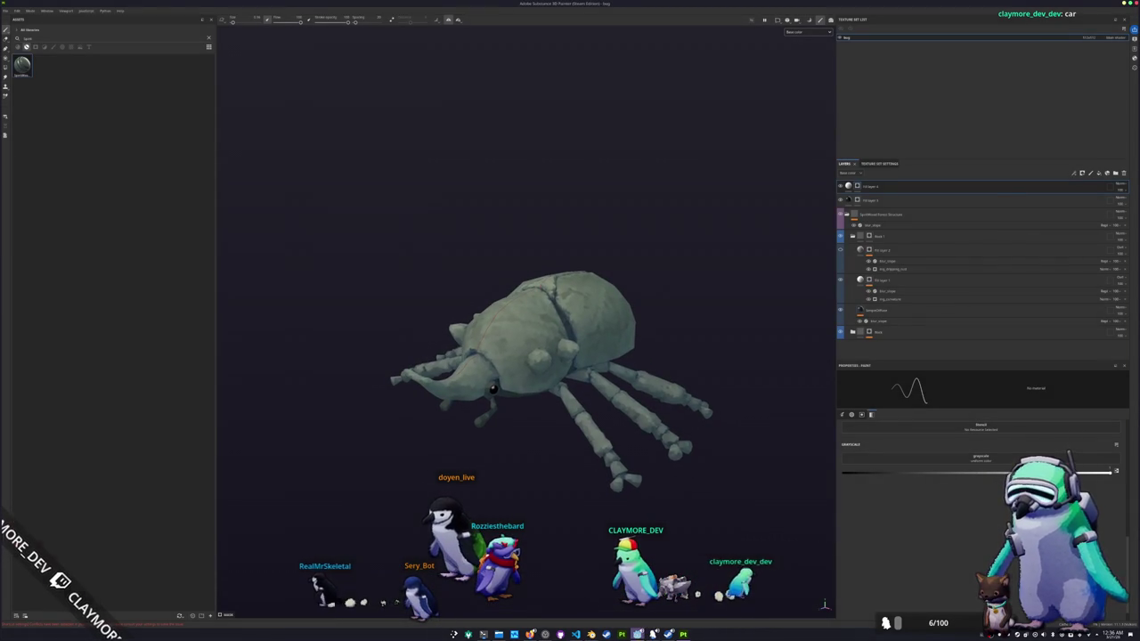
pyautogui.click(638, 633)
# - Select the beetle armature in Layout, resize the split editors, and show it in Pose Position
pyautogui.click(605, 630)
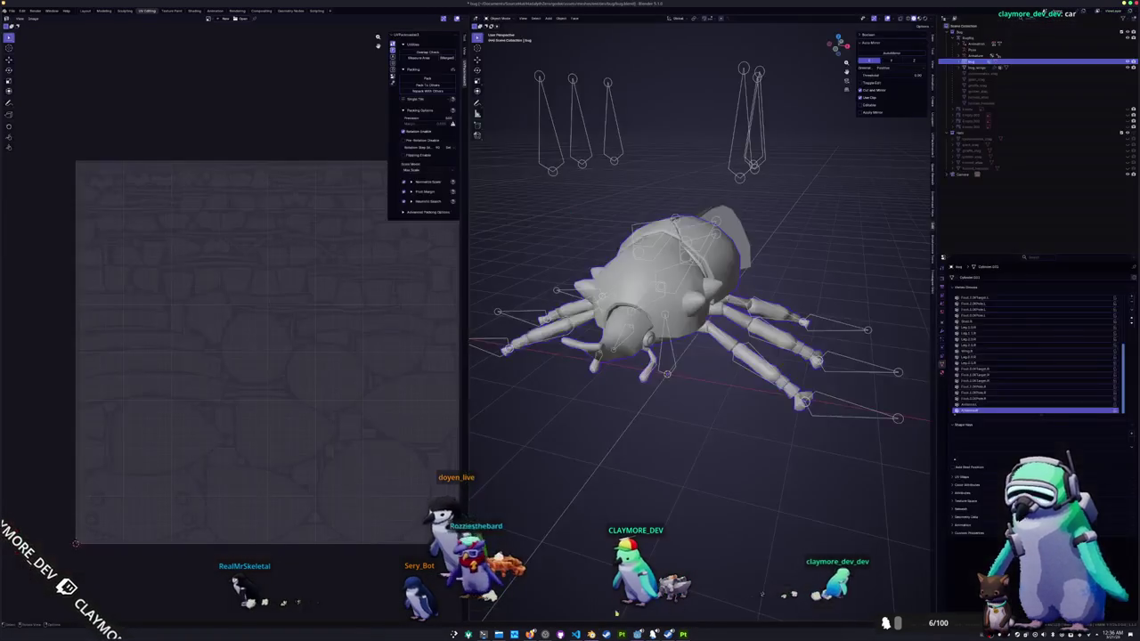
pyautogui.click(667, 377)
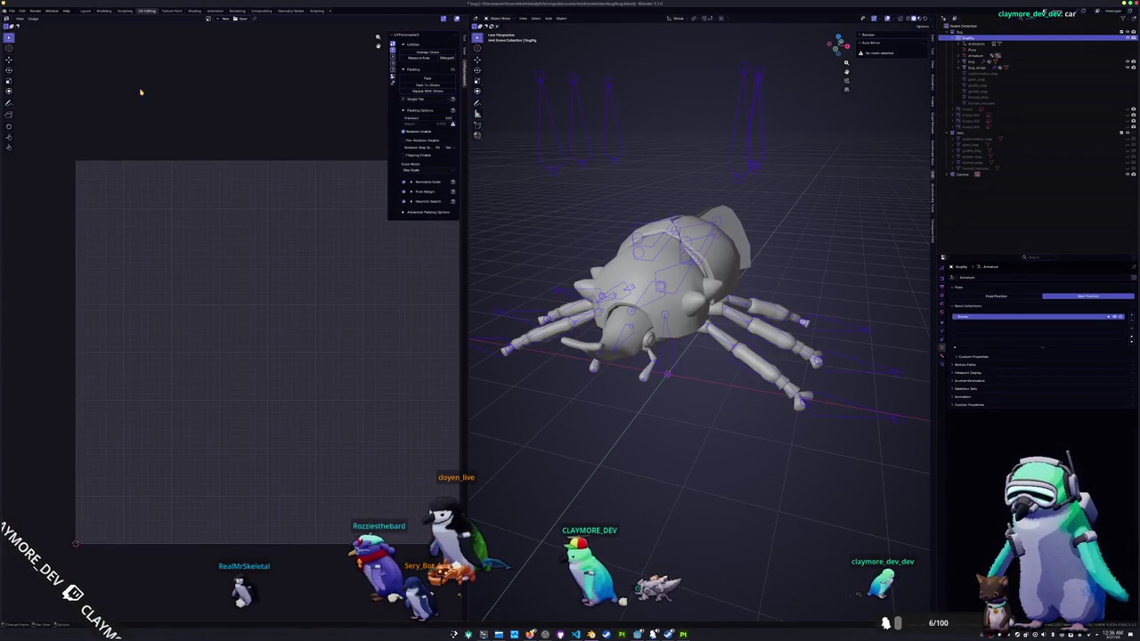
pyautogui.click(85, 9)
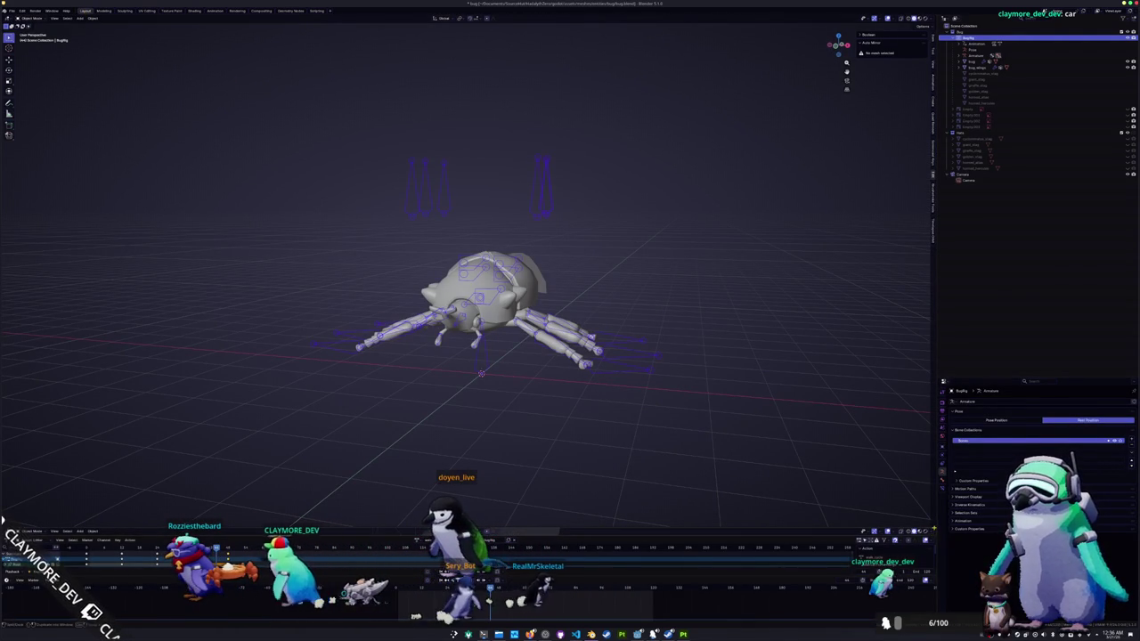
pyautogui.hotkey('shift', 'F5')
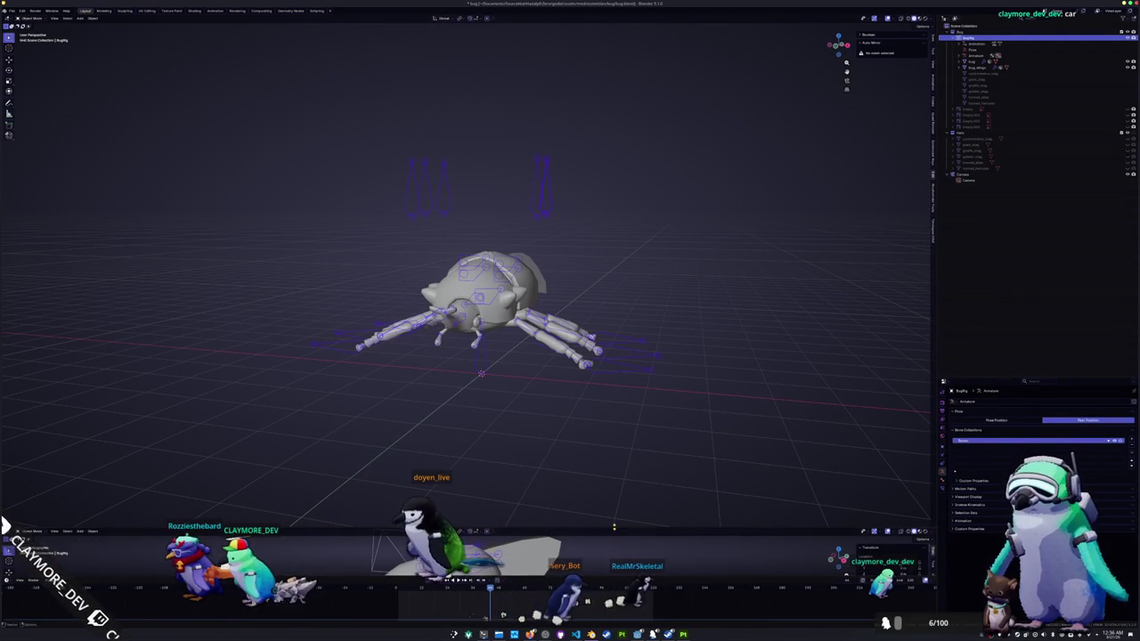
pyautogui.moveTo(614, 527); pyautogui.dragTo(606, 396)
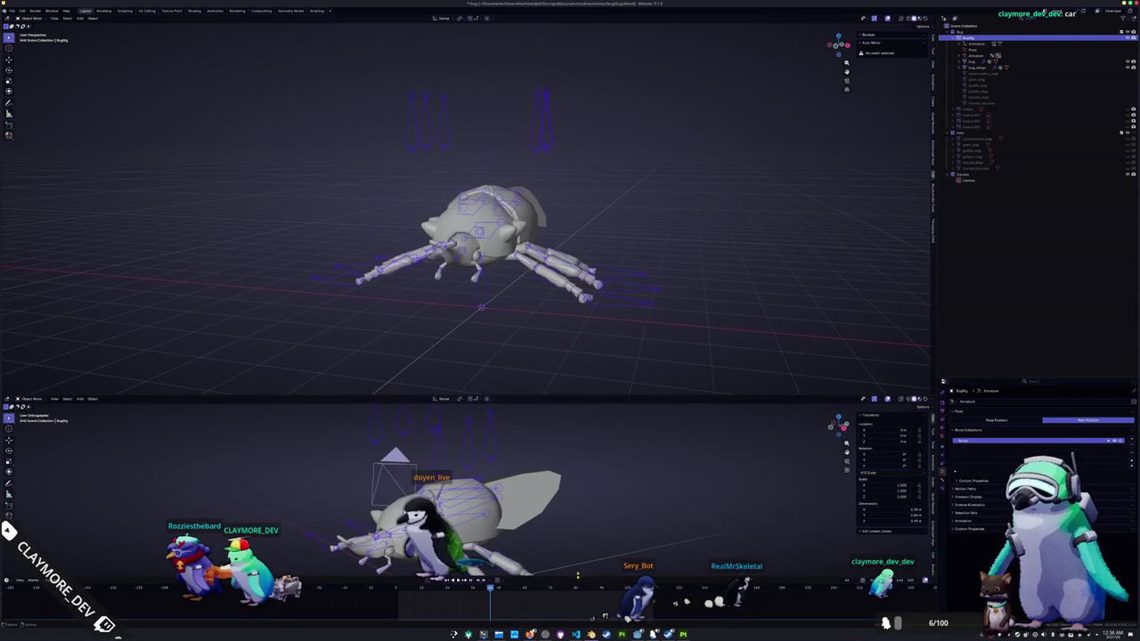
pyautogui.moveTo(577, 579); pyautogui.dragTo(579, 492)
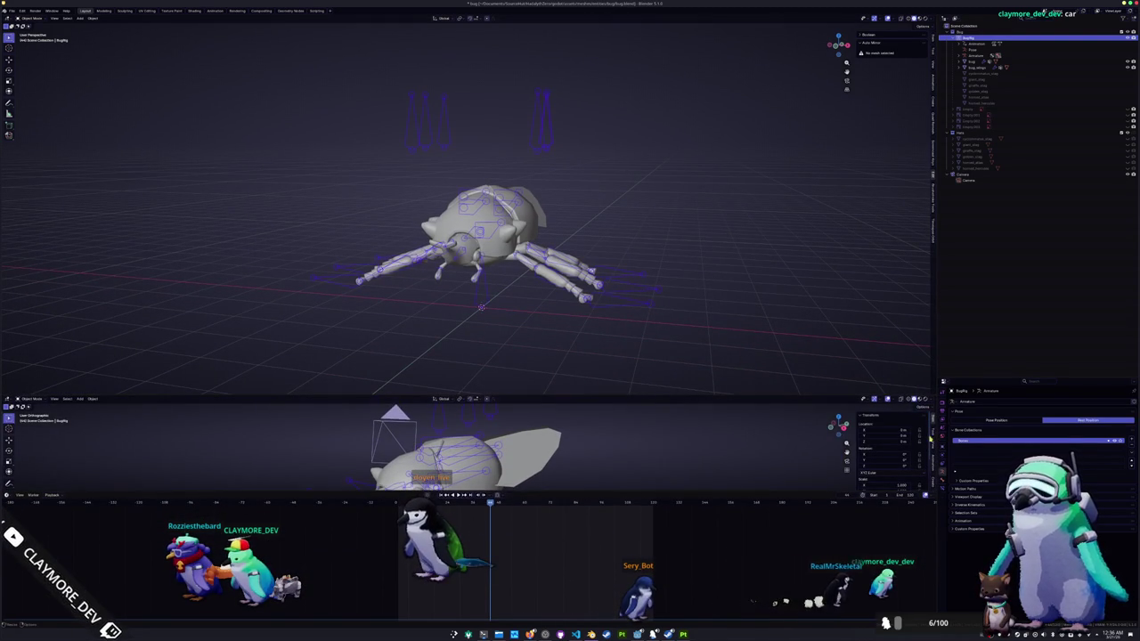
pyautogui.click(991, 421)
pyautogui.moveTo(671, 295); pyautogui.dragTo(601, 234, button='middle')
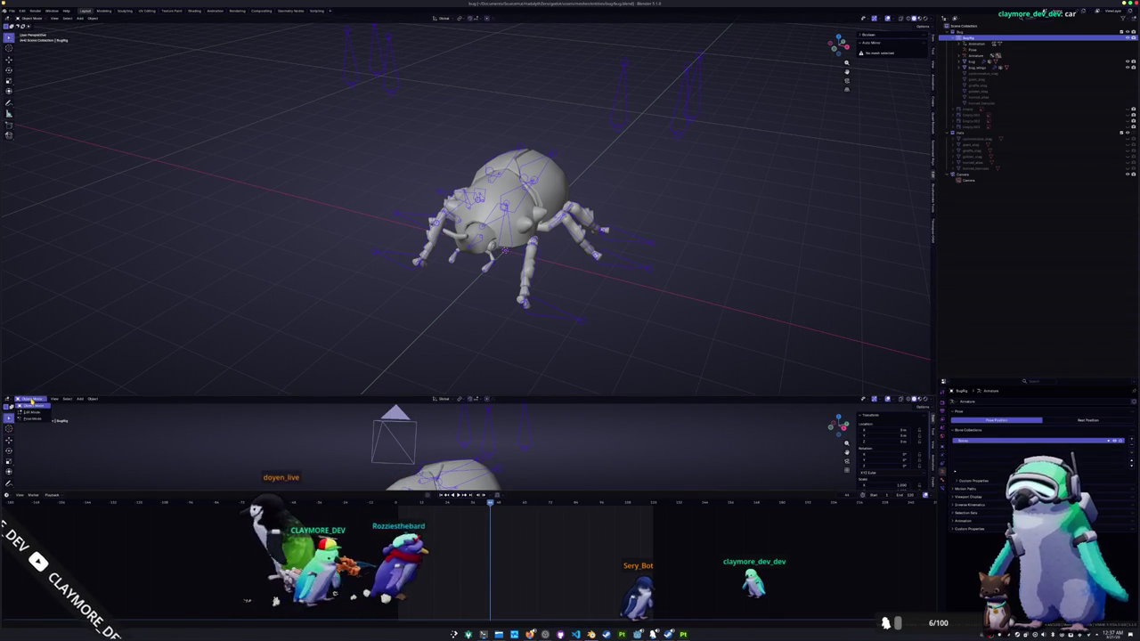
# - Show the walk_cycle action in the Action Editor, play it, and select all bones in Pose Mode
pyautogui.click(10, 402)
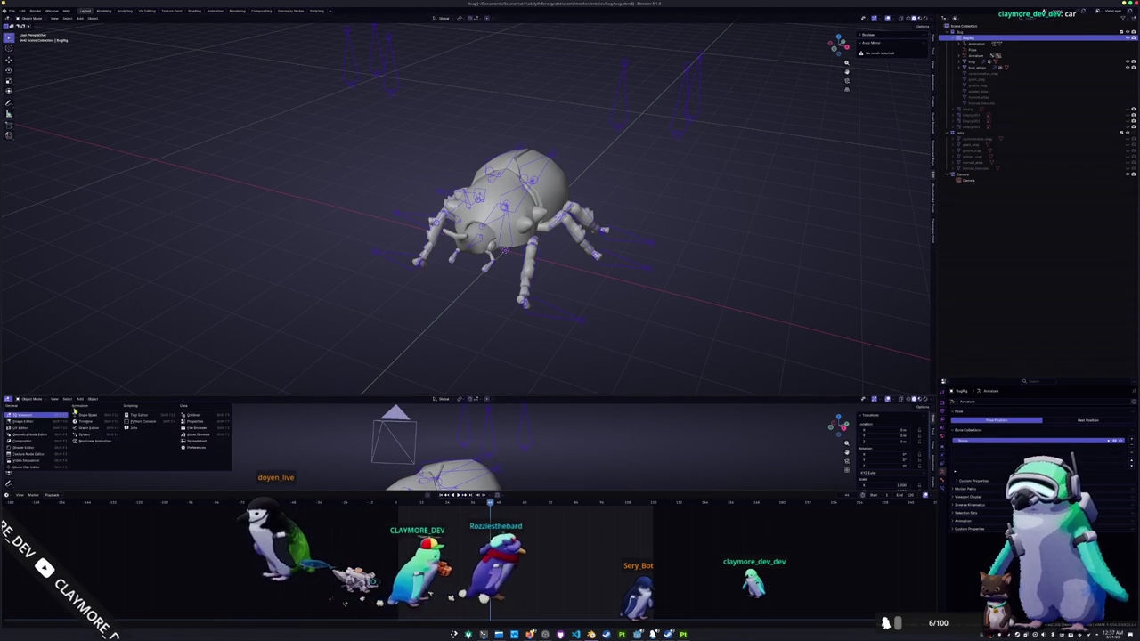
pyautogui.click(98, 402)
pyautogui.click(99, 400)
pyautogui.click(98, 415)
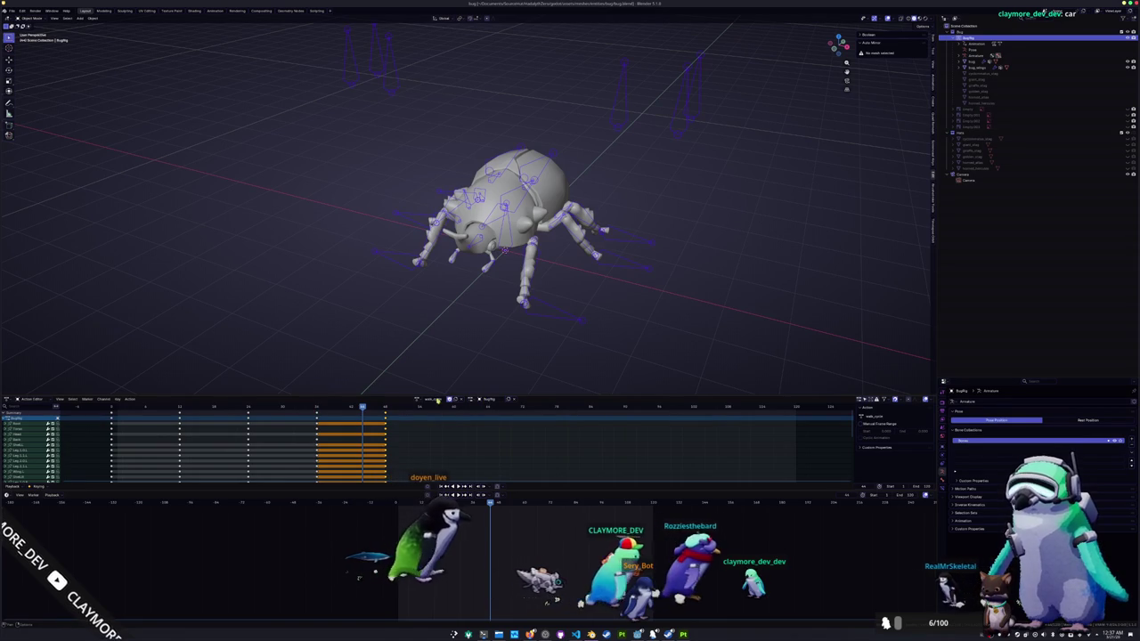
pyautogui.press('space')
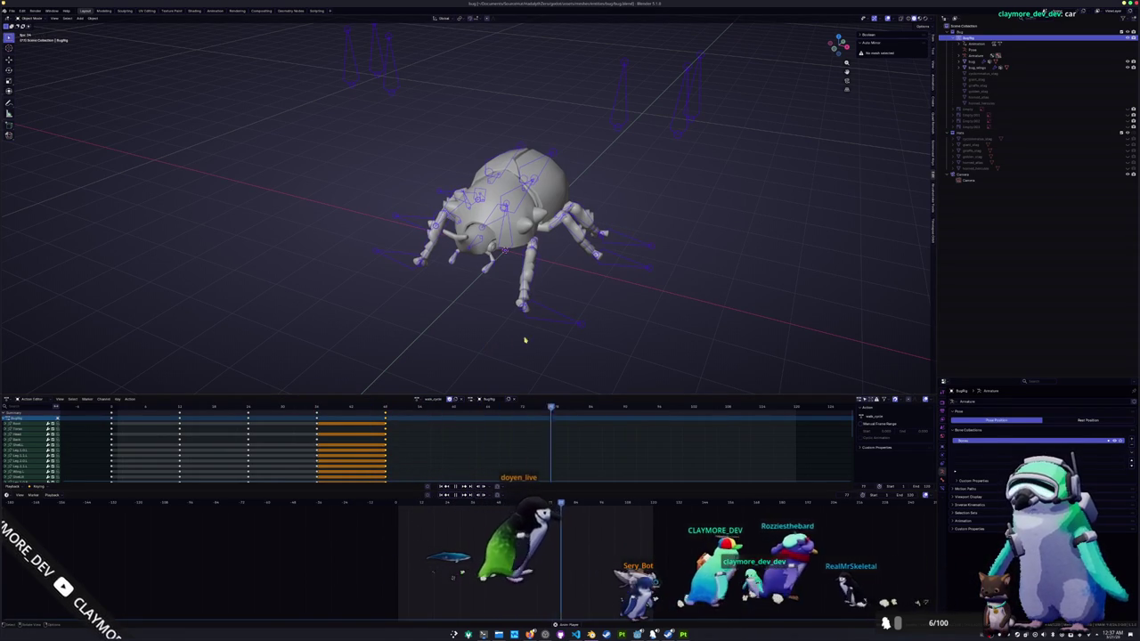
pyautogui.hotkey('ctrl', 'Tab')
pyautogui.press('a')
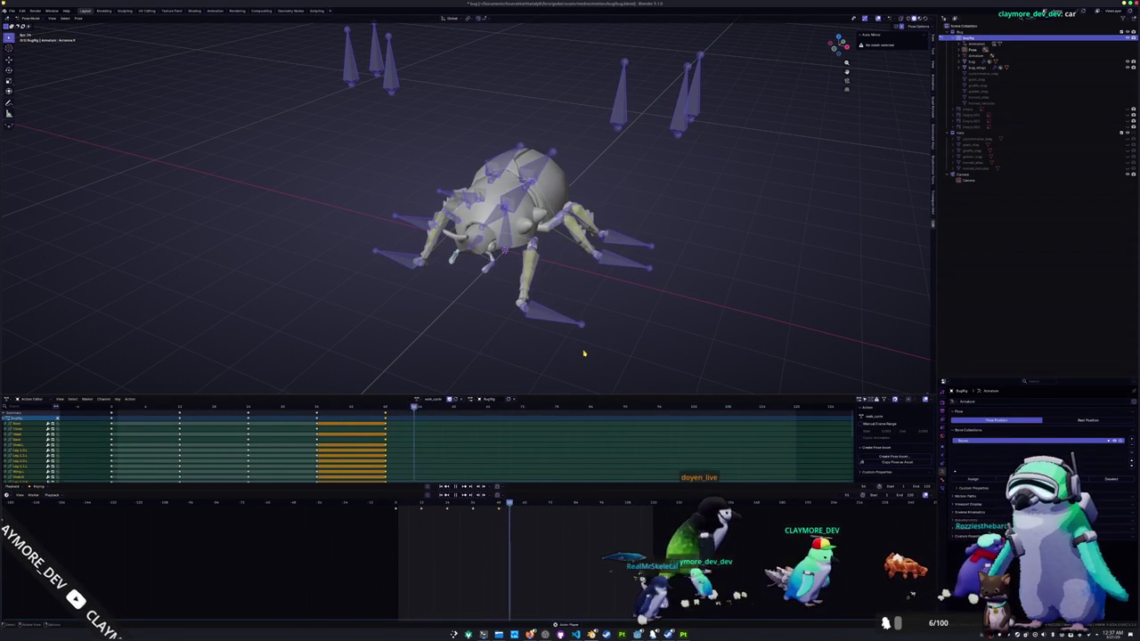
# - Restart the walk cycle playback and zoom in on a straight side view
pyautogui.press('Escape')
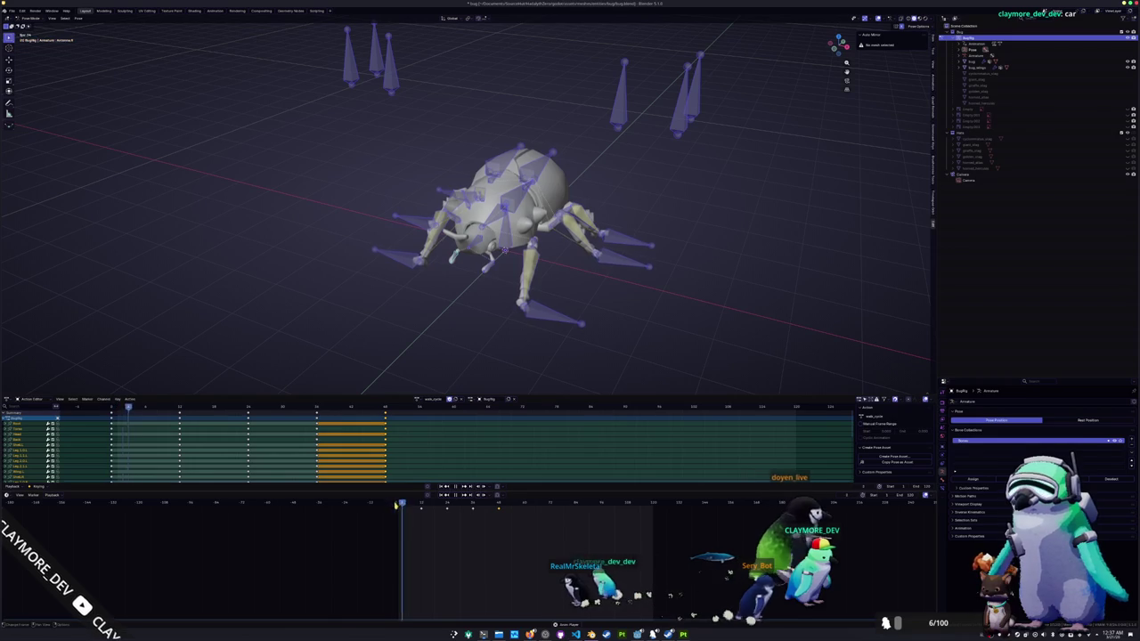
pyautogui.press('space')
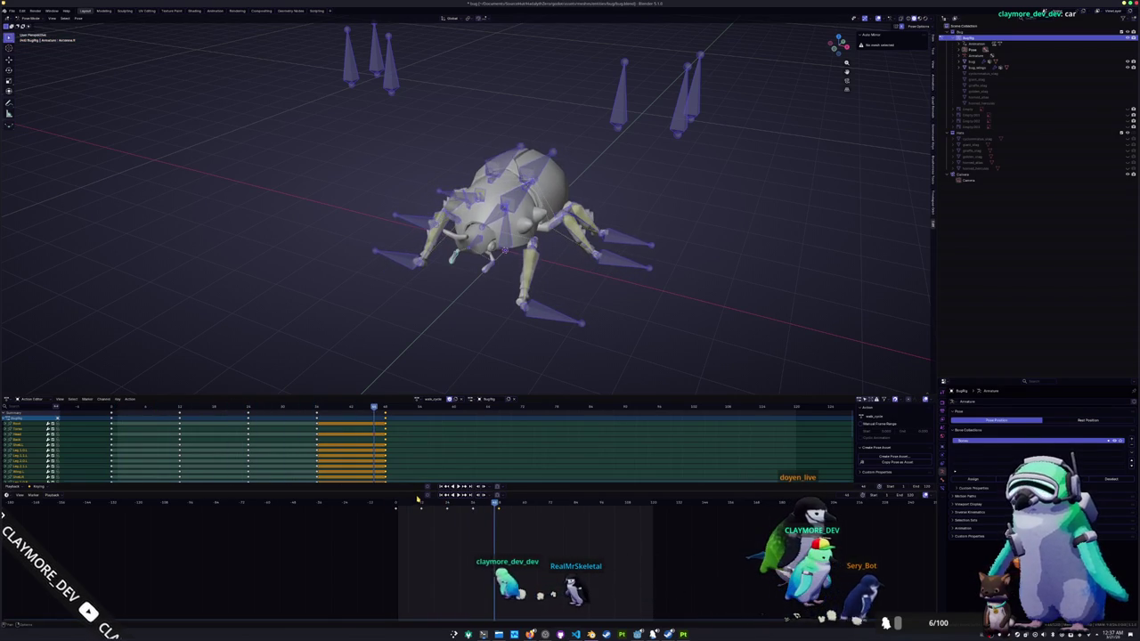
pyautogui.press('KP_3')
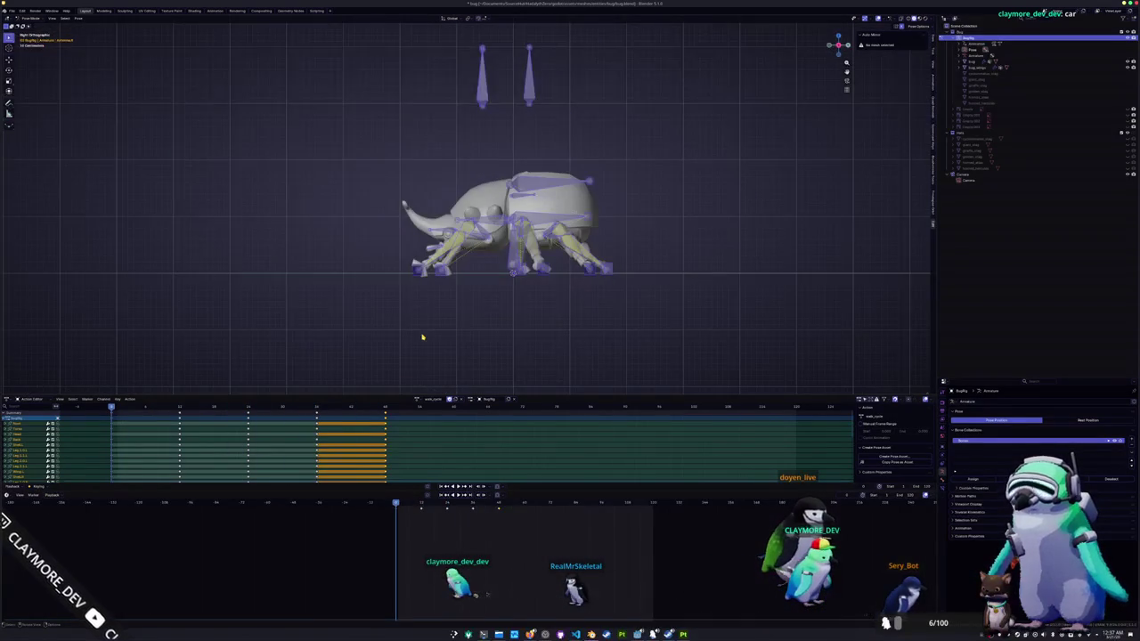
pyautogui.scroll(2, 427, 335)
pyautogui.scroll(2, 460, 333)
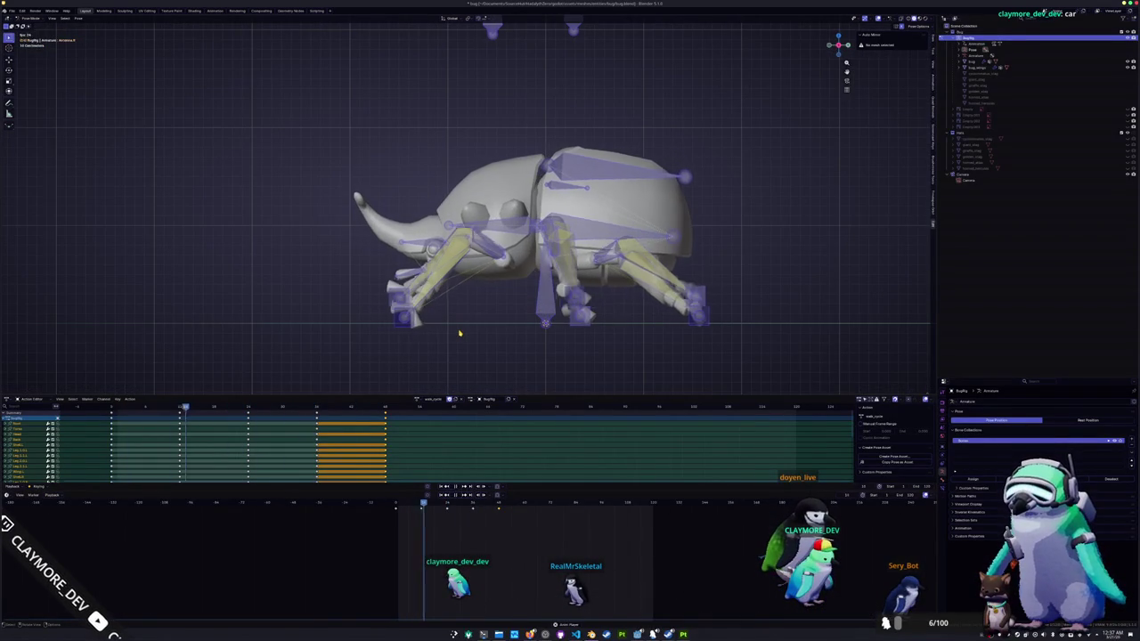
# - Select the body bone on an earlier frame and compare the early and later walk poses
pyautogui.click(421, 505)
pyautogui.click(525, 234)
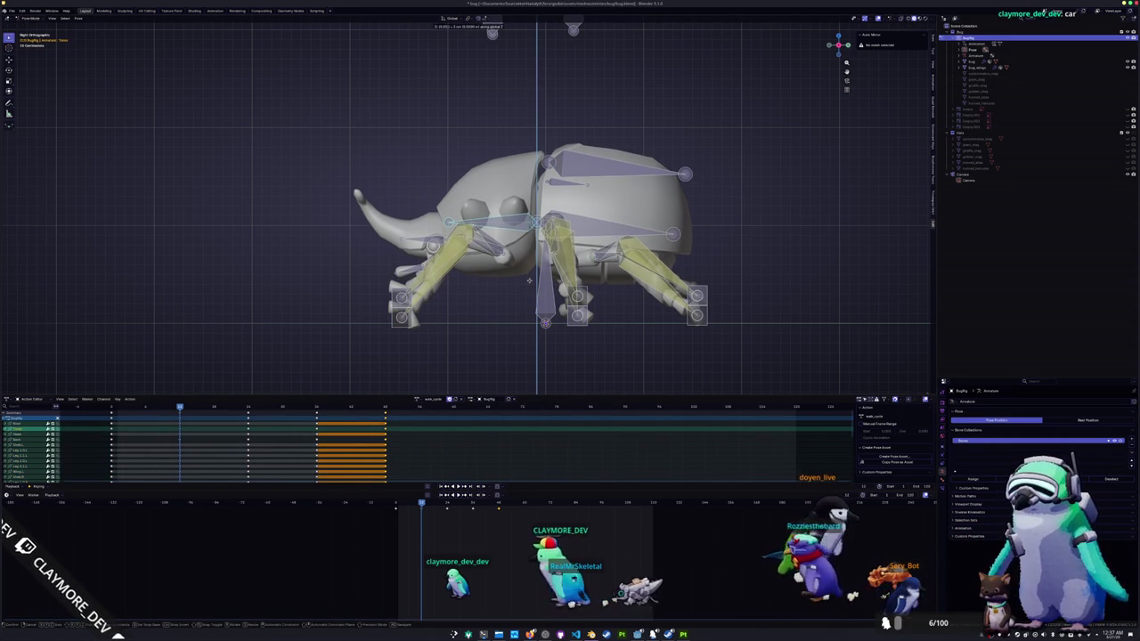
pyautogui.click(530, 284)
pyautogui.click(461, 465)
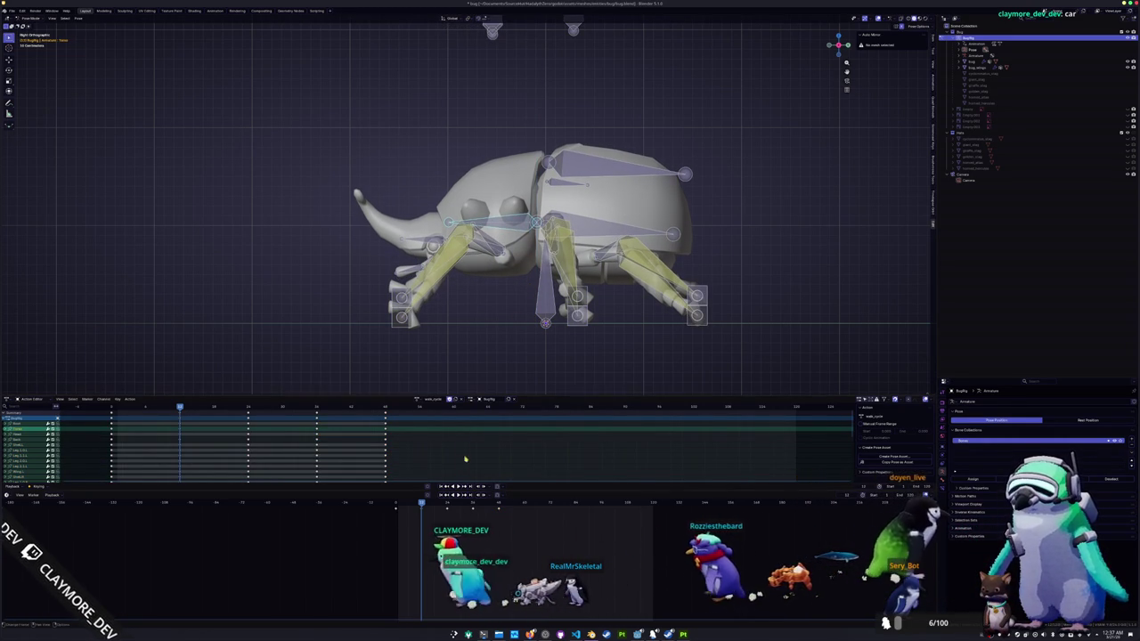
pyautogui.press('a')
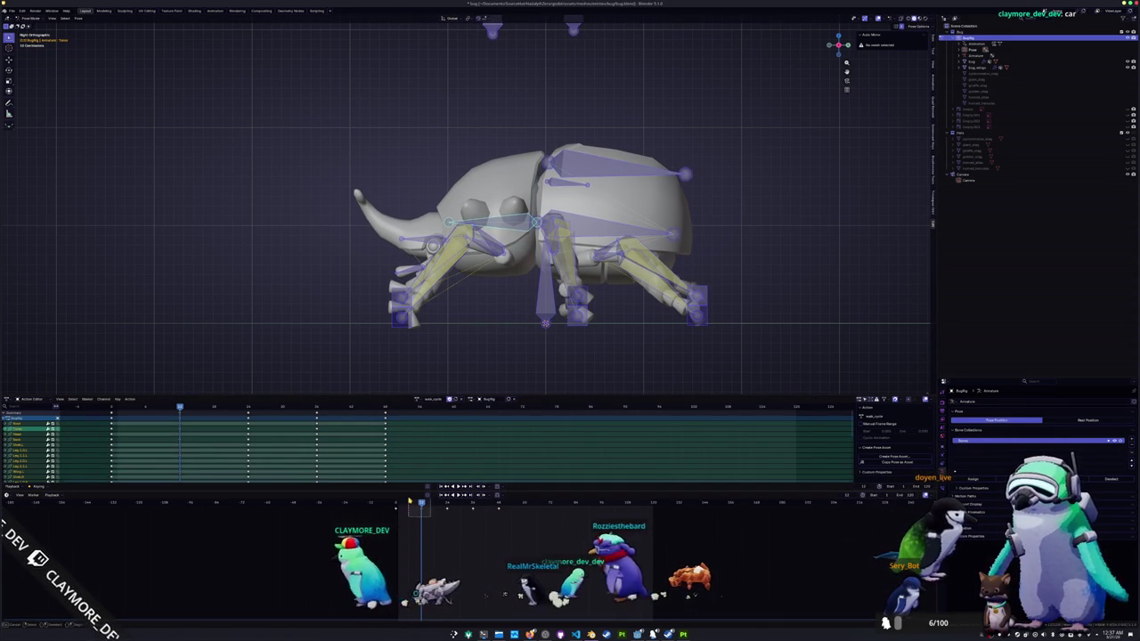
pyautogui.click(472, 504)
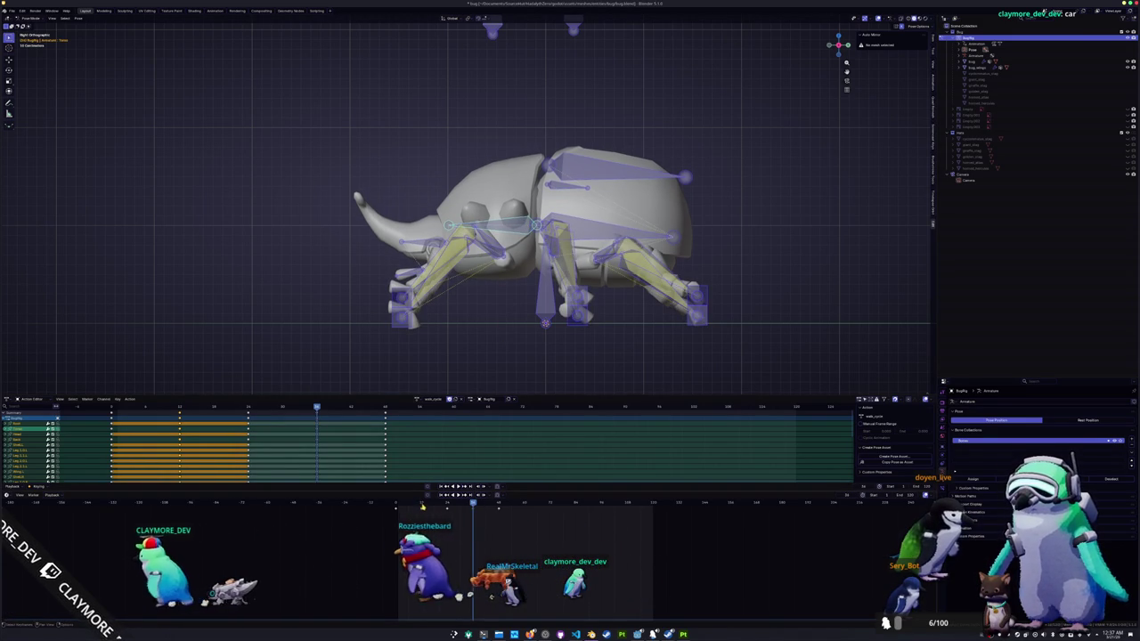
pyautogui.click(422, 506)
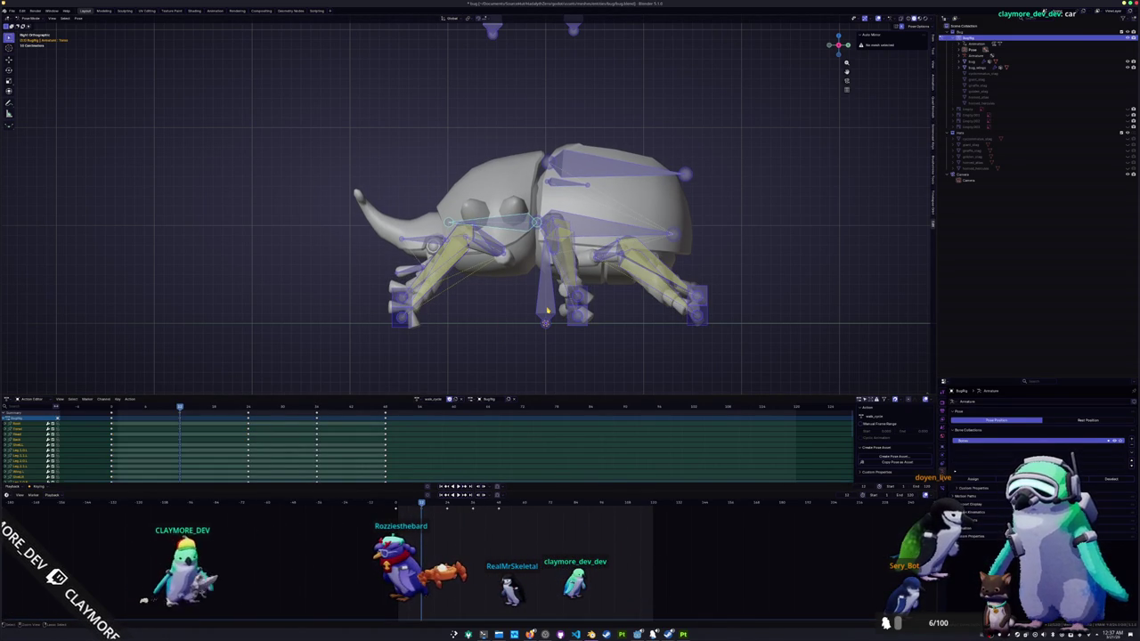
pyautogui.hotkey('alt', 'a')
# - Move the body bone up or down along Z on that keyframe, then replay the walk
pyautogui.press('g')
pyautogui.press('z')
pyautogui.click(547, 311)
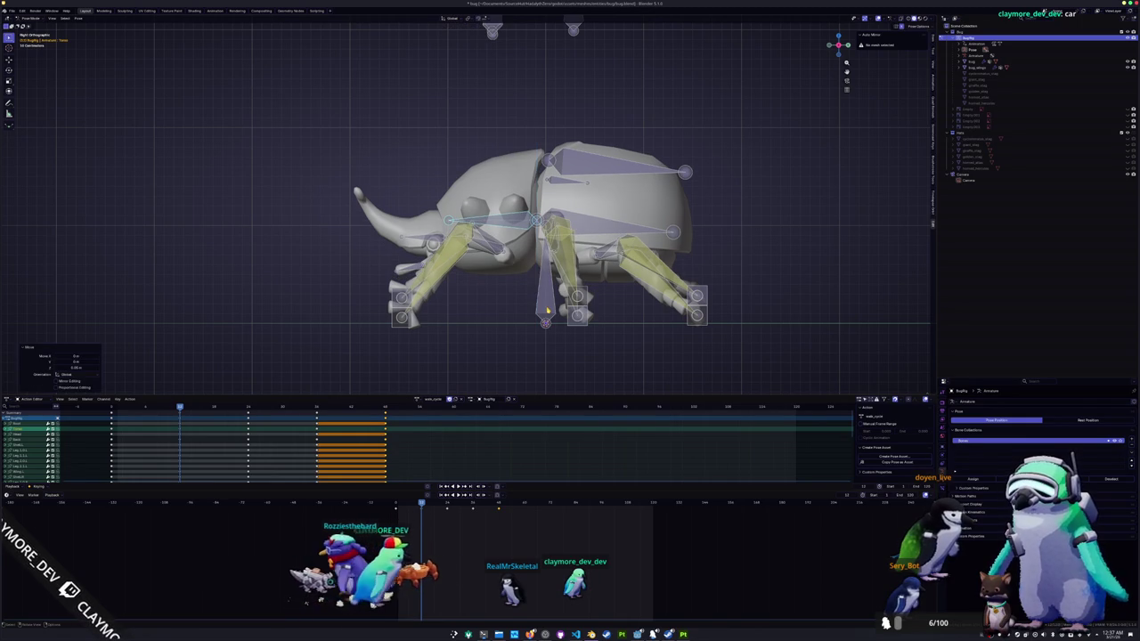
pyautogui.press('space')
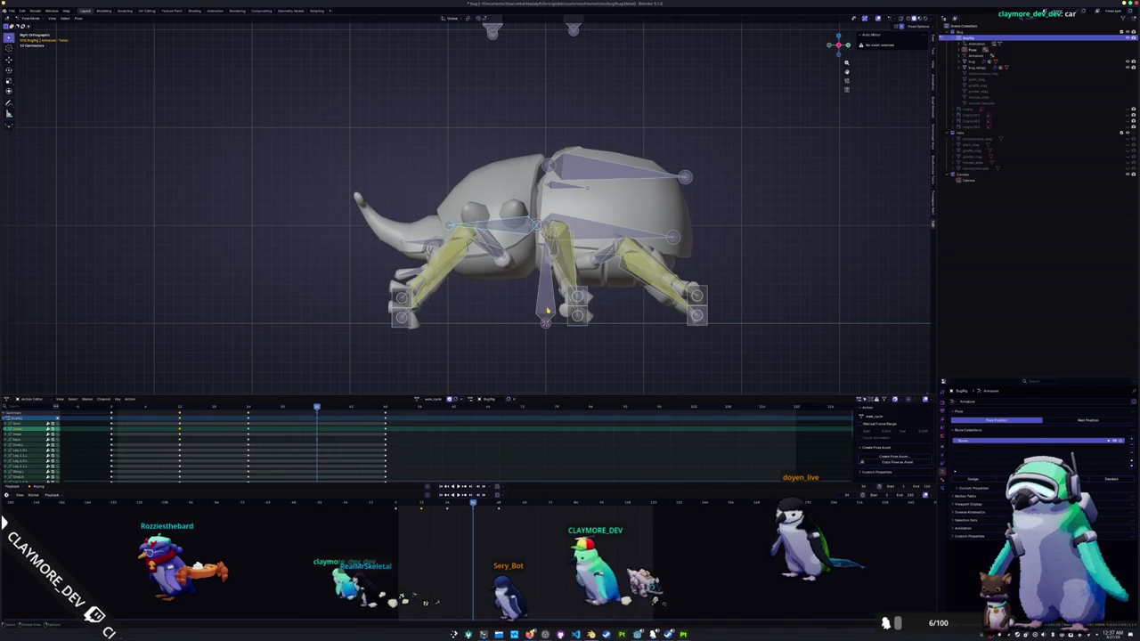
pyautogui.press('Return')
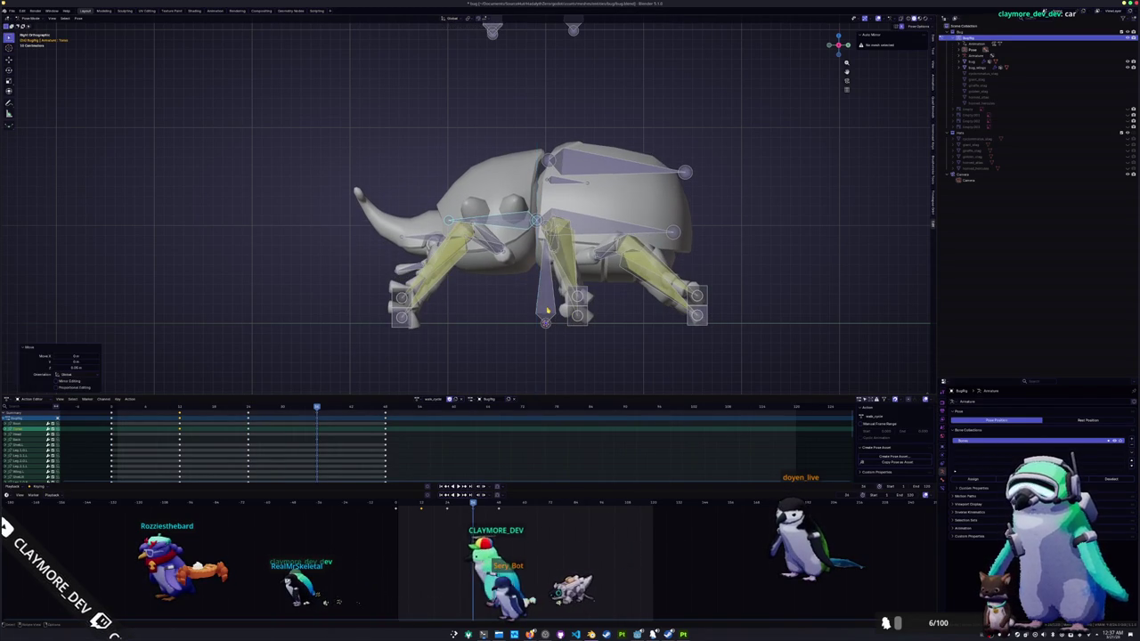
pyautogui.press('space')
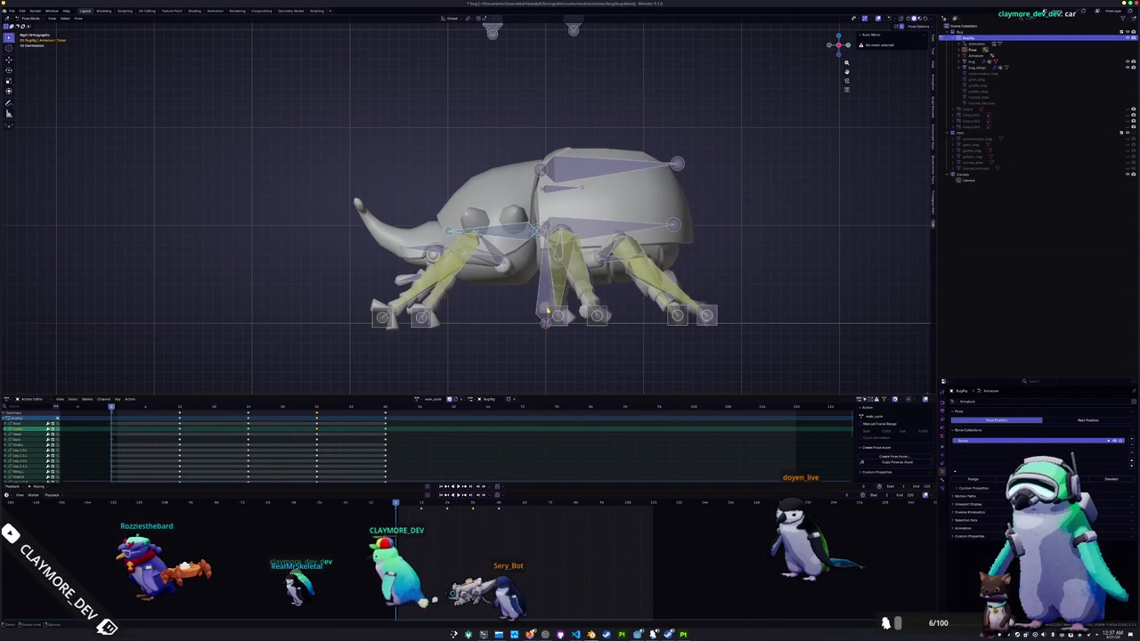
pyautogui.moveTo(548, 310); pyautogui.dragTo(606, 294, button='middle')
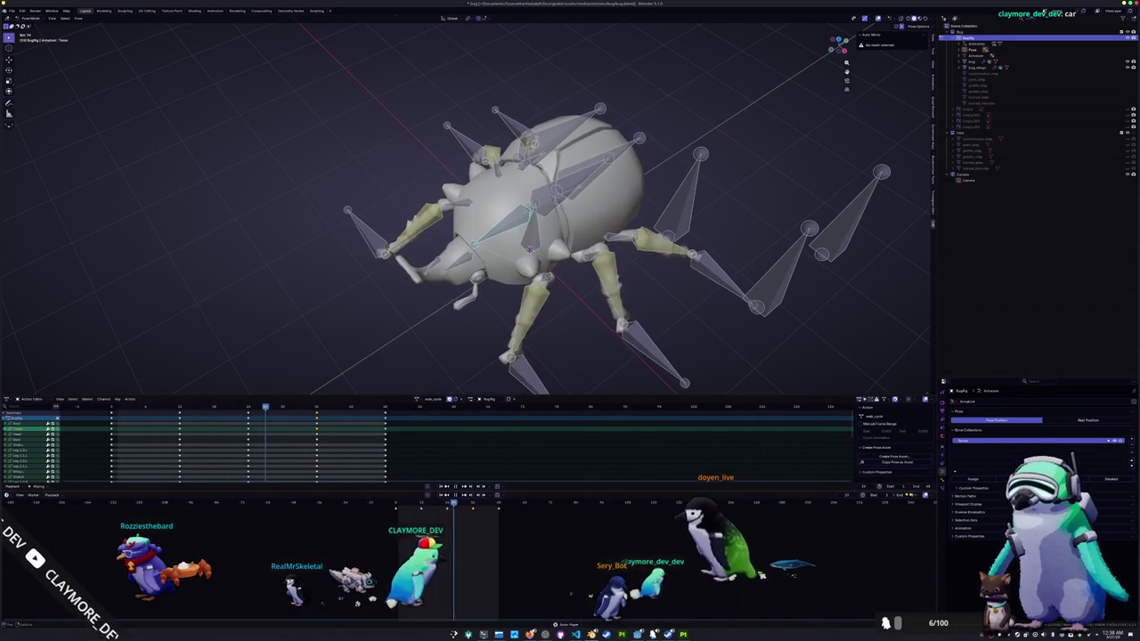
# - Stop playback, switch to front view and step between the walk keyframes
pyautogui.press('Escape')
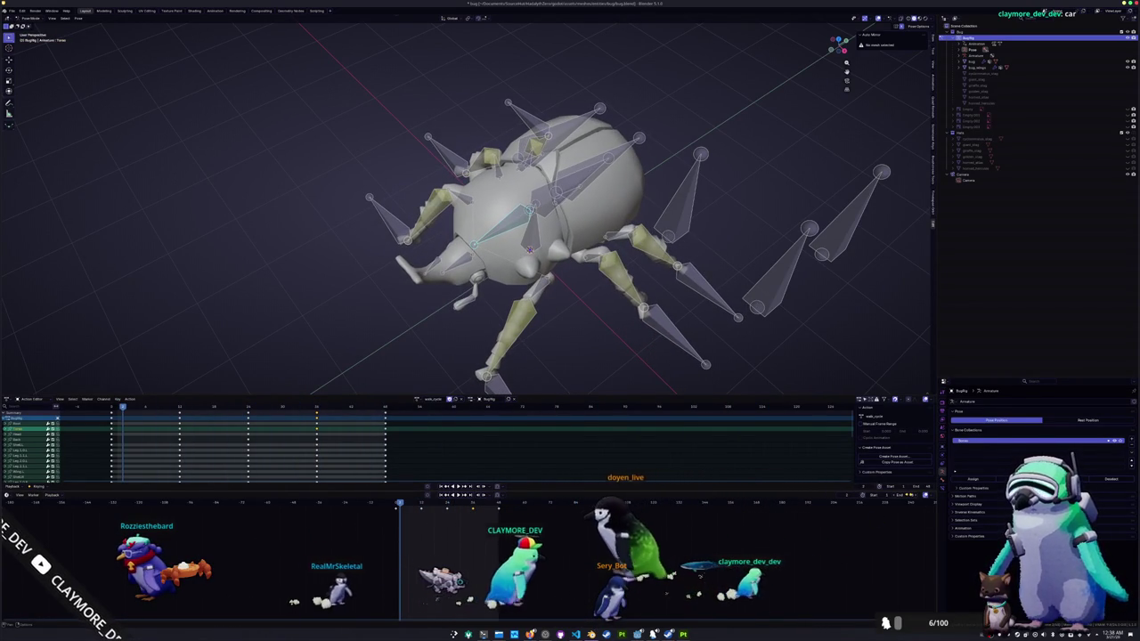
pyautogui.press('KP_1')
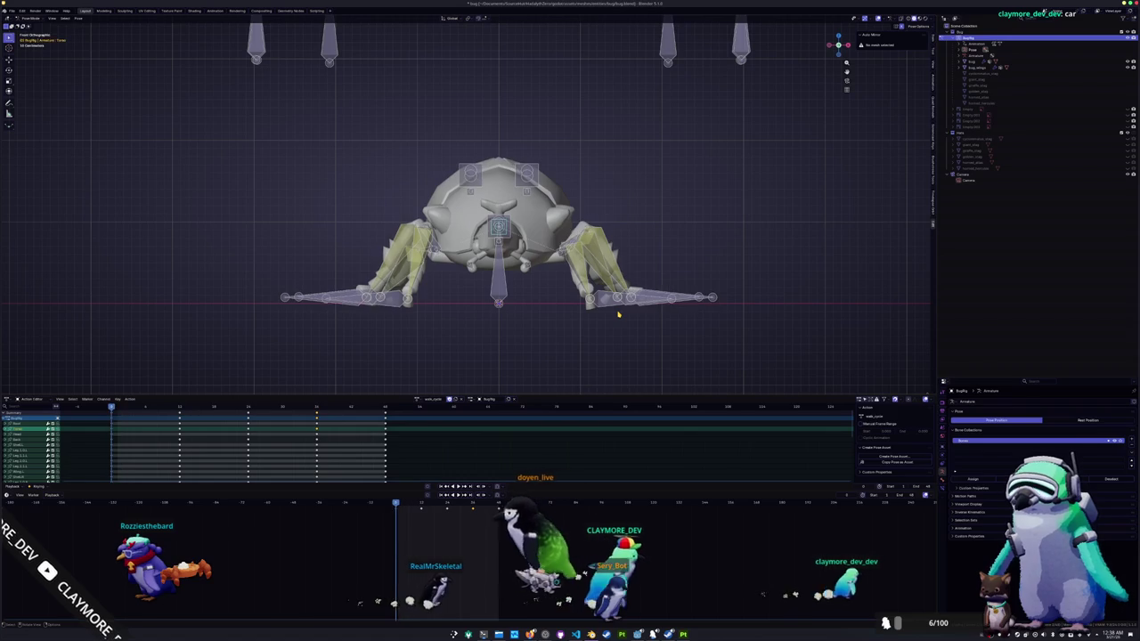
pyautogui.press('Down')
pyautogui.press('Up')
pyautogui.press('Down')
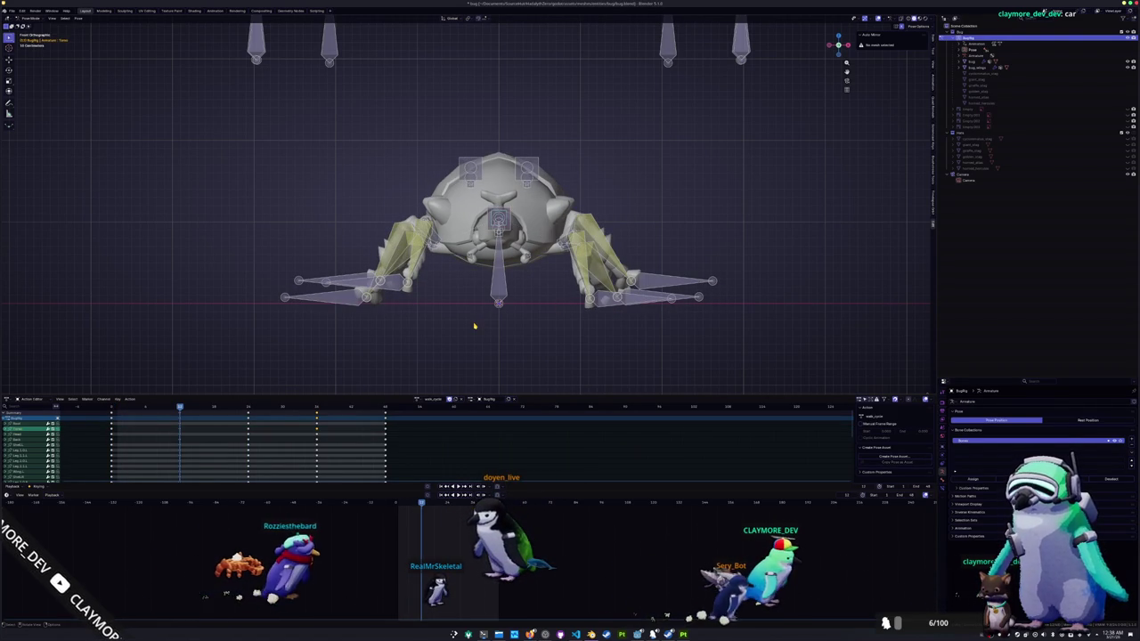
pyautogui.scroll(2, 485, 274)
# - Cancel a trial rotation and pick the body bone to tilt instead
pyautogui.press('r')
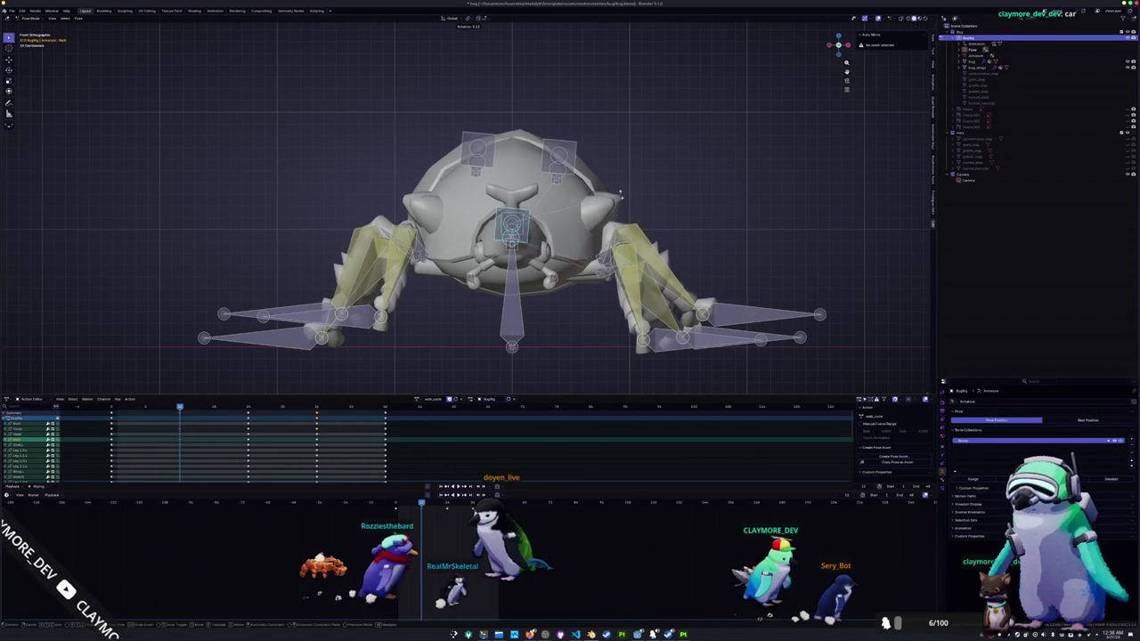
pyautogui.rightClick(621, 194)
pyautogui.click(525, 232)
pyautogui.press('r')
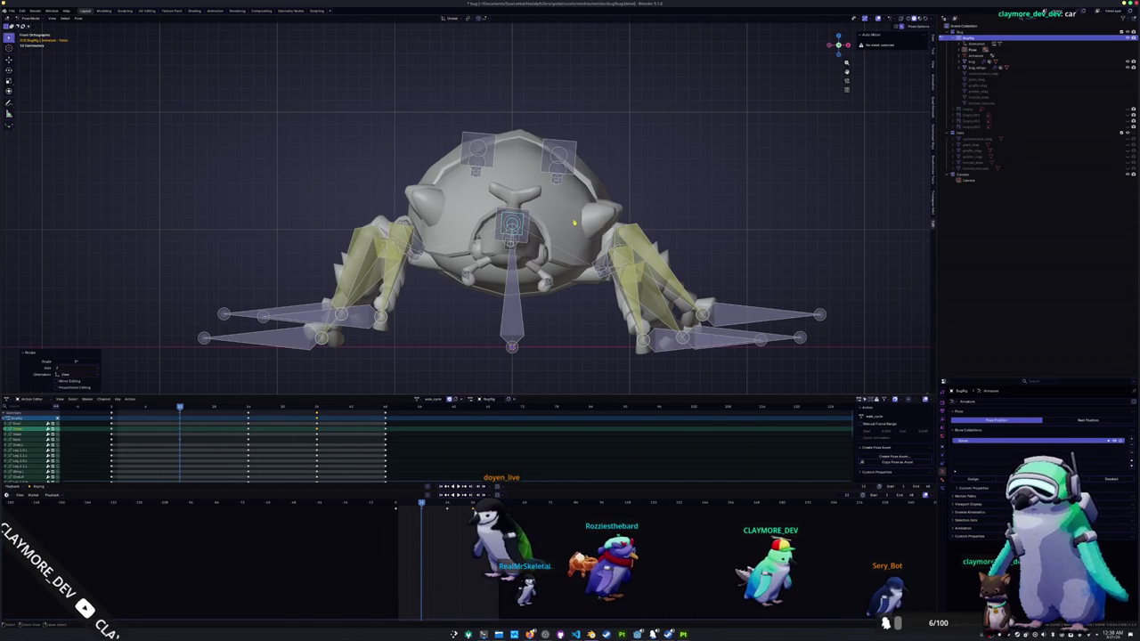
pyautogui.moveTo(510, 251); pyautogui.dragTo(498, 254, button='middle')
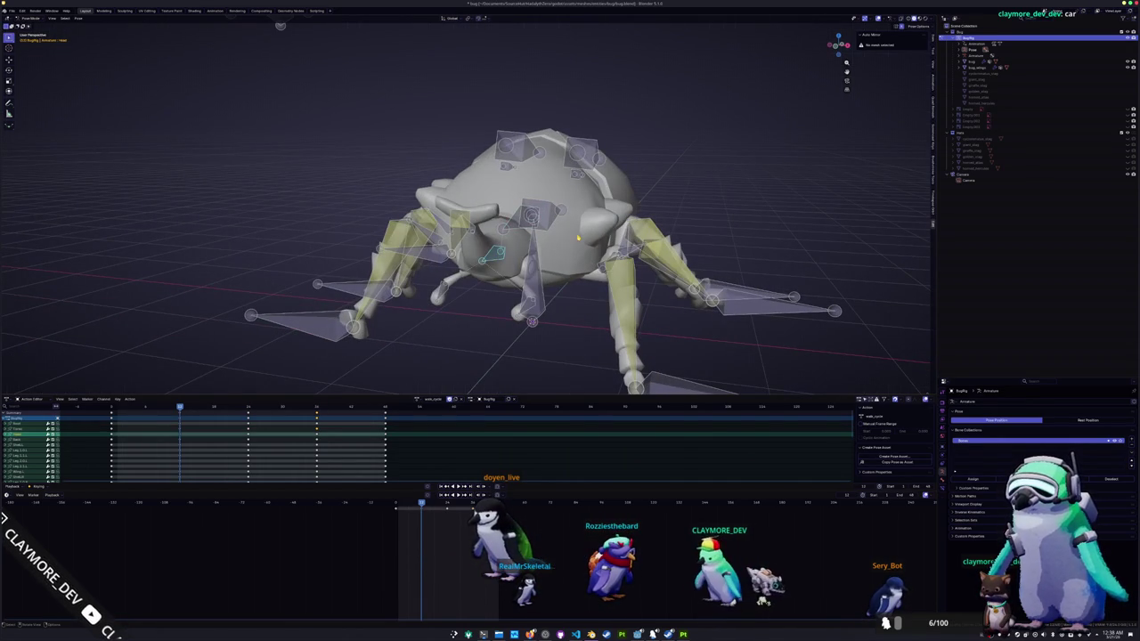
pyautogui.click(518, 237)
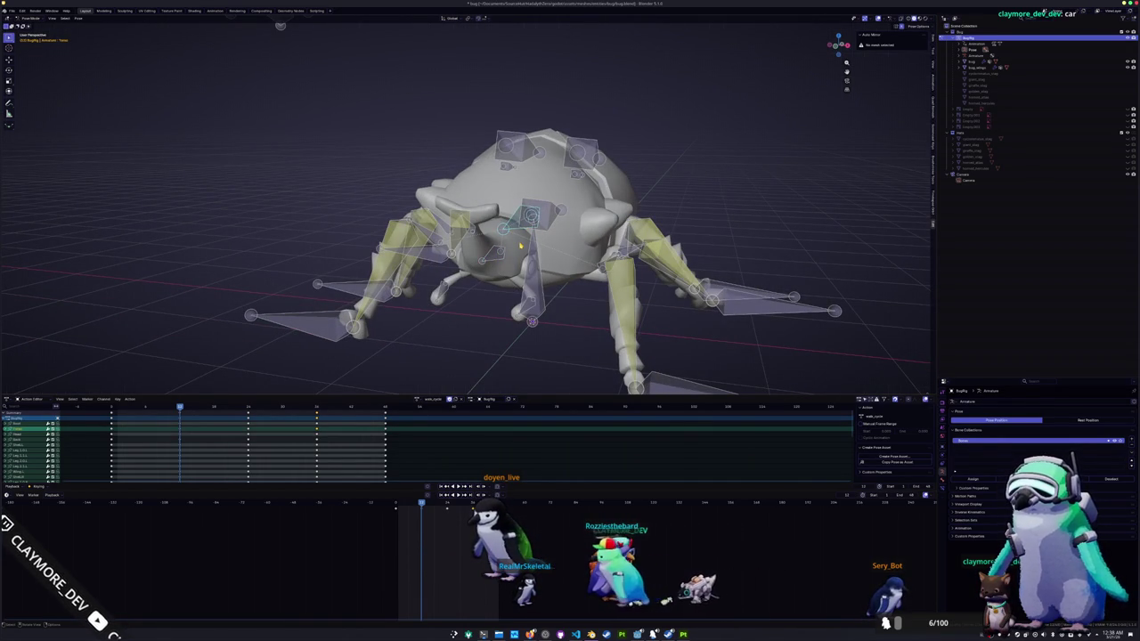
# - Rotate the body bone 5° about global Y on a walk keyframe
pyautogui.press('Up')
pyautogui.press('Up')
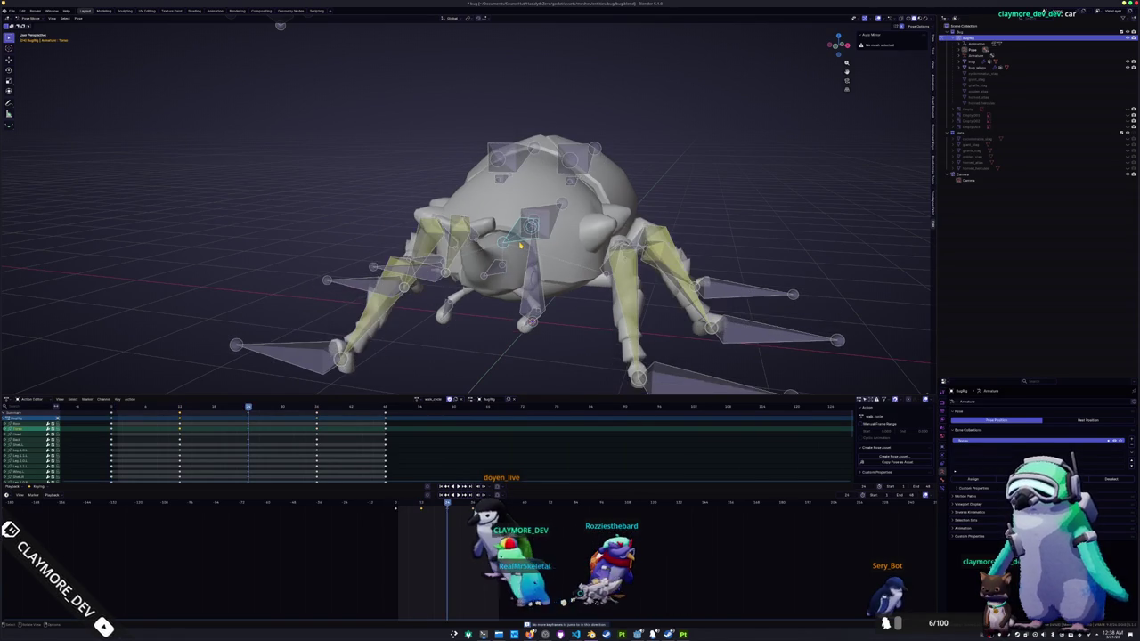
pyautogui.press('Up')
pyautogui.press('Down')
pyautogui.press('Down')
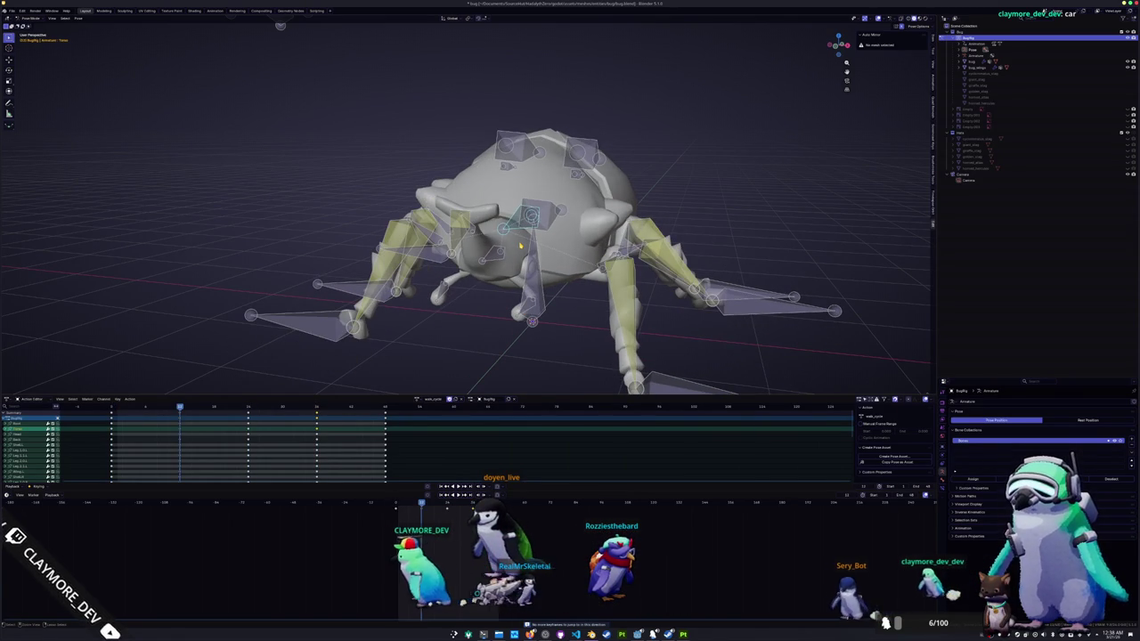
pyautogui.press('r')
pyautogui.press('y')
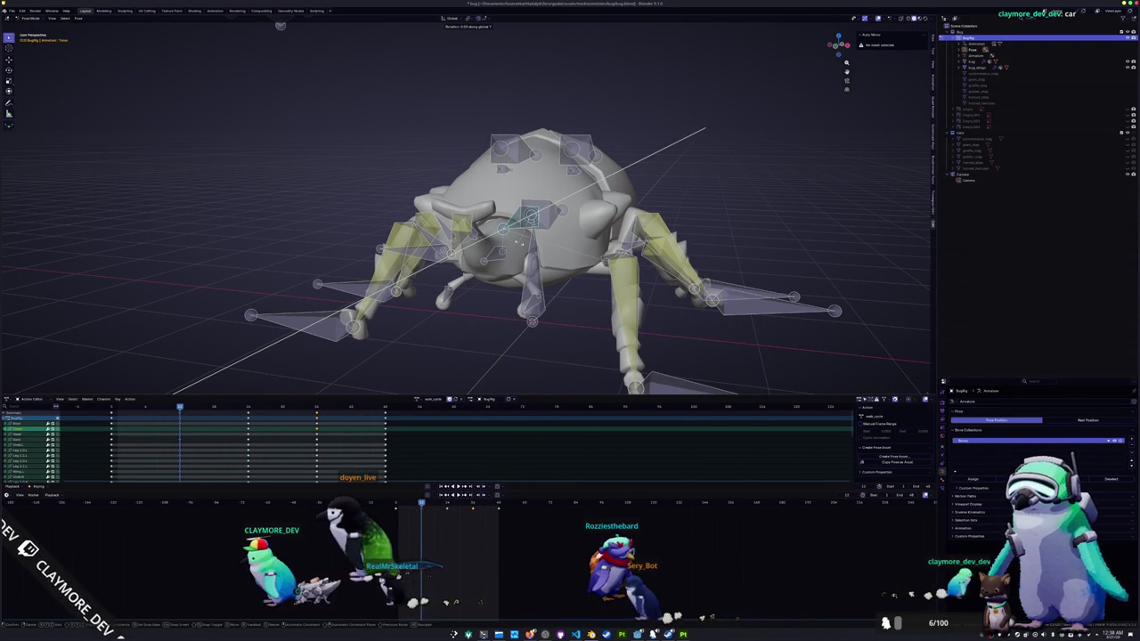
pyautogui.write('5')
pyautogui.press('Return')
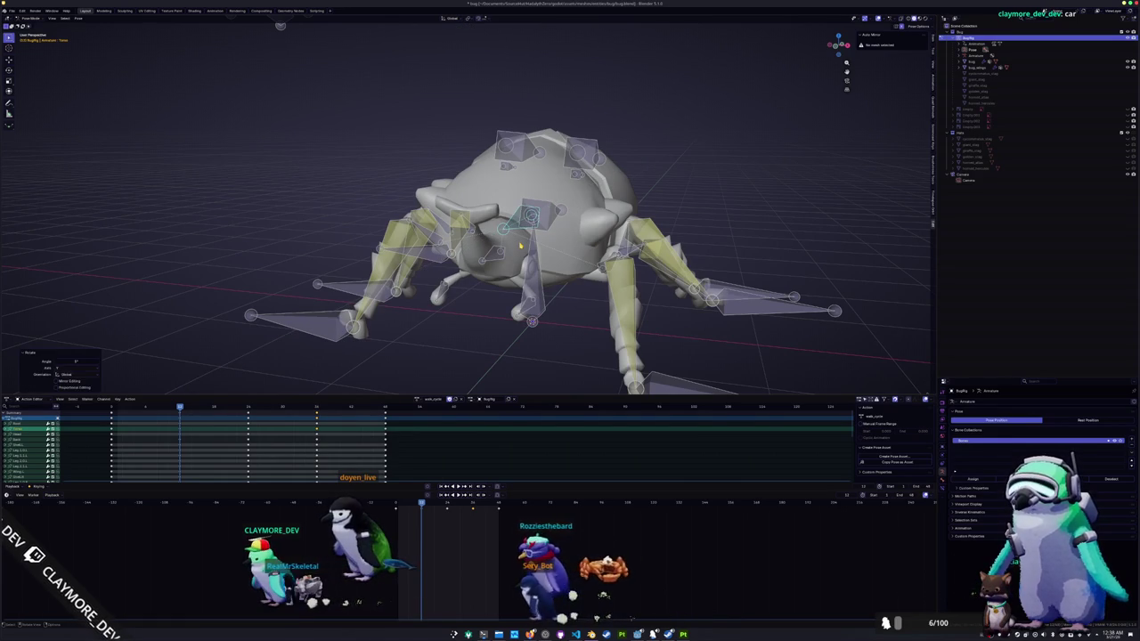
# - Apply the same tilt on the other keyframe and play the cycle back
pyautogui.press('Up')
pyautogui.press('Up')
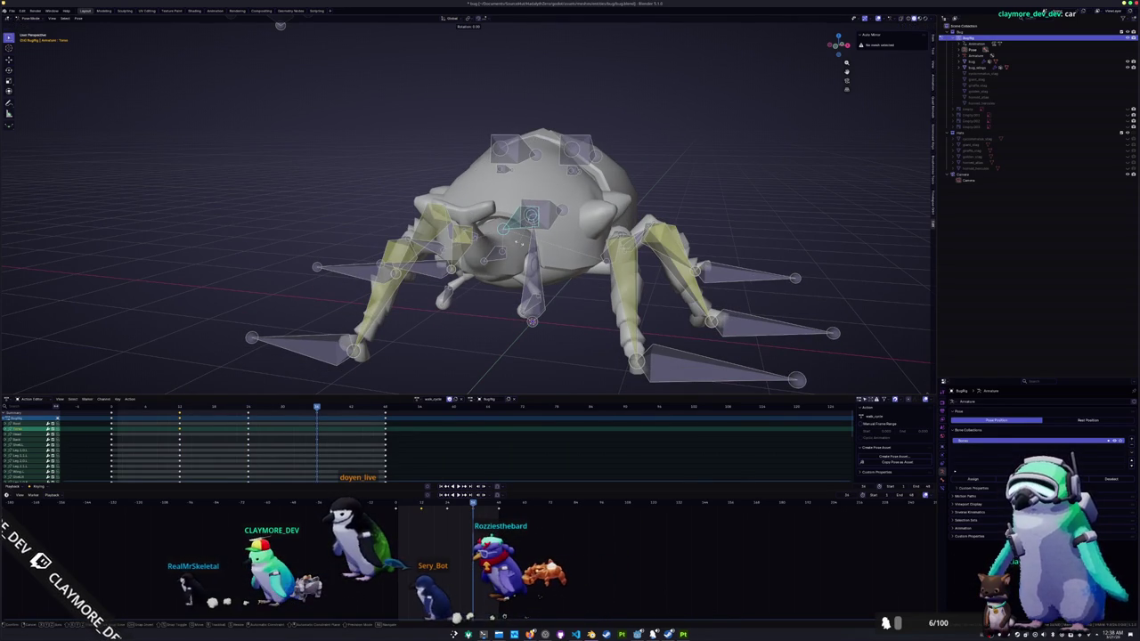
pyautogui.press('Return')
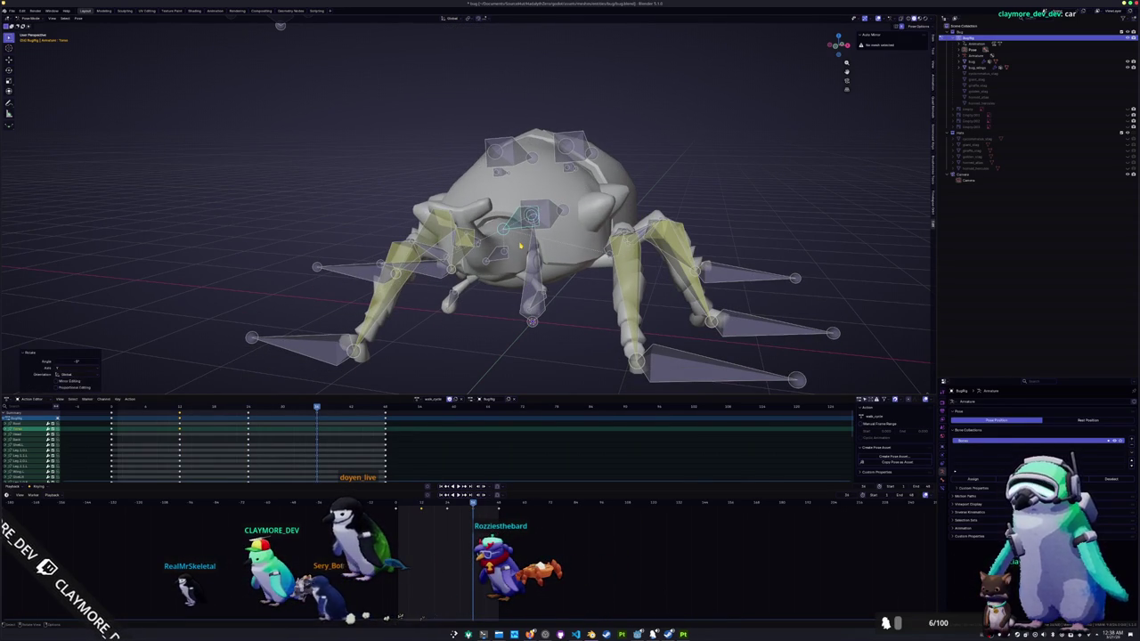
pyautogui.press('space')
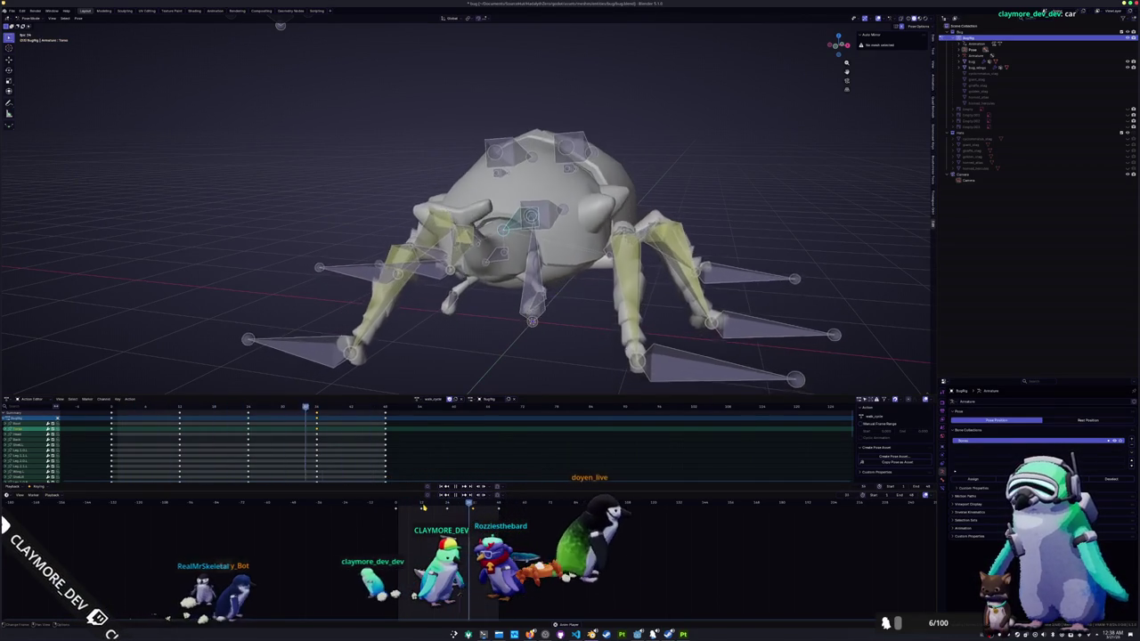
pyautogui.moveTo(467, 348); pyautogui.dragTo(457, 306, button='middle')
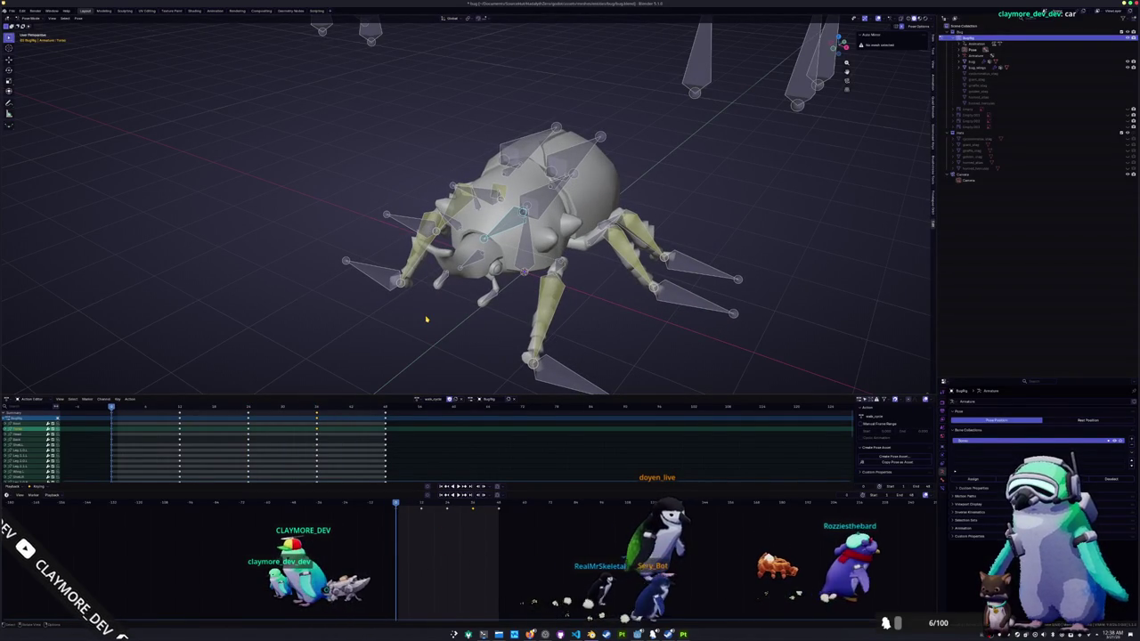
# - In side view, rotate the head and horn bone to a new angle and replay the walk
pyautogui.press('KP_3')
pyautogui.scroll(4, 425, 319)
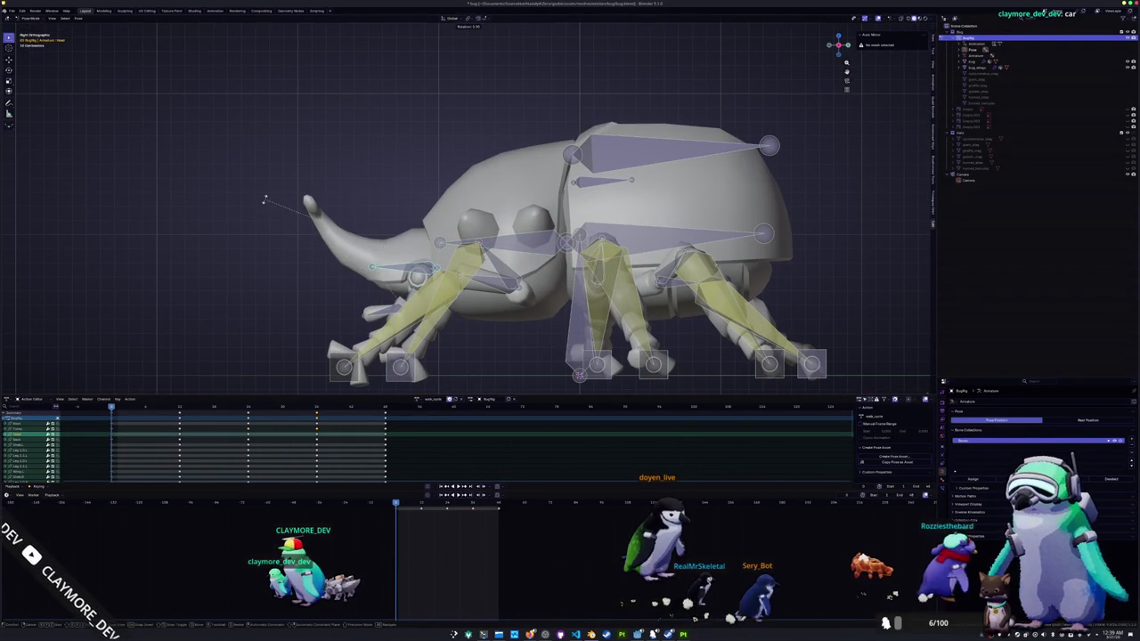
pyautogui.press('r')
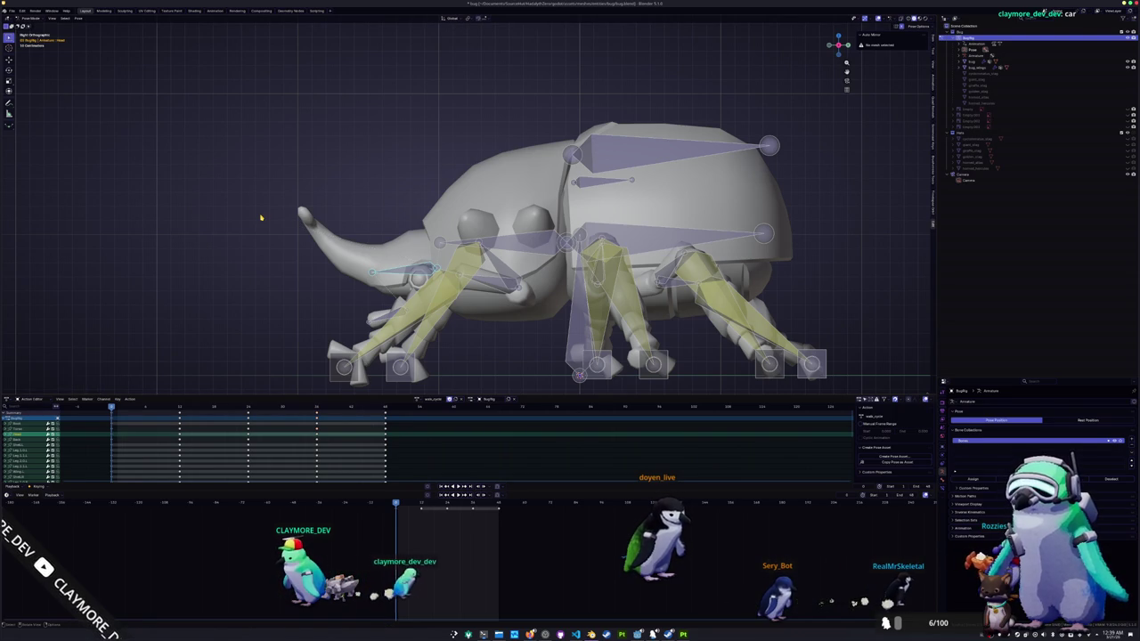
pyautogui.click(257, 221)
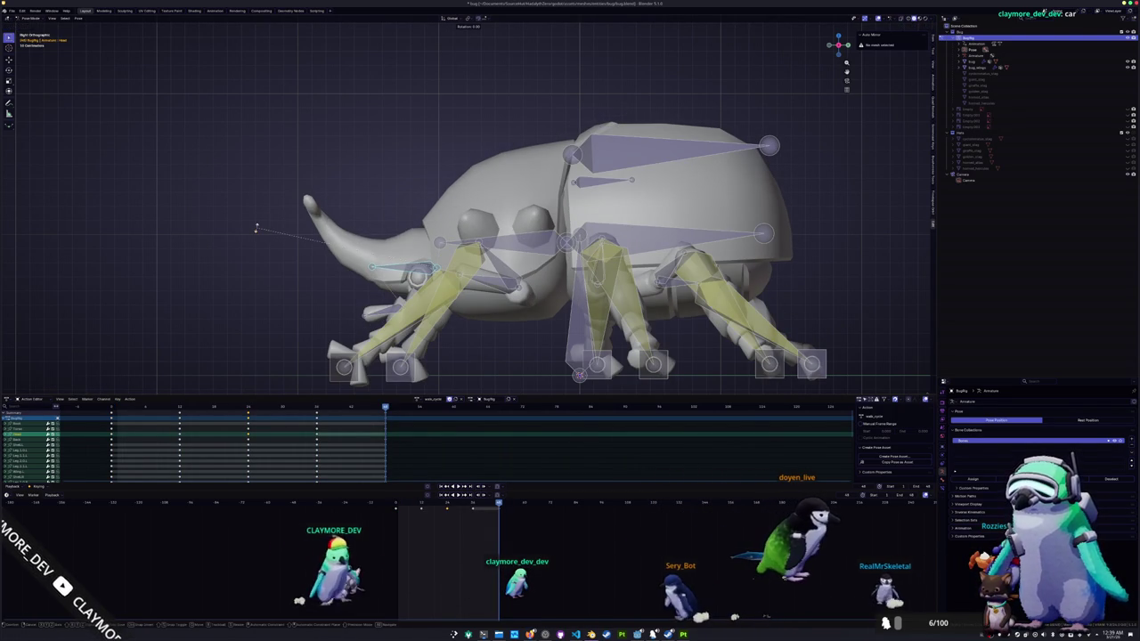
pyautogui.press('space')
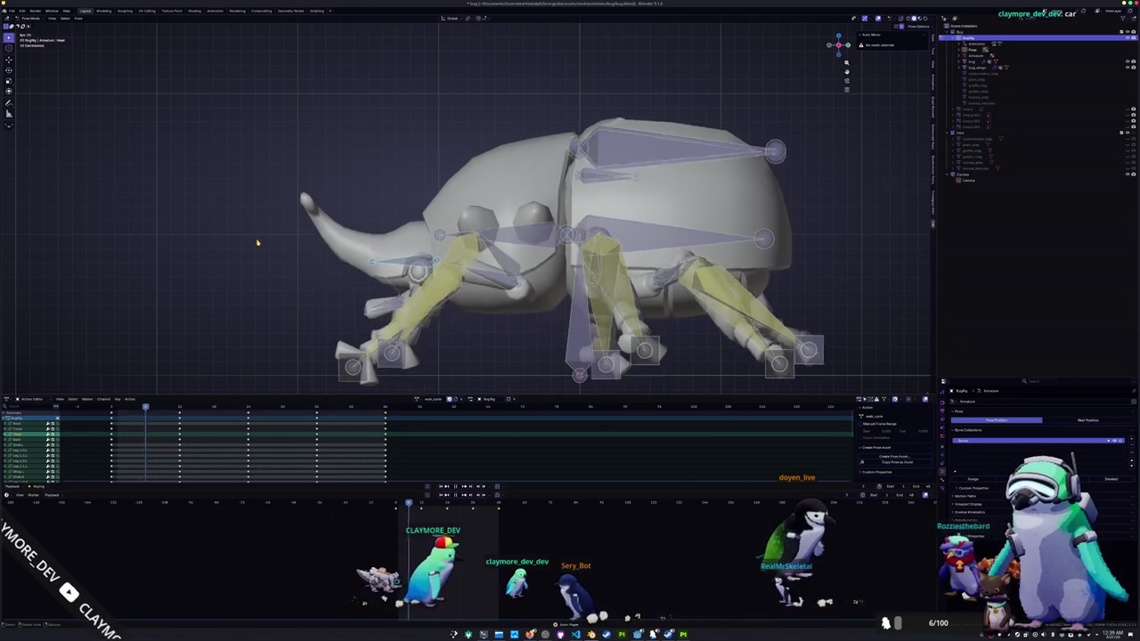
pyautogui.moveTo(258, 242); pyautogui.dragTo(288, 257, button='middle')
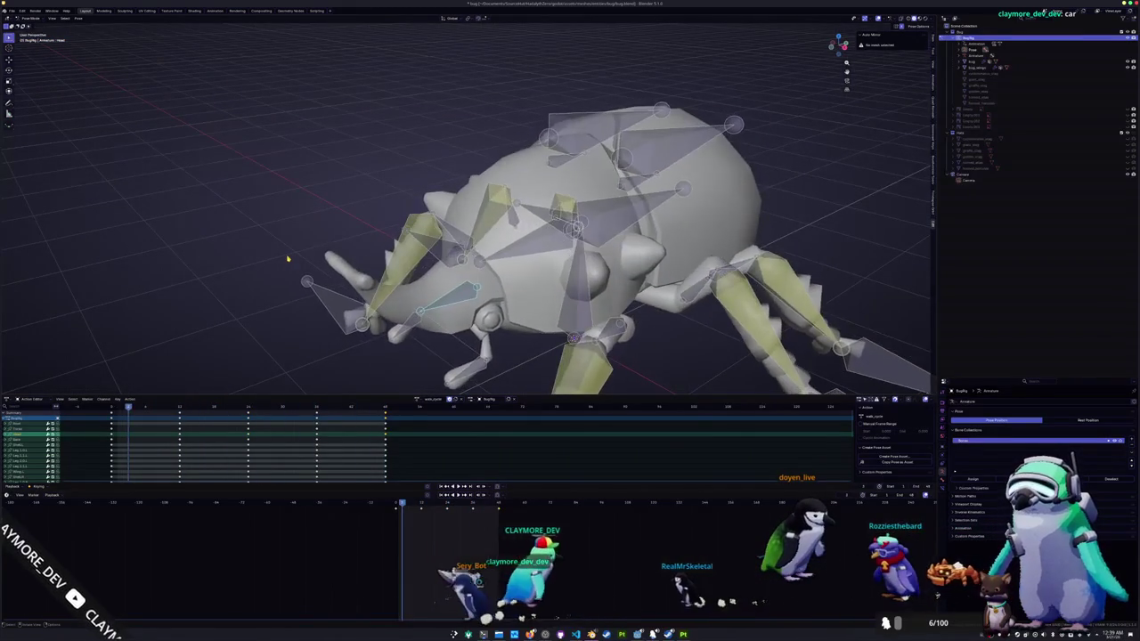
pyautogui.press('KP_3')
# - Rotate the head bone around X, check it from several angles, then leave Pose Mode
pyautogui.press('r')
pyautogui.press('x')
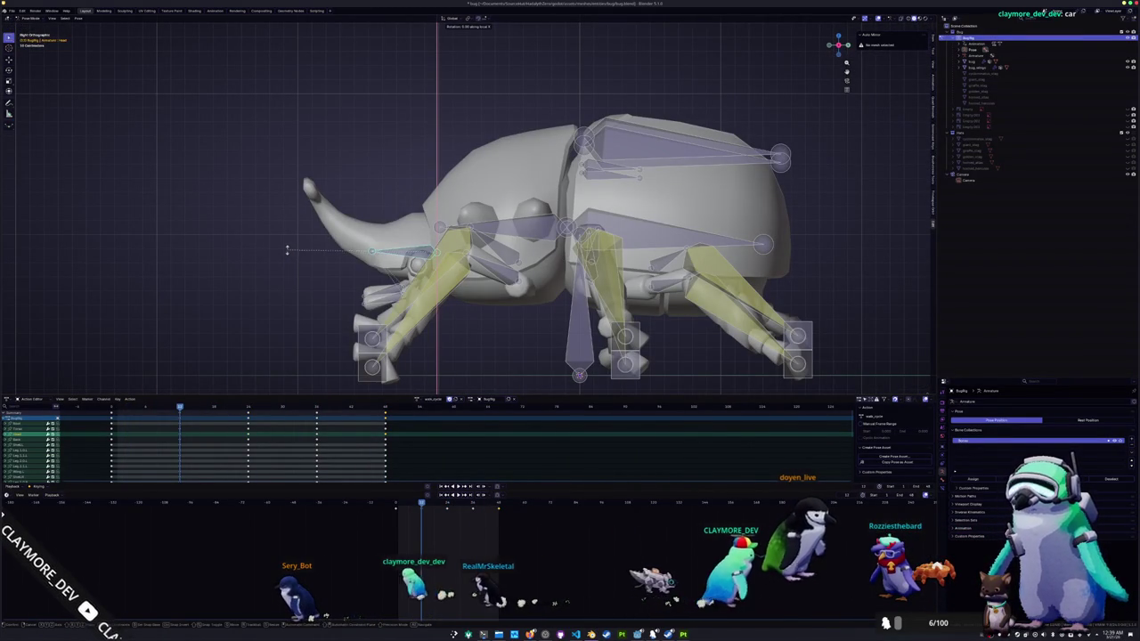
pyautogui.press('Escape')
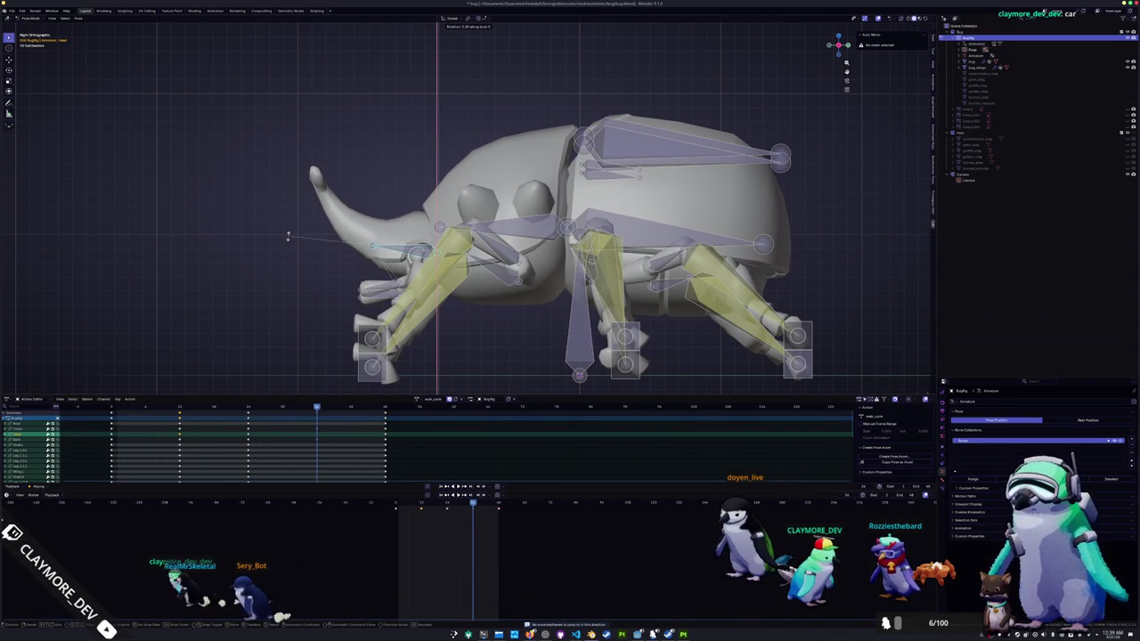
pyautogui.click(290, 239)
pyautogui.moveTo(290, 239); pyautogui.dragTo(359, 279, button='middle')
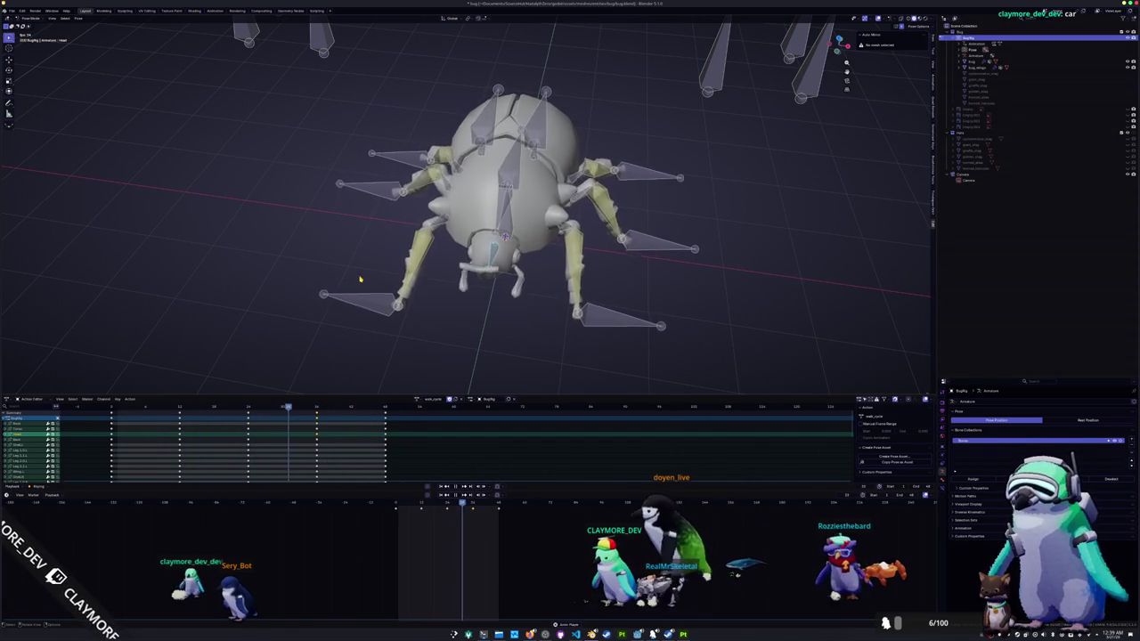
pyautogui.moveTo(365, 287); pyautogui.dragTo(351, 266, button='middle')
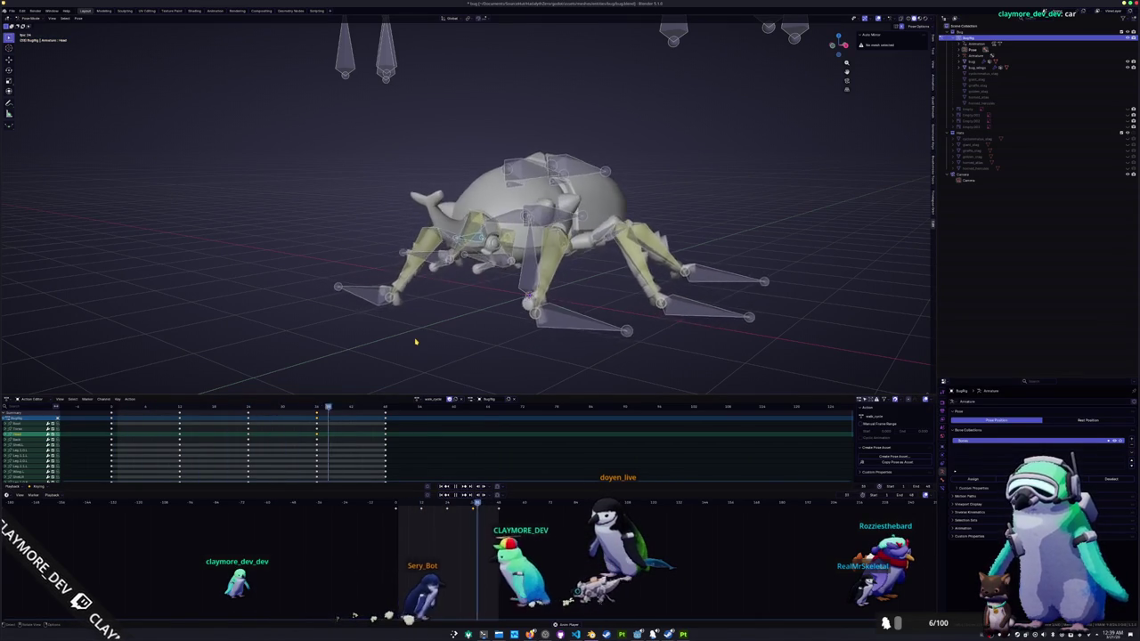
pyautogui.scroll(4, 415, 342)
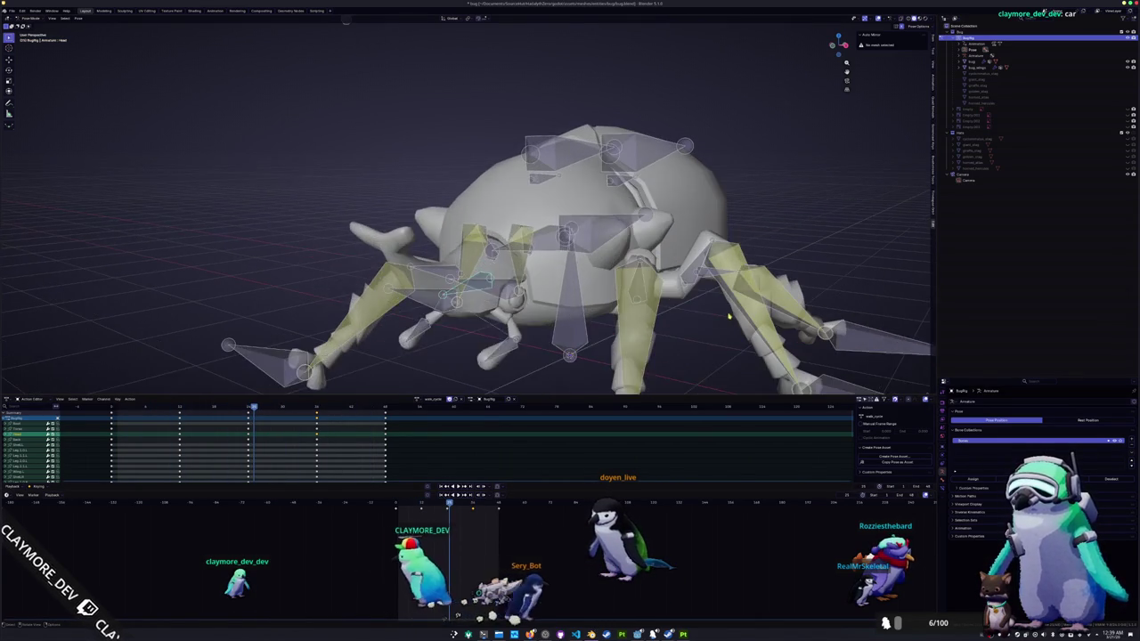
pyautogui.scroll(-2, 689, 294)
pyautogui.hotkey('ctrl', 'Tab')
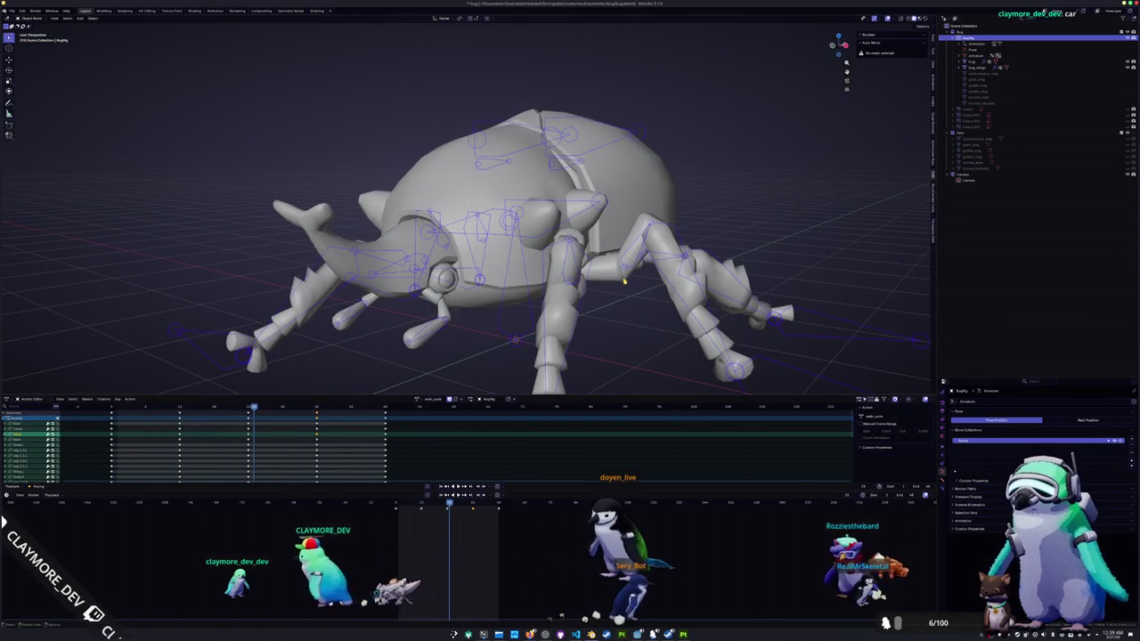
pyautogui.click(655, 311)
pyautogui.press('Tab')
pyautogui.press('a')
pyautogui.scroll(5, 624, 286)
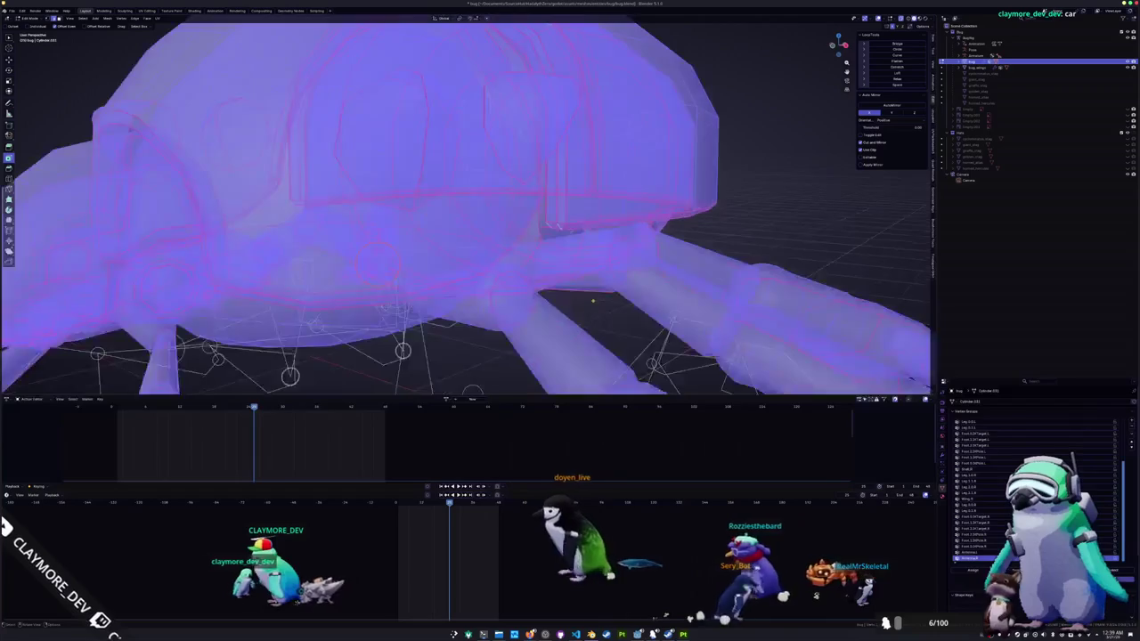
pyautogui.hotkey('alt', 'a')
pyautogui.scroll(3, 584, 258)
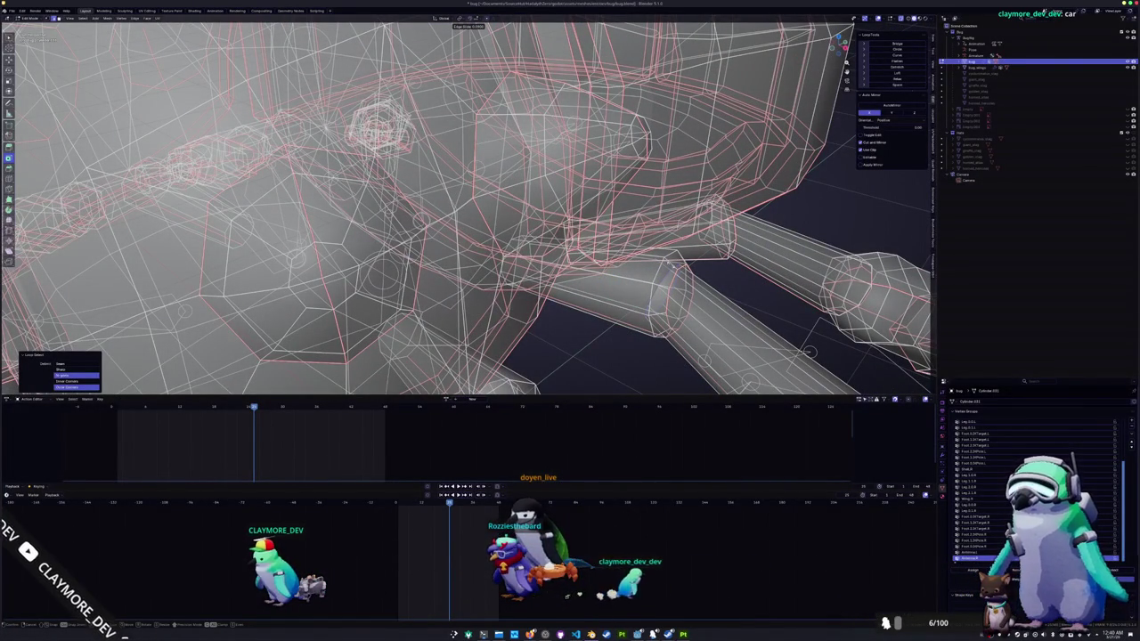
pyautogui.click(679, 271)
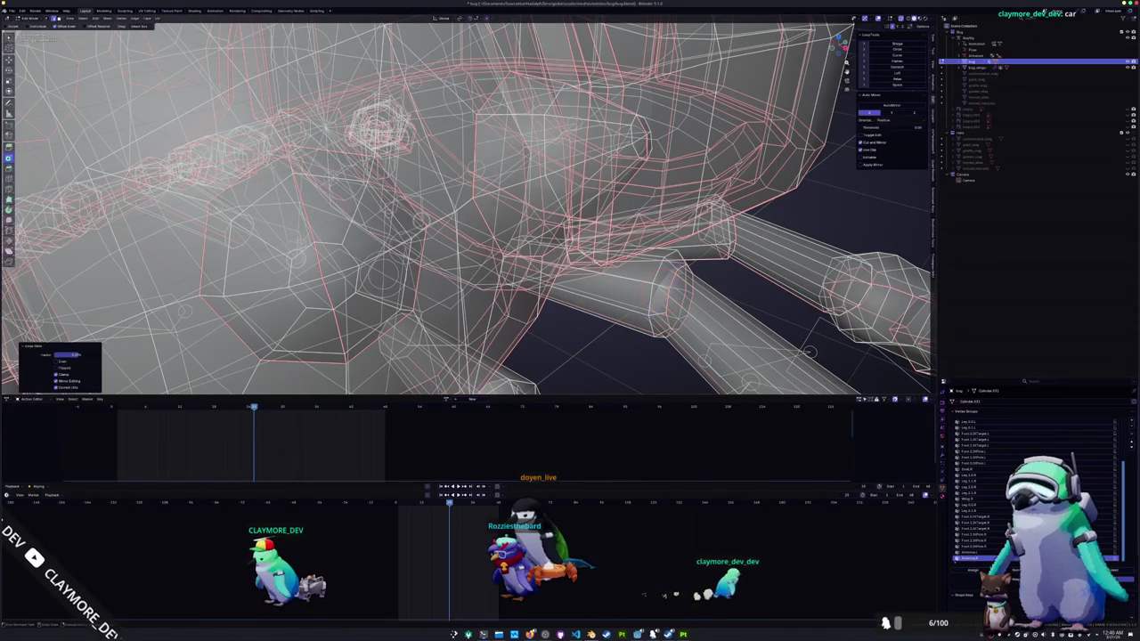
pyautogui.press('g')
pyautogui.press('g')
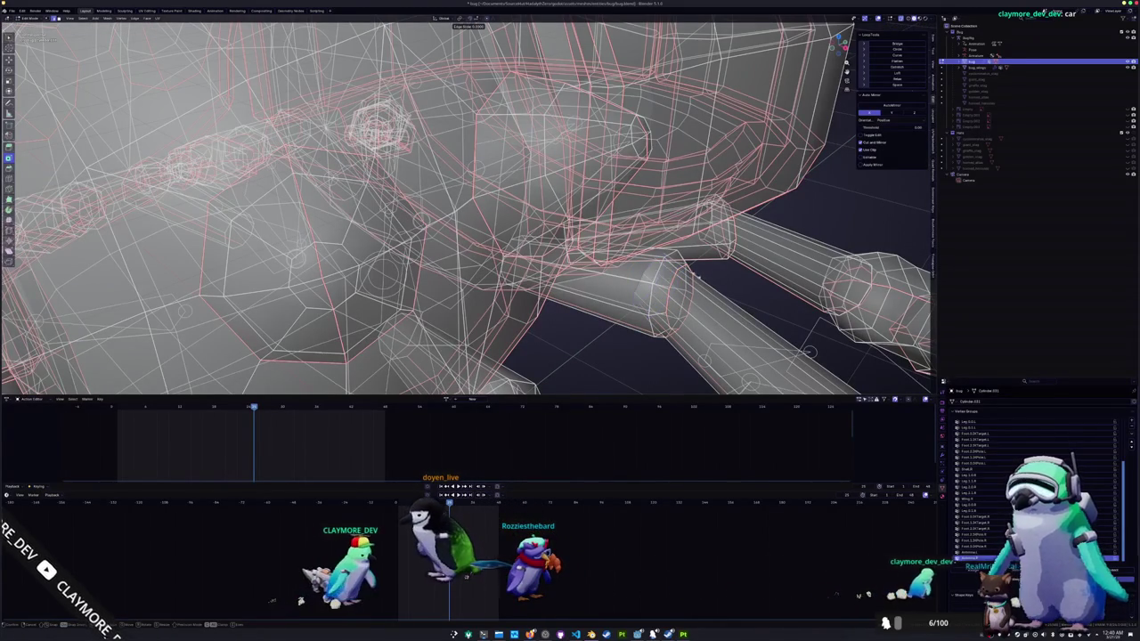
pyautogui.press('Tab')
pyautogui.scroll(-3, 700, 288)
pyautogui.moveTo(700, 287)
pyautogui.mouseDown(button='middle')
pyautogui.moveTo(696, 300)
pyautogui.moveTo(613, 252)
pyautogui.mouseUp(button='middle')
pyautogui.hotkey('alt', 'z')
pyautogui.scroll(-3, 695, 300)
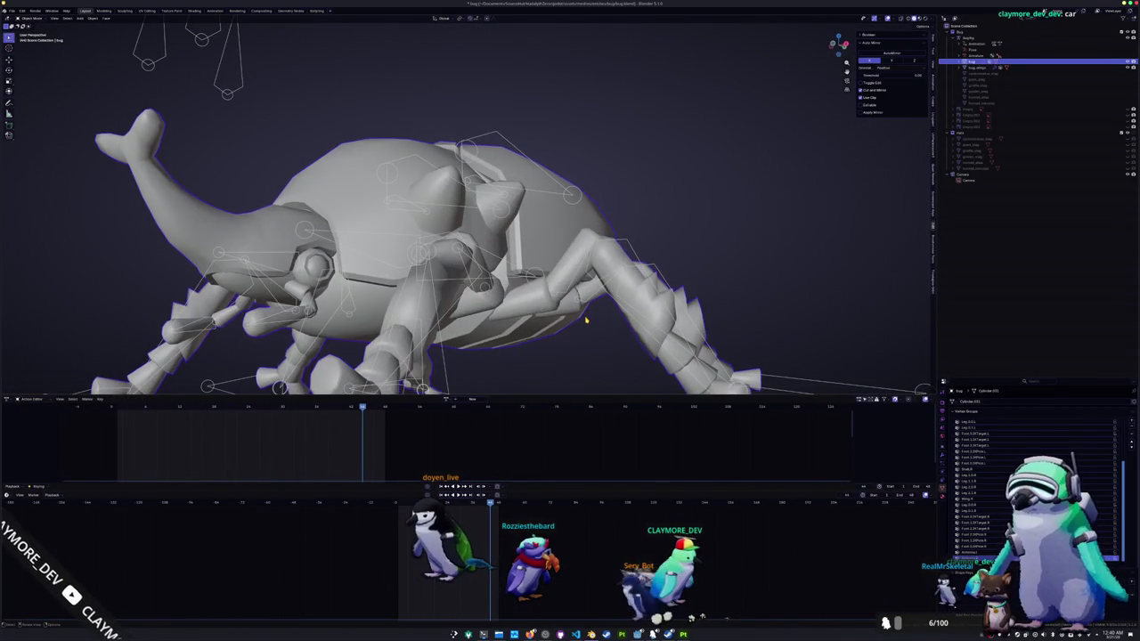
pyautogui.press('Tab')
pyautogui.hotkey('alt', 'z')
pyautogui.scroll(2, 586, 320)
pyautogui.scroll(2, 586, 320)
pyautogui.scroll(2, 586, 320)
pyautogui.moveTo(623, 294); pyautogui.dragTo(664, 294, button='middle')
pyautogui.hotkey('ctrl', 'b')
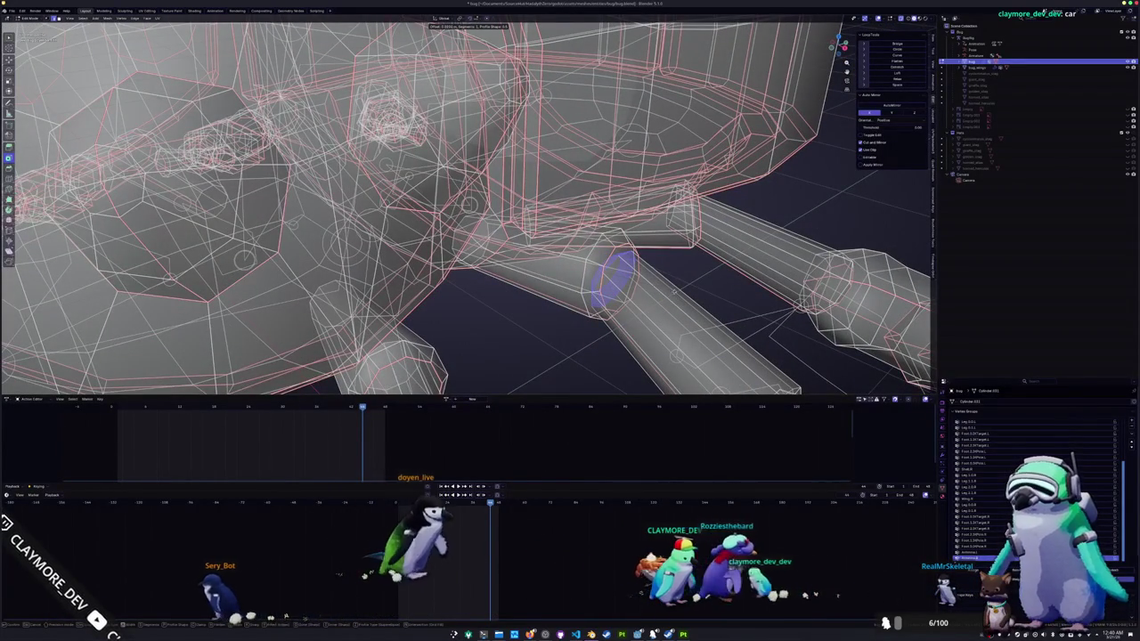
pyautogui.press('Return')
pyautogui.press('Tab')
pyautogui.scroll(-5, 659, 299)
pyautogui.moveTo(638, 307); pyautogui.dragTo(534, 267, button='middle')
pyautogui.scroll(3, 535, 268)
pyautogui.moveTo(588, 241); pyautogui.dragTo(595, 282, button='middle')
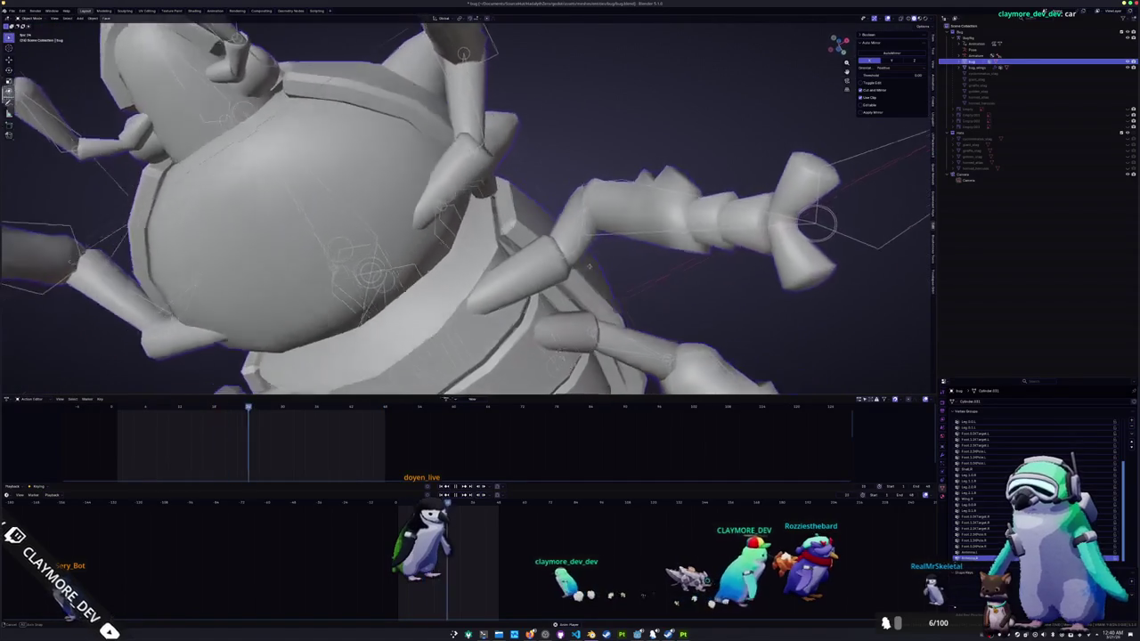
pyautogui.scroll(-2, 595, 281)
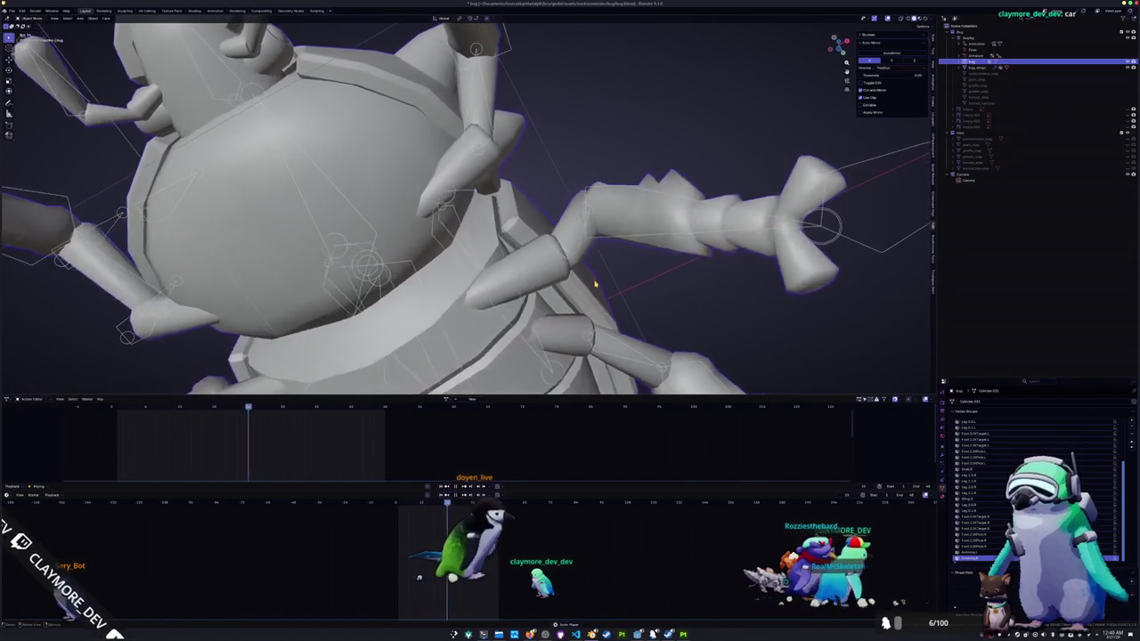
pyautogui.scroll(-3, 595, 281)
pyautogui.moveTo(595, 282)
pyautogui.mouseDown(button='middle')
pyautogui.moveTo(543, 339)
pyautogui.moveTo(576, 331)
pyautogui.mouseUp(button='middle')
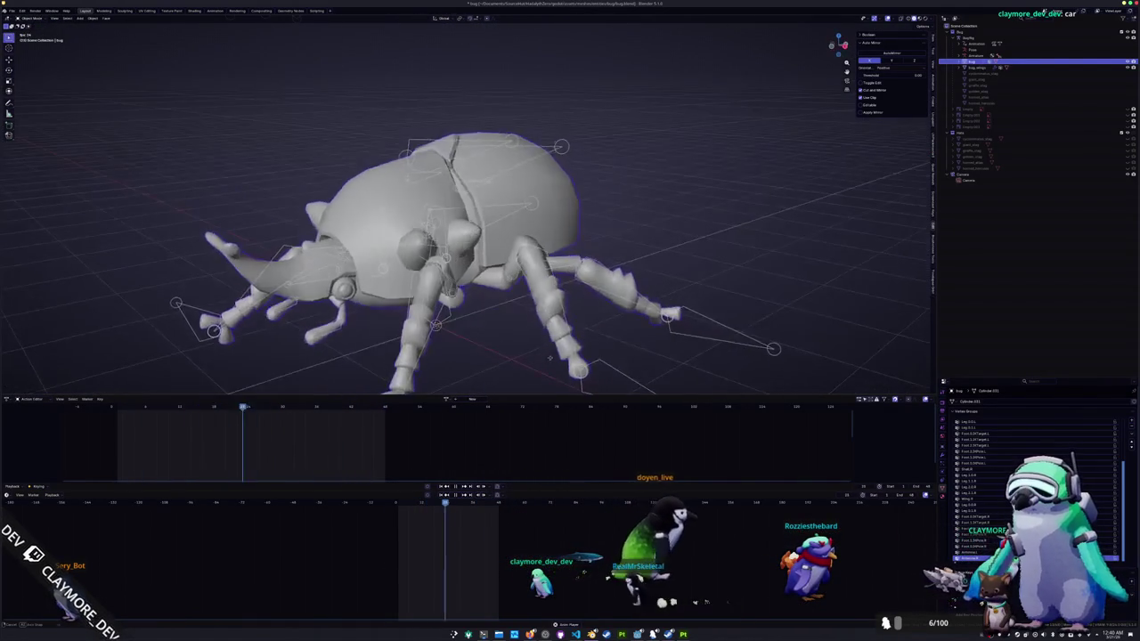
pyautogui.press('Tab')
pyautogui.hotkey('alt', 'z')
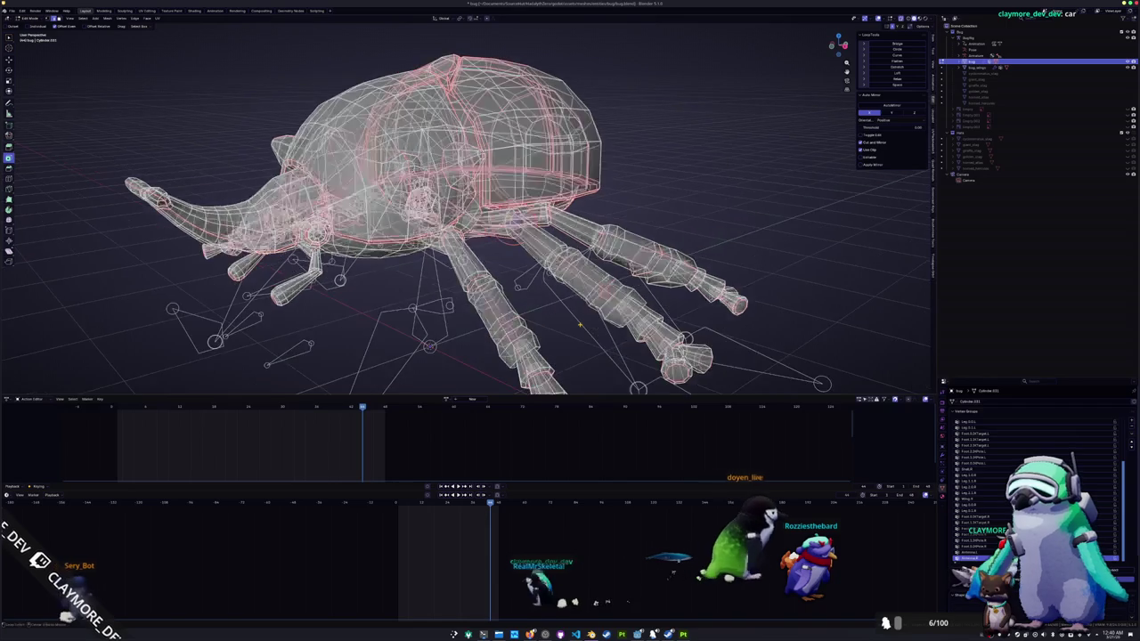
pyautogui.scroll(3, 562, 241)
pyautogui.scroll(2, 541, 267)
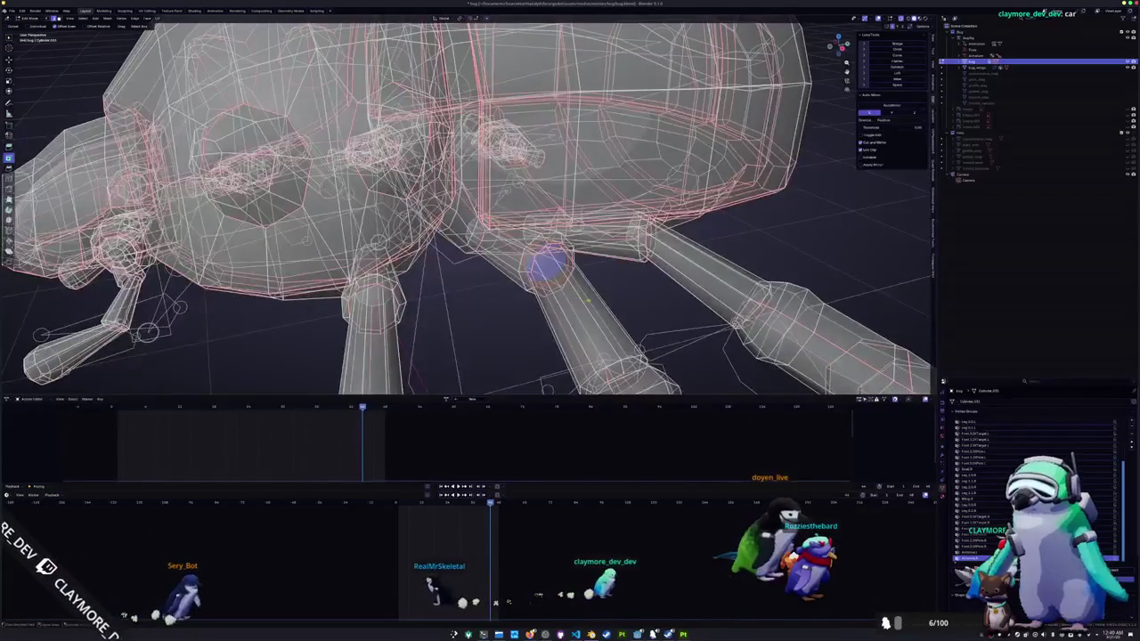
pyautogui.moveTo(542, 268); pyautogui.dragTo(573, 295, button='middle')
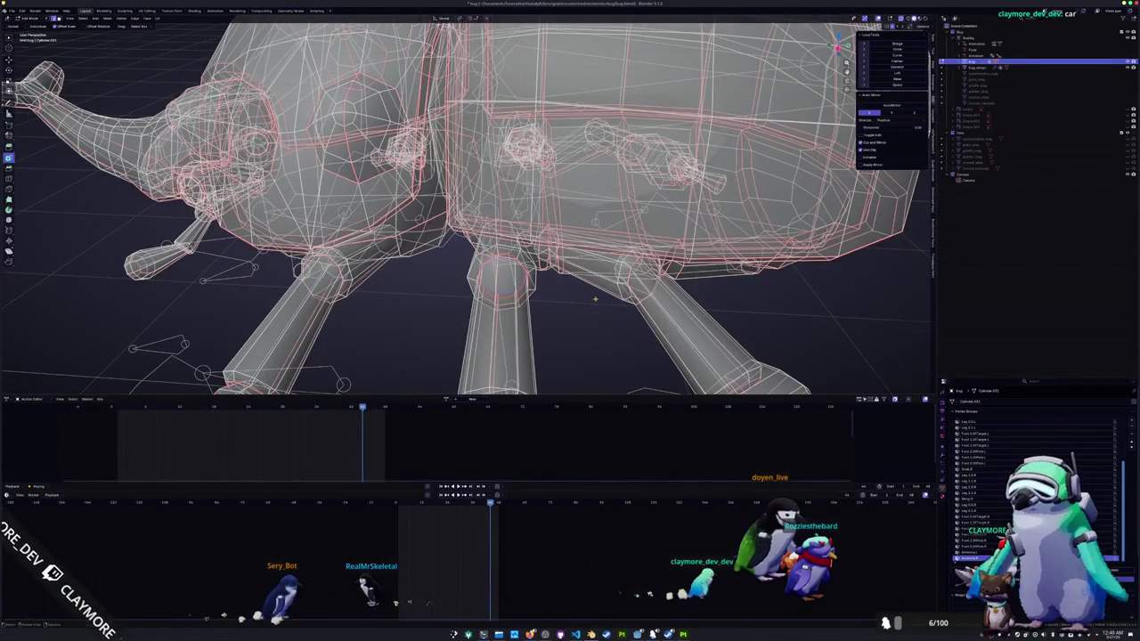
pyautogui.scroll(1, 594, 299)
pyautogui.scroll(1, 588, 326)
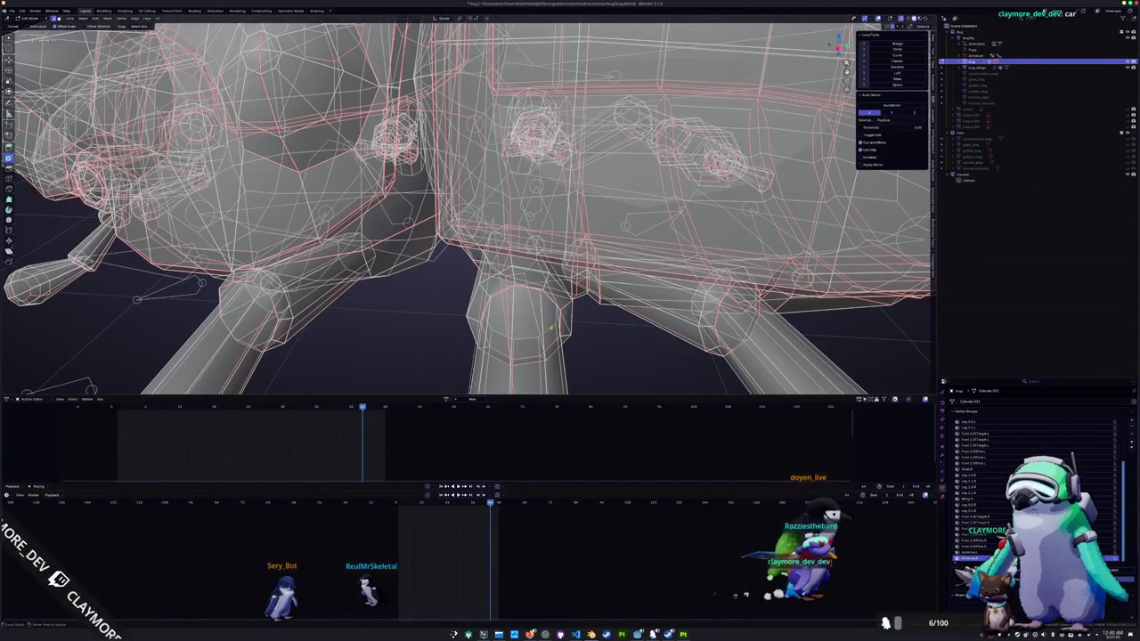
pyautogui.keyDown('alt'); pyautogui.click(636, 326); pyautogui.keyUp('alt')
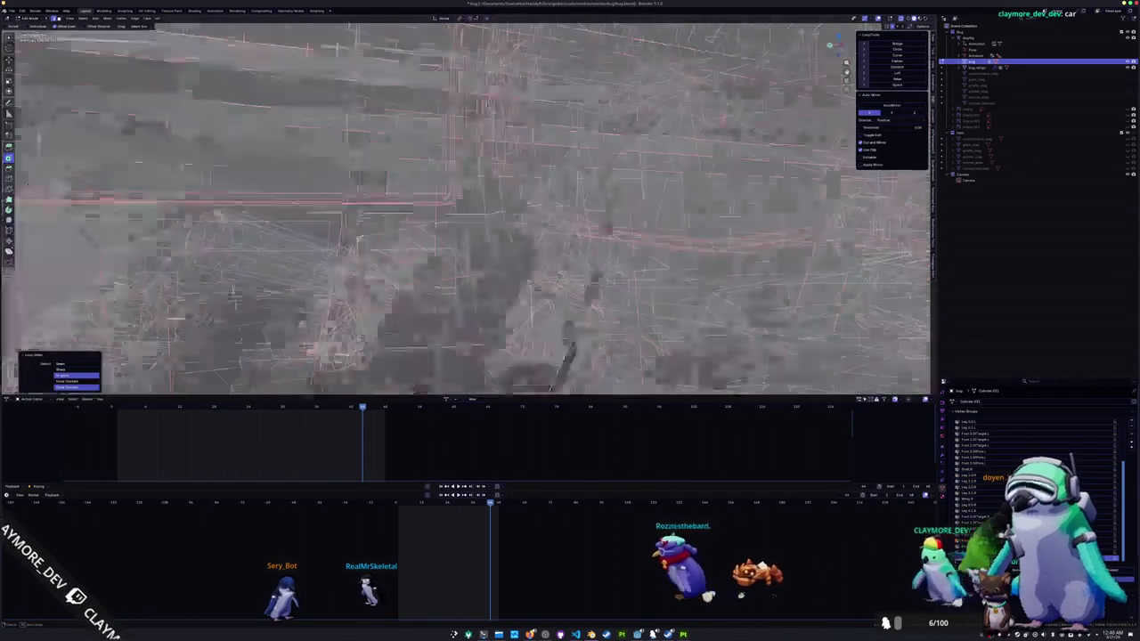
pyautogui.scroll(-3, 445, 267)
pyautogui.moveTo(445, 267)
pyautogui.mouseDown(button='middle')
pyautogui.moveTo(782, 294)
pyautogui.moveTo(623, 267)
pyautogui.moveTo(489, 263)
pyautogui.mouseUp(button='middle')
pyautogui.scroll(3, 624, 267)
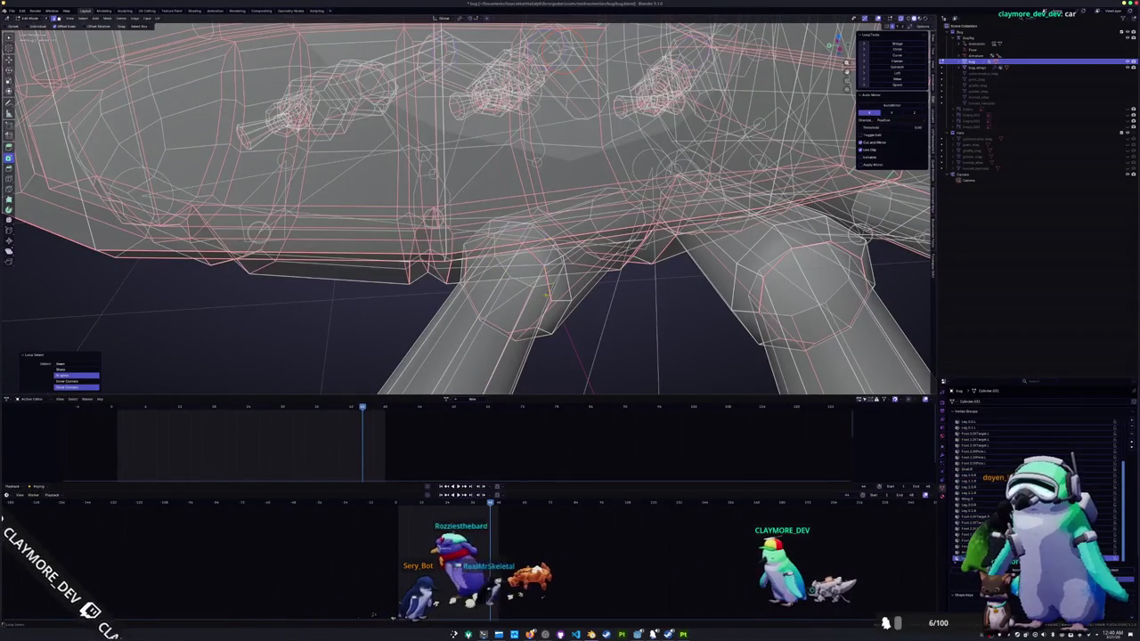
pyautogui.moveTo(806, 309)
pyautogui.mouseDown(button='middle')
pyautogui.moveTo(781, 276)
pyautogui.moveTo(731, 294)
pyautogui.mouseUp(button='middle')
pyautogui.hotkey('ctrl', 'z')
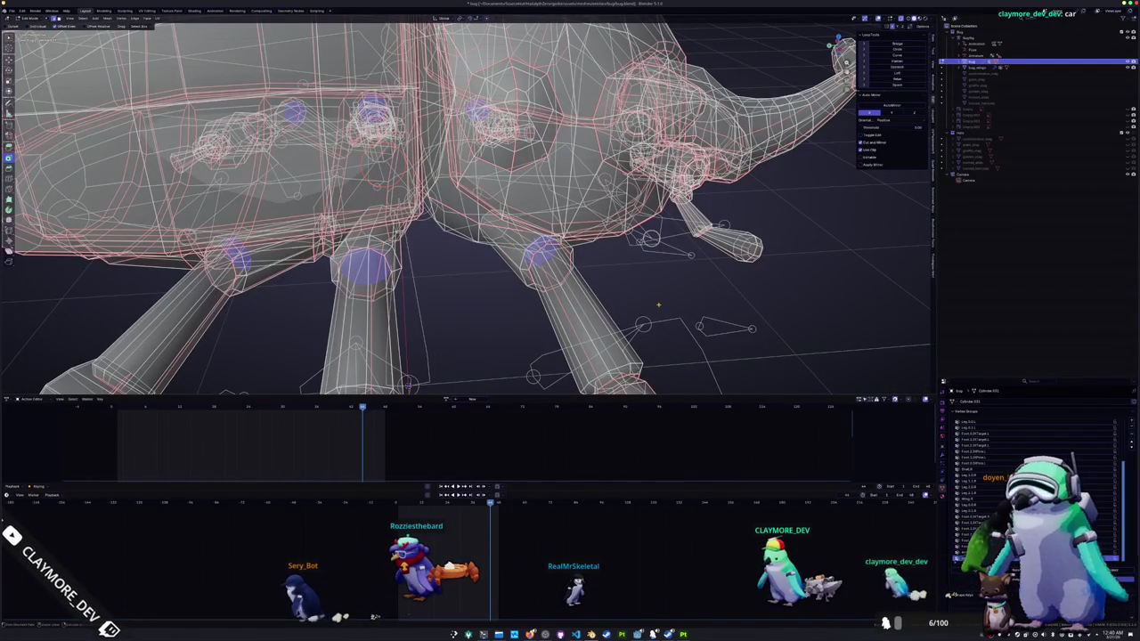
pyautogui.hotkey('ctrl', 'b')
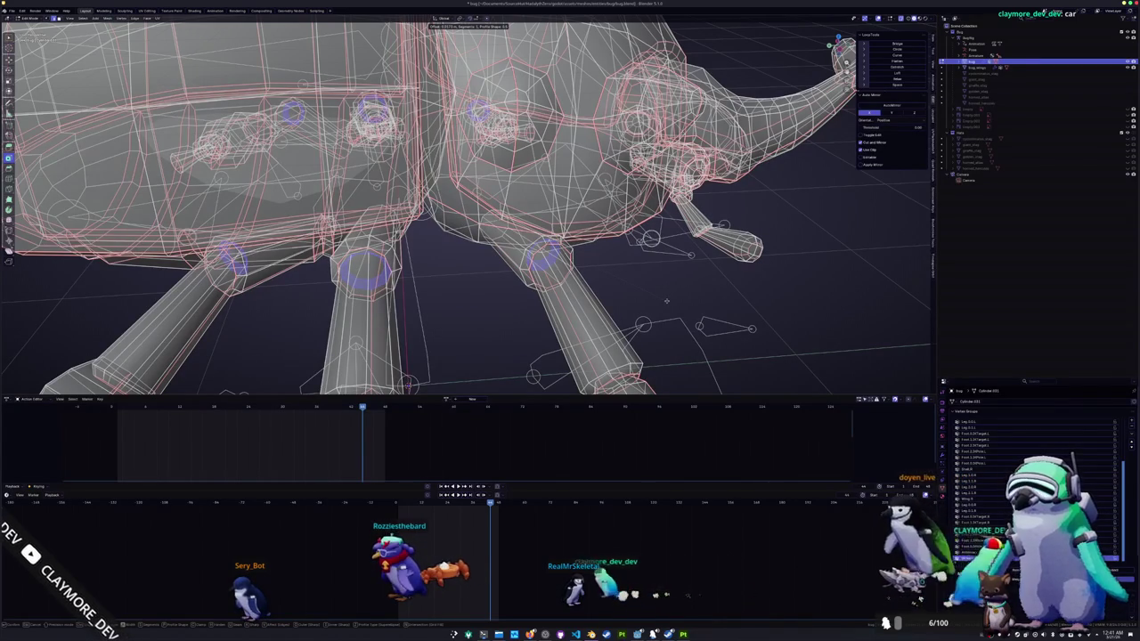
pyautogui.press('Escape')
pyautogui.press('Tab')
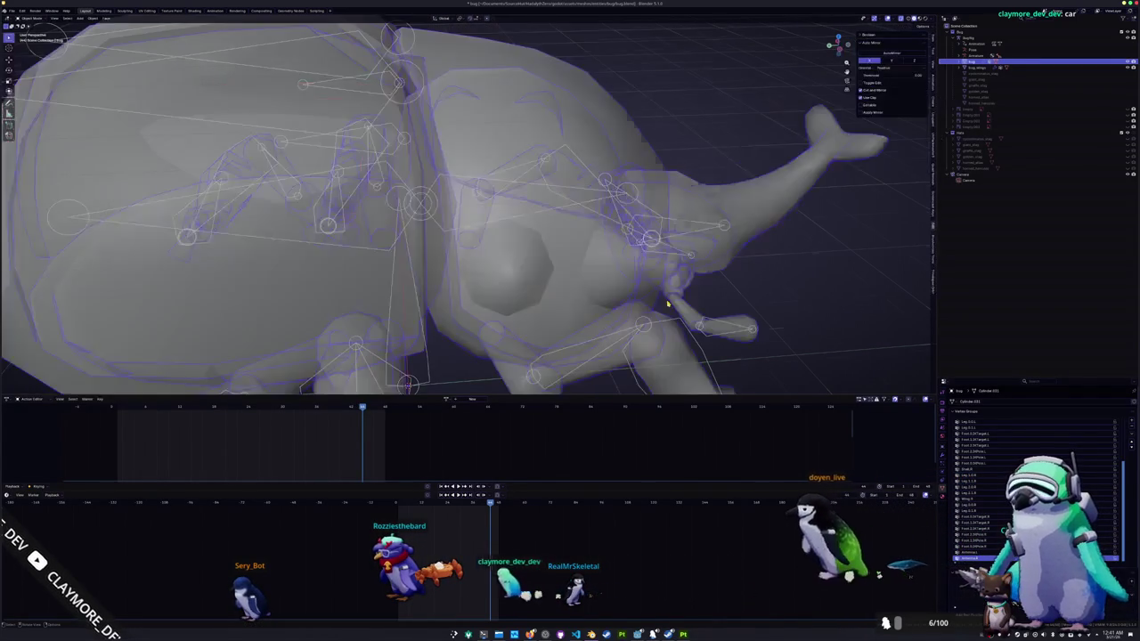
# - In an orthographic side view in Pose Mode, rotate the long body bone on the current keyframe
pyautogui.scroll(-5, 644, 309)
pyautogui.moveTo(644, 308)
pyautogui.mouseDown(button='middle')
pyautogui.moveTo(575, 250)
pyautogui.moveTo(585, 273)
pyautogui.moveTo(588, 255)
pyautogui.moveTo(529, 317)
pyautogui.moveTo(601, 233)
pyautogui.mouseUp(button='middle')
pyautogui.scroll(3, 575, 249)
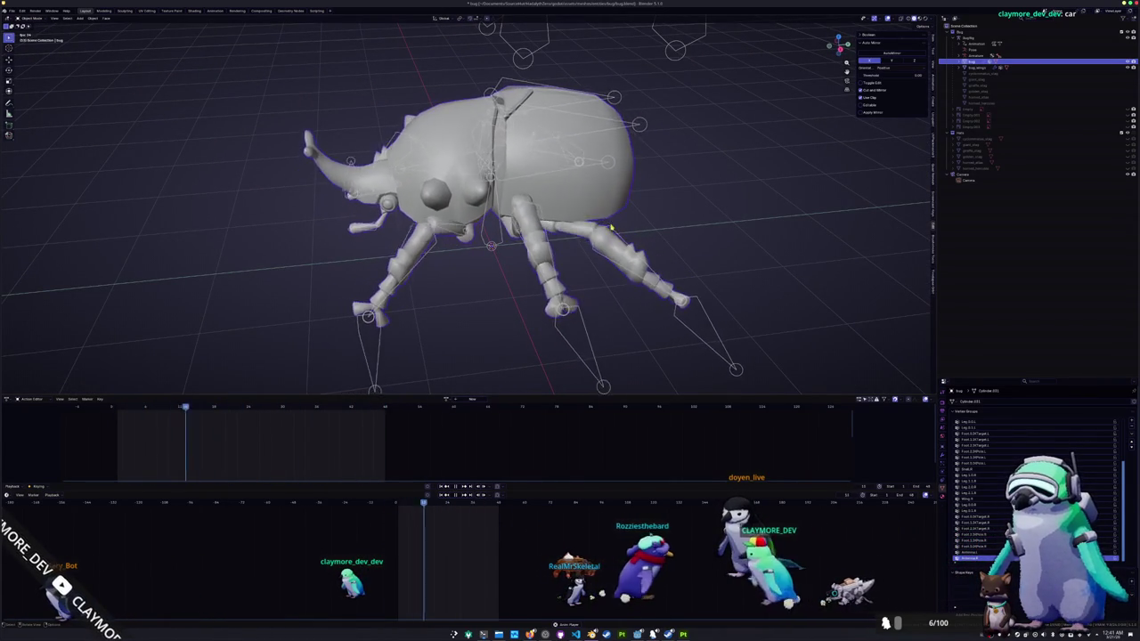
pyautogui.press('KP_3')
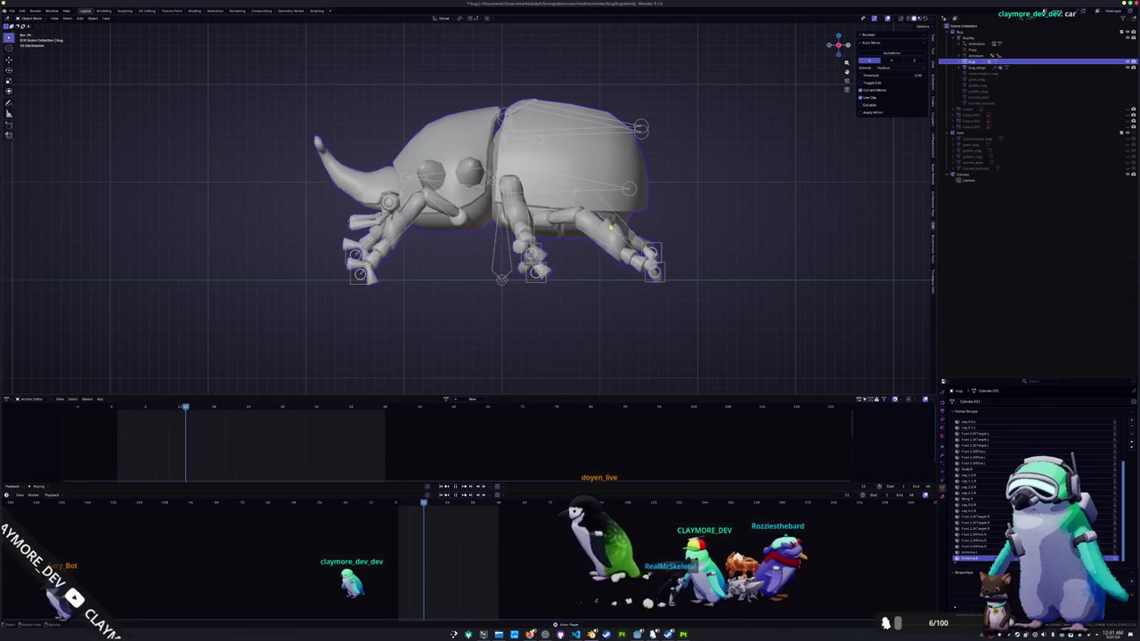
pyautogui.hotkey('ctrl', 'Tab')
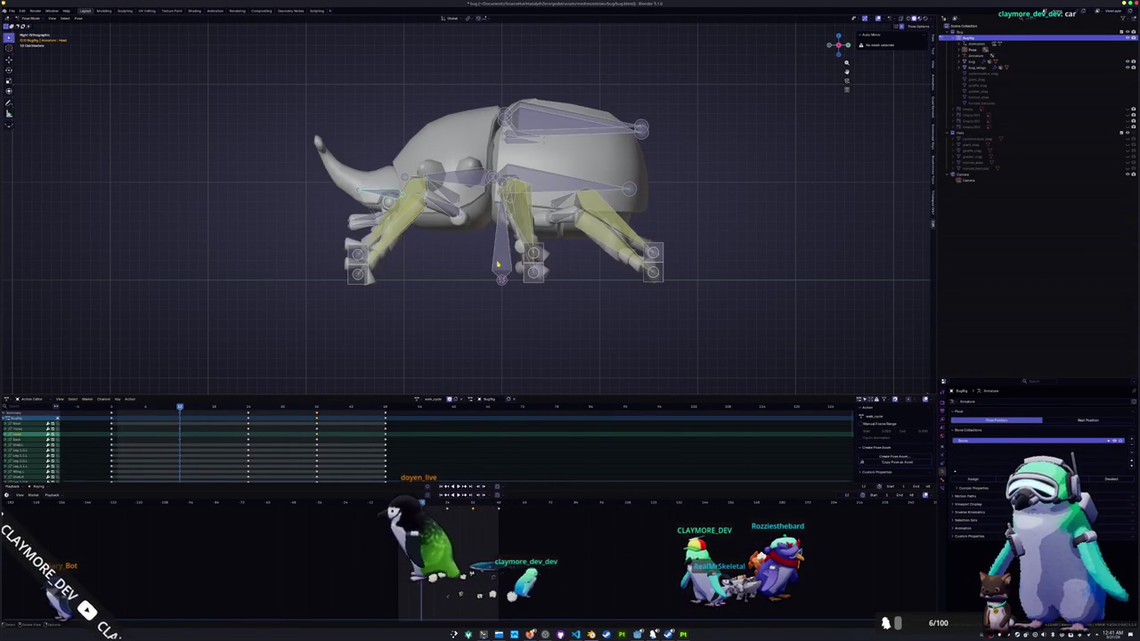
pyautogui.click(563, 184)
pyautogui.press('r')
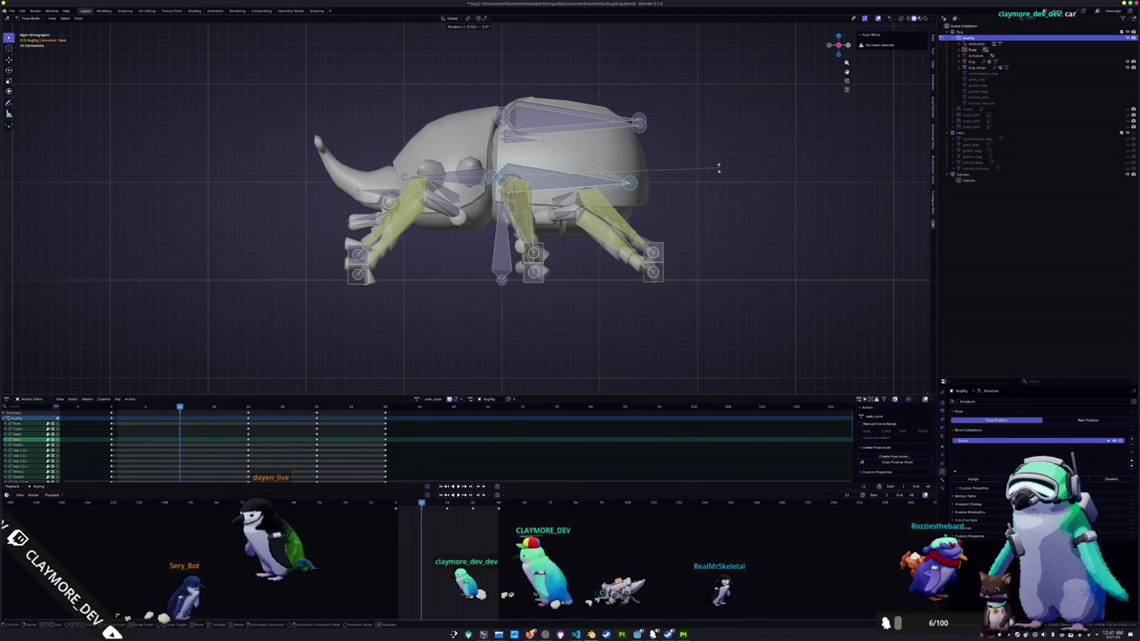
pyautogui.click(720, 170)
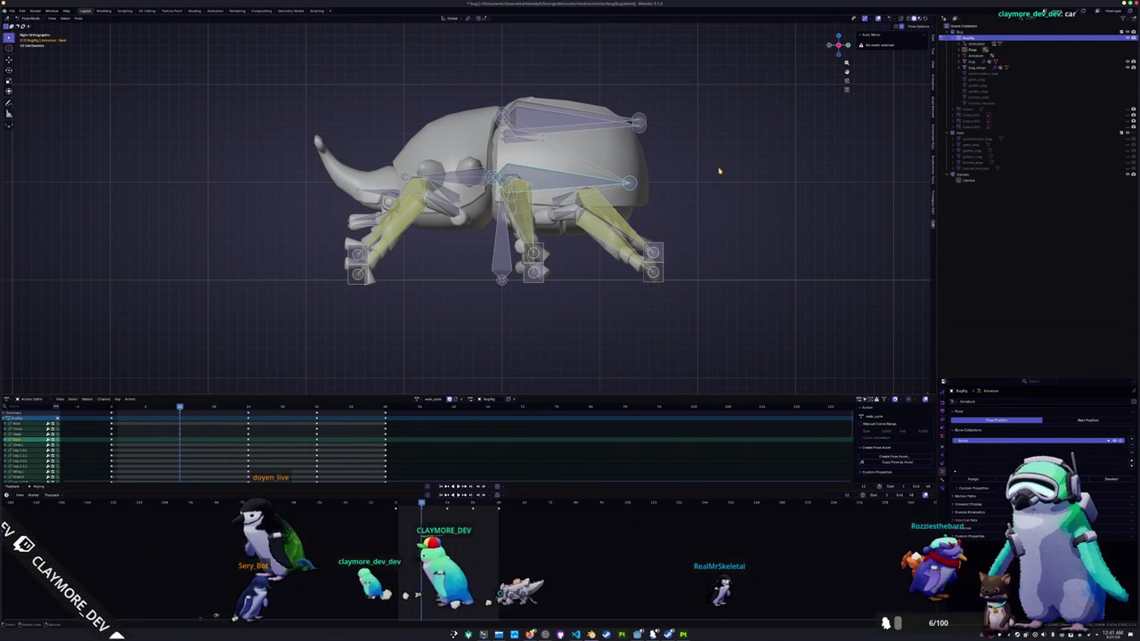
# - Rotate the body bone again on the next keyframe and play the walk back
pyautogui.hotkey('shift', 'Left')
pyautogui.press('Up')
pyautogui.press('Up')
pyautogui.press('Up')
pyautogui.press('r')
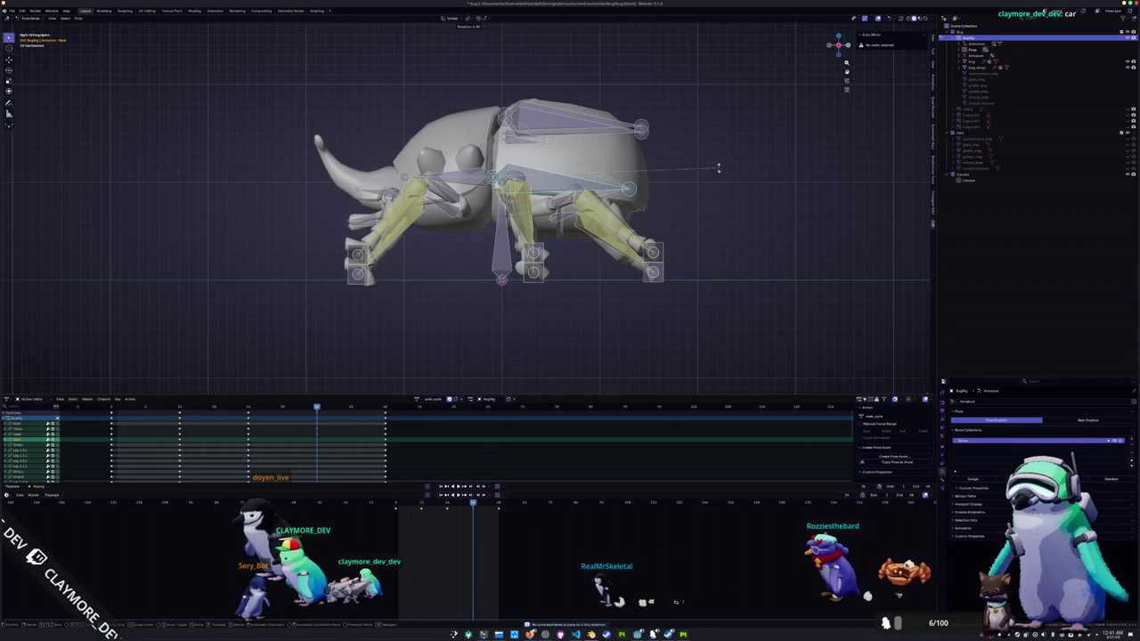
pyautogui.click(719, 168)
pyautogui.press('space')
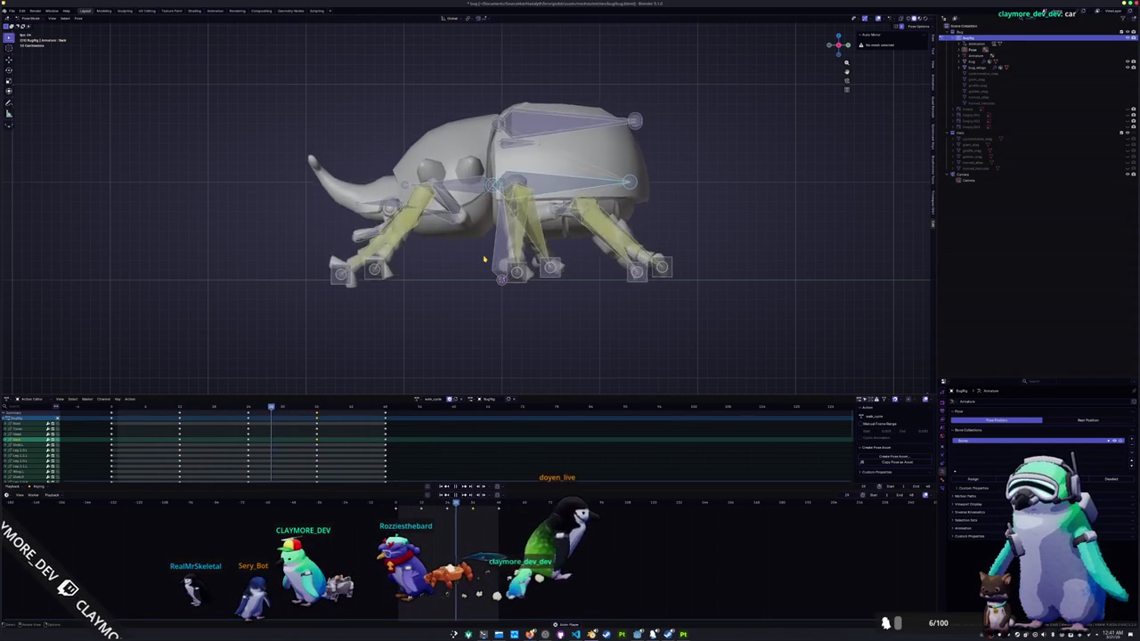
pyautogui.moveTo(485, 259); pyautogui.dragTo(451, 281, button='middle')
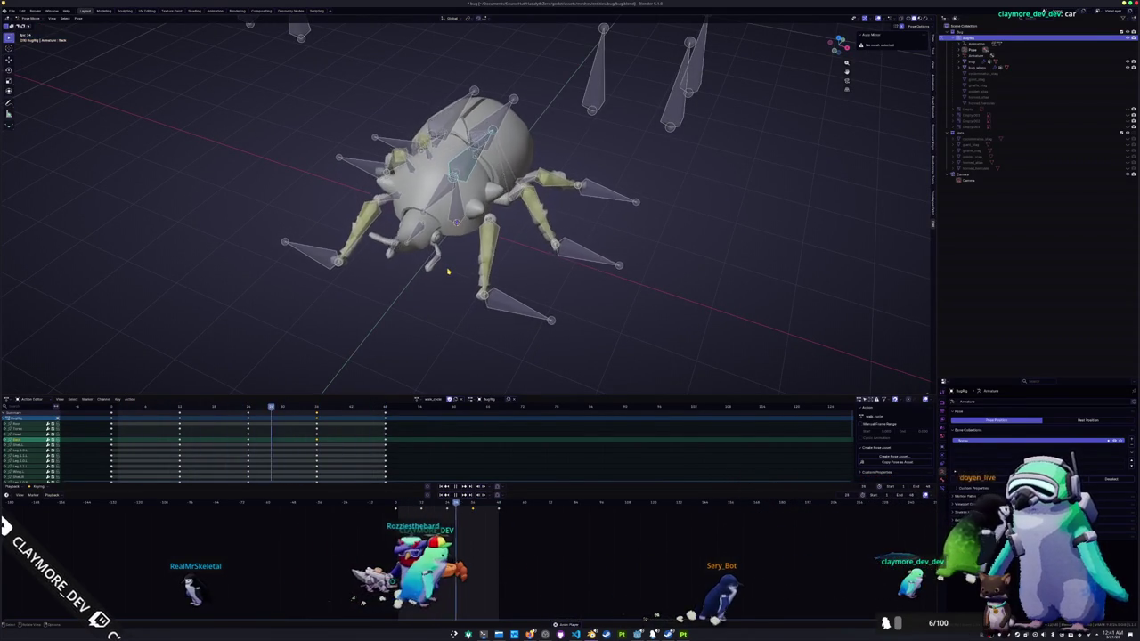
pyautogui.press('KP_7')
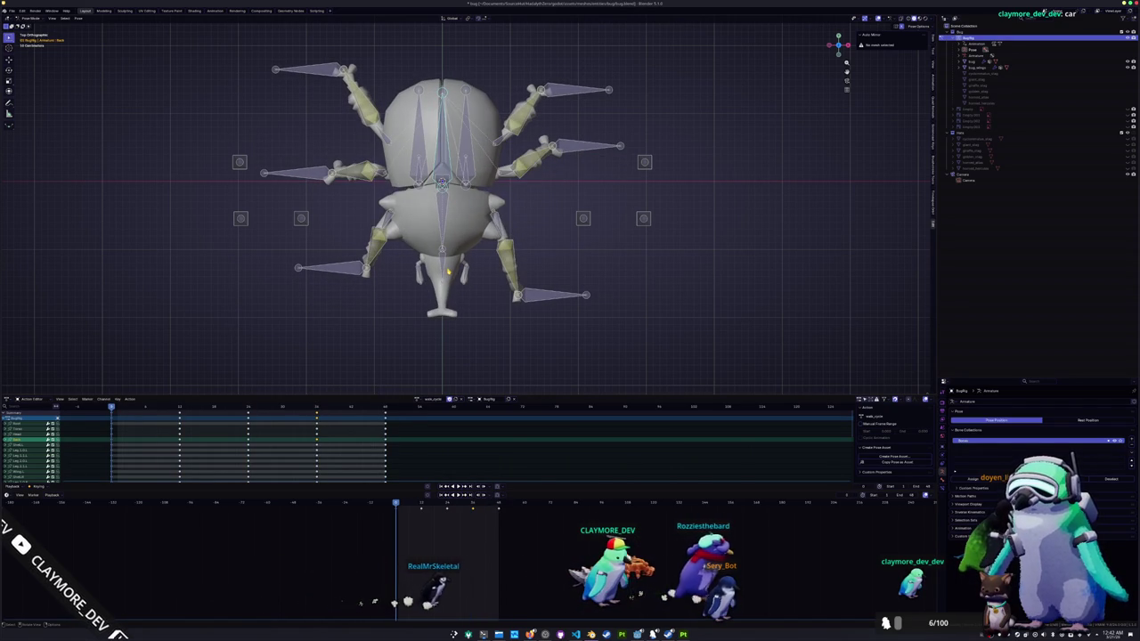
# - In top view, rotate the Torso bone sideways on the current keyframe
pyautogui.scroll(1, 450, 223)
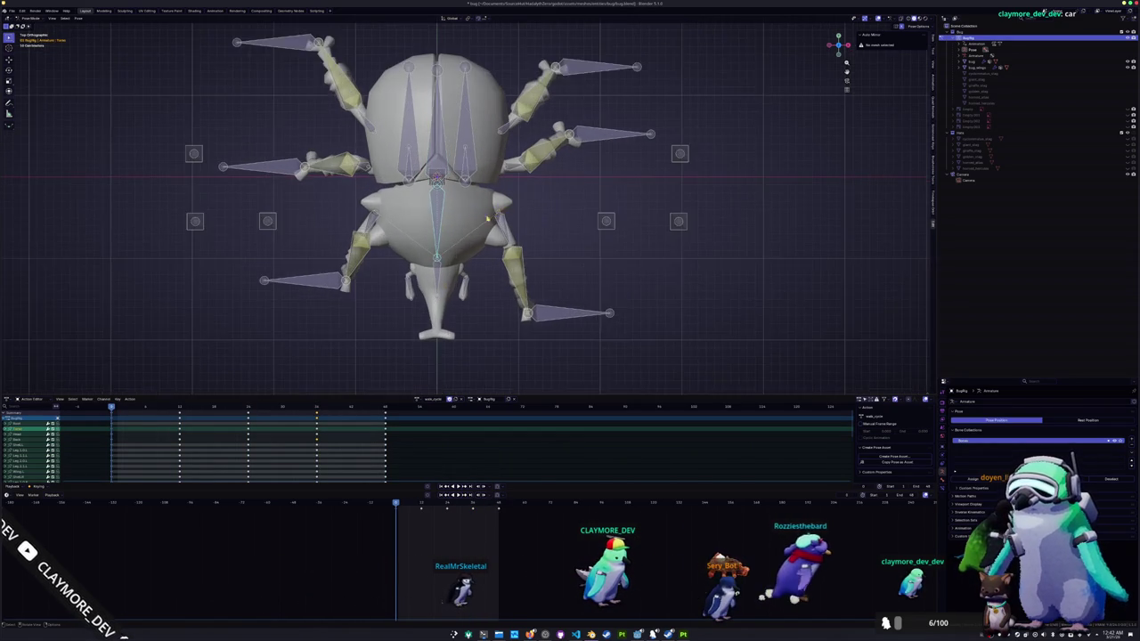
pyautogui.keyDown('shift'); pyautogui.moveTo(450, 223); pyautogui.dragTo(563, 151, button='middle'); pyautogui.keyUp('shift')
pyautogui.click(511, 214)
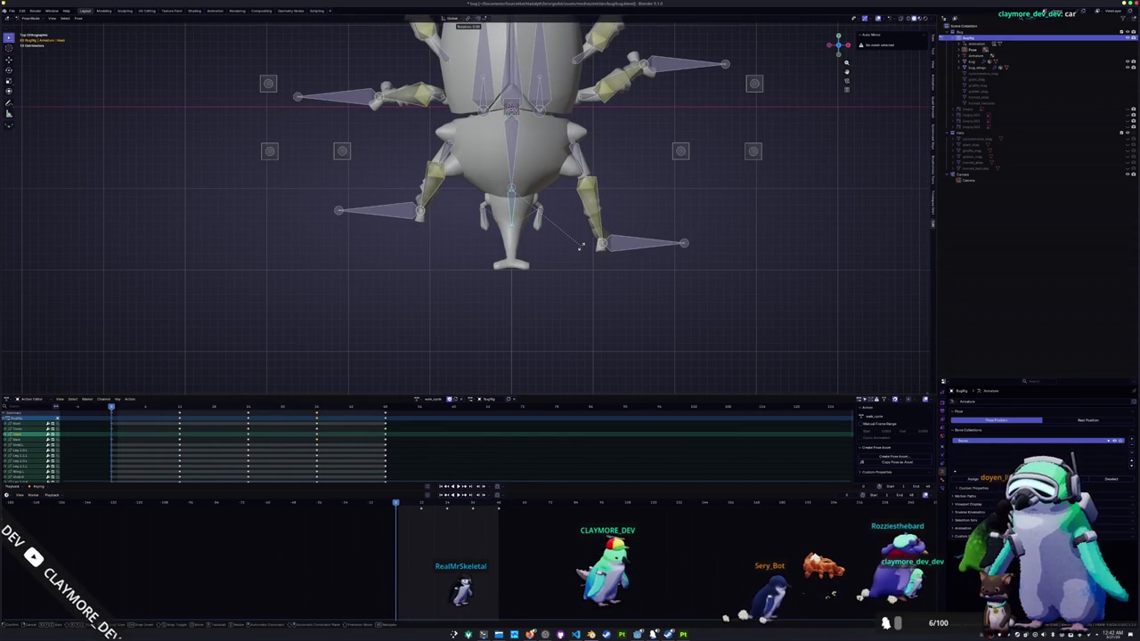
pyautogui.click(514, 147)
pyautogui.press('r')
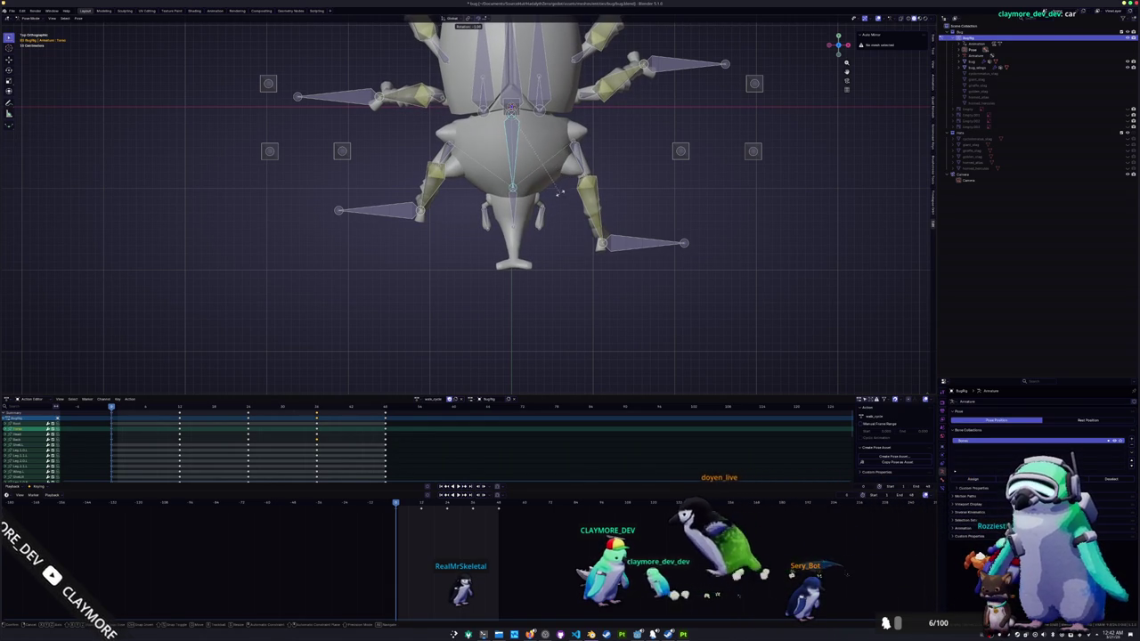
pyautogui.click(544, 226)
pyautogui.scroll(-1, 534, 291)
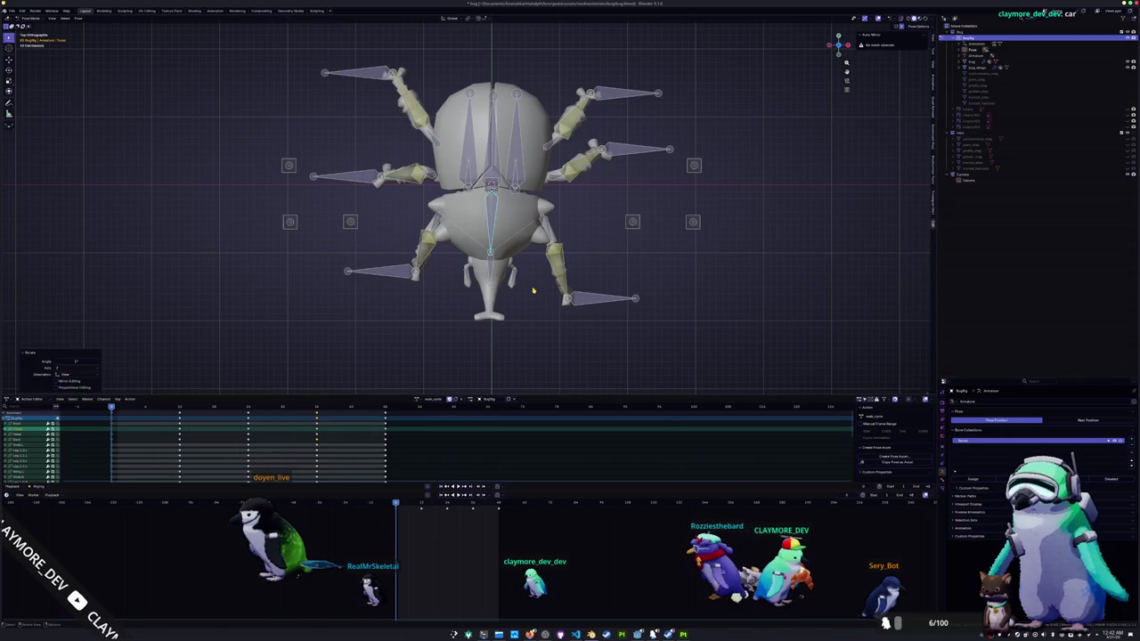
# - Step through to the last keyframe and play the walk from angled, side and front views
pyautogui.press('Up')
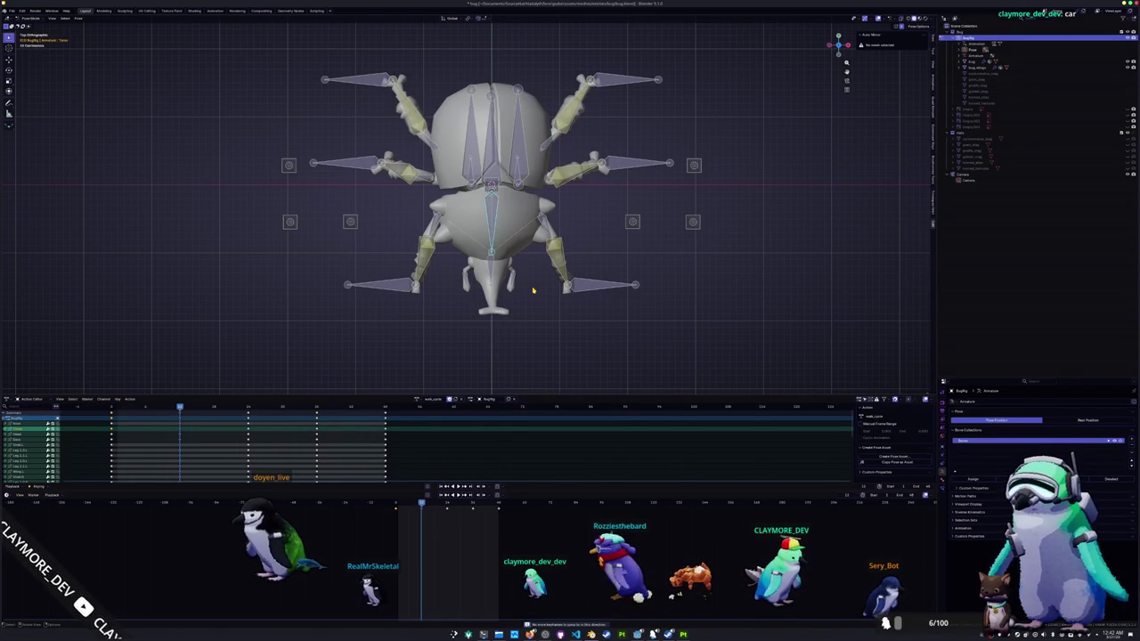
pyautogui.press('Up')
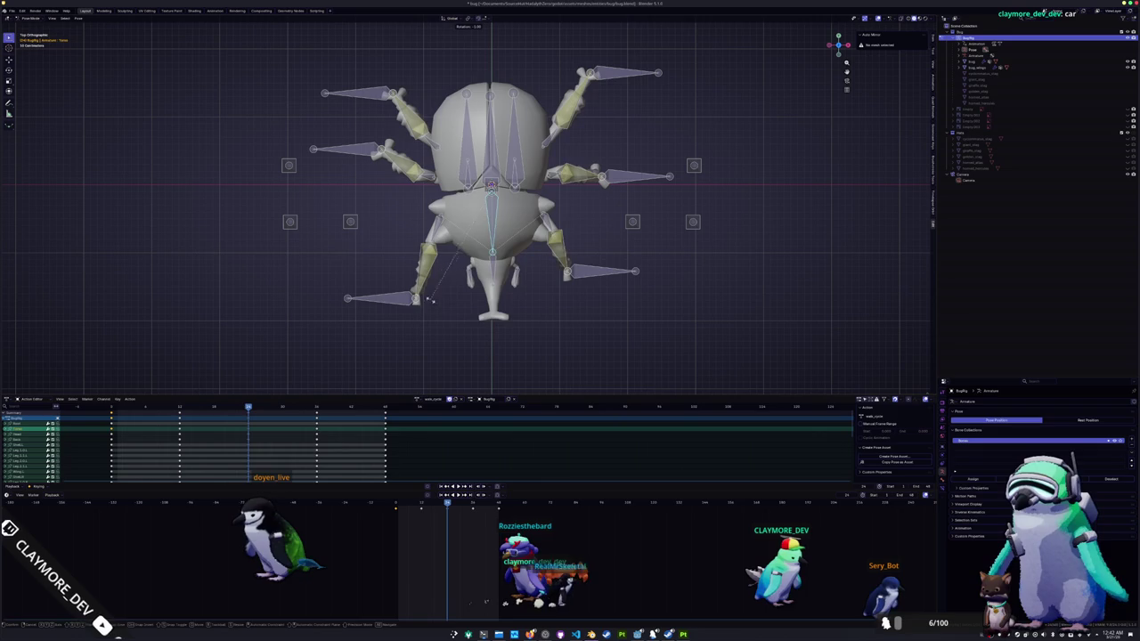
pyautogui.press('Up')
pyautogui.press('Up')
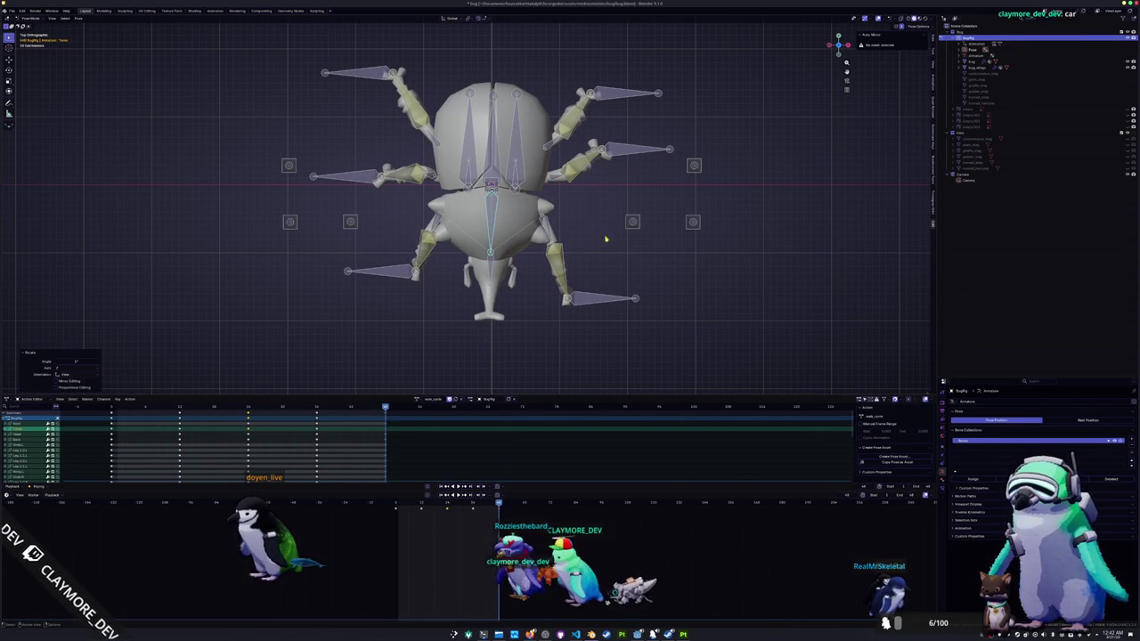
pyautogui.press('space')
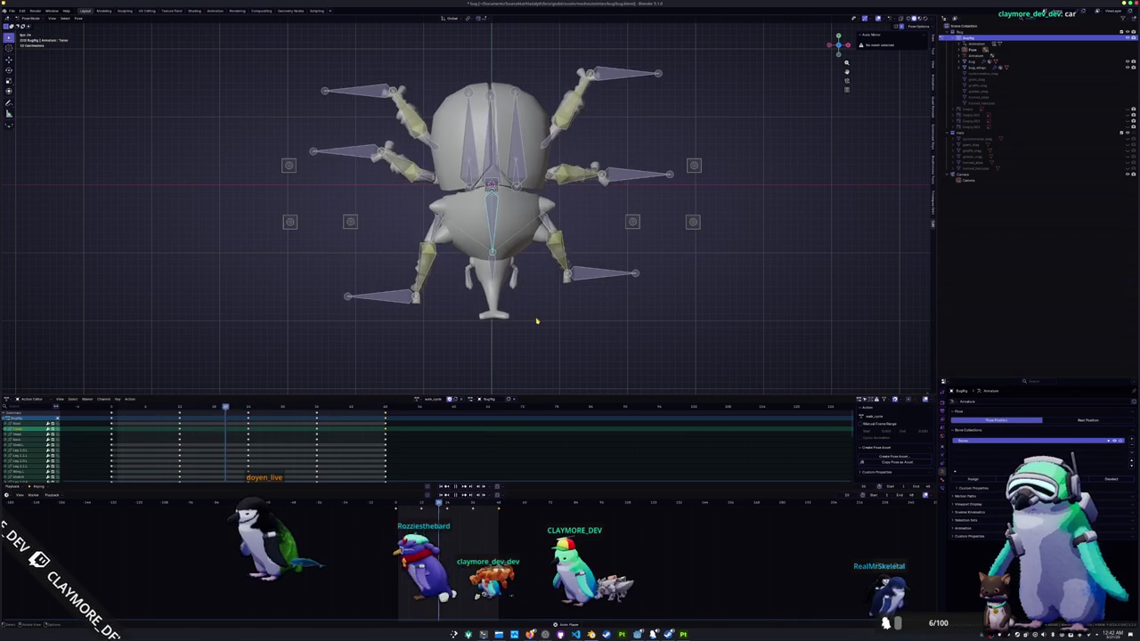
pyautogui.moveTo(536, 319); pyautogui.dragTo(524, 283, button='middle')
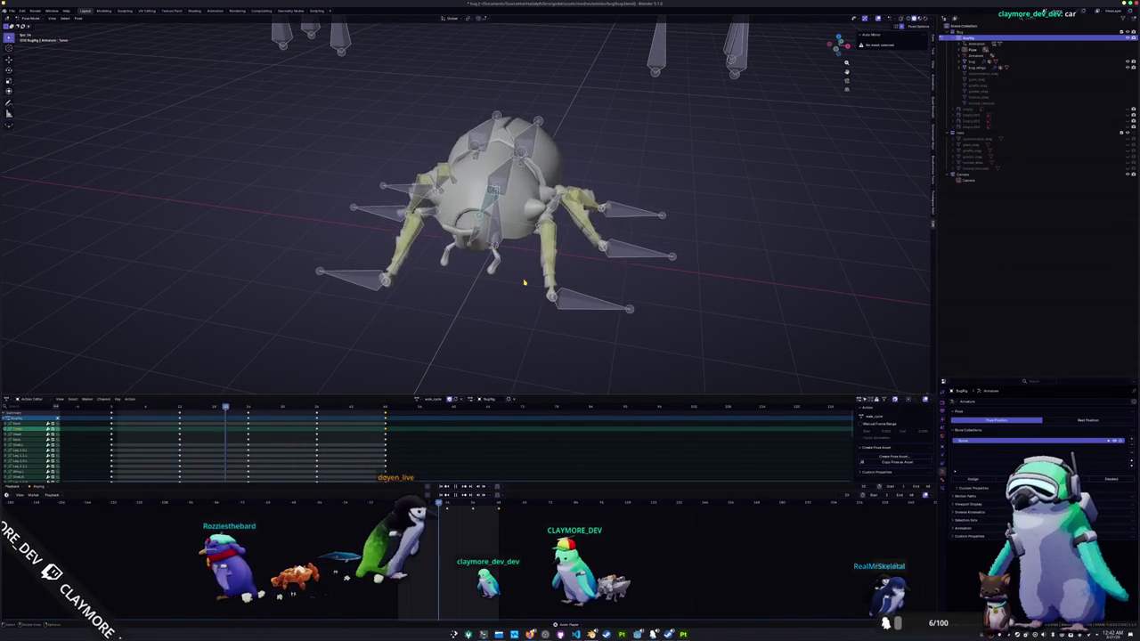
pyautogui.moveTo(524, 283); pyautogui.dragTo(470, 271, button='middle')
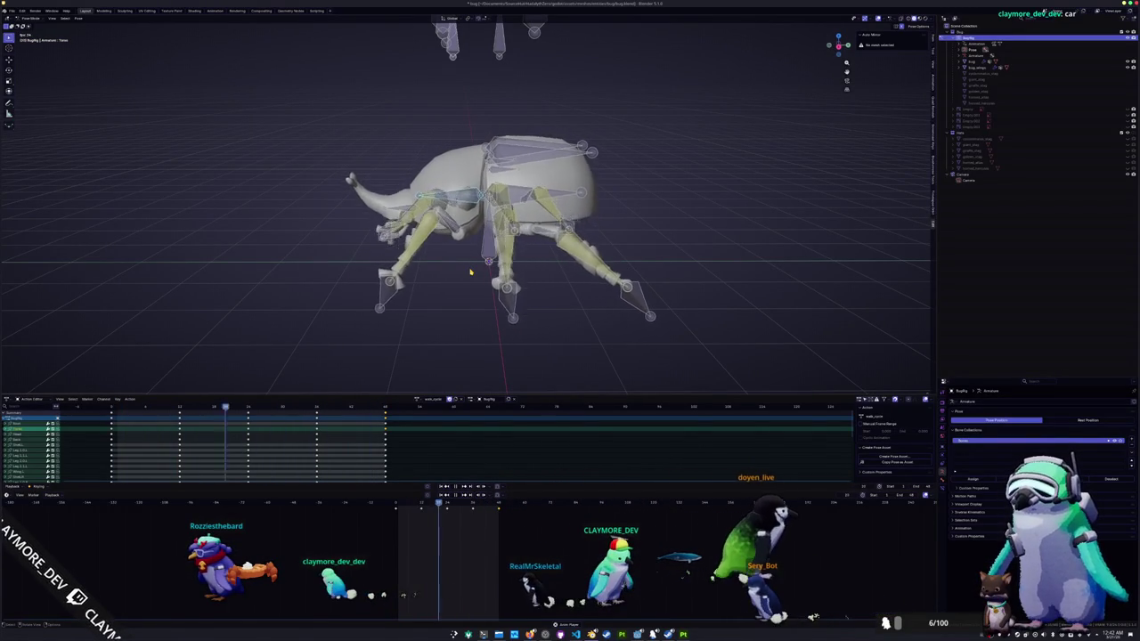
pyautogui.press('KP_1')
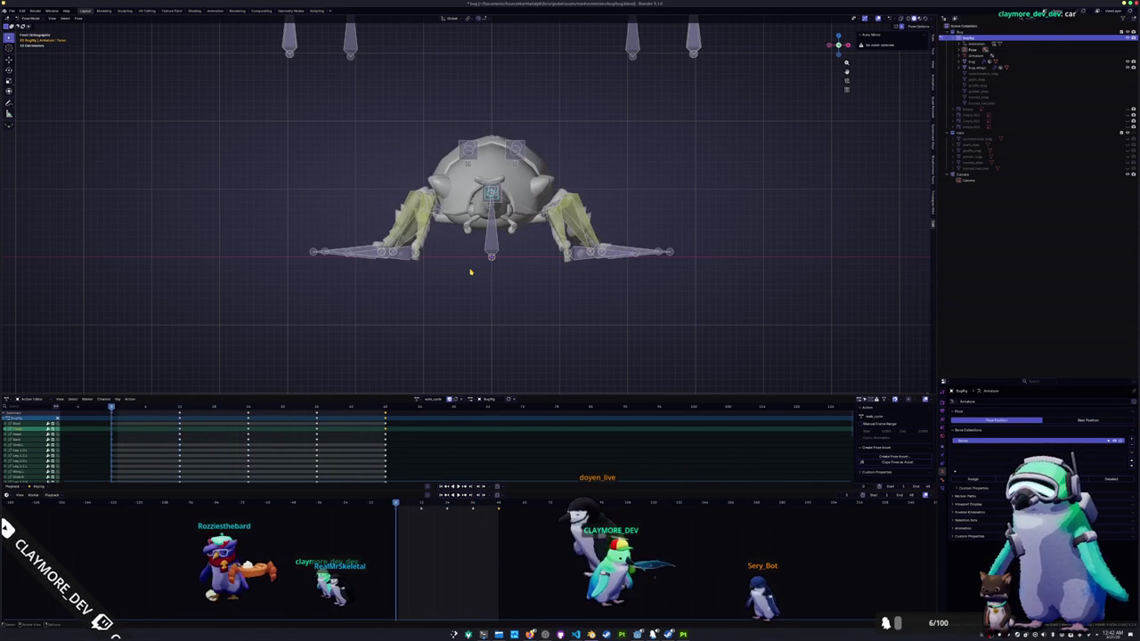
# - Roll the selected body bone sideways on a keyframe, checking it from the front
pyautogui.scroll(3, 470, 272)
pyautogui.scroll(2, 513, 193)
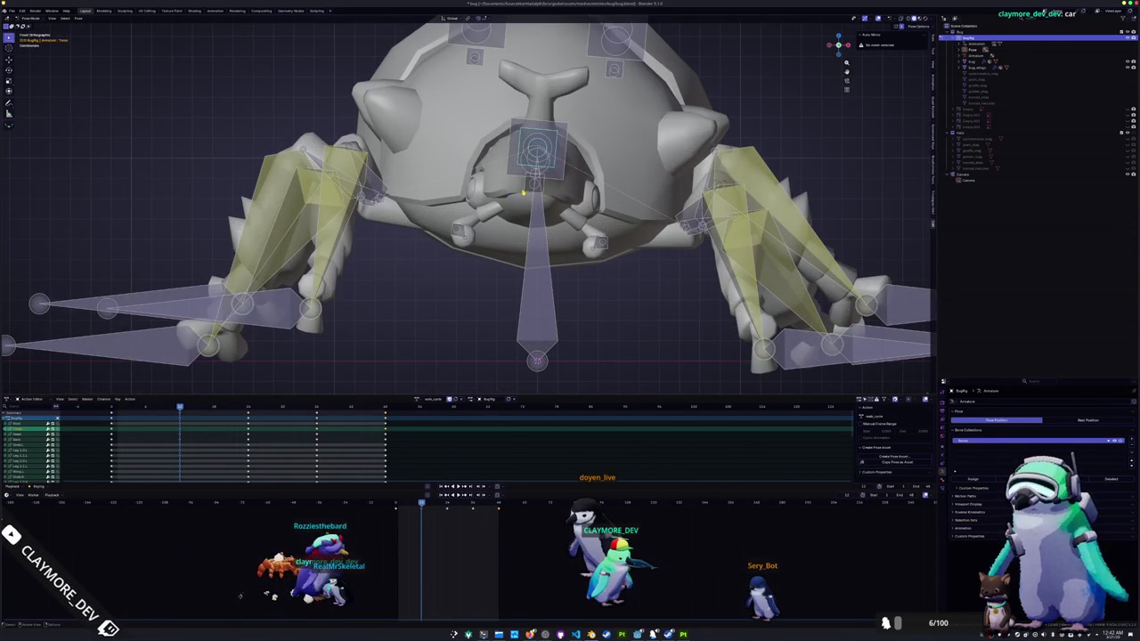
pyautogui.scroll(-2, 618, 183)
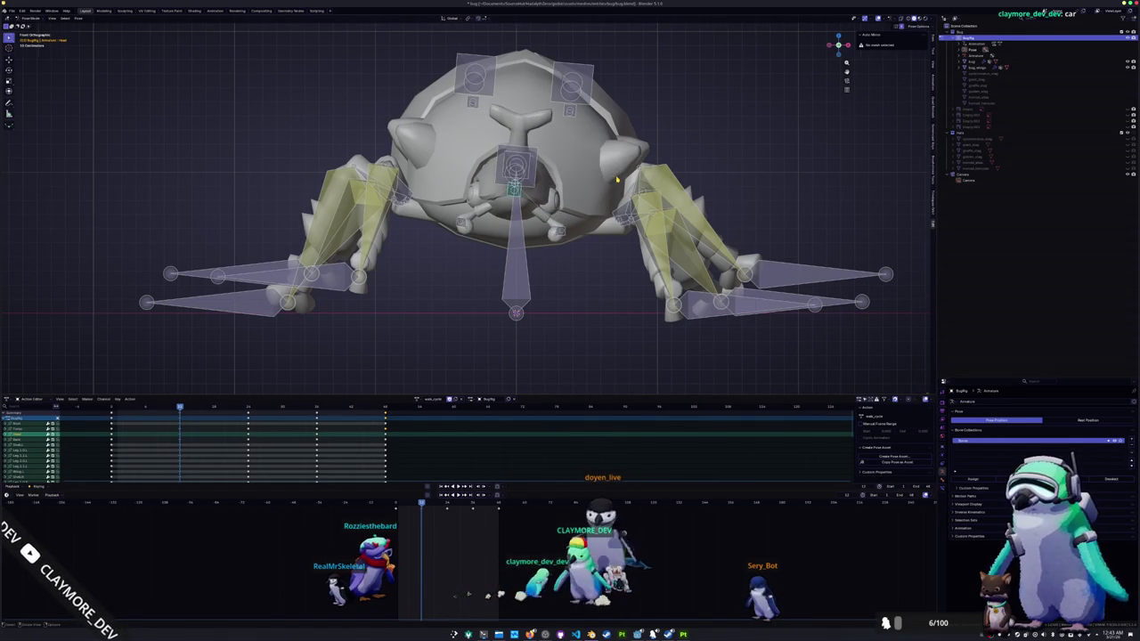
pyautogui.scroll(-1, 618, 181)
pyautogui.press('r')
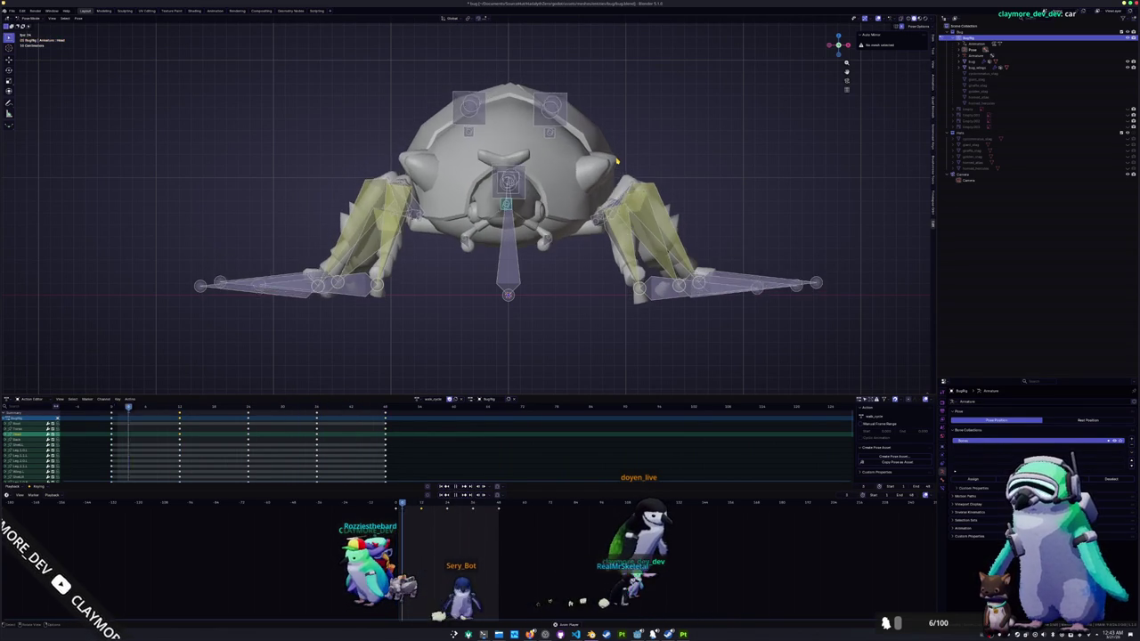
pyautogui.moveTo(636, 105); pyautogui.dragTo(570, 213, button='middle')
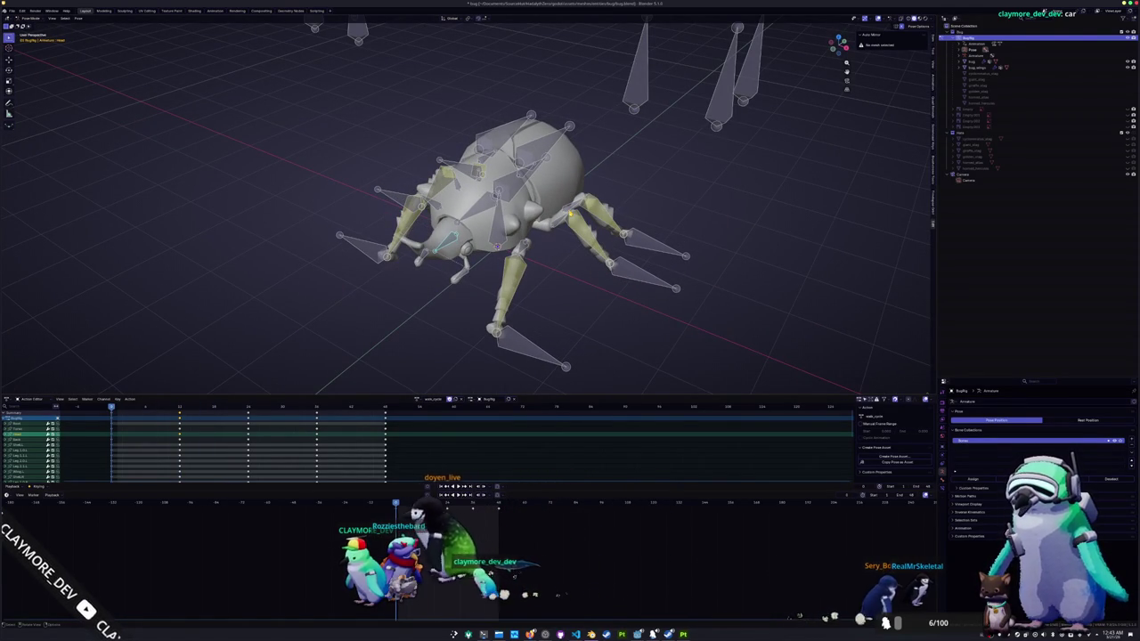
pyautogui.press('KP_1')
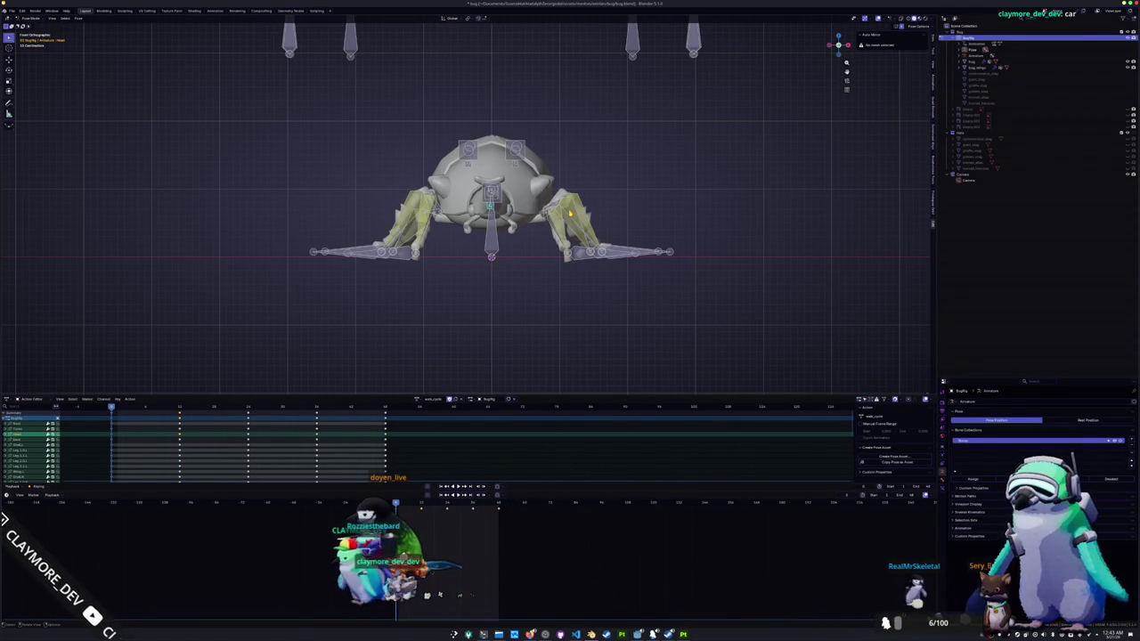
pyautogui.press('Up')
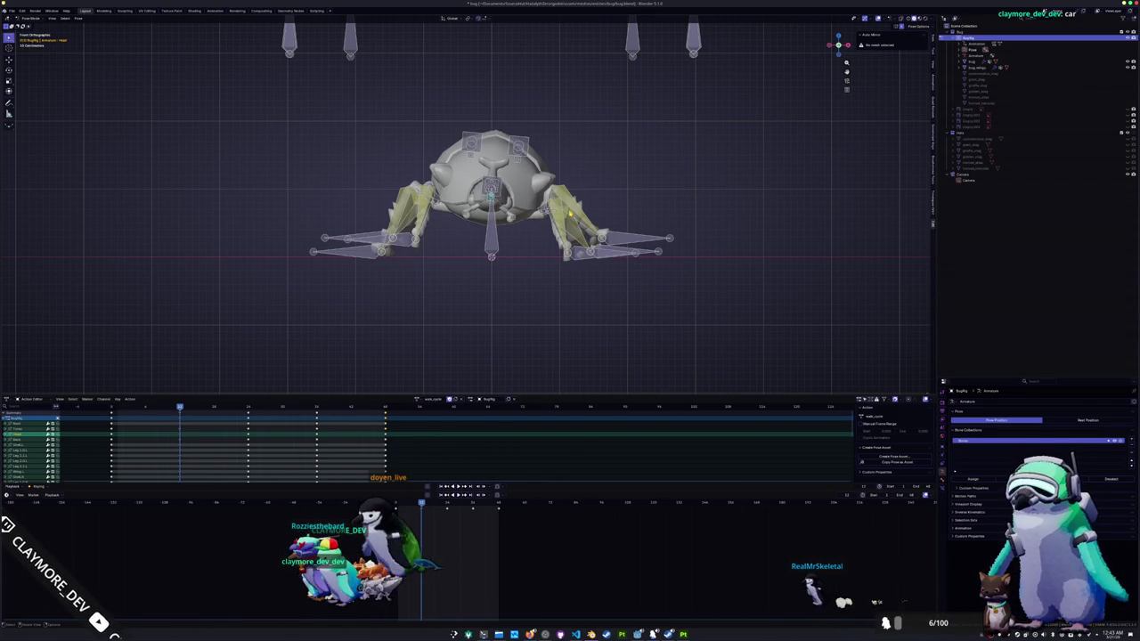
pyautogui.scroll(3, 569, 213)
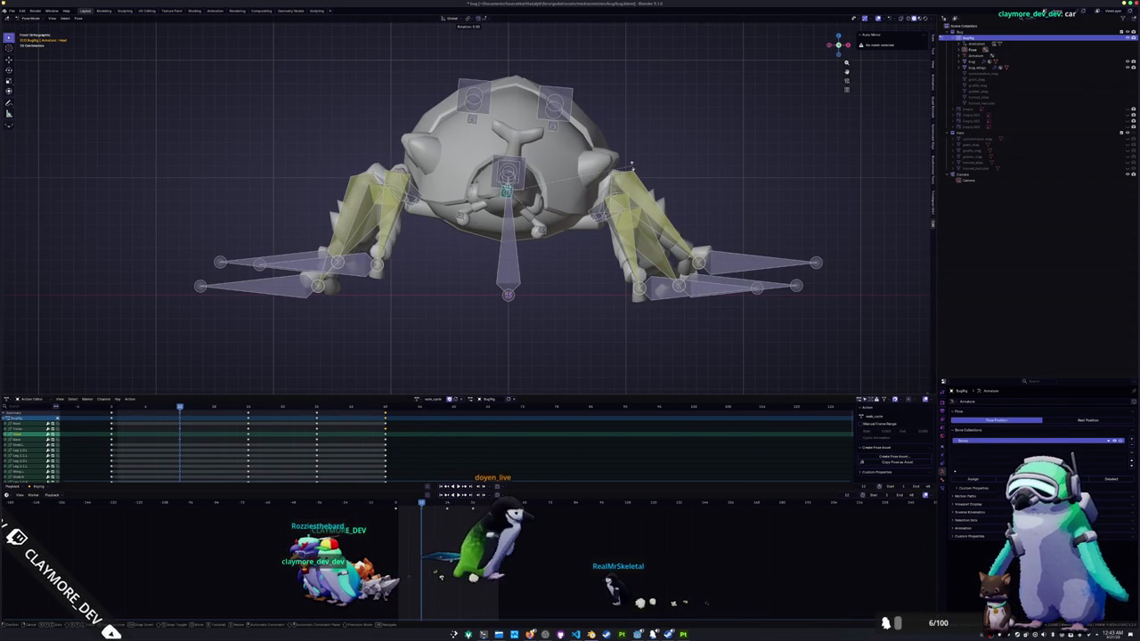
pyautogui.click(632, 168)
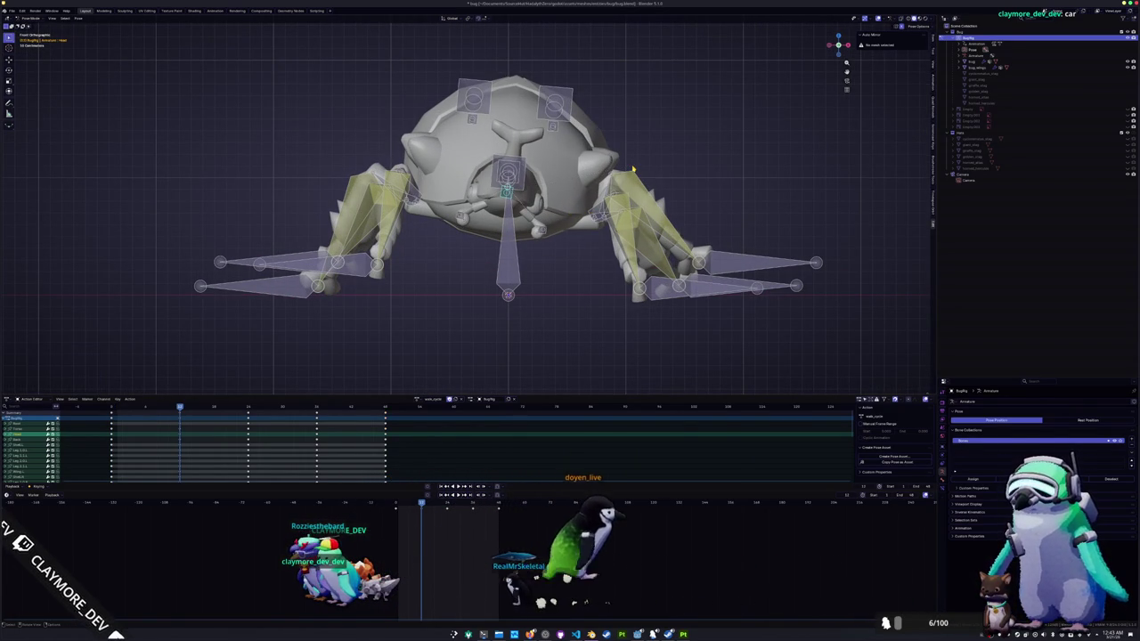
# - Roll the body bone on further keyframes and play the walk cycle from an angle
pyautogui.press('Up')
pyautogui.press('Up')
pyautogui.press('Down')
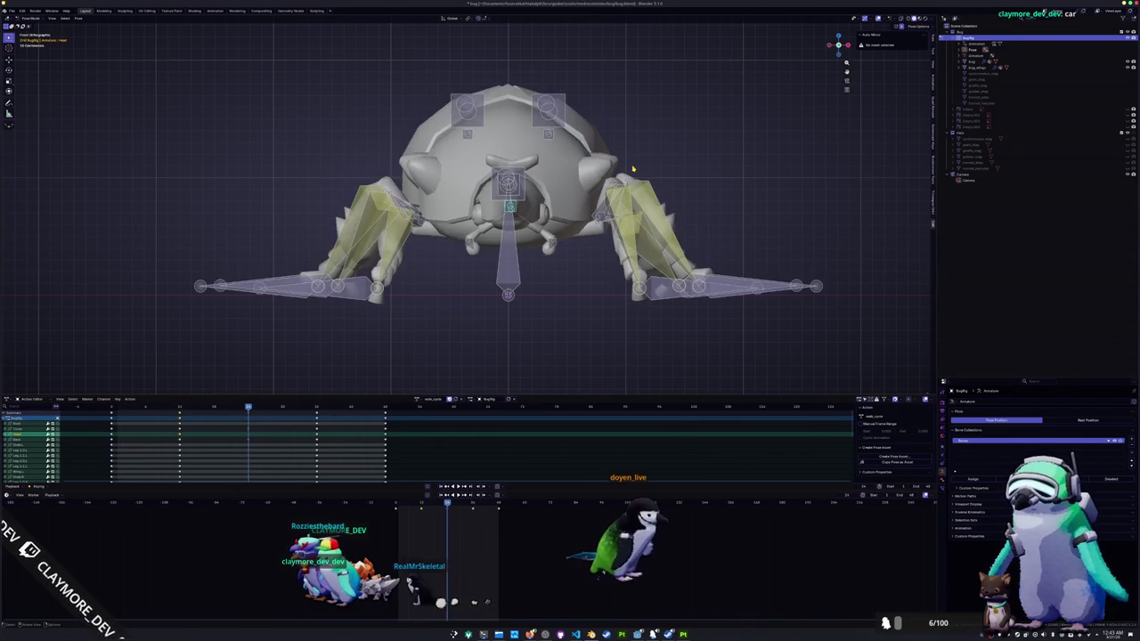
pyautogui.press('Up')
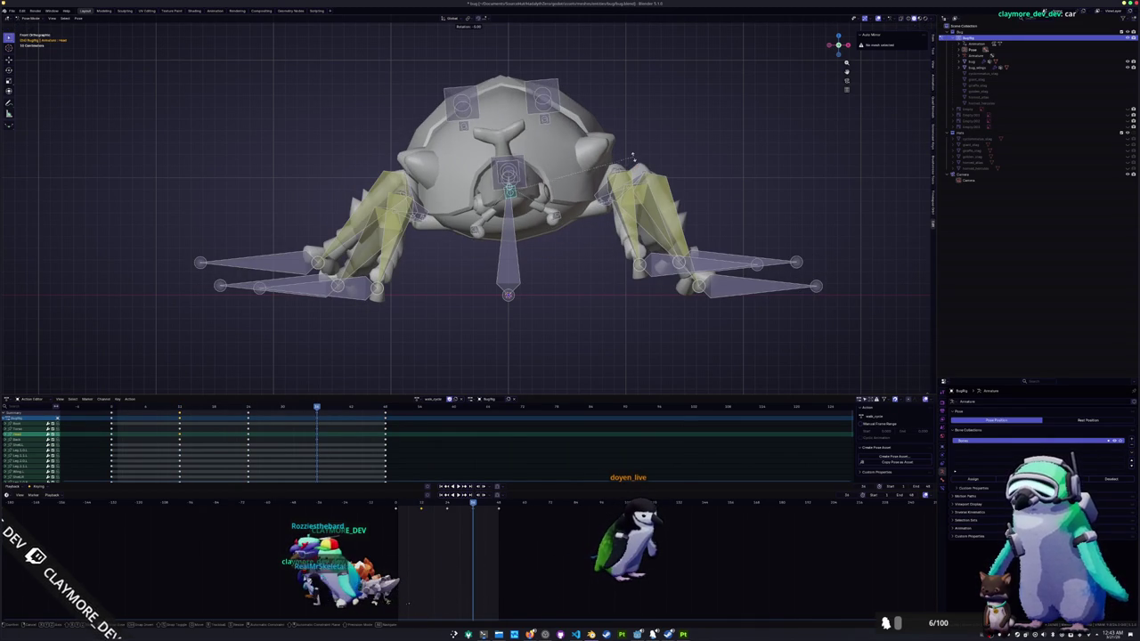
pyautogui.moveTo(634, 158)
pyautogui.mouseDown(button='middle')
pyautogui.moveTo(604, 236)
pyautogui.moveTo(593, 228)
pyautogui.moveTo(589, 241)
pyautogui.mouseUp(button='middle')
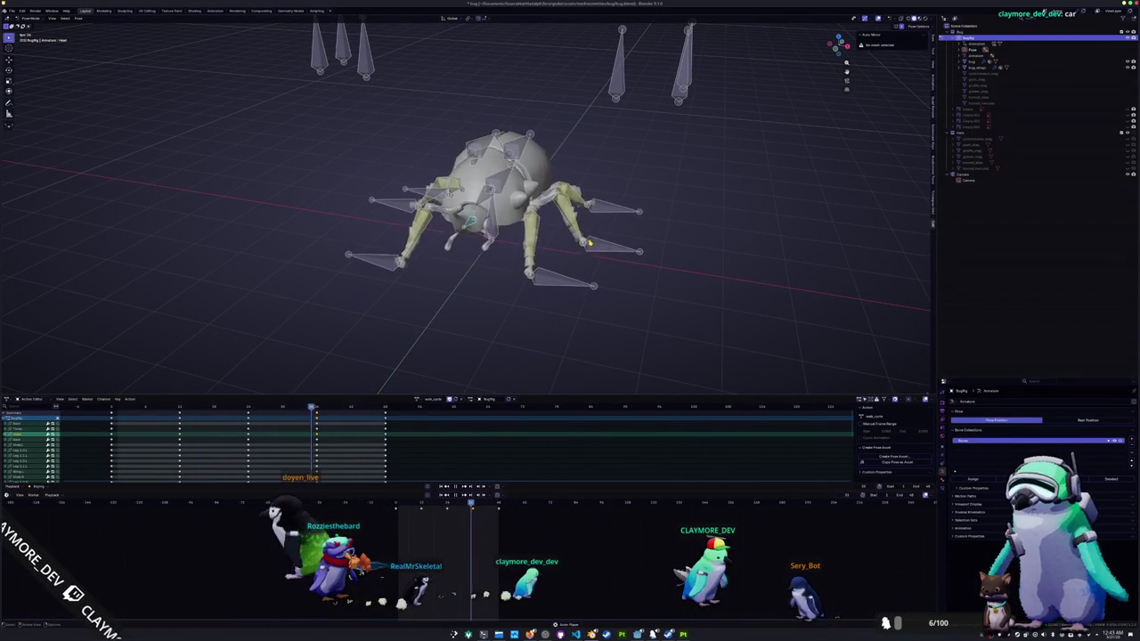
pyautogui.moveTo(588, 240); pyautogui.dragTo(589, 243, button='middle')
pyautogui.press('space')
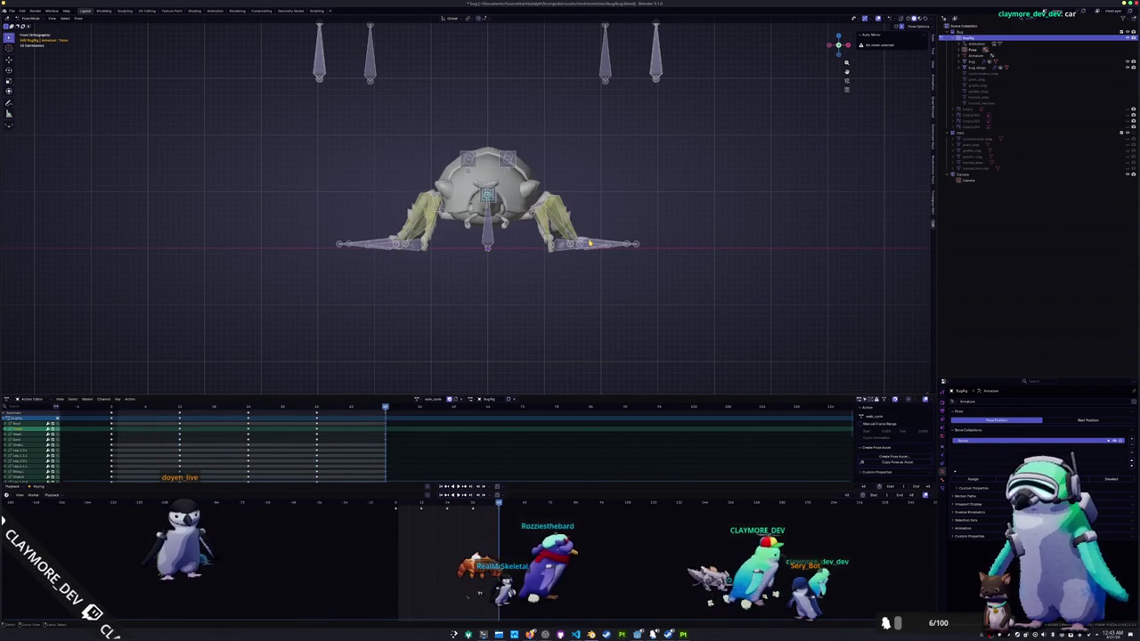
pyautogui.scroll(2, 588, 240)
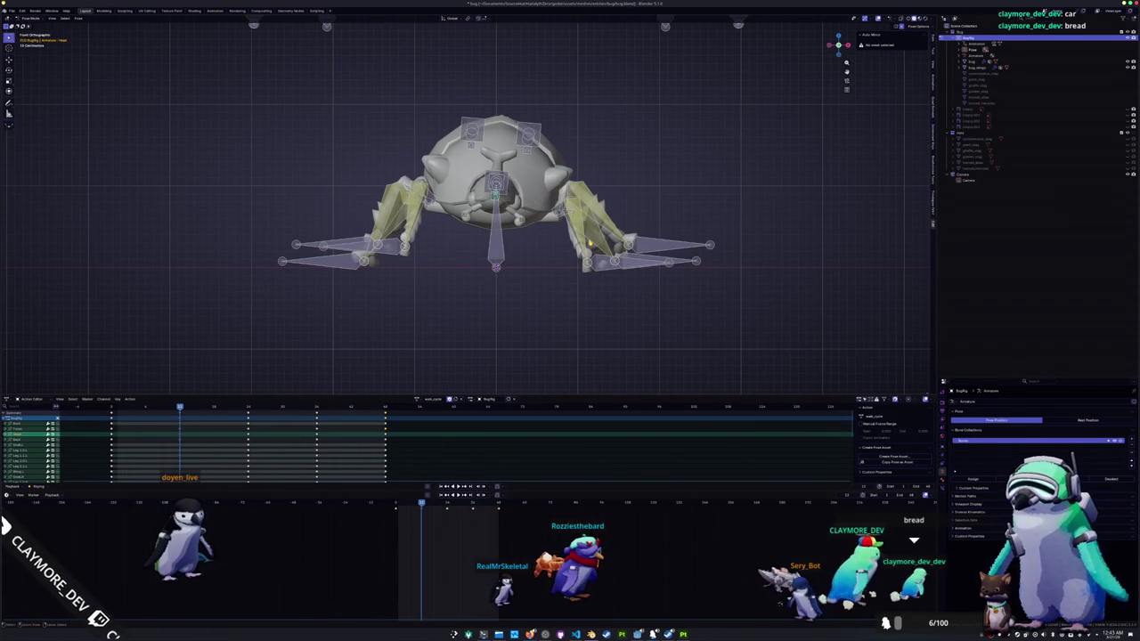
pyautogui.scroll(2, 699, 152)
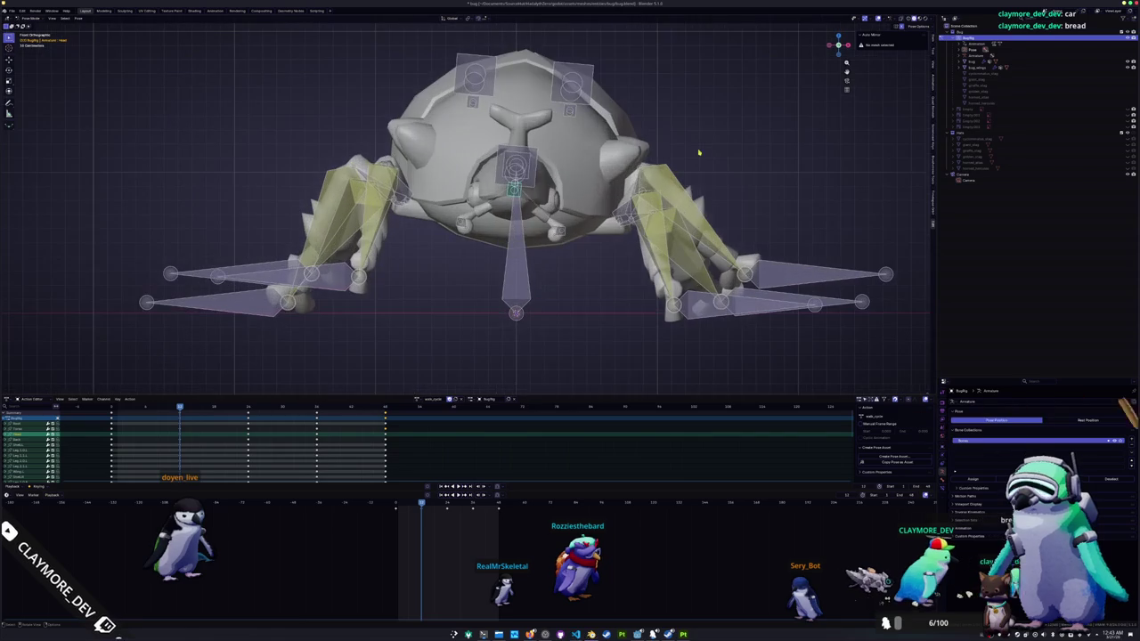
pyautogui.click(698, 134)
pyautogui.press('space')
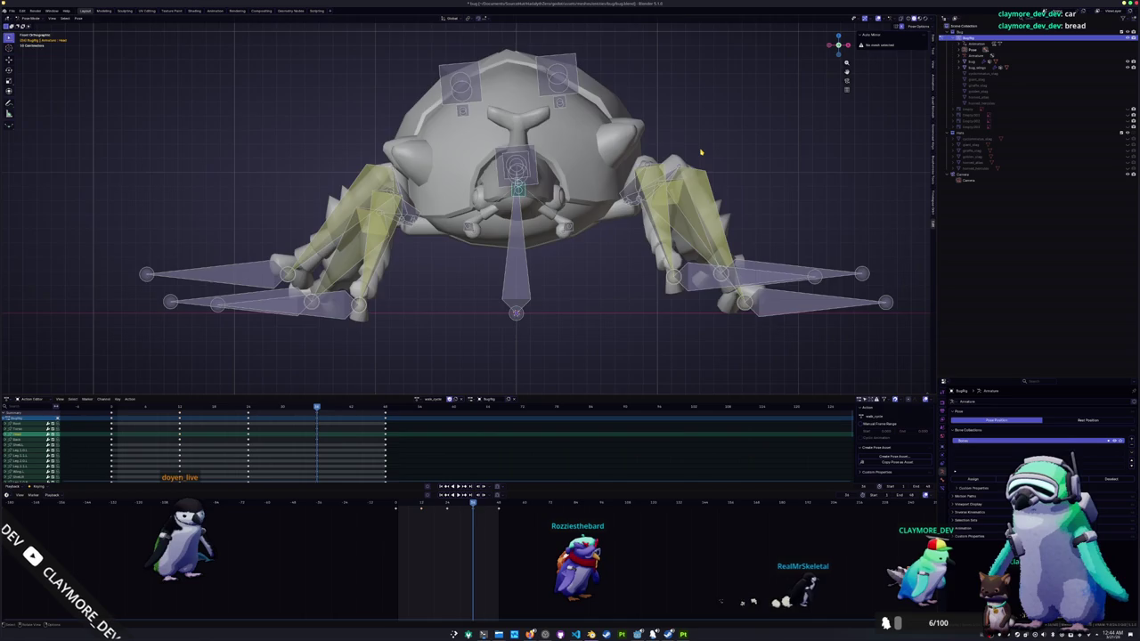
pyautogui.moveTo(701, 152); pyautogui.dragTo(690, 174, button='middle')
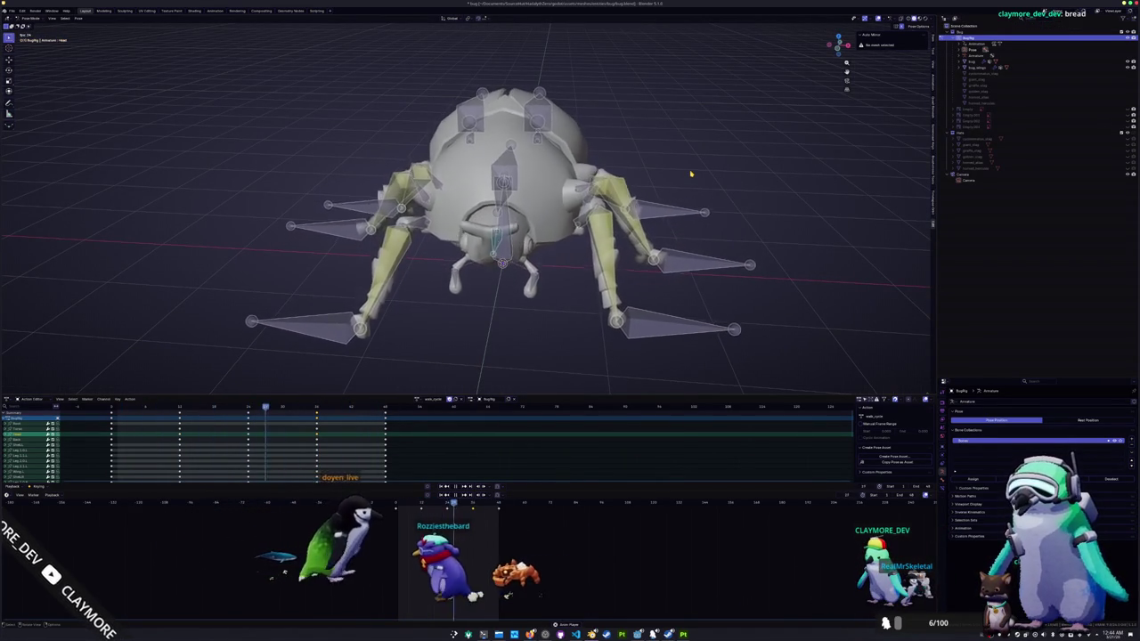
# - Orbit around the walking beetle from low and side angles, then return to the first frame
pyautogui.moveTo(657, 179)
pyautogui.mouseDown(button='middle')
pyautogui.moveTo(521, 261)
pyautogui.moveTo(523, 277)
pyautogui.mouseUp(button='middle')
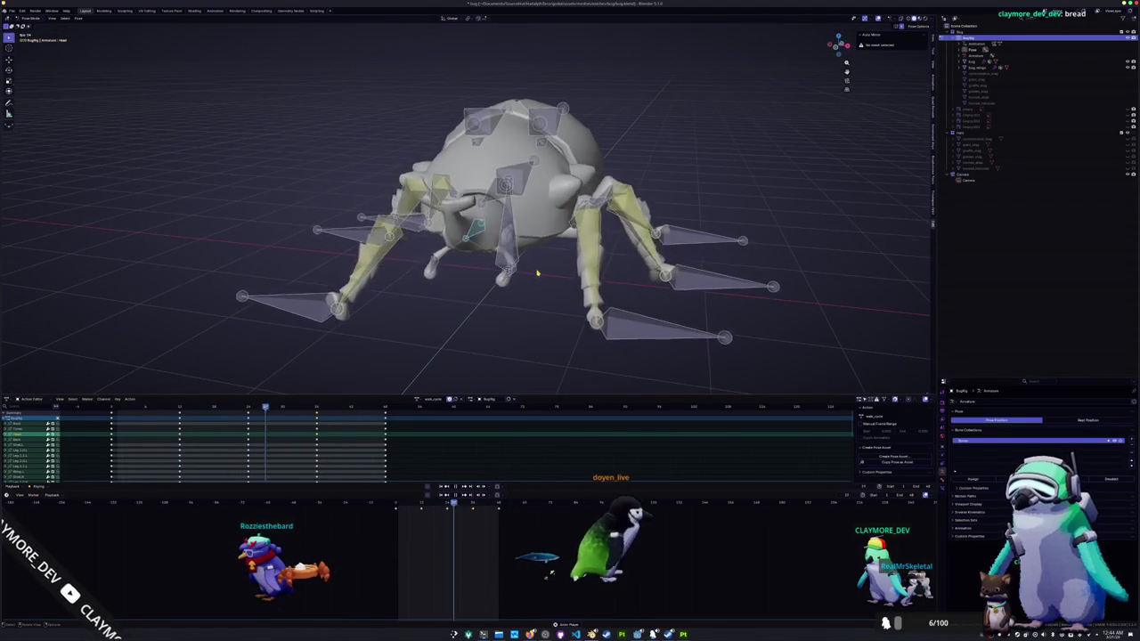
pyautogui.moveTo(537, 274); pyautogui.dragTo(516, 268, button='middle')
pyautogui.moveTo(421, 285)
pyautogui.mouseDown(button='middle')
pyautogui.moveTo(420, 260)
pyautogui.moveTo(464, 289)
pyautogui.moveTo(510, 277)
pyautogui.moveTo(499, 284)
pyautogui.mouseUp(button='middle')
pyautogui.scroll(-3, 492, 287)
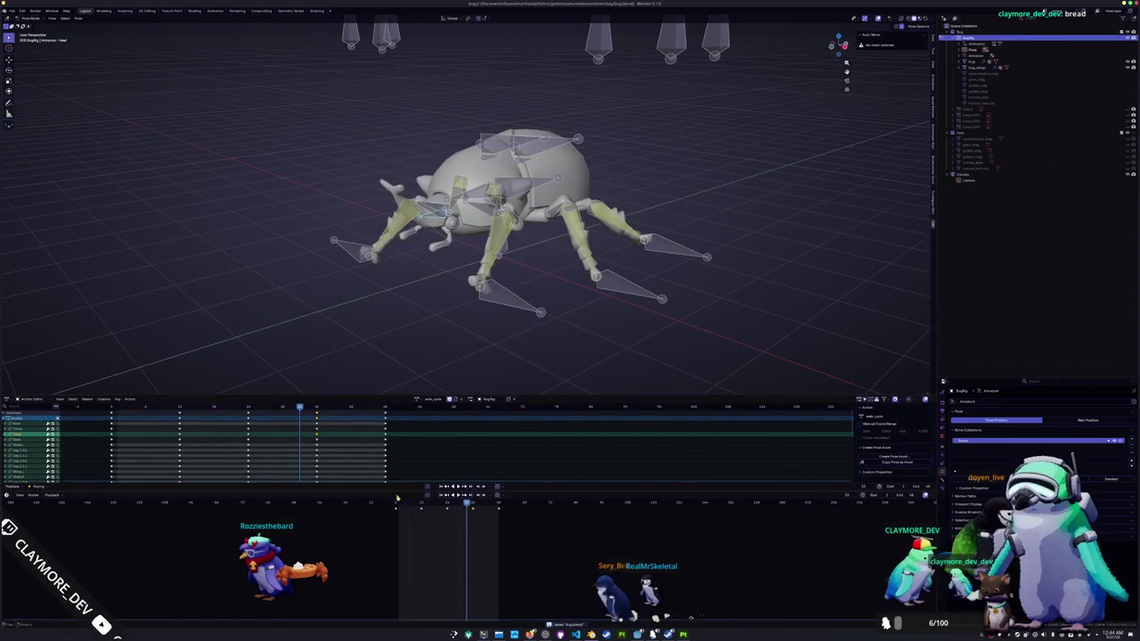
pyautogui.click(399, 504)
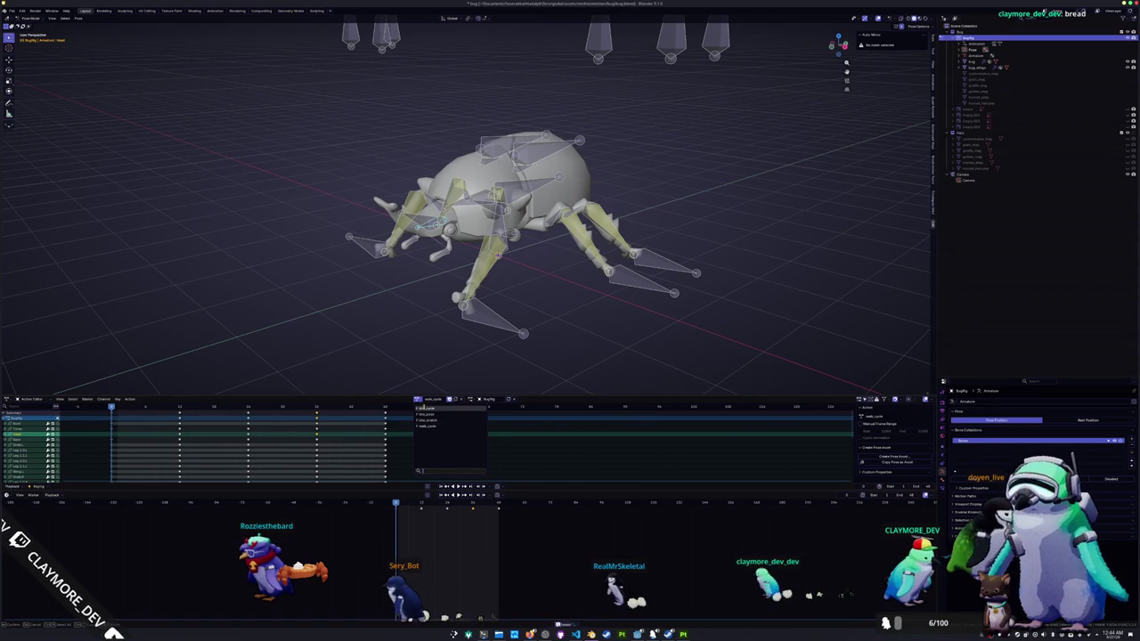
# - Assign the idle_cycle action to the rig and play it
pyautogui.click(424, 408)
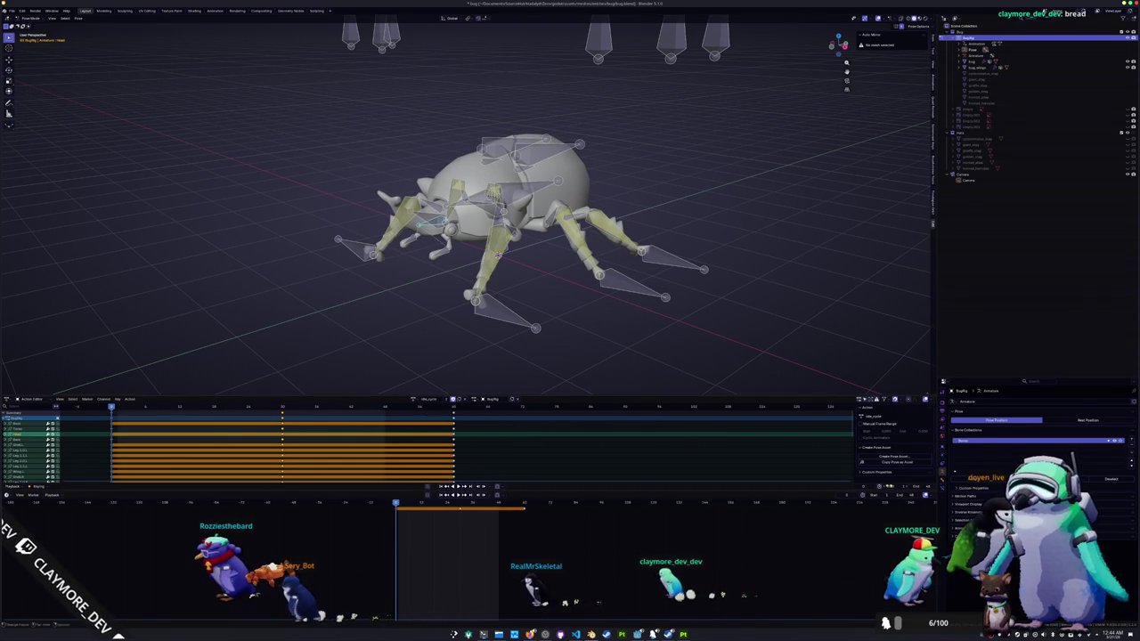
pyautogui.press('space')
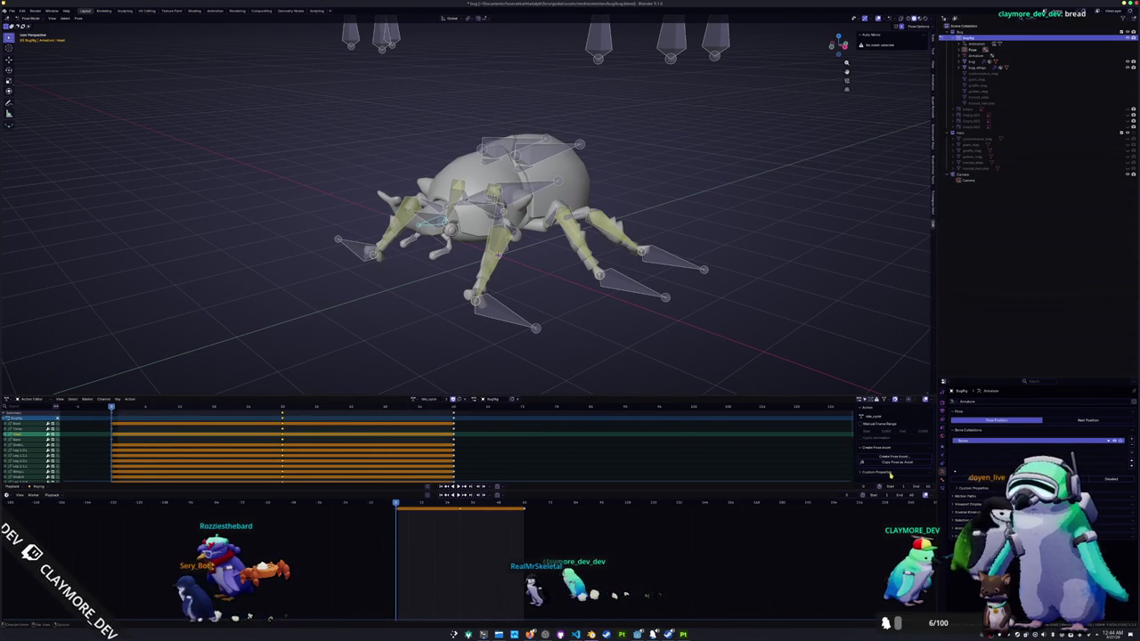
pyautogui.moveTo(549, 308)
pyautogui.mouseDown(button='middle')
pyautogui.moveTo(577, 305)
pyautogui.moveTo(565, 309)
pyautogui.mouseUp(button='middle')
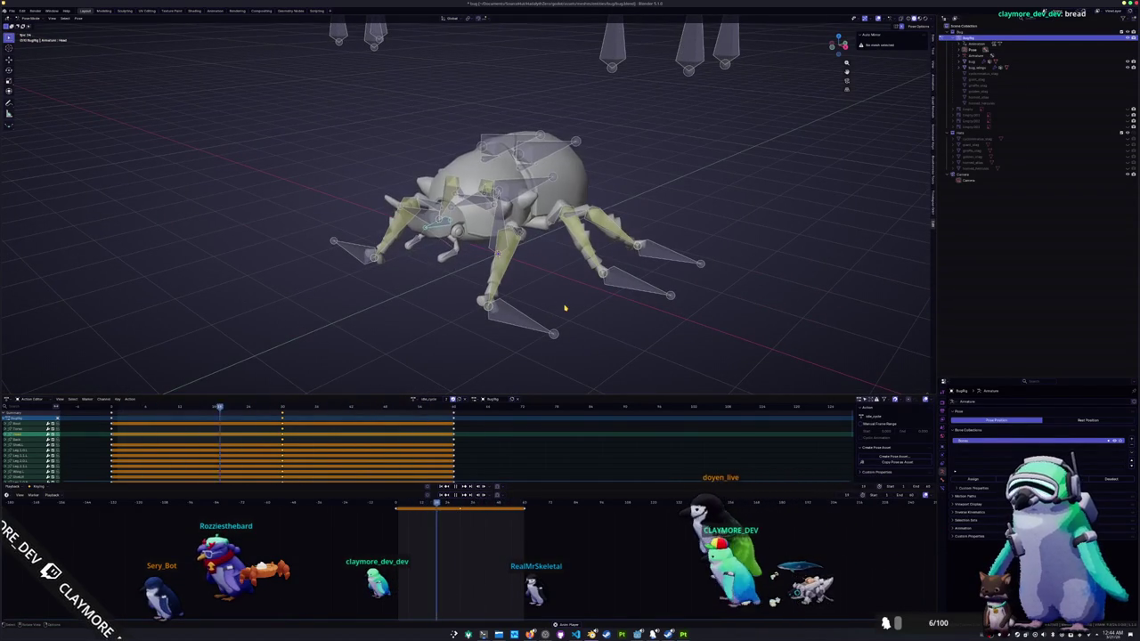
# - Preview another saved action, then reassign walk_cycle to the rig
pyautogui.click(415, 401)
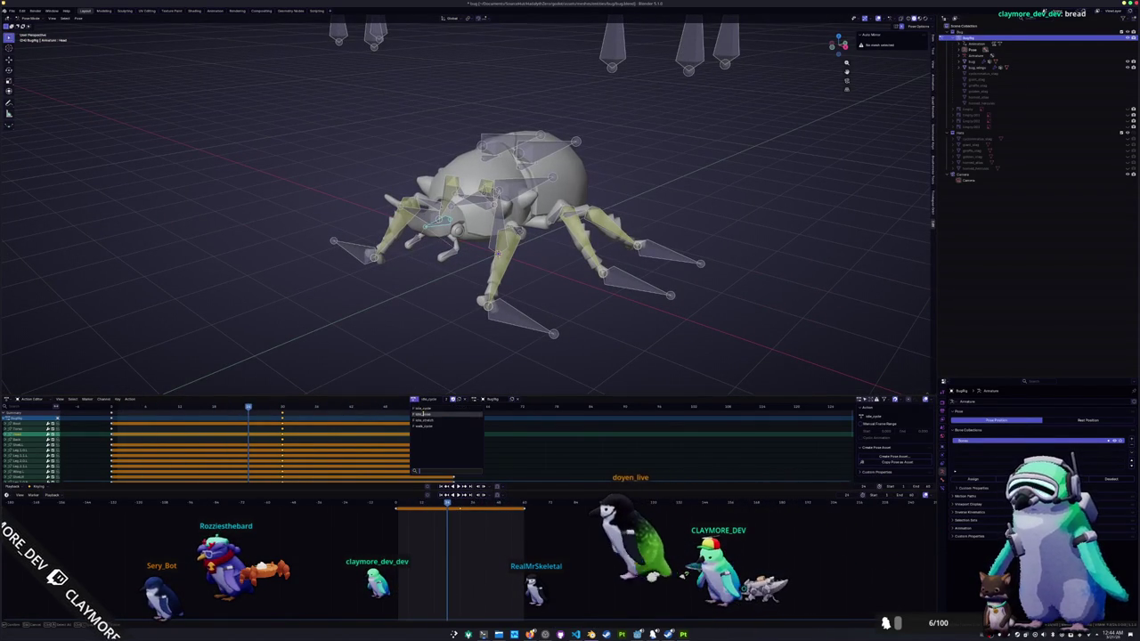
pyautogui.click(428, 417)
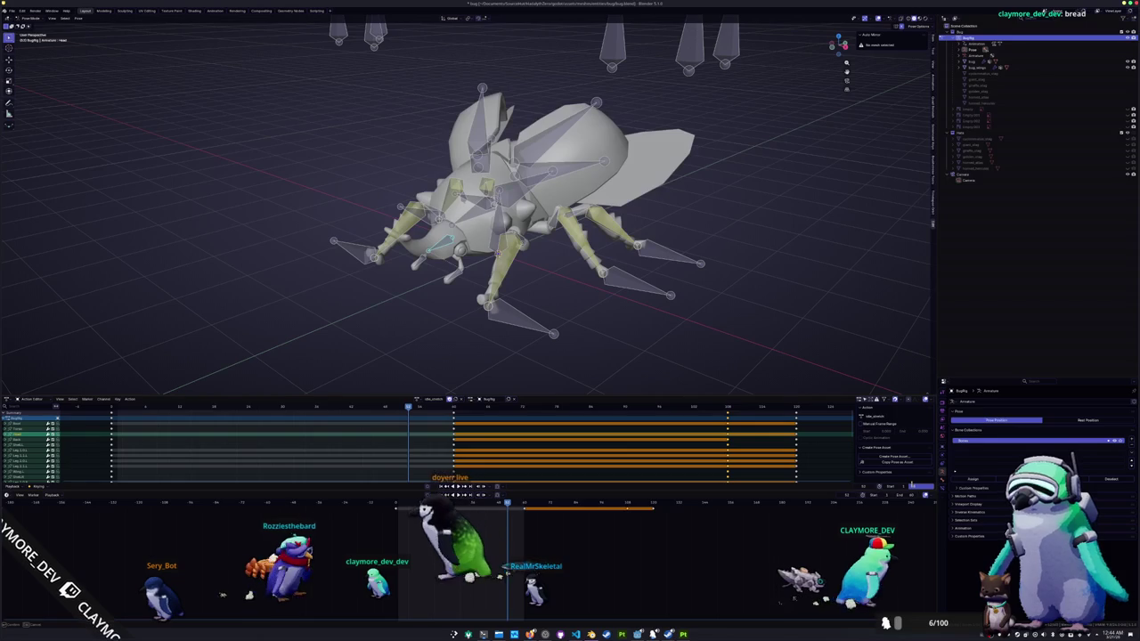
pyautogui.moveTo(713, 294)
pyautogui.mouseDown(button='middle')
pyautogui.moveTo(610, 321)
pyautogui.moveTo(640, 292)
pyautogui.mouseUp(button='middle')
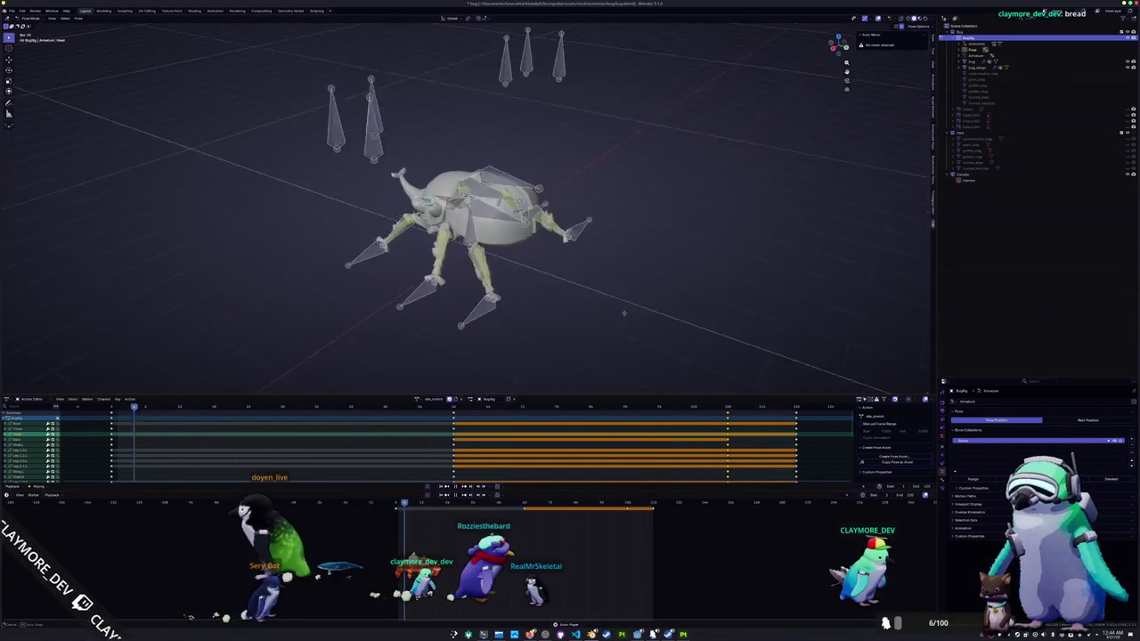
pyautogui.moveTo(643, 305); pyautogui.dragTo(677, 311, button='middle')
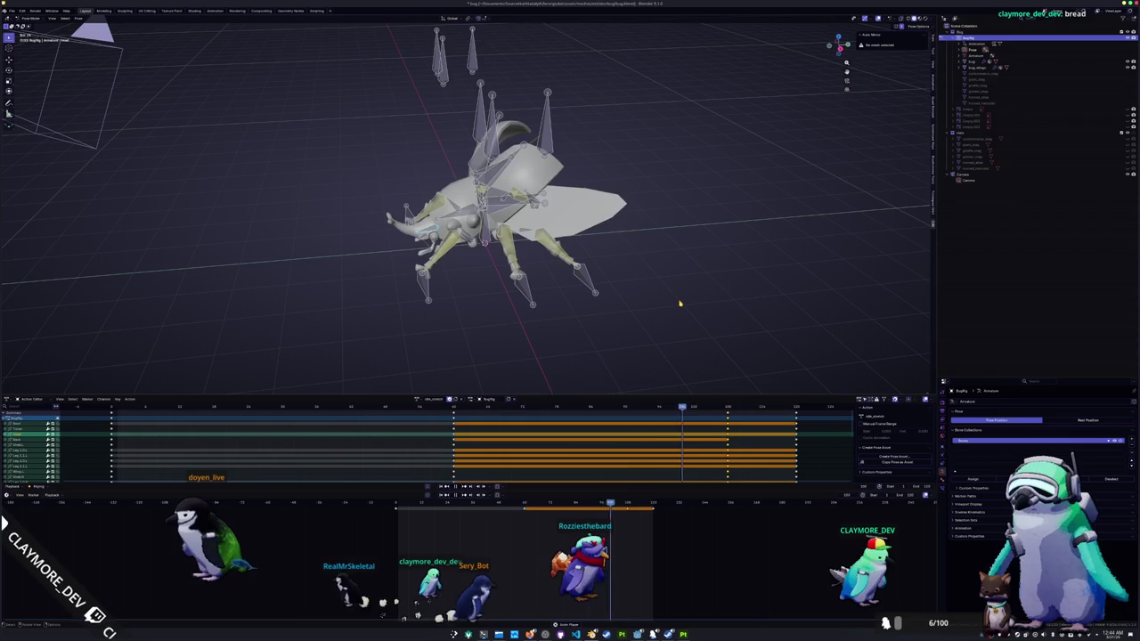
pyautogui.click(418, 399)
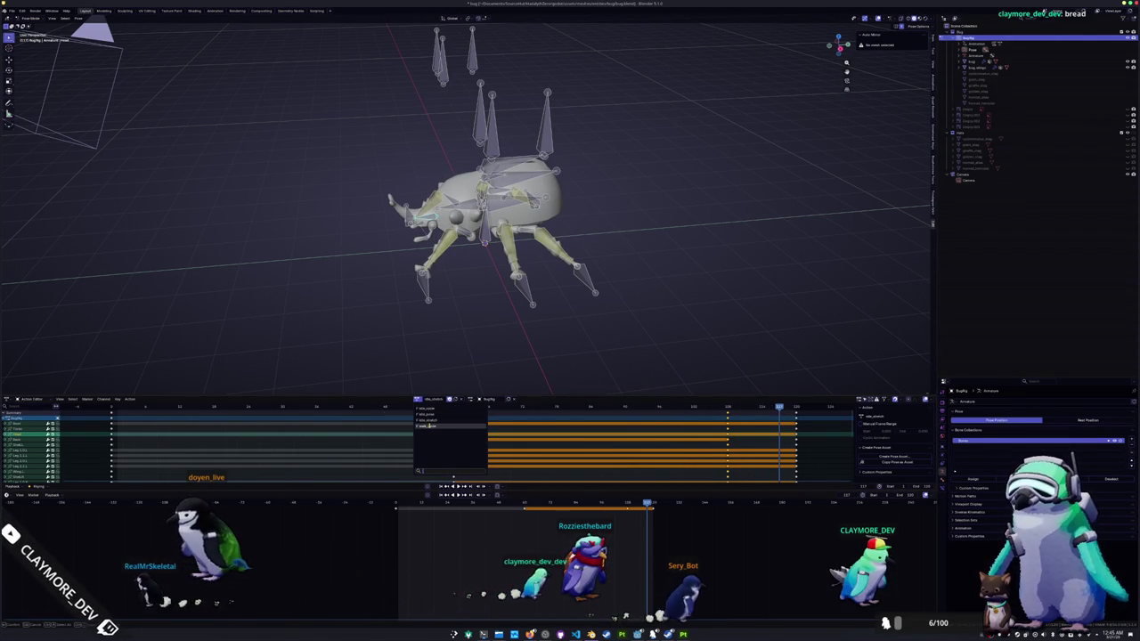
pyautogui.click(428, 426)
pyautogui.moveTo(466, 338); pyautogui.dragTo(519, 331, button='middle')
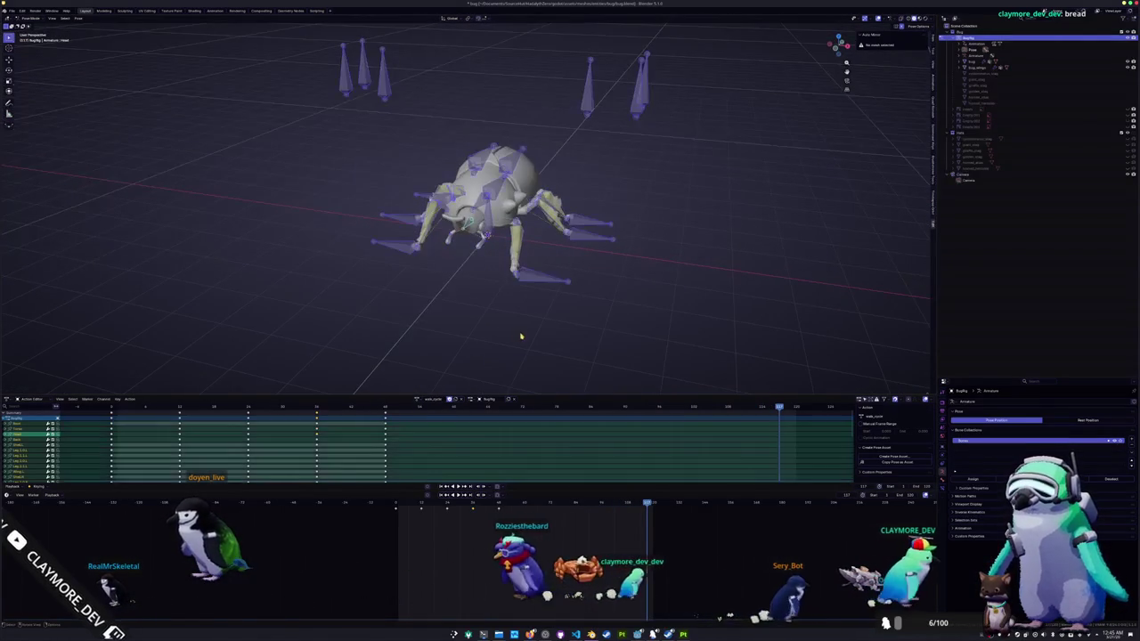
# - Copy the walk_cycle action and slide all its keyframes earlier in time
pyautogui.click(455, 400)
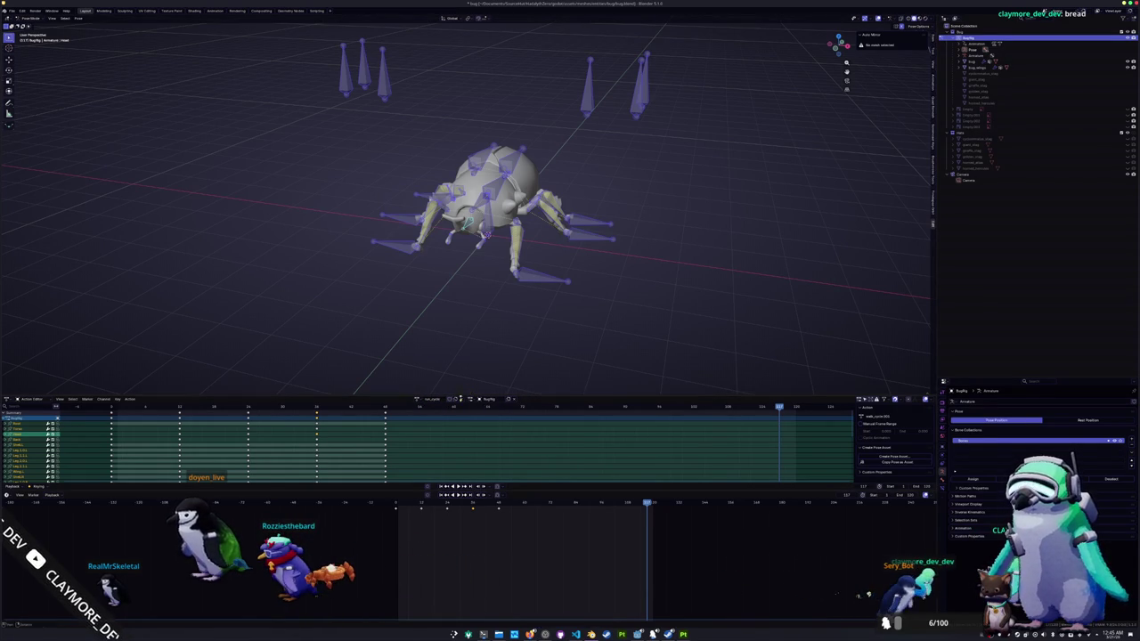
pyautogui.press('KP_3')
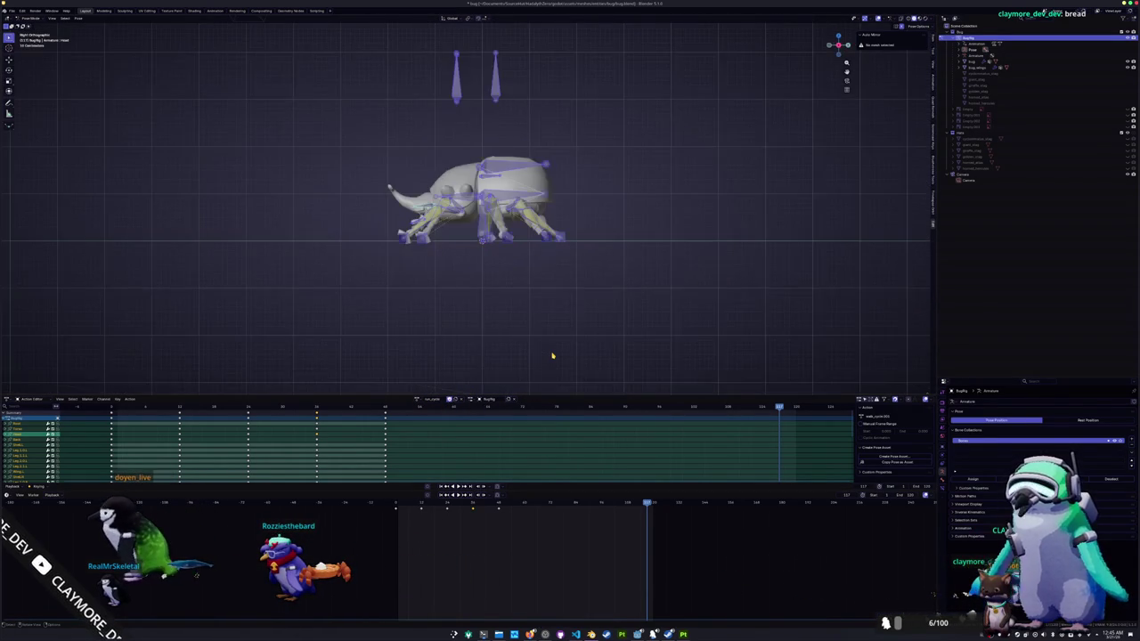
pyautogui.scroll(3, 535, 303)
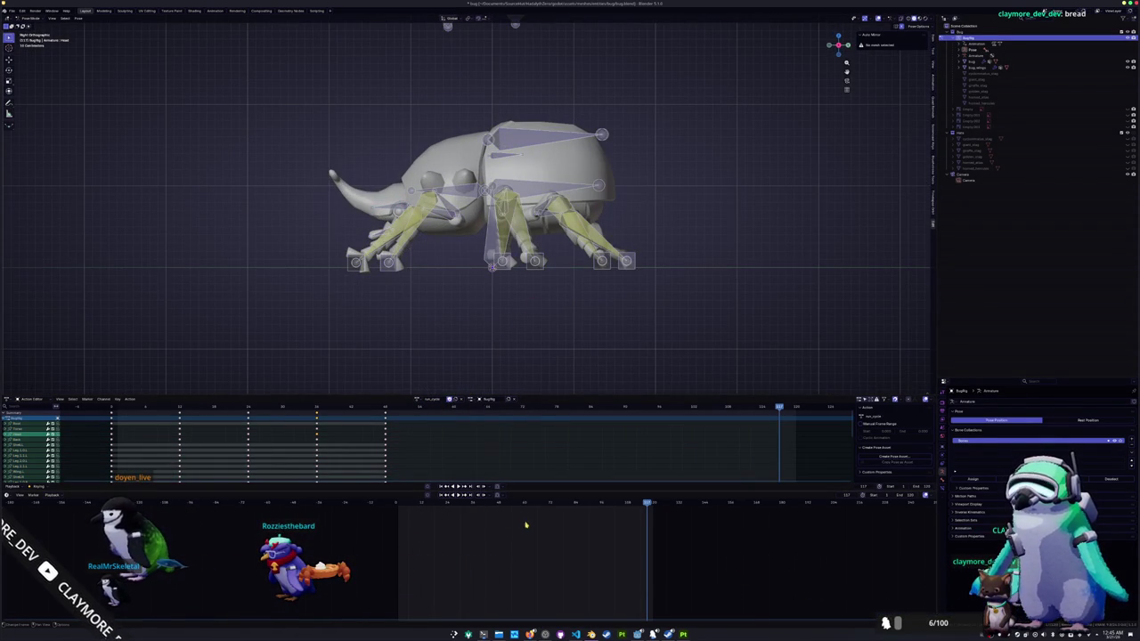
pyautogui.press('a')
pyautogui.moveTo(423, 520); pyautogui.dragTo(414, 522)
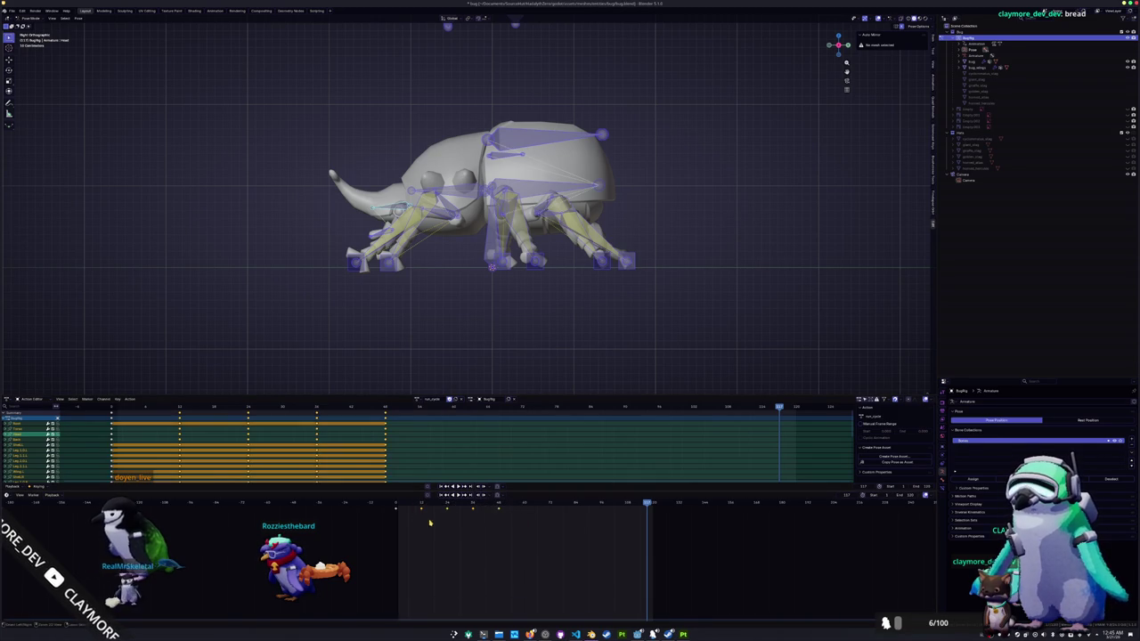
pyautogui.scroll(5, 508, 540)
pyautogui.scroll(2, 506, 544)
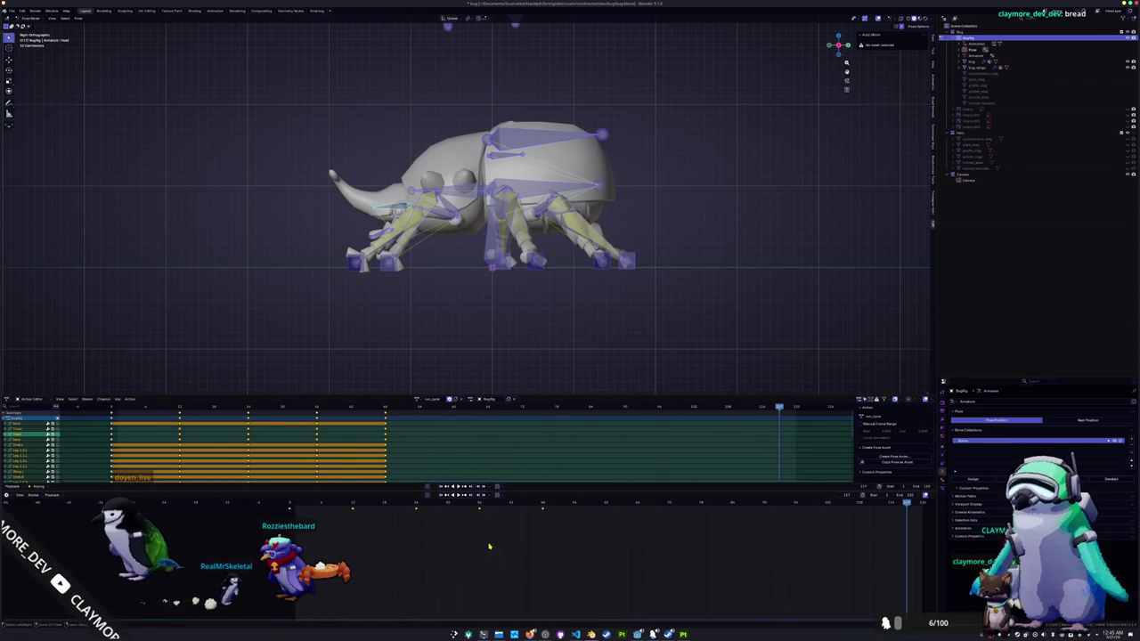
pyautogui.scroll(2, 497, 551)
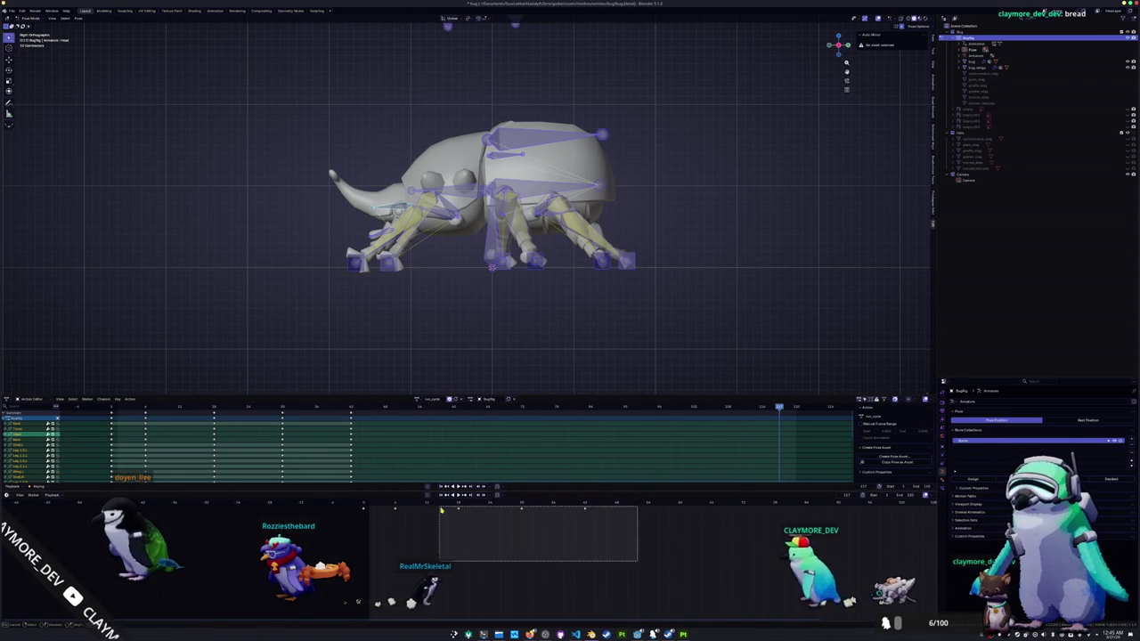
pyautogui.press('g')
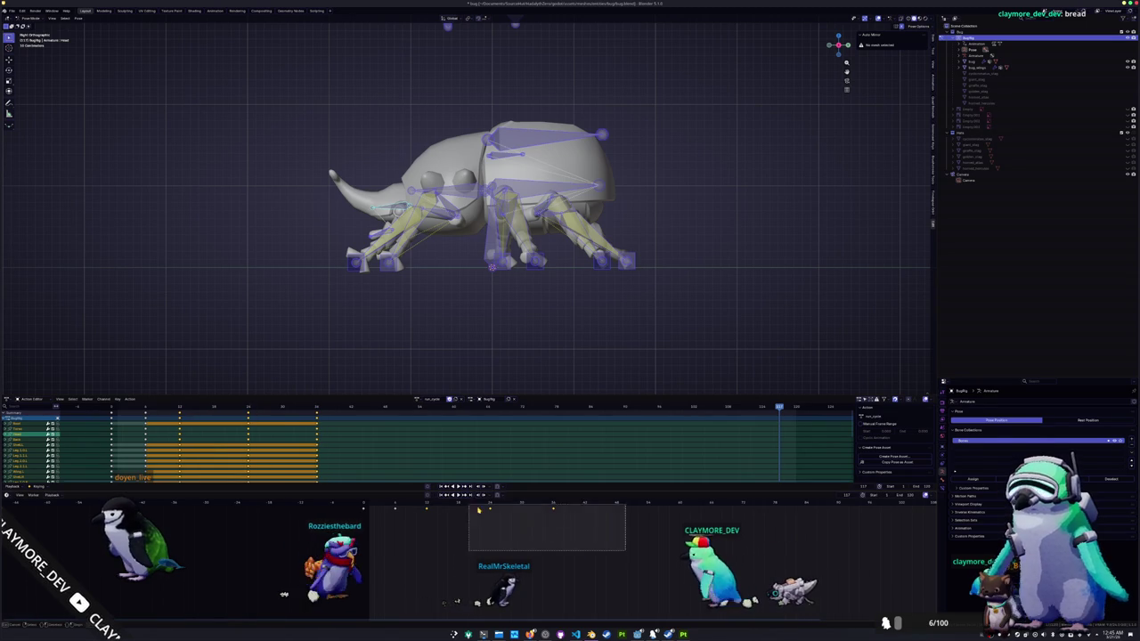
pyautogui.click(487, 554)
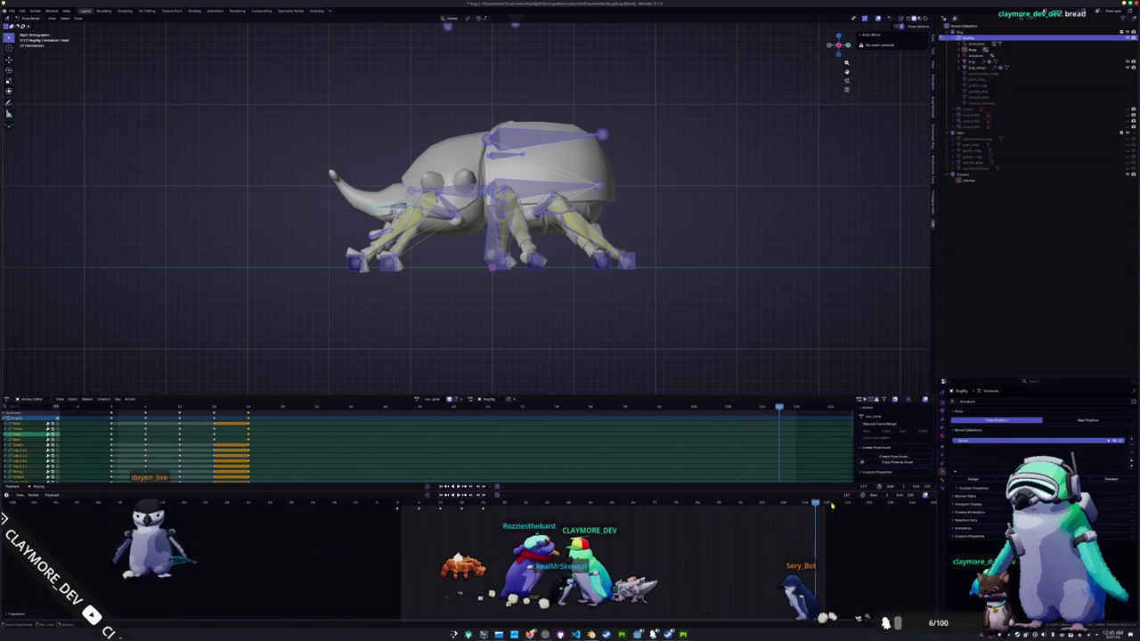
# - Lower the playback end frame to fit the shorter cycle and play the run animation
pyautogui.click(898, 488)
pyautogui.press('Return')
pyautogui.press('space')
pyautogui.moveTo(534, 268); pyautogui.dragTo(624, 231, button='middle')
pyautogui.moveTo(531, 315); pyautogui.dragTo(542, 300, button='middle')
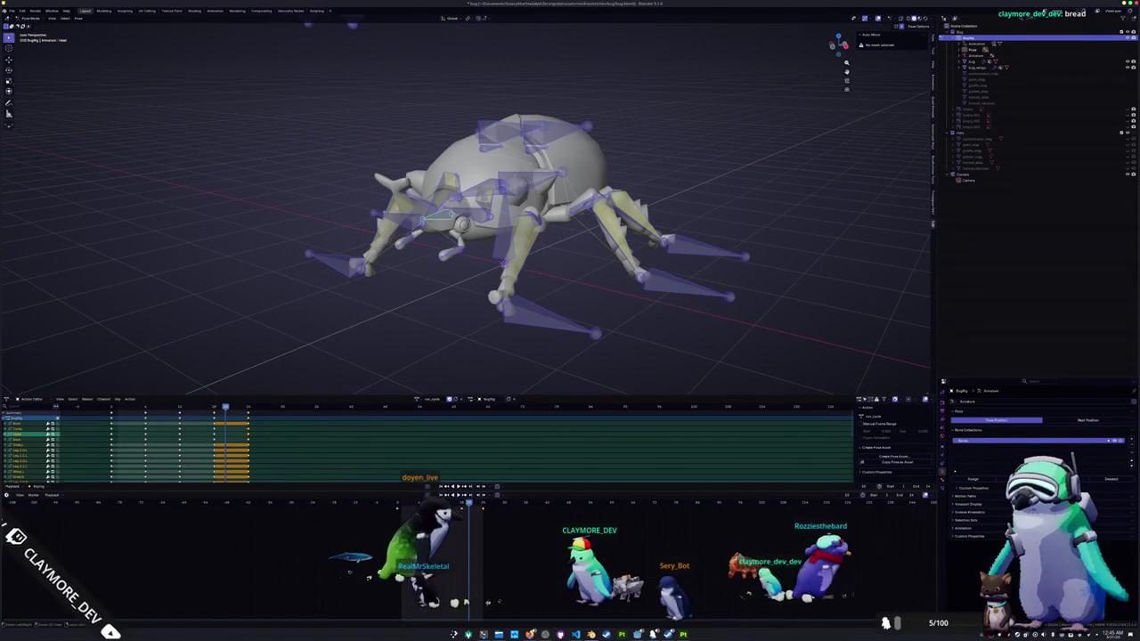
# - Orbit and zoom around the beetle as the run_cycle plays, then open the rig's action list
pyautogui.moveTo(529, 331); pyautogui.dragTo(463, 338, button='middle')
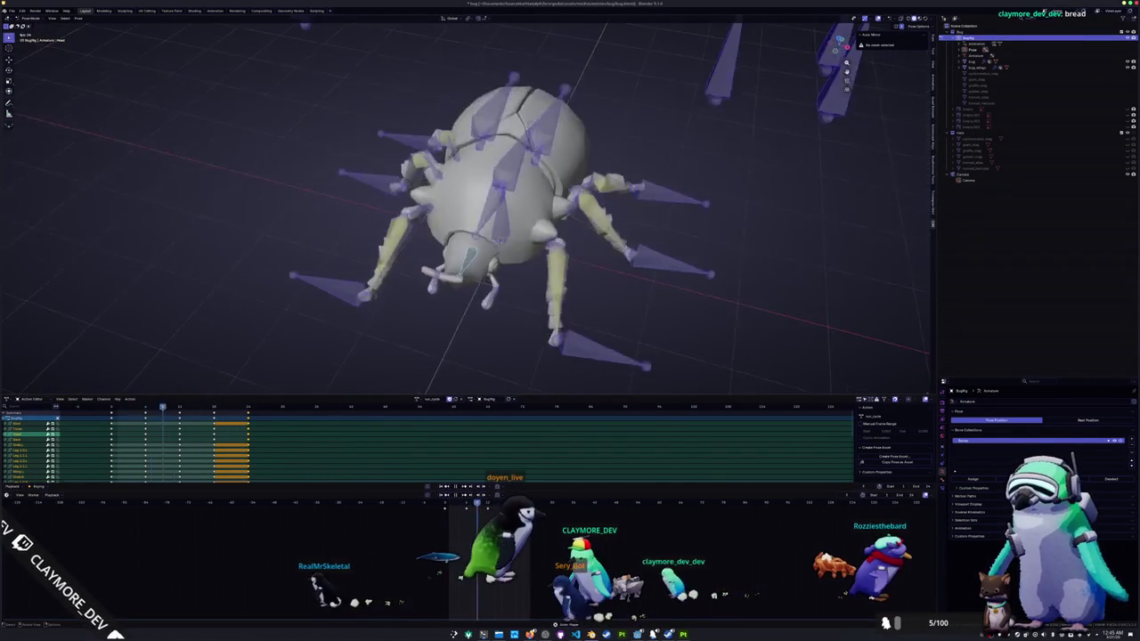
pyautogui.scroll(-3, 520, 323)
pyautogui.moveTo(524, 318); pyautogui.dragTo(526, 322, button='middle')
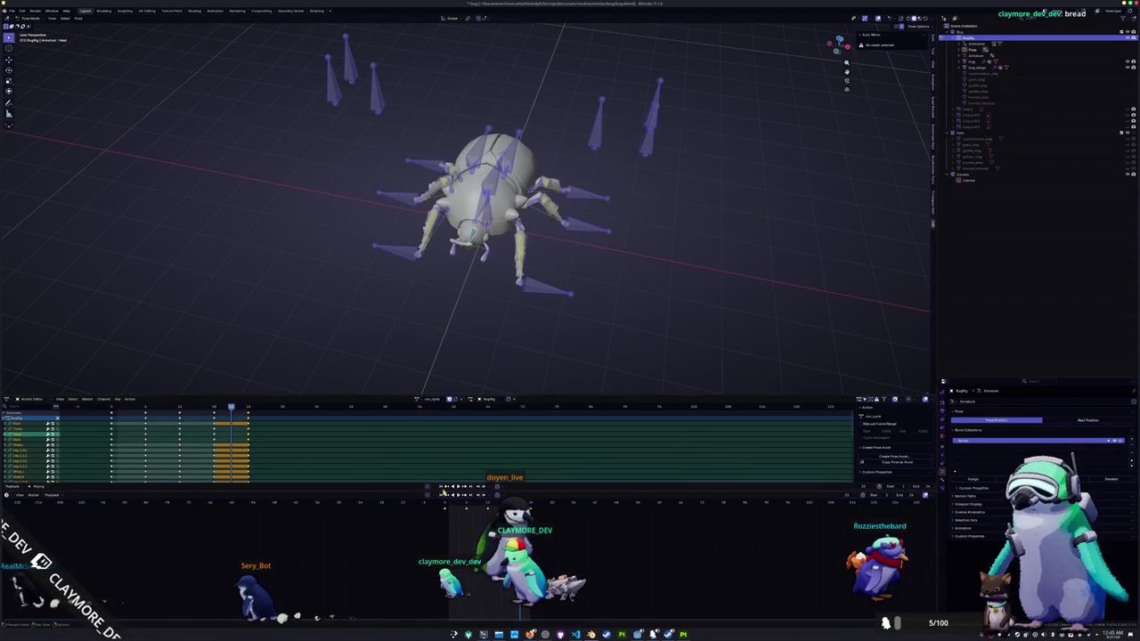
pyautogui.click(419, 400)
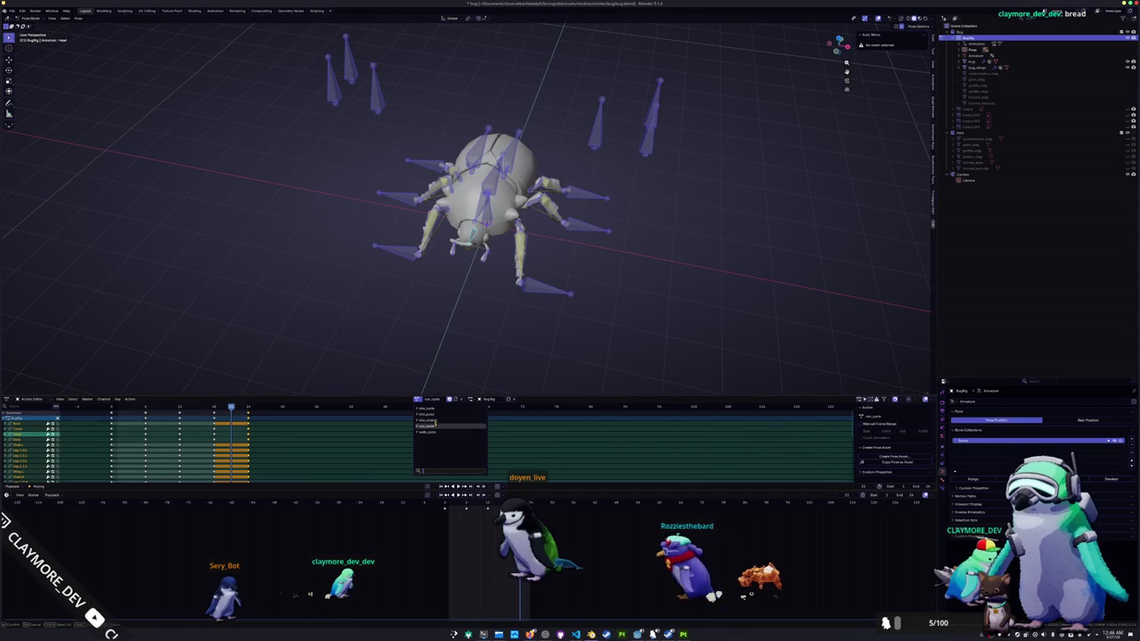
# - Load the idle_cycle action onto the beetle rig and select all its bones back in Pose Mode
pyautogui.moveTo(464, 263); pyautogui.dragTo(464, 290, button='middle')
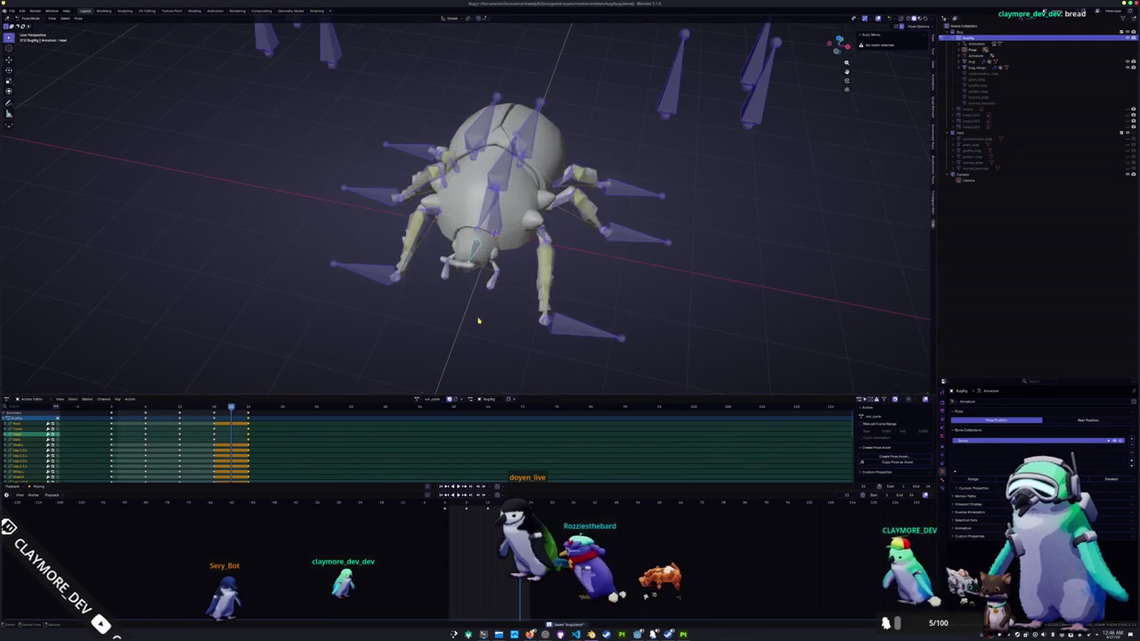
pyautogui.hotkey('ctrl', 'Tab')
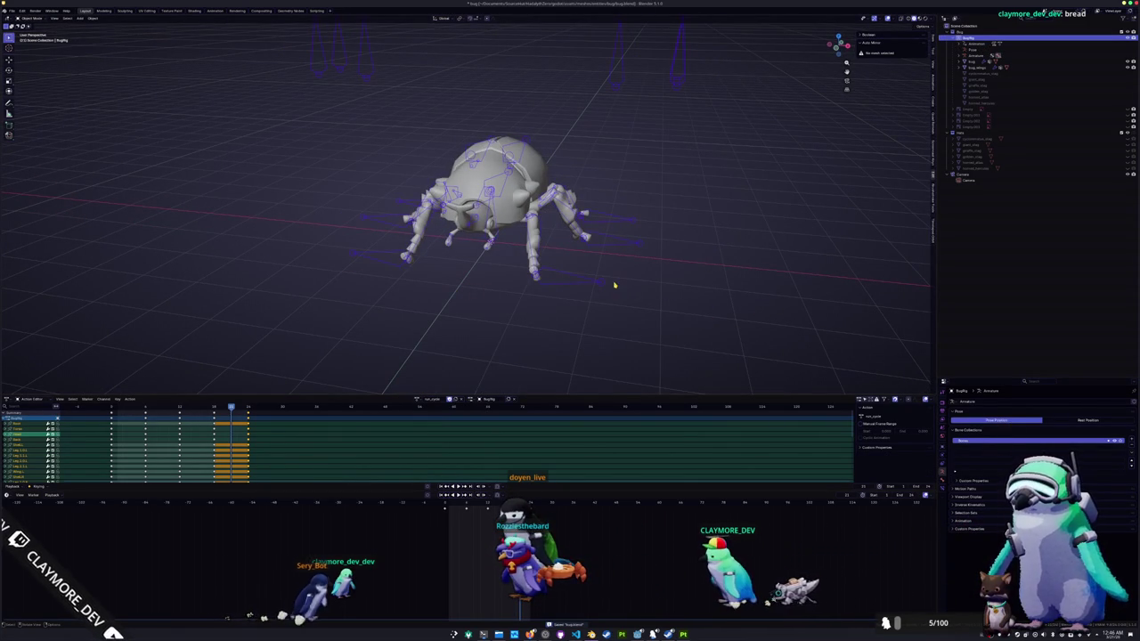
pyautogui.click(417, 400)
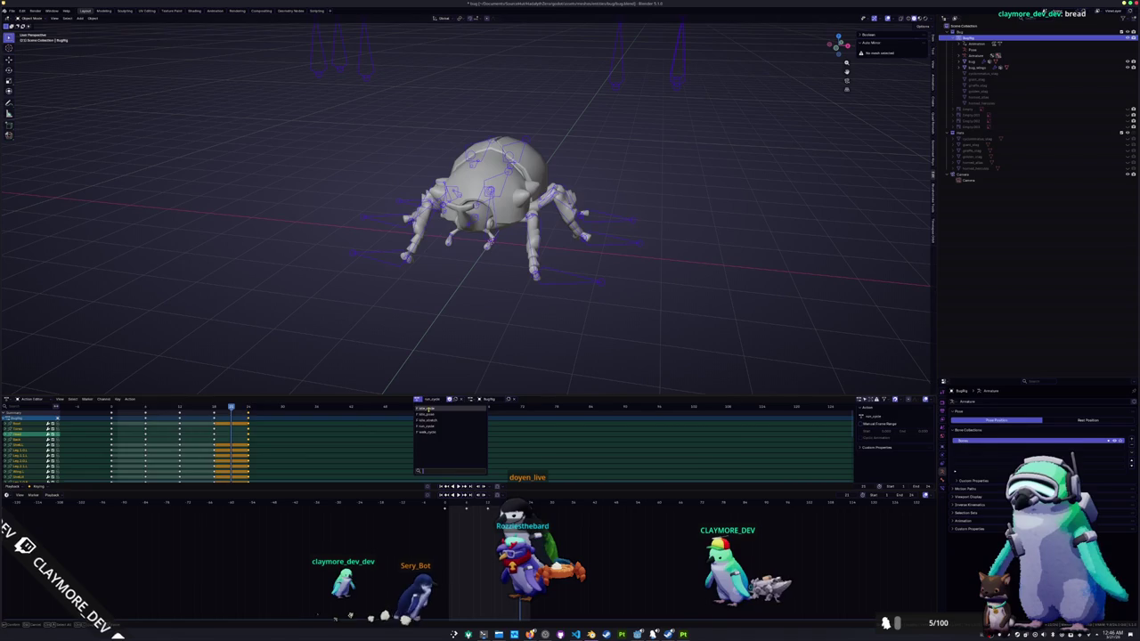
pyautogui.click(430, 408)
pyautogui.moveTo(454, 347); pyautogui.dragTo(473, 326, button='middle')
pyautogui.hotkey('ctrl', 'Tab')
pyautogui.moveTo(442, 280)
pyautogui.mouseDown(button='middle')
pyautogui.moveTo(507, 288)
pyautogui.moveTo(464, 263)
pyautogui.moveTo(460, 287)
pyautogui.mouseUp(button='middle')
pyautogui.moveTo(654, 312); pyautogui.dragTo(324, 33)
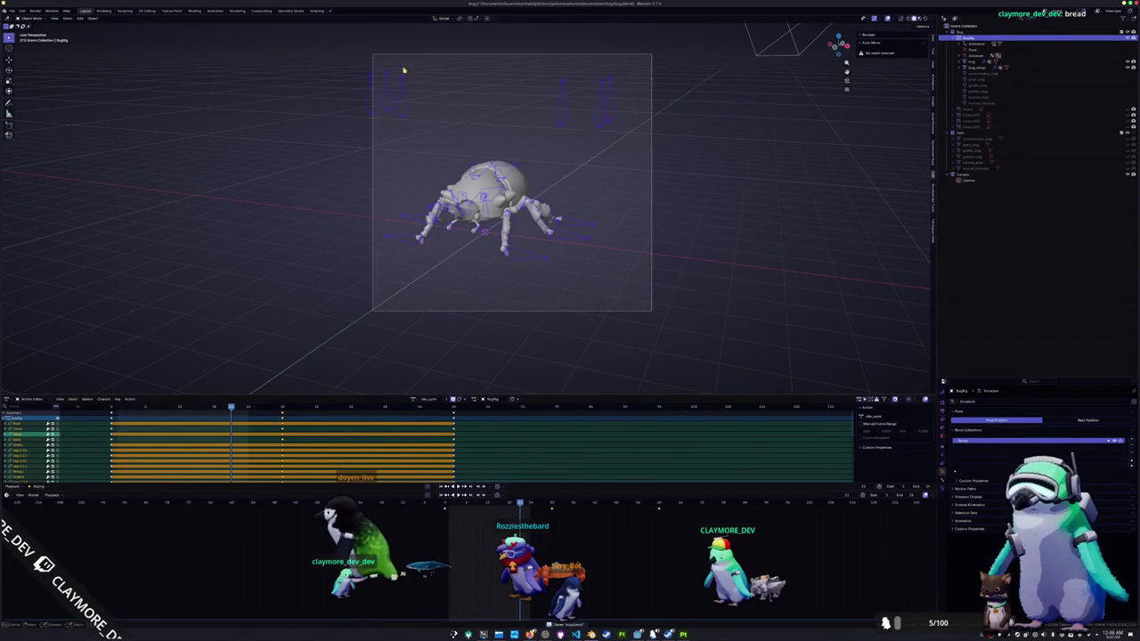
# - Check the File menu and action list, deselect all bones, and switch to the file manager
pyautogui.click(12, 10)
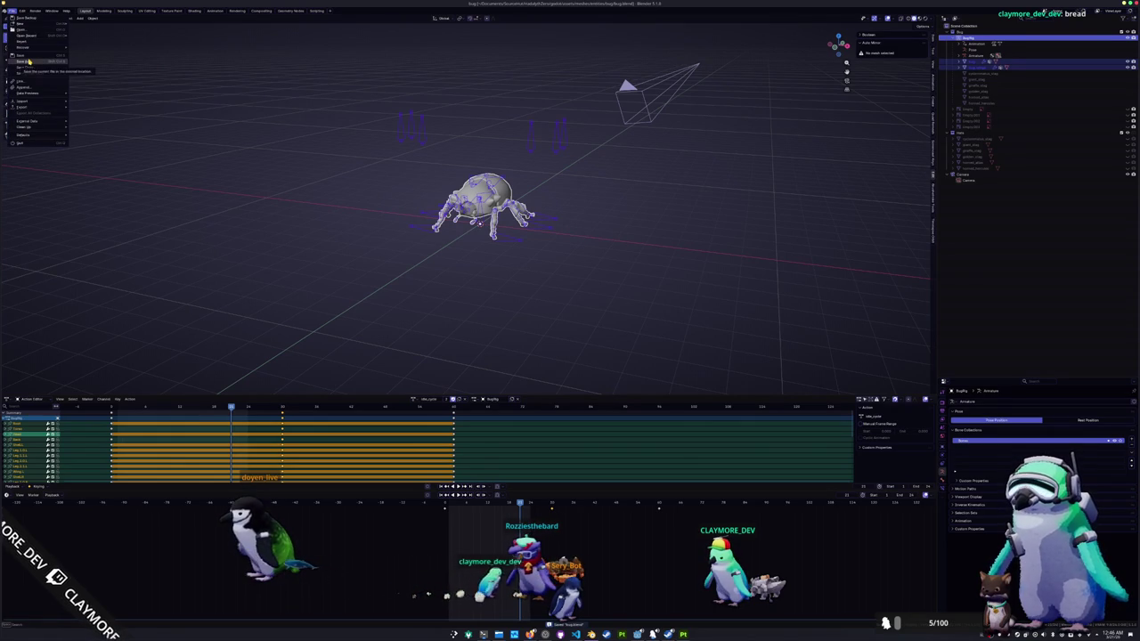
pyautogui.press('Escape')
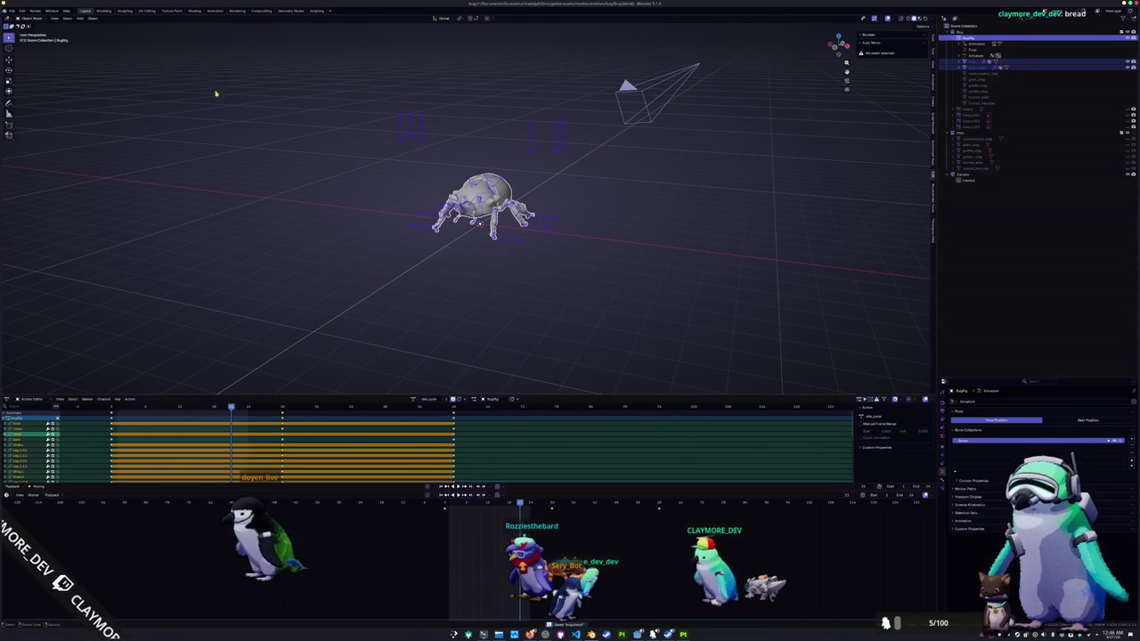
pyautogui.scroll(2, 356, 188)
pyautogui.click(414, 400)
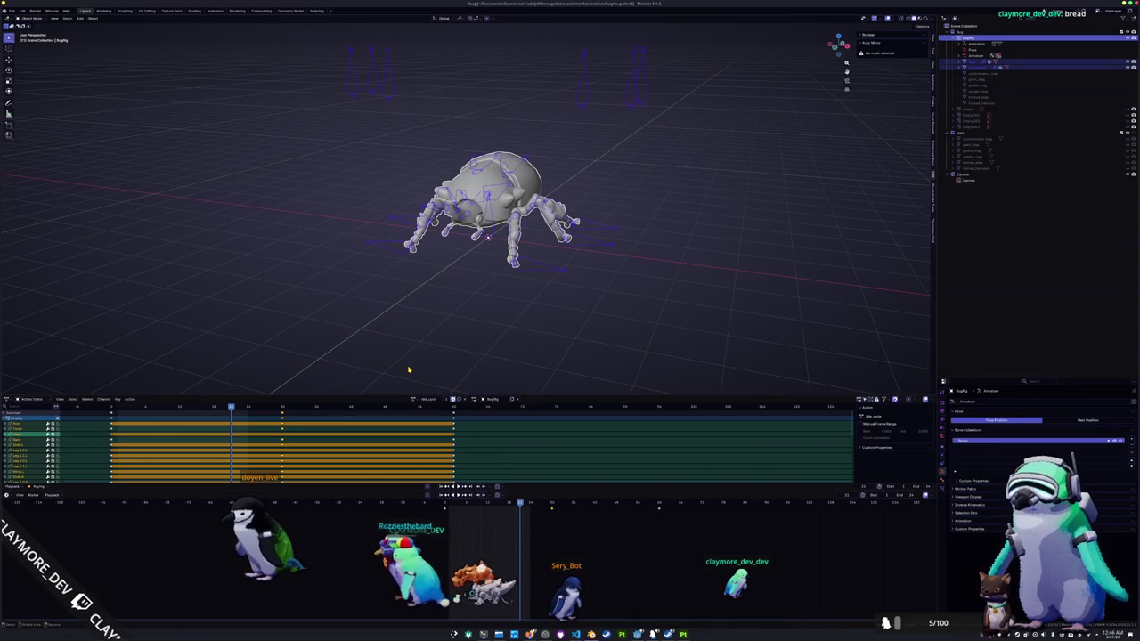
pyautogui.click(423, 299)
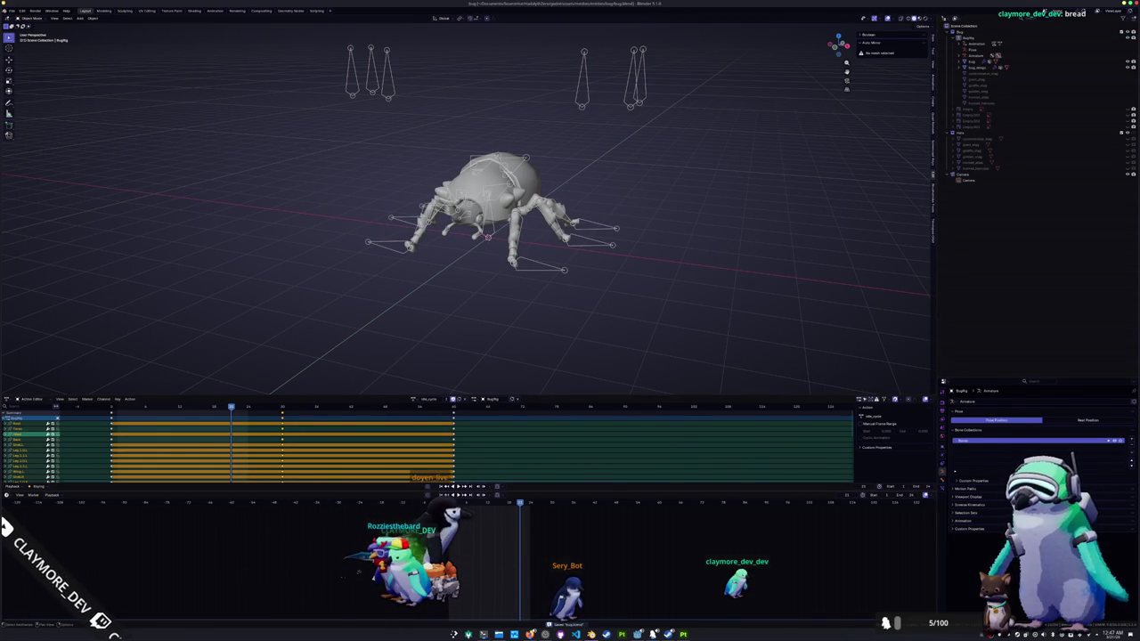
pyautogui.hotkey('alt', 'Tab')
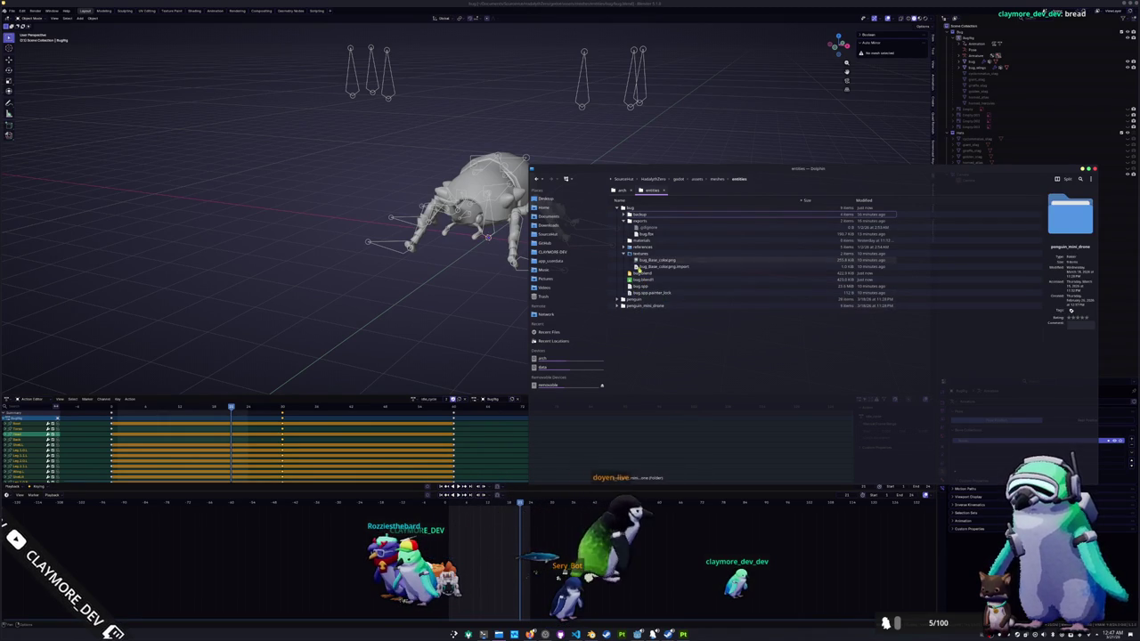
# - Select the bug folder, removing the accidental duplicate copy it created
pyautogui.click(634, 207)
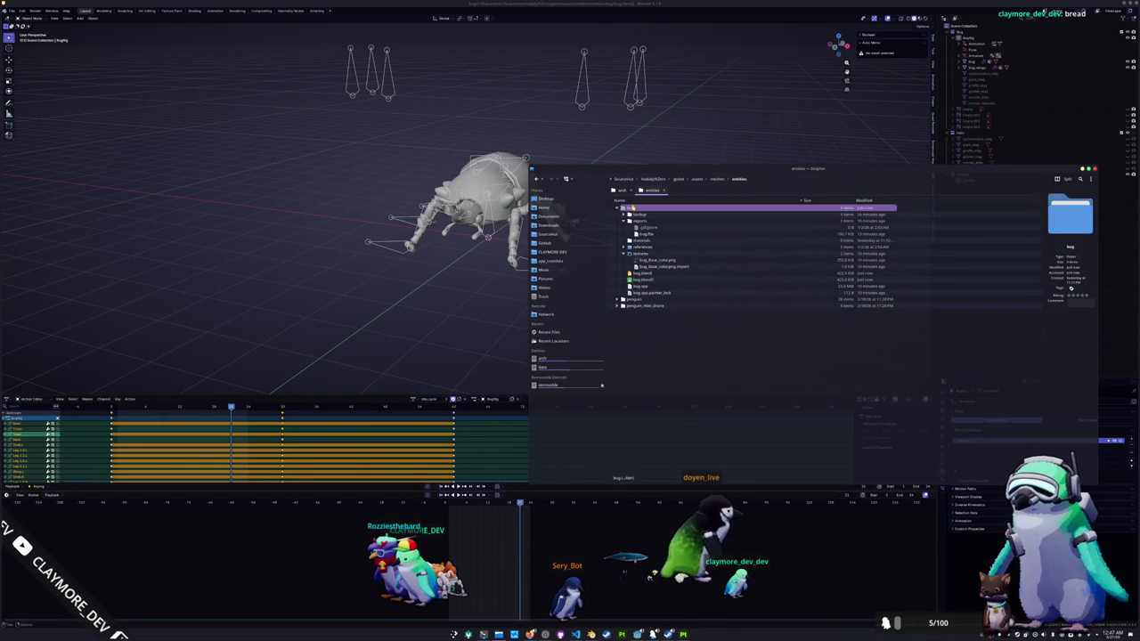
pyautogui.hotkey('ctrl', 'd')
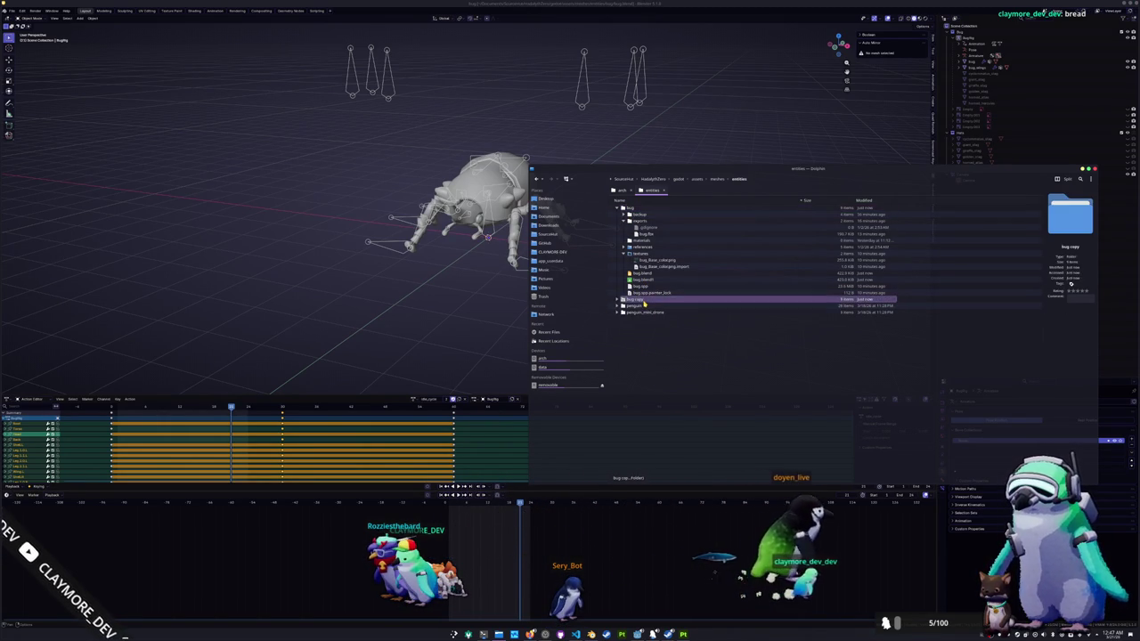
pyautogui.press('Delete')
pyautogui.click(629, 208)
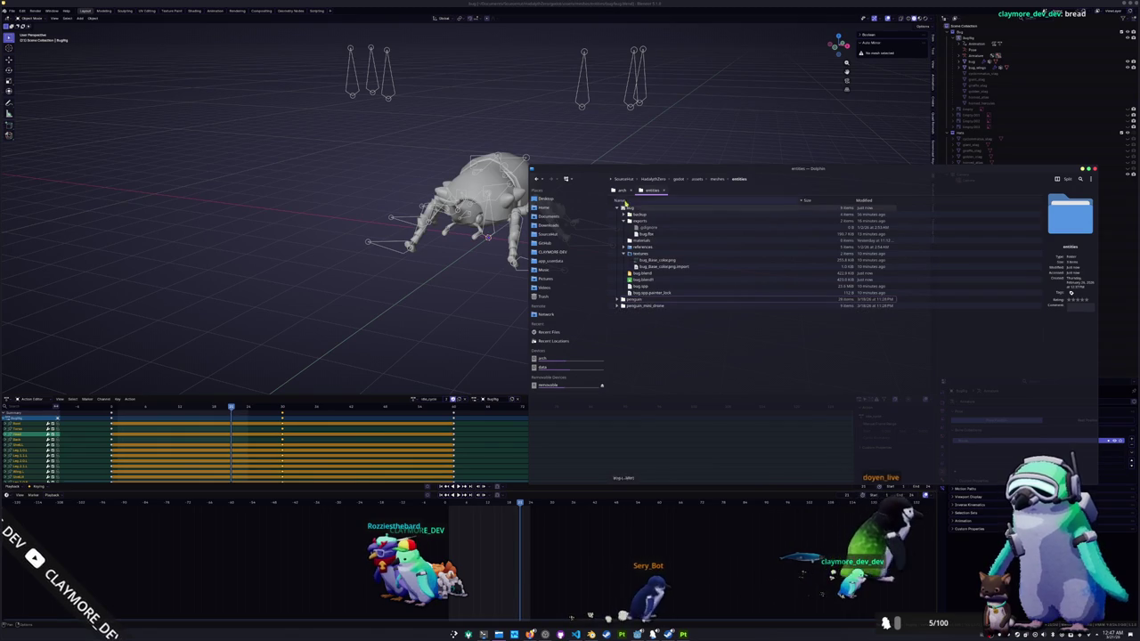
# - Go up to meshes, peek into props, return, and expand the structures and props subfolders
pyautogui.click(718, 179)
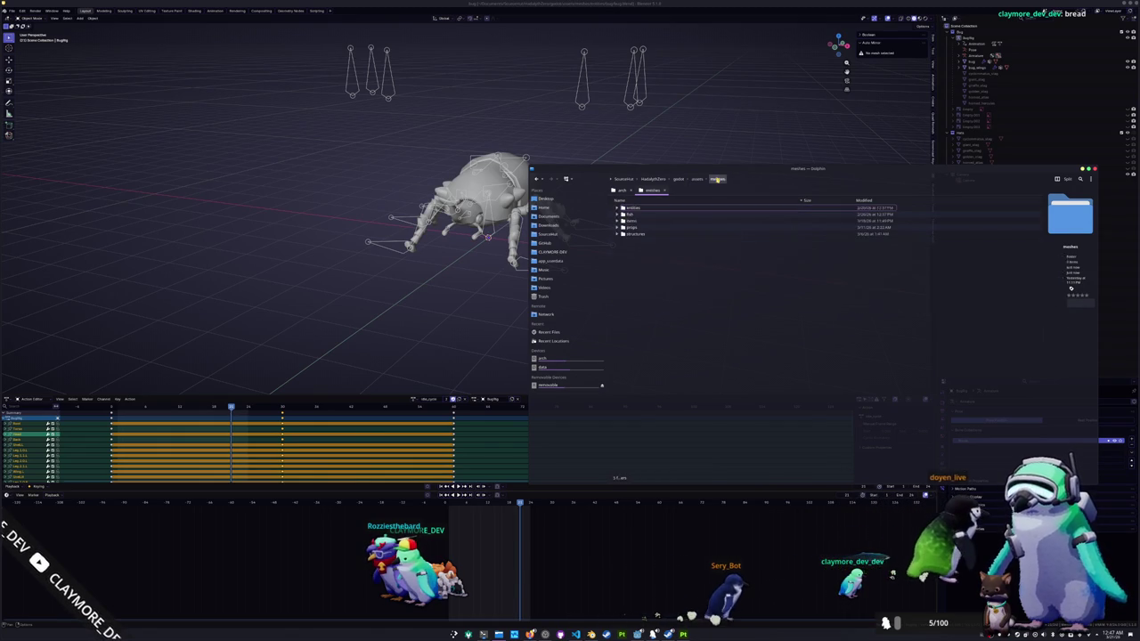
pyautogui.click(619, 228)
pyautogui.doubleClick(641, 228)
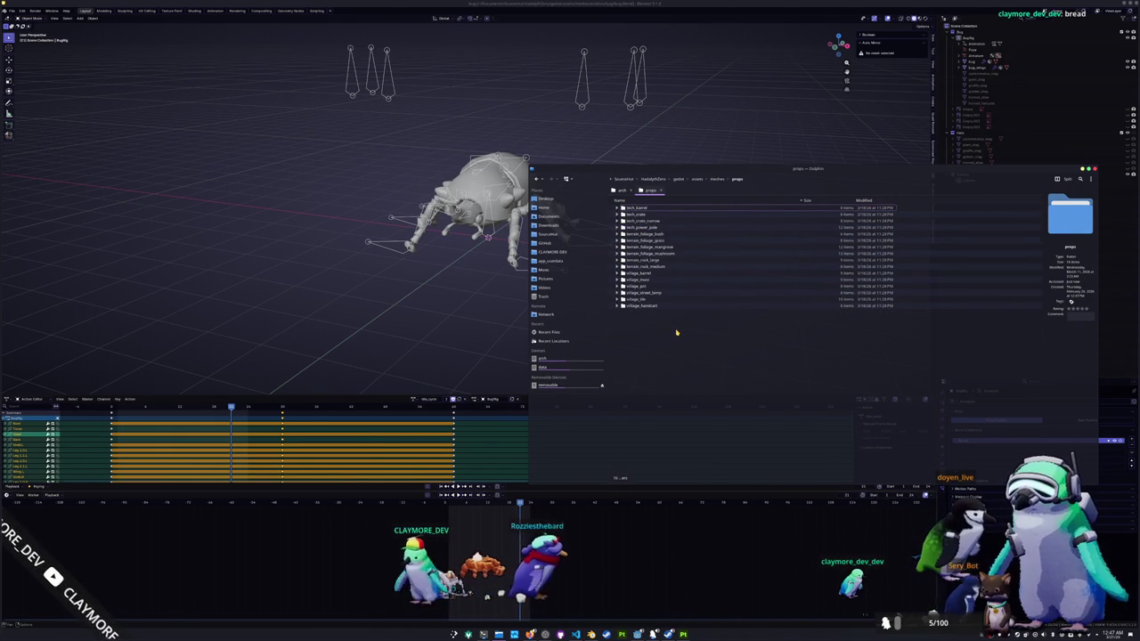
pyautogui.hotkey('alt', 'Left')
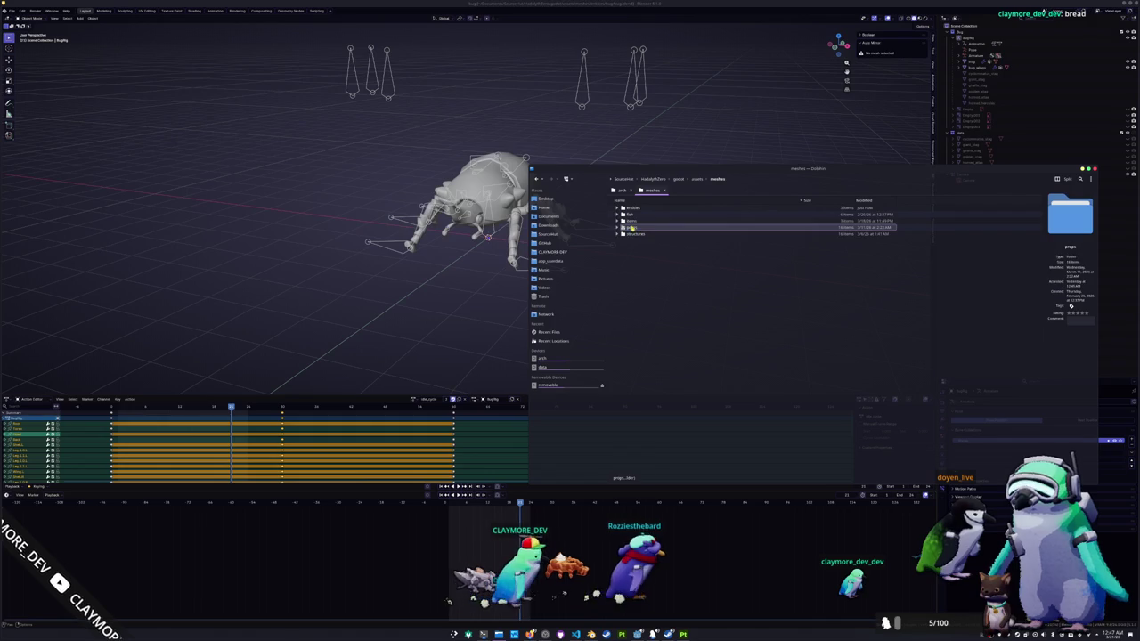
pyautogui.click(618, 233)
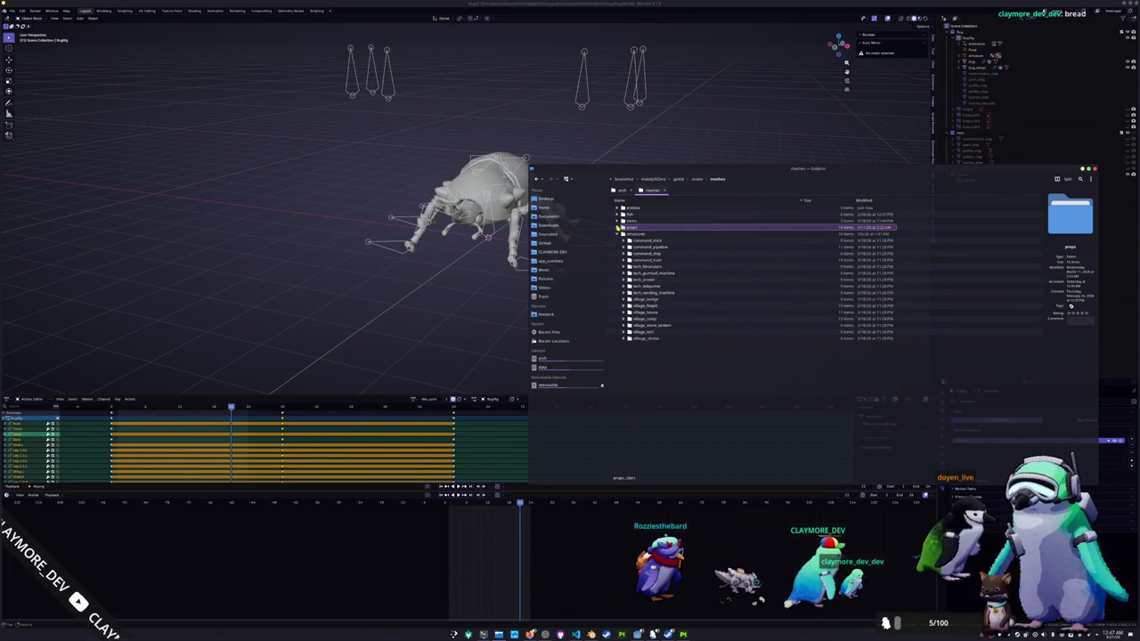
pyautogui.click(618, 227)
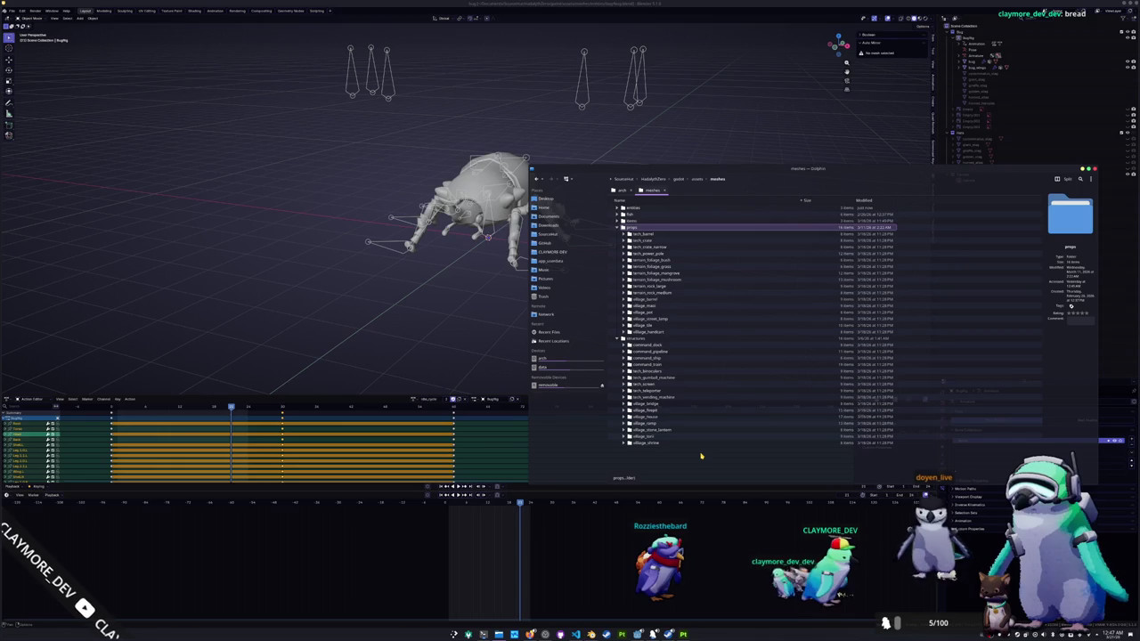
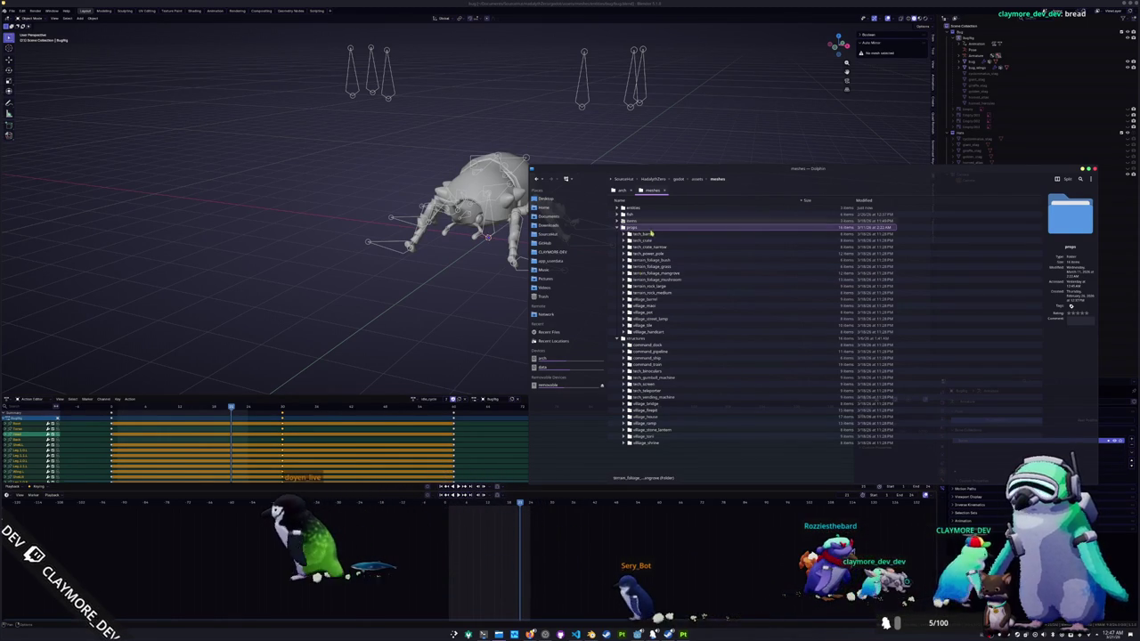
# - Back out of props without making a folder, then create a bug_mother folder inside structures
pyautogui.doubleClick(635, 228)
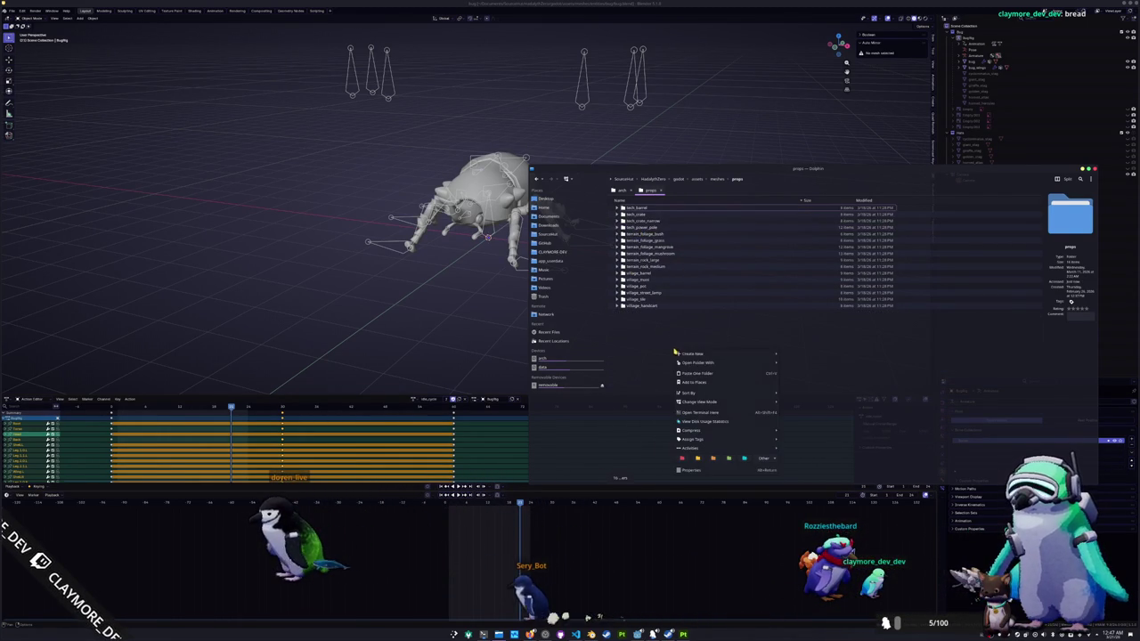
pyautogui.click(796, 355)
pyautogui.write('bug_')
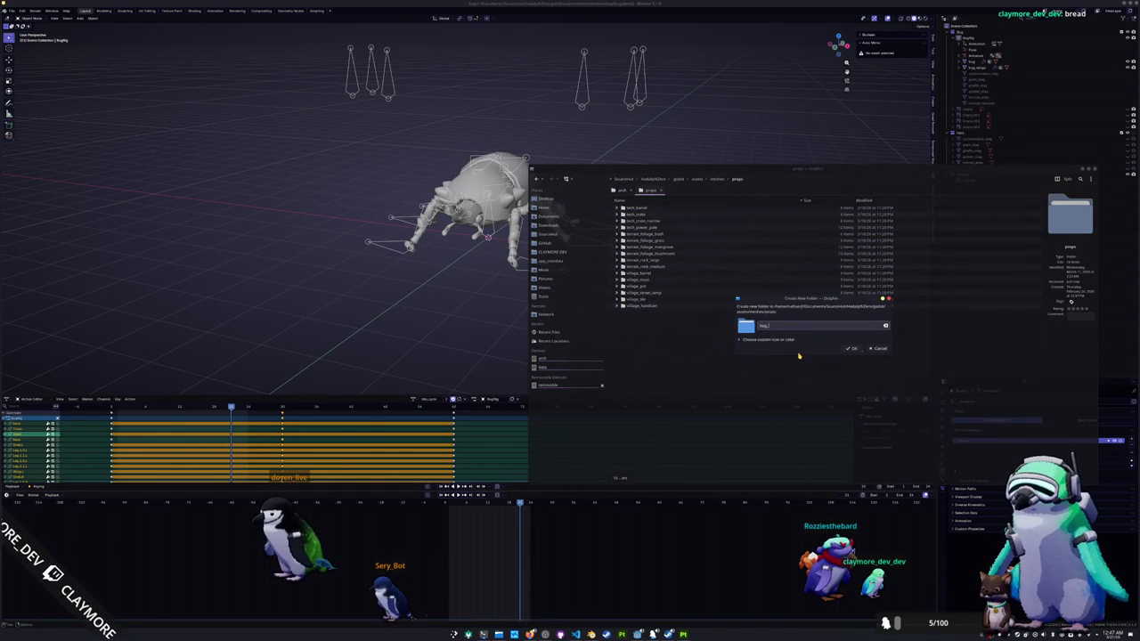
pyautogui.press('Return')
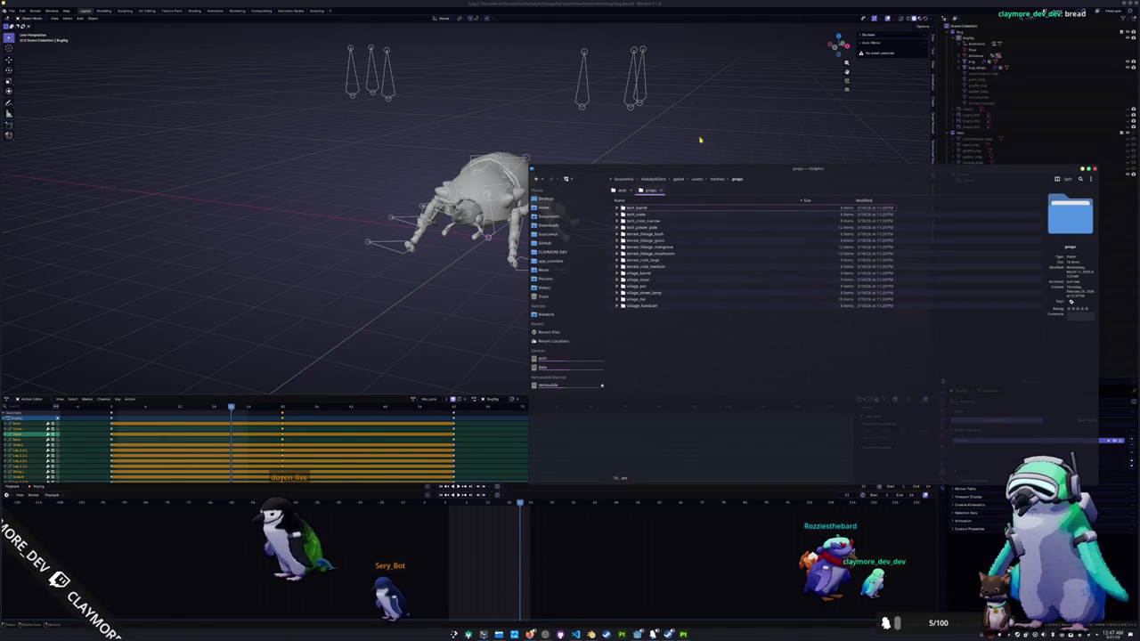
pyautogui.click(718, 178)
pyautogui.doubleClick(636, 232)
pyautogui.rightClick(665, 354)
pyautogui.click(788, 355)
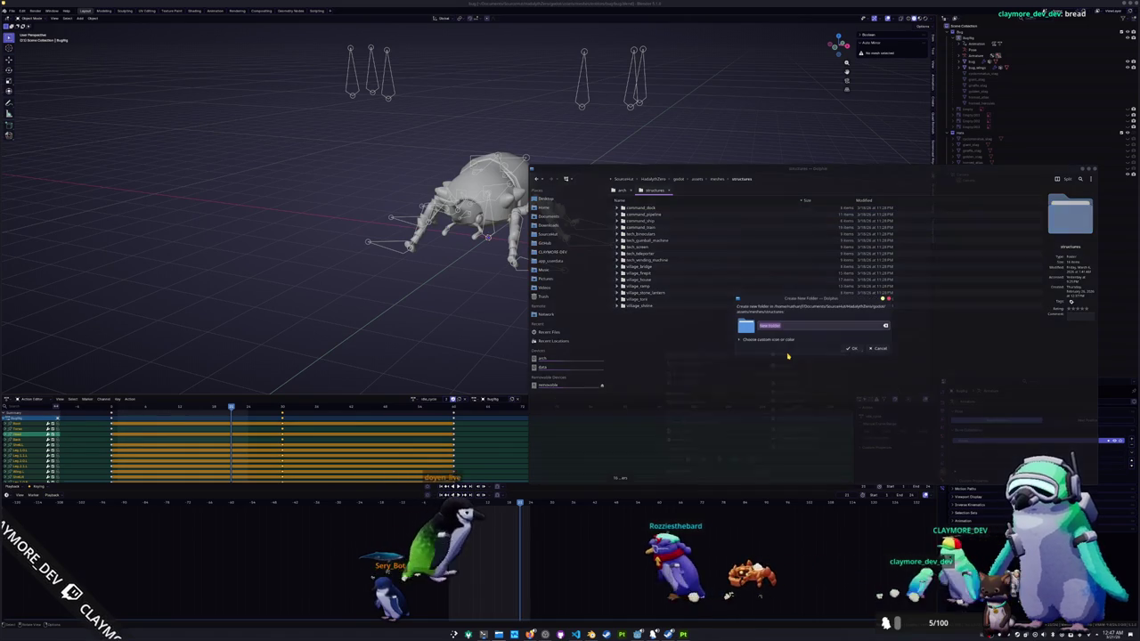
pyautogui.write('bug_')
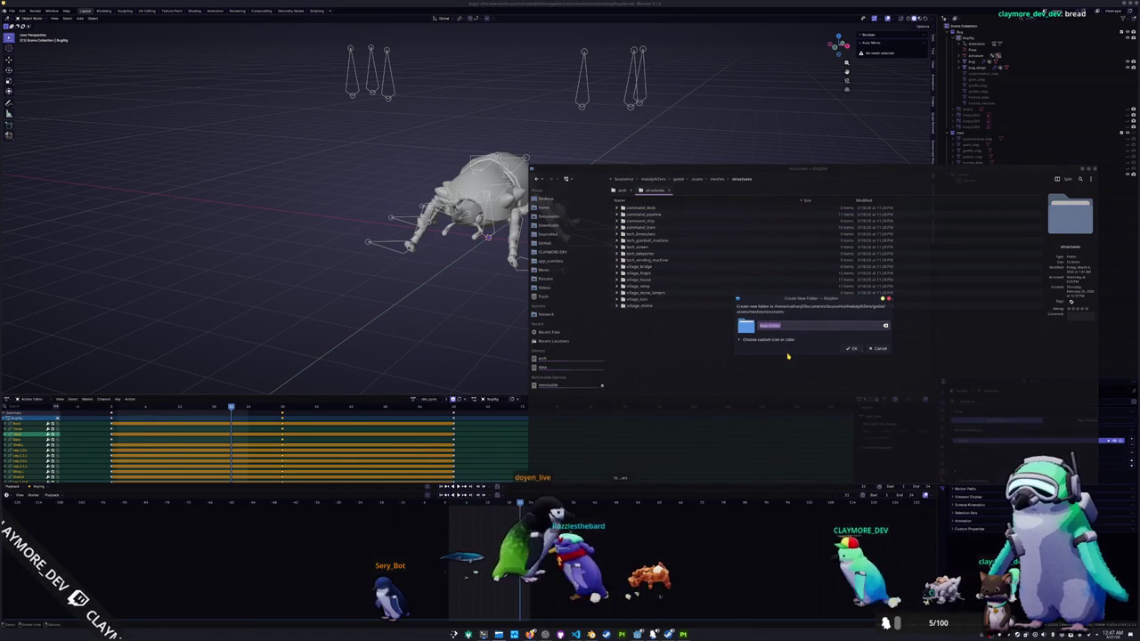
pyautogui.write('mother')
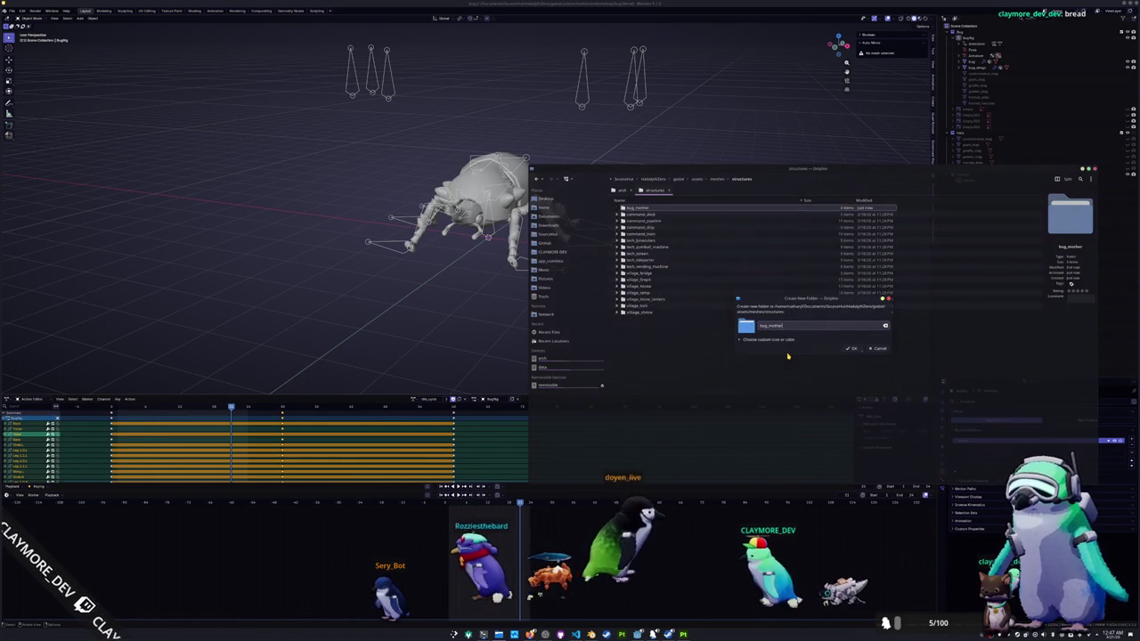
pyautogui.press('Return')
# - Paste the bug project folder into bug_mother and move all its contents up into bug_mother
pyautogui.doubleClick(637, 208)
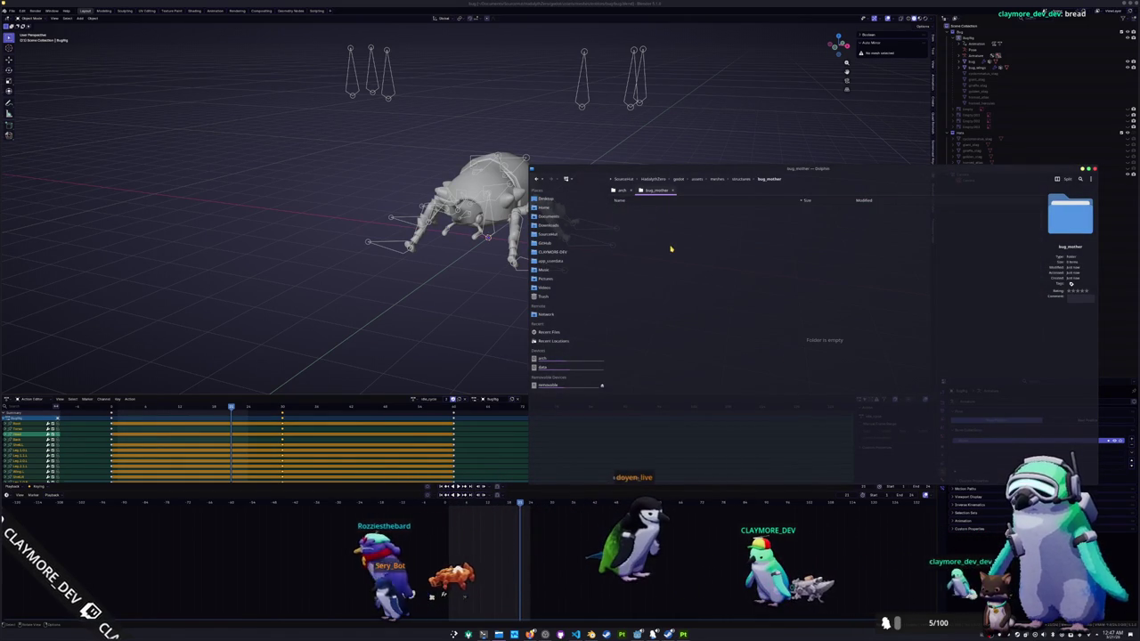
pyautogui.hotkey('ctrl', 'v')
pyautogui.click(617, 208)
pyautogui.click(637, 215)
pyautogui.keyDown('shift'); pyautogui.click(650, 266); pyautogui.keyUp('shift')
pyautogui.moveTo(645, 241); pyautogui.dragTo(670, 318)
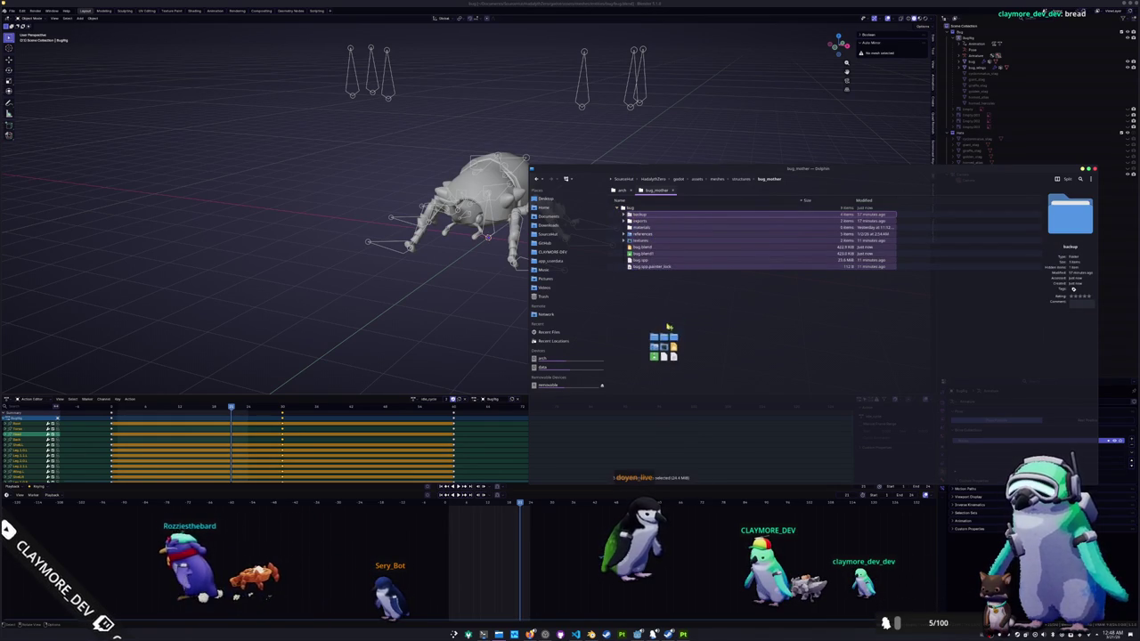
pyautogui.click(679, 341)
# - Delete the emptied bug folder and open bug.blend in Blender by dropping it in
pyautogui.click(632, 215)
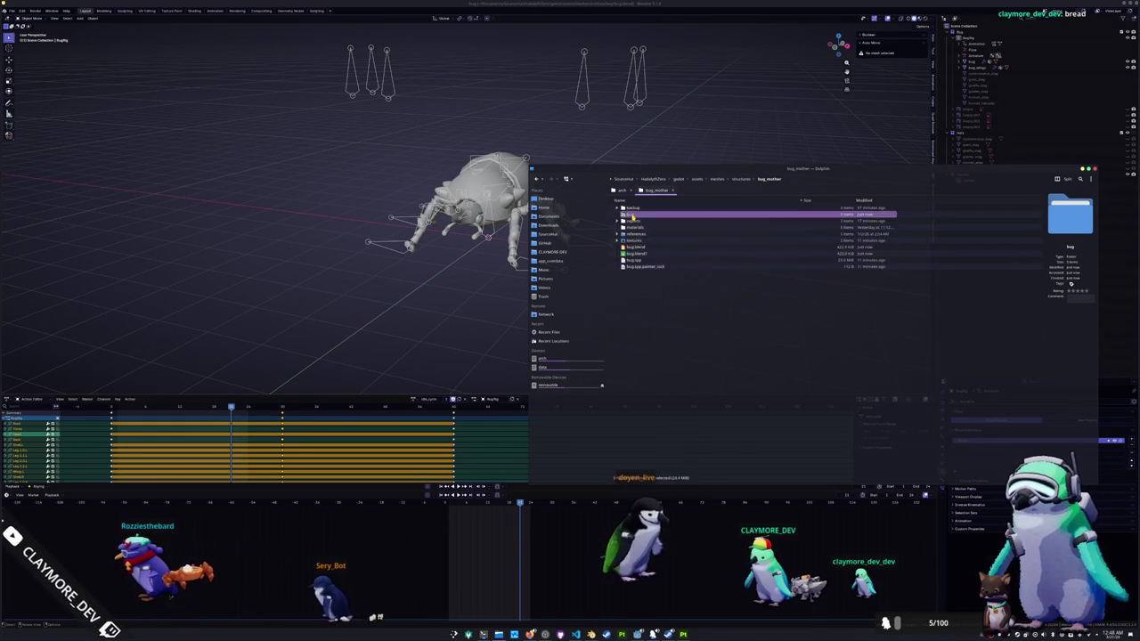
pyautogui.press('Delete')
pyautogui.moveTo(636, 241); pyautogui.dragTo(428, 318)
pyautogui.click(429, 318)
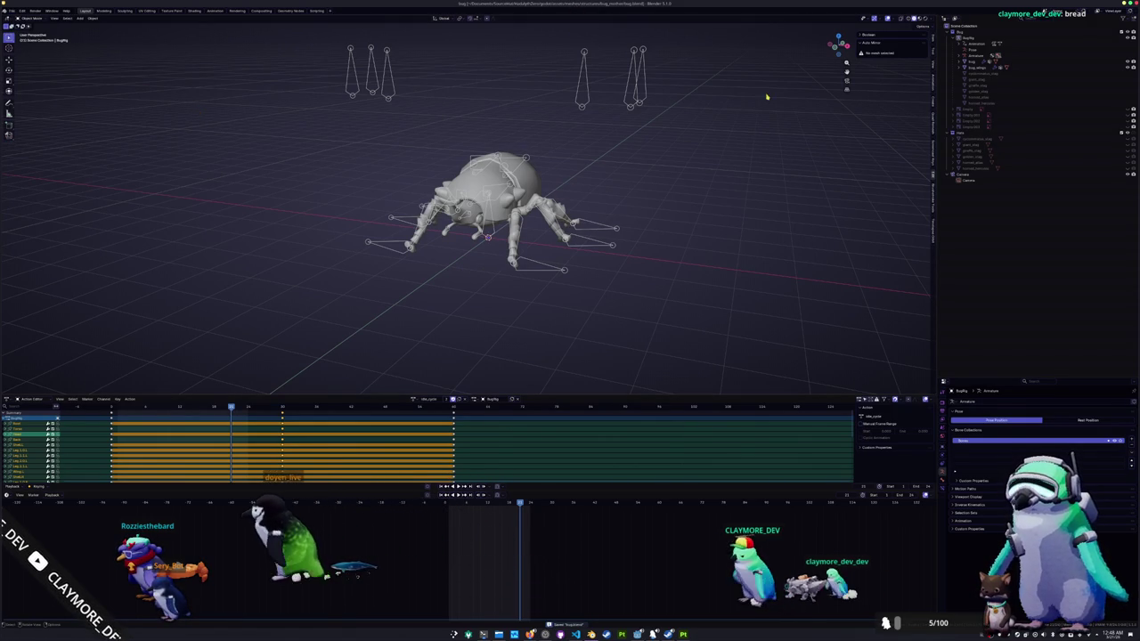
# - Switch back to the Godot editor with Alt+Tab
pyautogui.hotkey('alt', 'Tab')
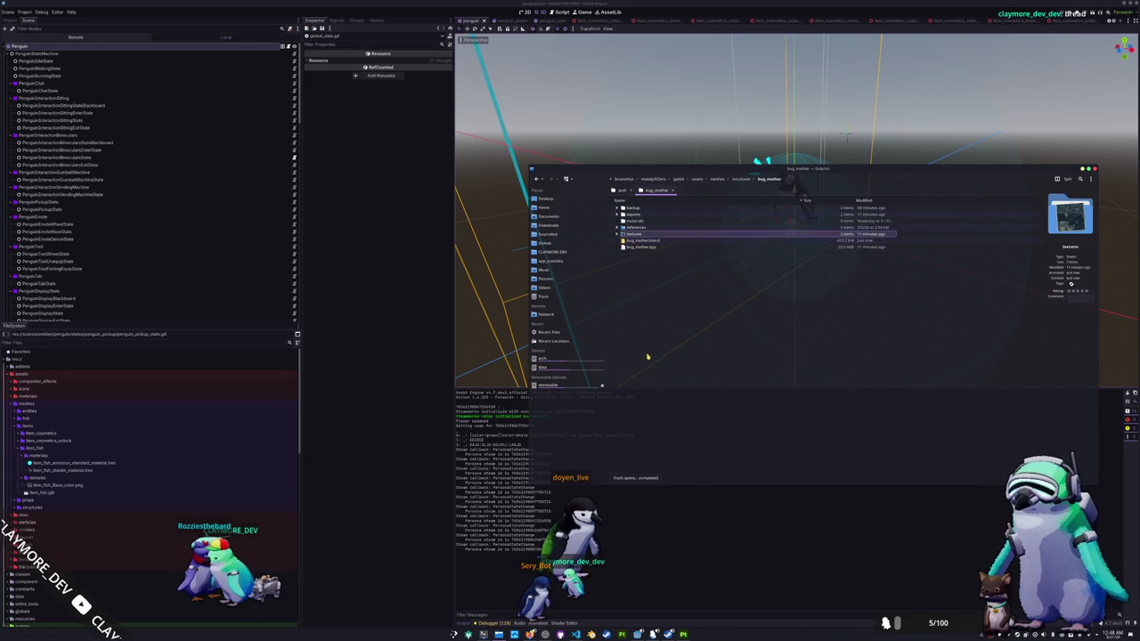
# - Step through the base colour texture, its import file, the reference images and the exports folder contents
pyautogui.press('Down')
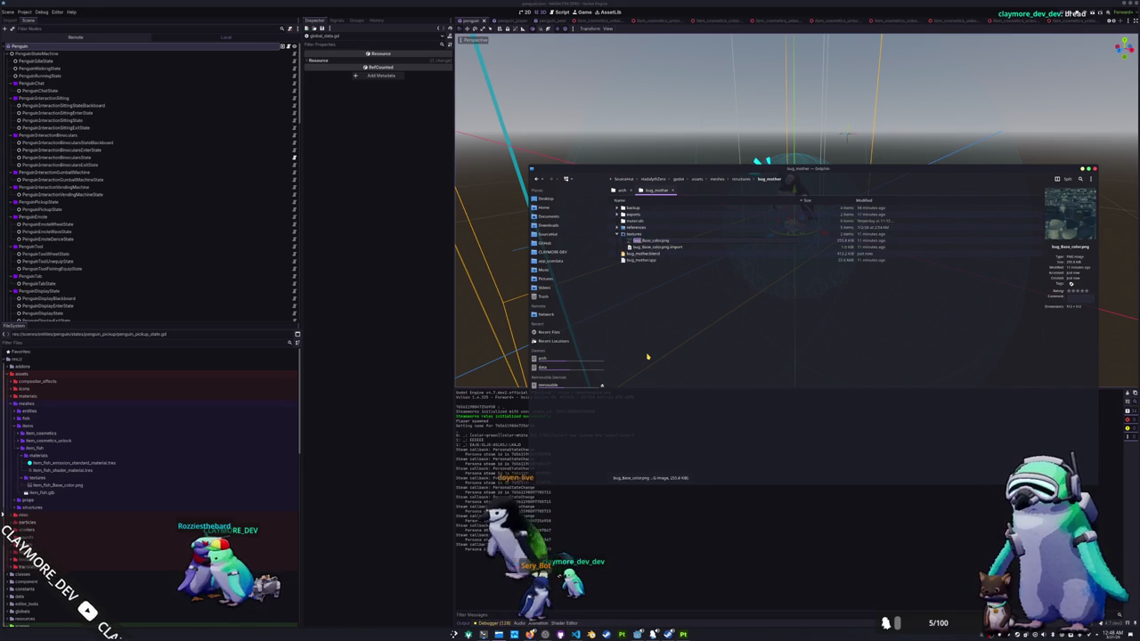
pyautogui.press('Down')
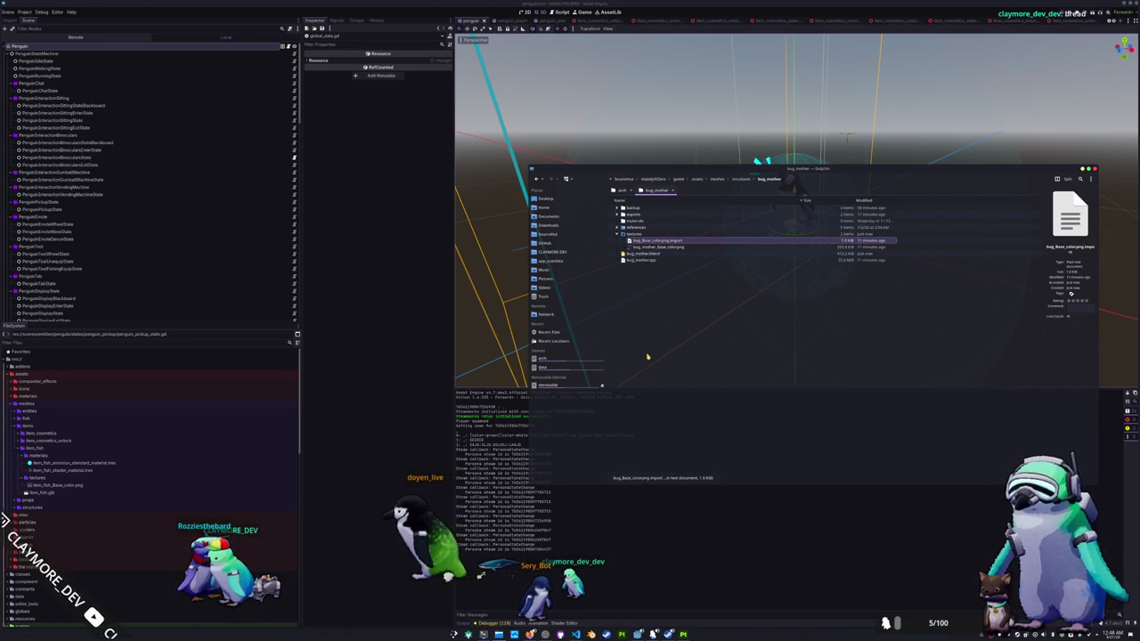
pyautogui.press('Up')
pyautogui.press('Up')
pyautogui.press('Right')
pyautogui.press('Down')
pyautogui.press('Down')
pyautogui.press('Down')
pyautogui.press('Down')
pyautogui.press('Down')
pyautogui.press('Down')
pyautogui.press('Down')
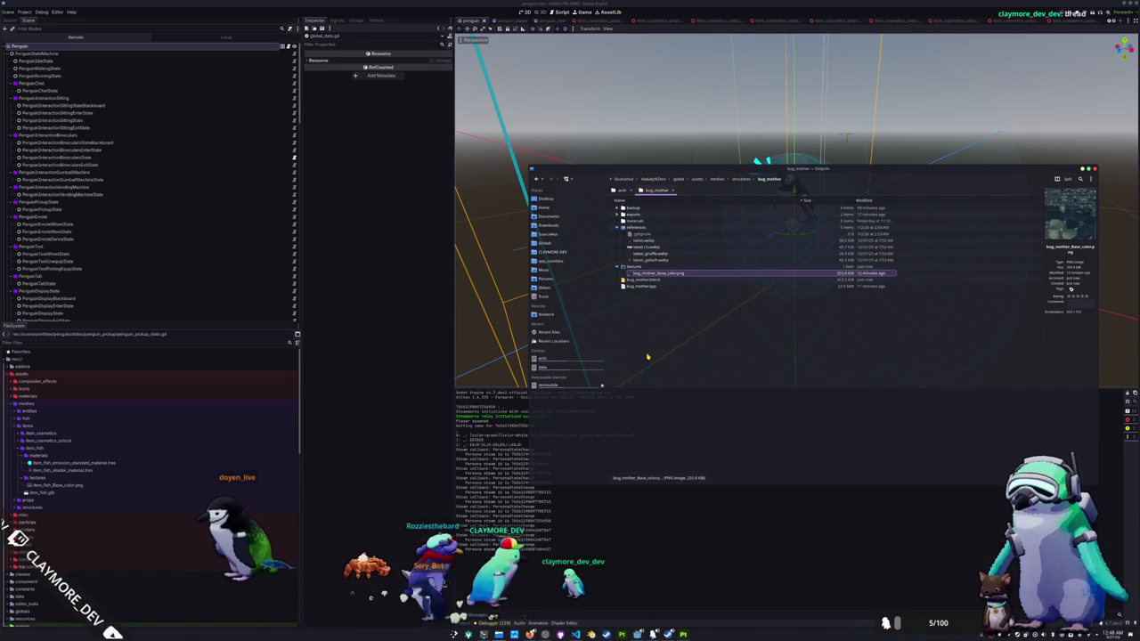
pyautogui.press('Up')
pyautogui.press('Up')
pyautogui.press('Up')
pyautogui.press('Up')
pyautogui.press('Up')
pyautogui.press('Up')
pyautogui.press('Left')
pyautogui.press('Up')
pyautogui.press('Up')
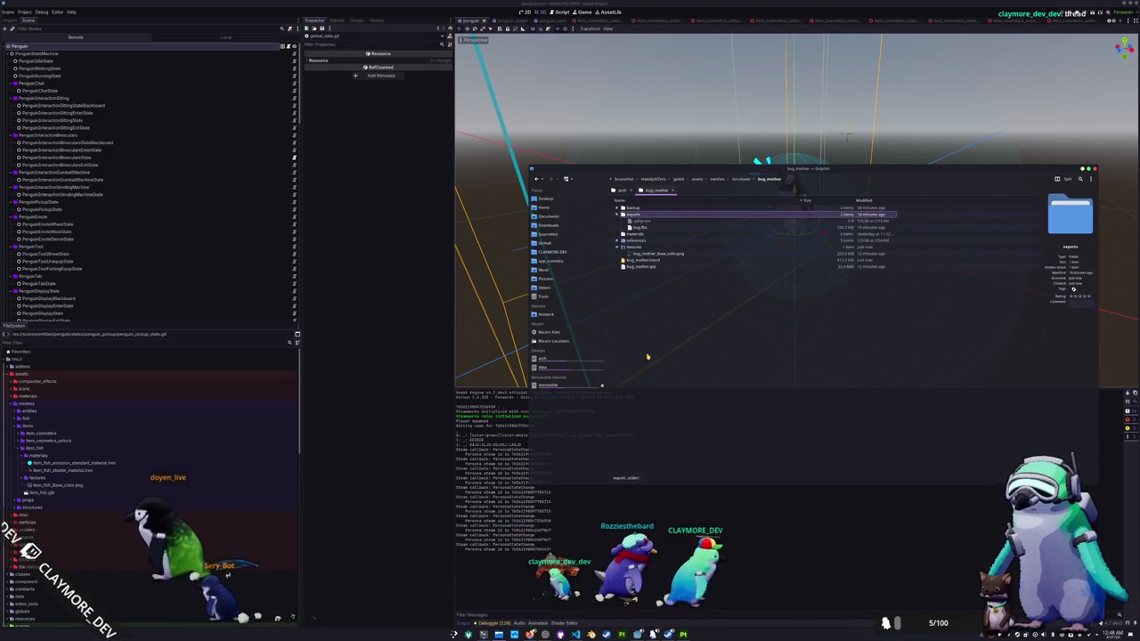
pyautogui.press('Right')
pyautogui.press('Down')
pyautogui.press('Down')
# - Move through the exports and backup folders to bug_mother.spp, then close Dolphin
pyautogui.press('Up')
pyautogui.press('Up')
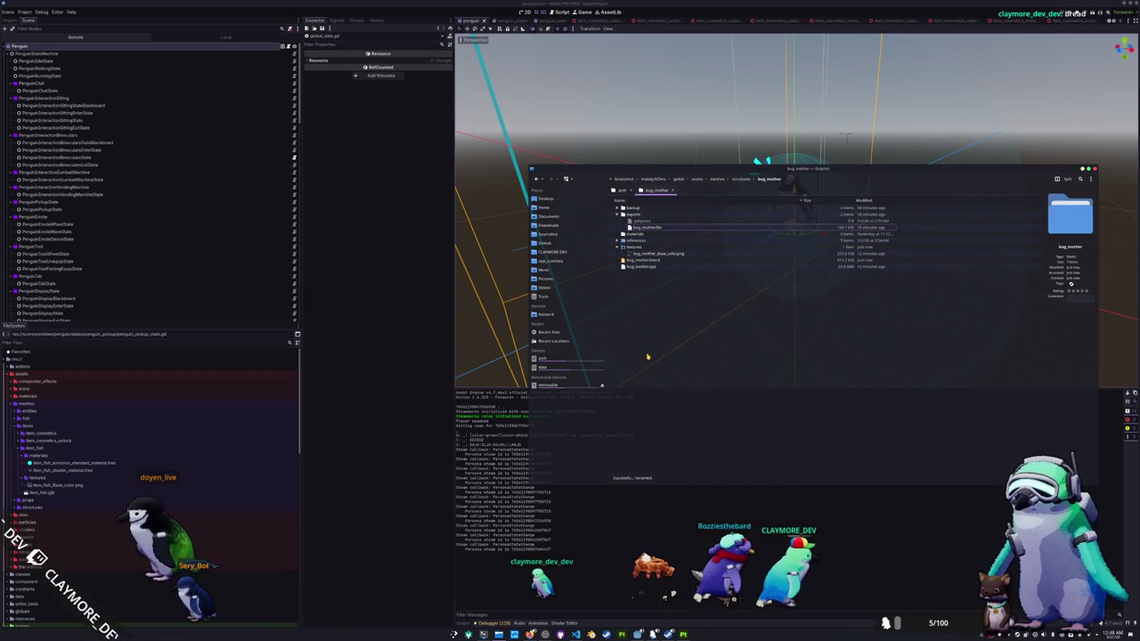
pyautogui.press('Left')
pyautogui.press('Up')
pyautogui.press('Right')
pyautogui.press('Left')
pyautogui.press('Down')
pyautogui.press('Down')
pyautogui.press('Down')
pyautogui.press('Down')
pyautogui.press('Down')
pyautogui.press('Down')
pyautogui.click(395, 501)
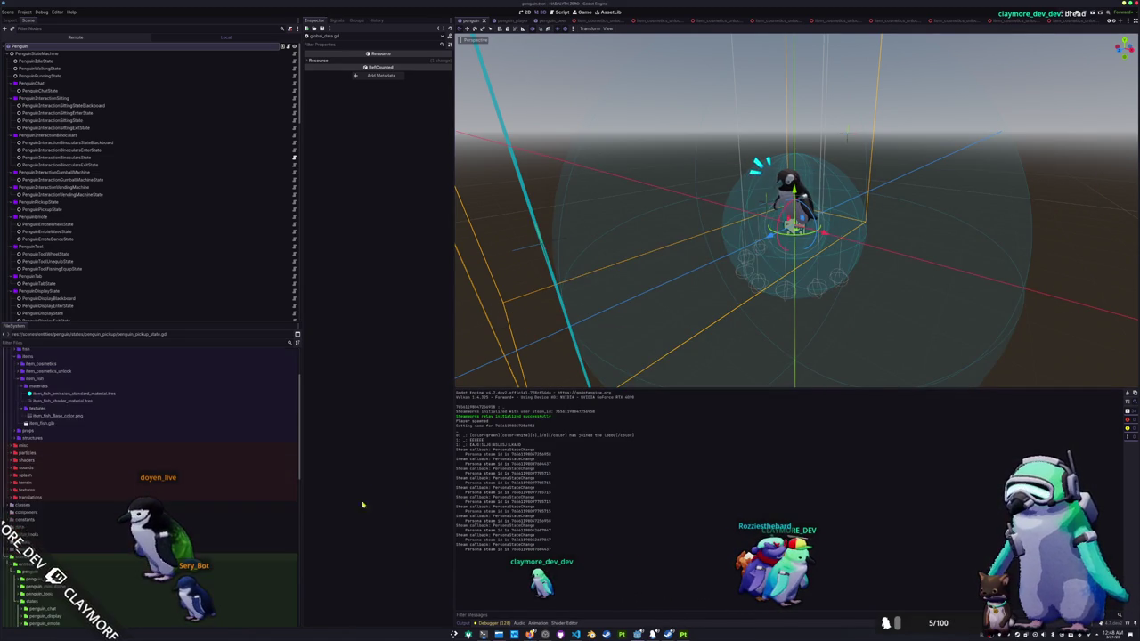
# - Open meshes, then structures, then bug_mother in Godot's FileSystem dock to check its contents
pyautogui.doubleClick(42, 405)
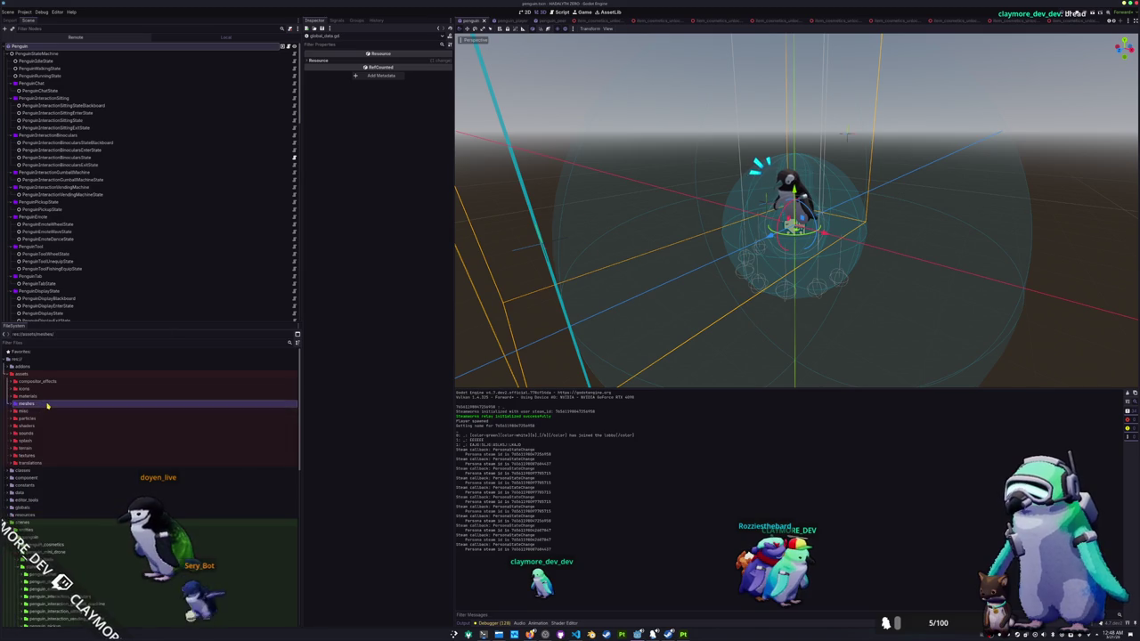
pyautogui.click(39, 437)
pyautogui.doubleClick(39, 445)
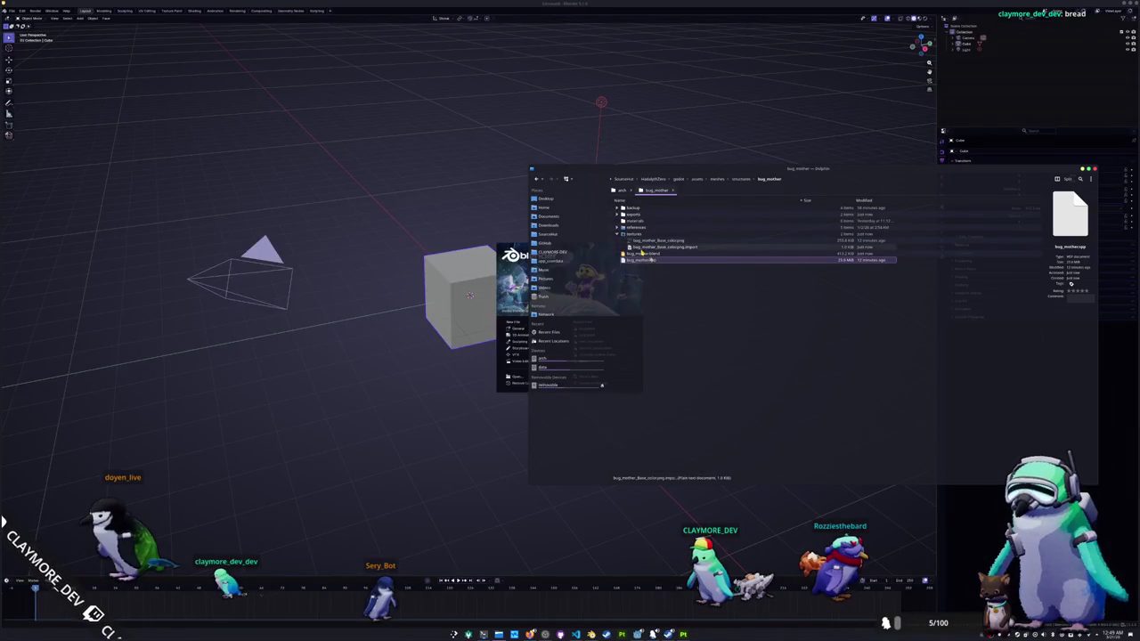
# - Open bug_mother.blend in Blender and select the whole beetle rig
pyautogui.moveTo(641, 253); pyautogui.dragTo(394, 205)
pyautogui.click(369, 202)
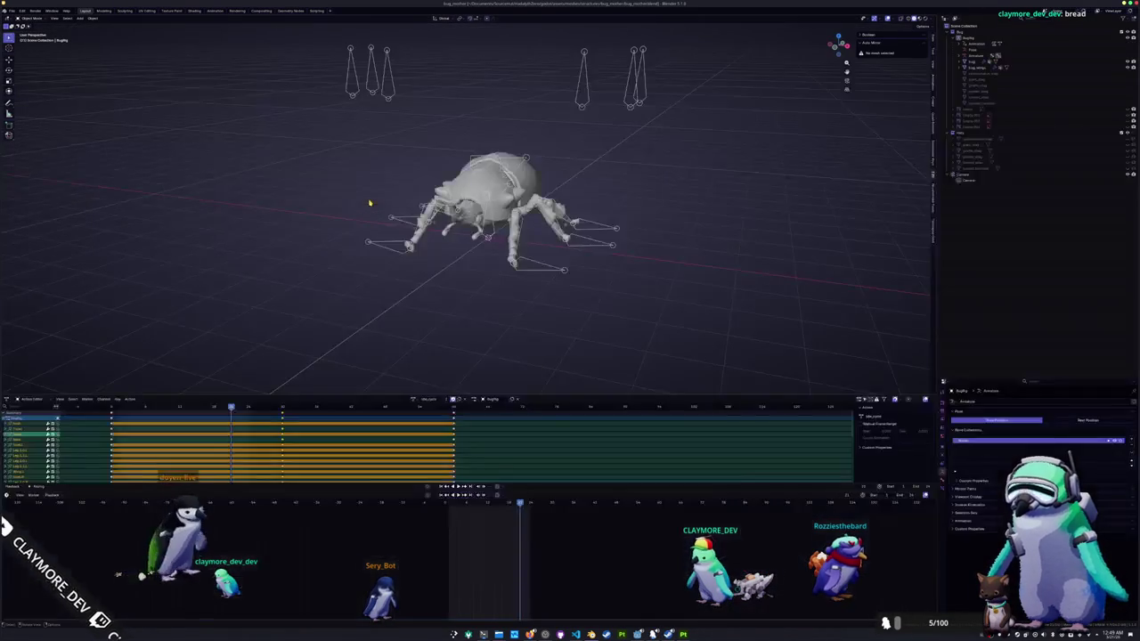
pyautogui.press('a')
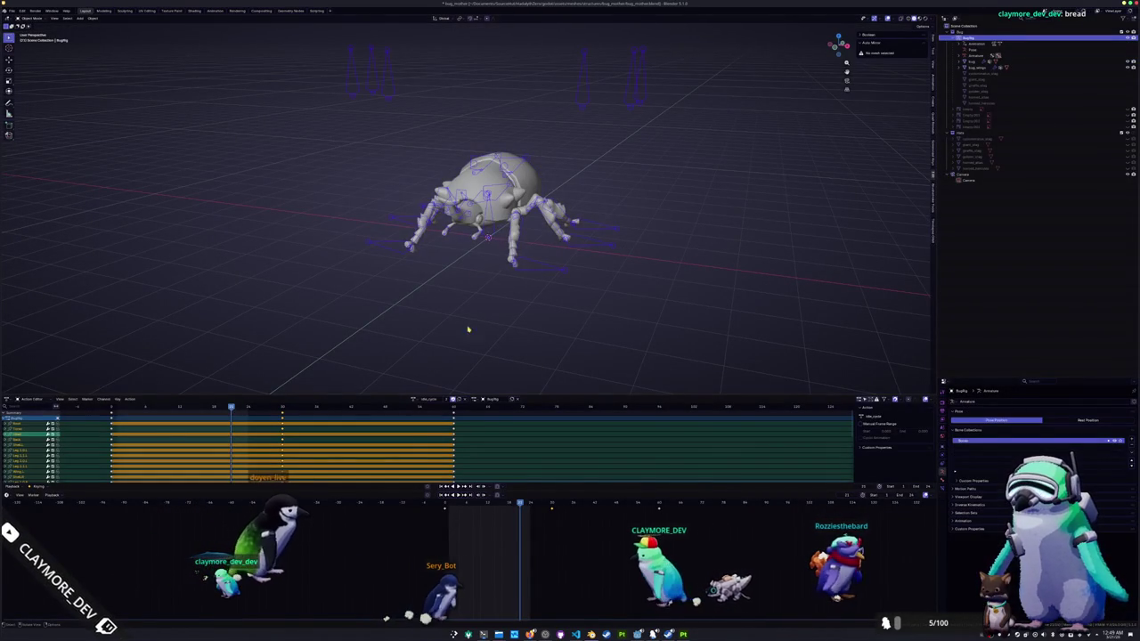
# - Preview the run_cycle, idle_pose and idle_cycle actions, then leave the rig with no action
pyautogui.click(414, 399)
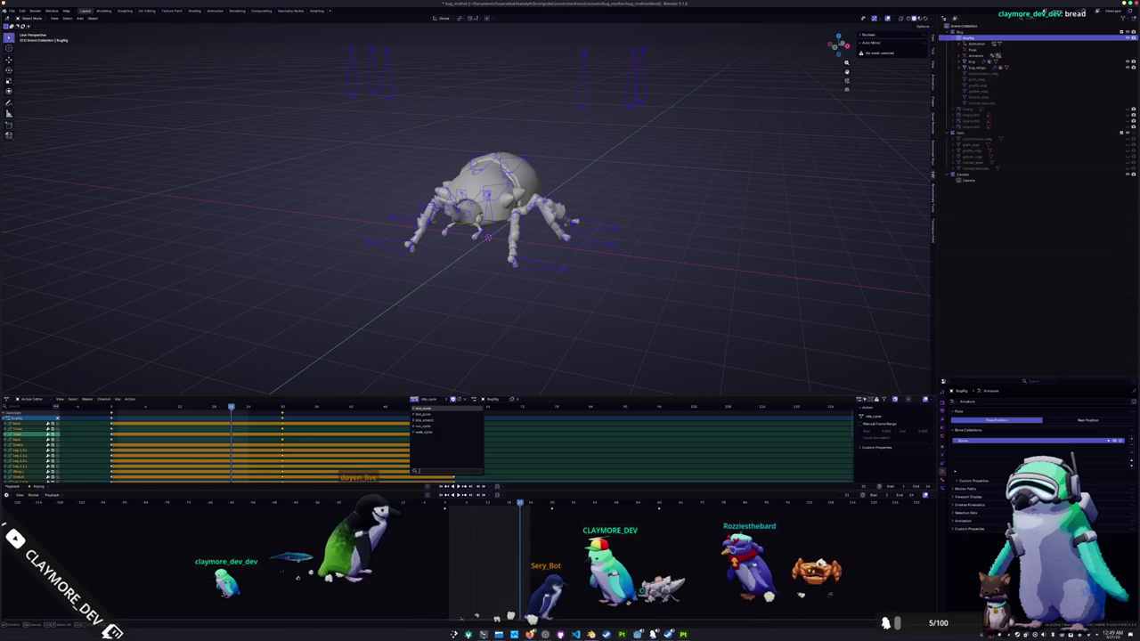
pyautogui.click(430, 432)
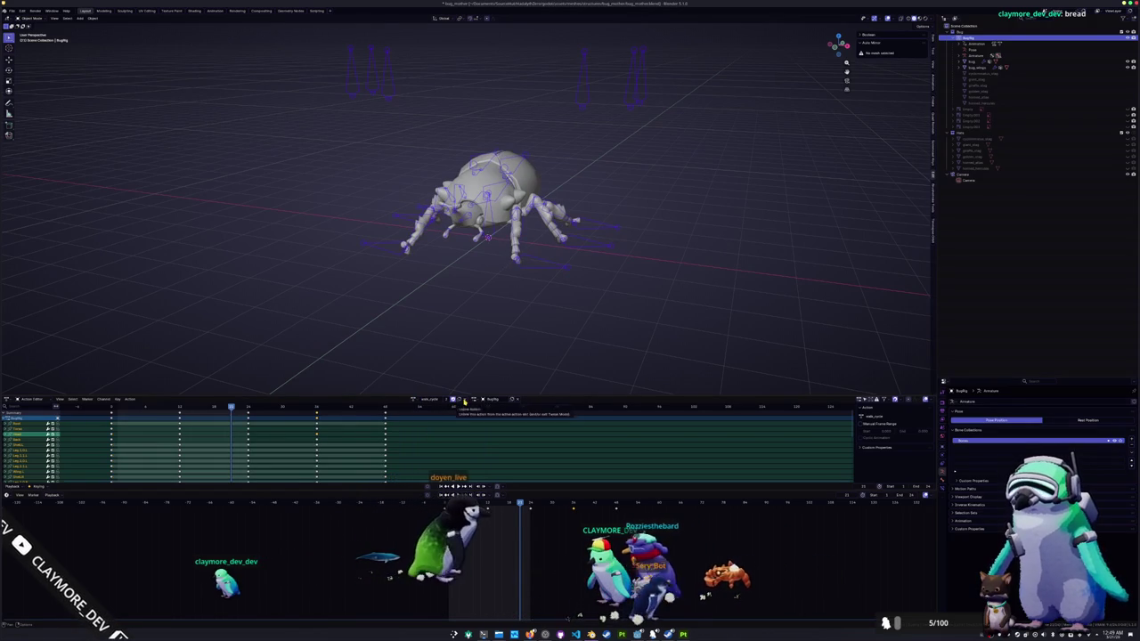
pyautogui.click(431, 402)
pyautogui.click(446, 401)
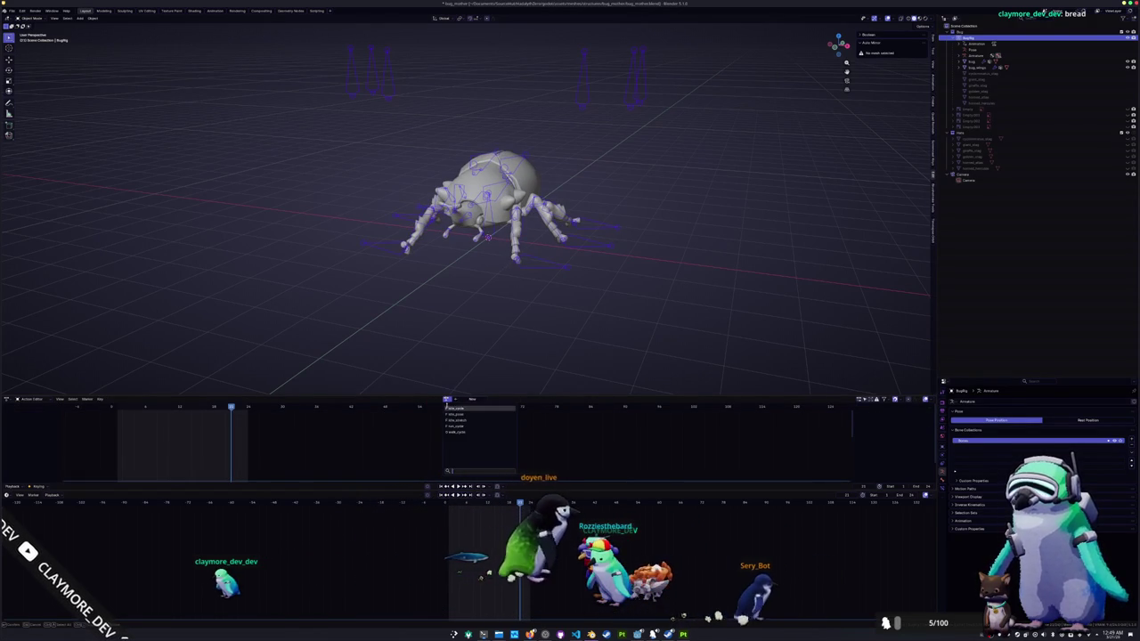
pyautogui.click(466, 407)
pyautogui.click(461, 399)
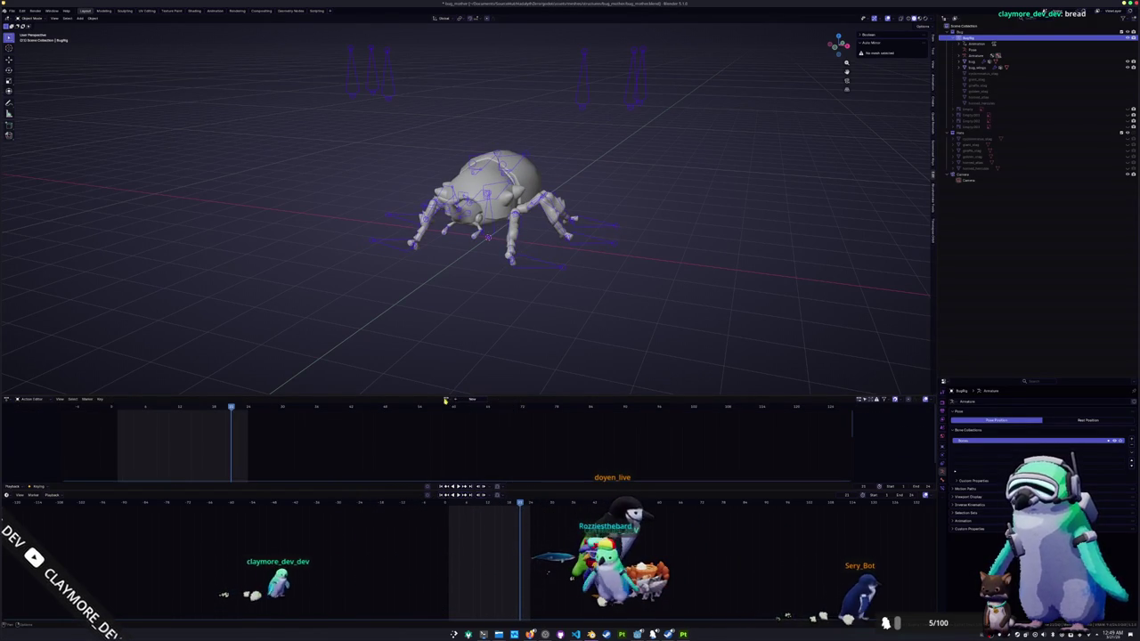
pyautogui.click(452, 425)
pyautogui.click(462, 401)
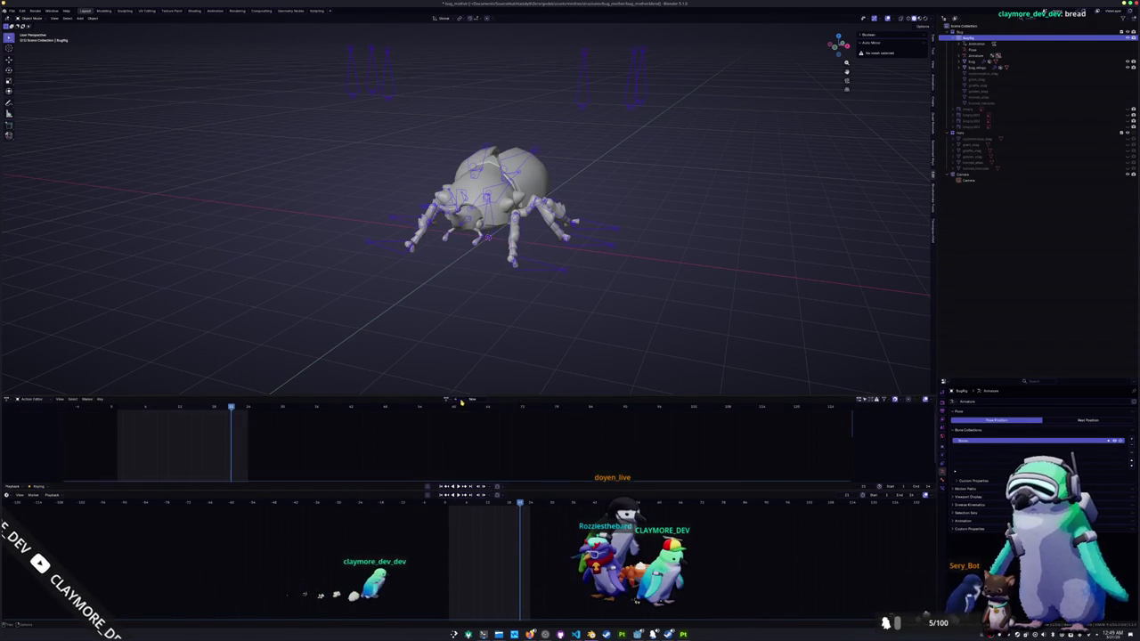
pyautogui.click(453, 415)
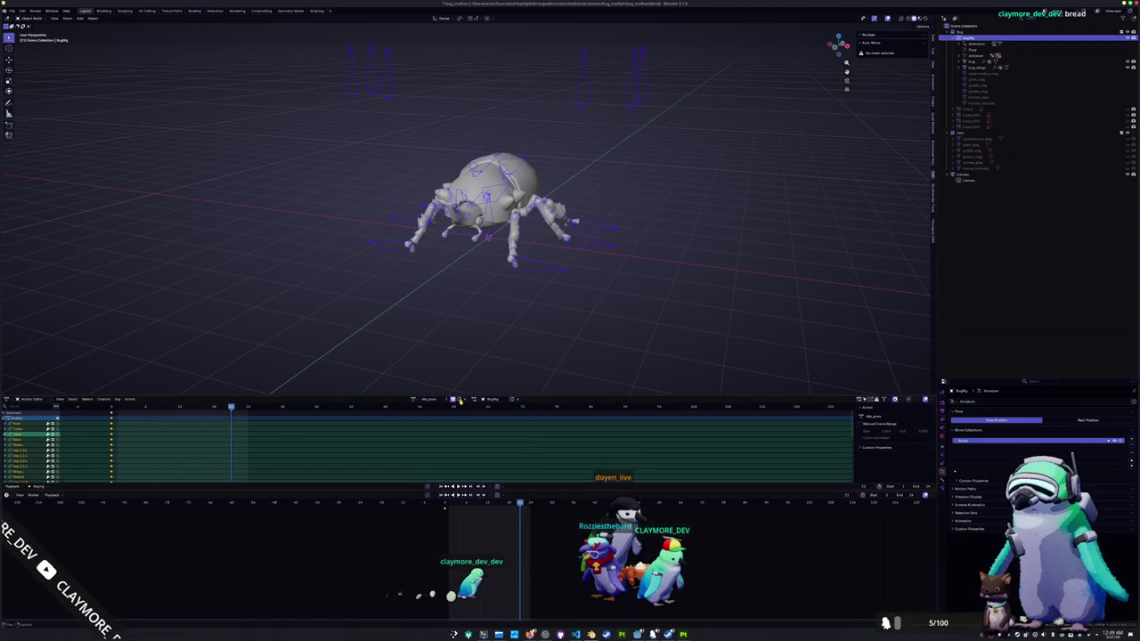
pyautogui.click(463, 400)
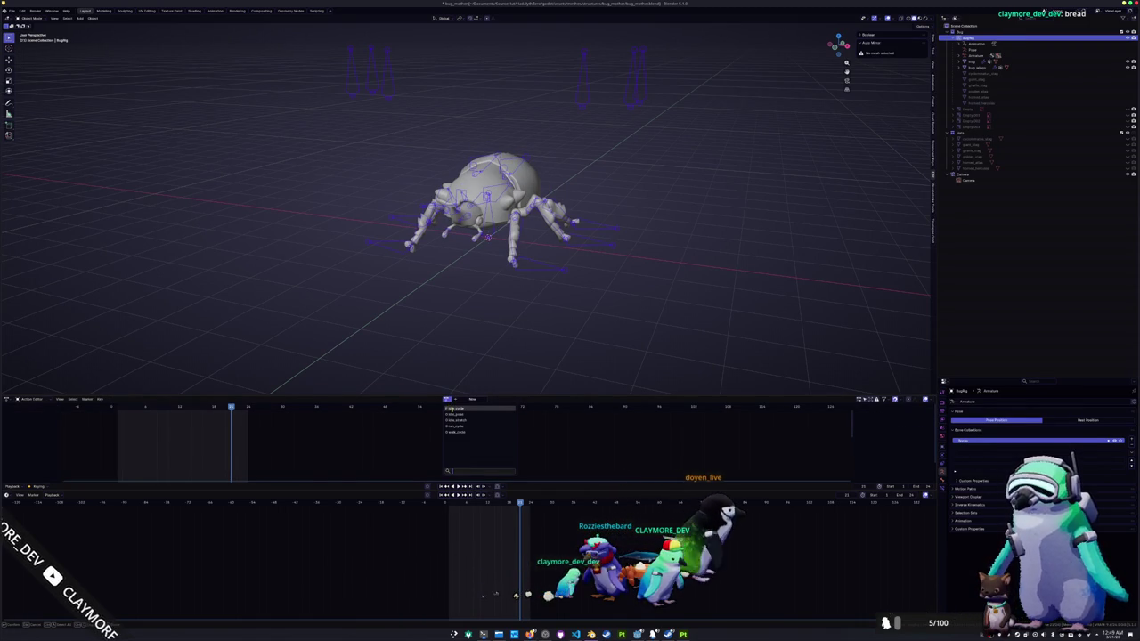
pyautogui.click(451, 408)
pyautogui.click(464, 400)
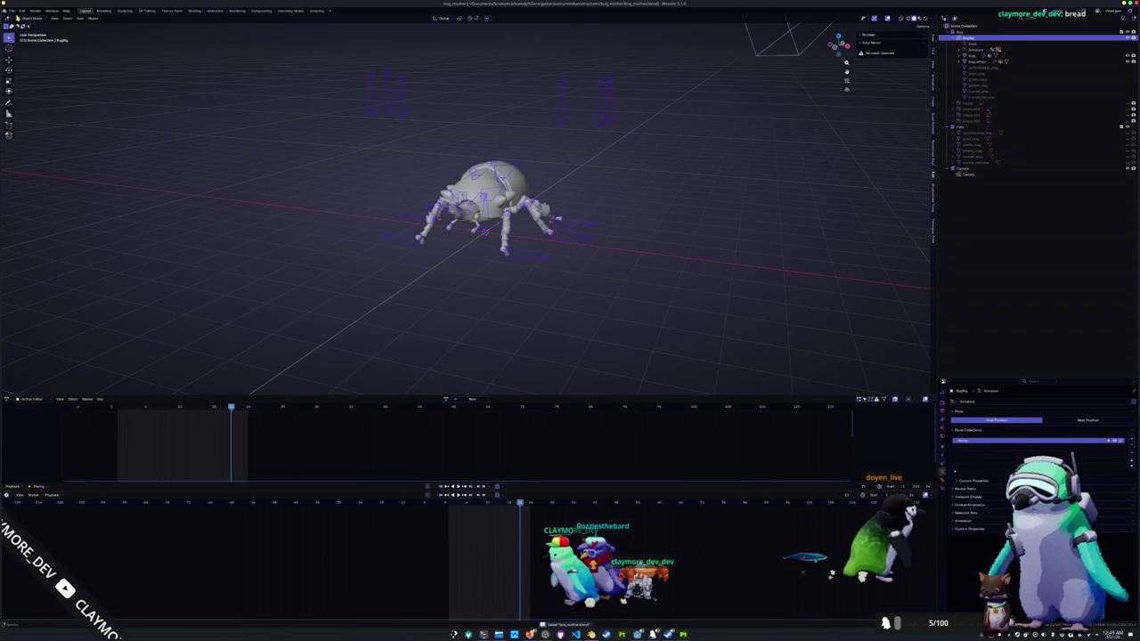
# - Purge unused data from the file via File > Clean Up
pyautogui.click(13, 10)
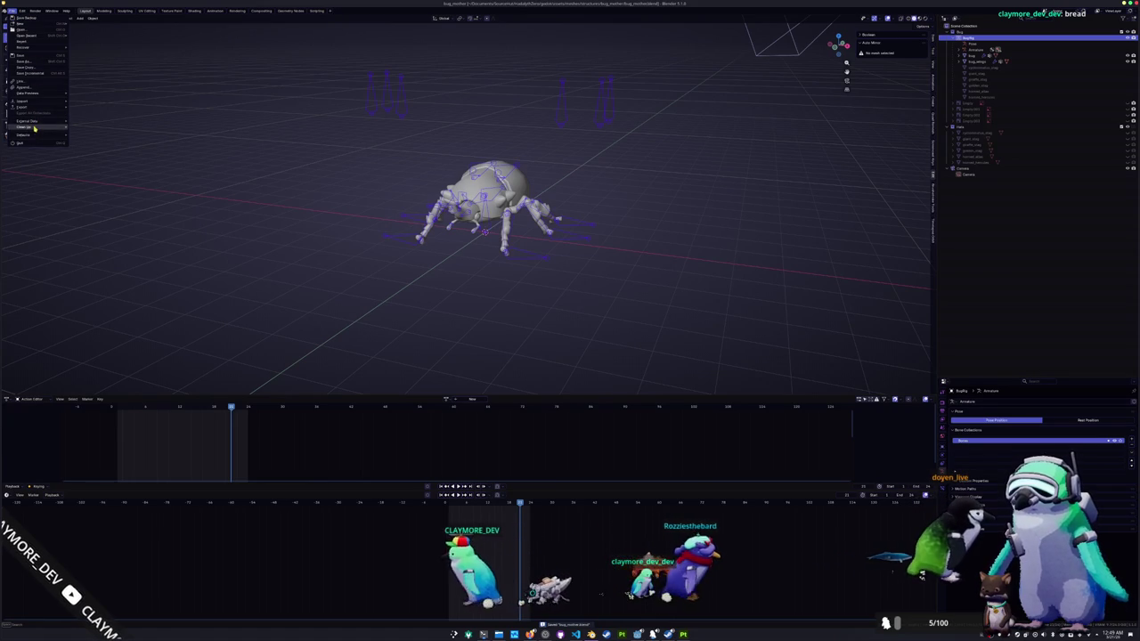
pyautogui.moveTo(27, 127)
pyautogui.click(94, 128)
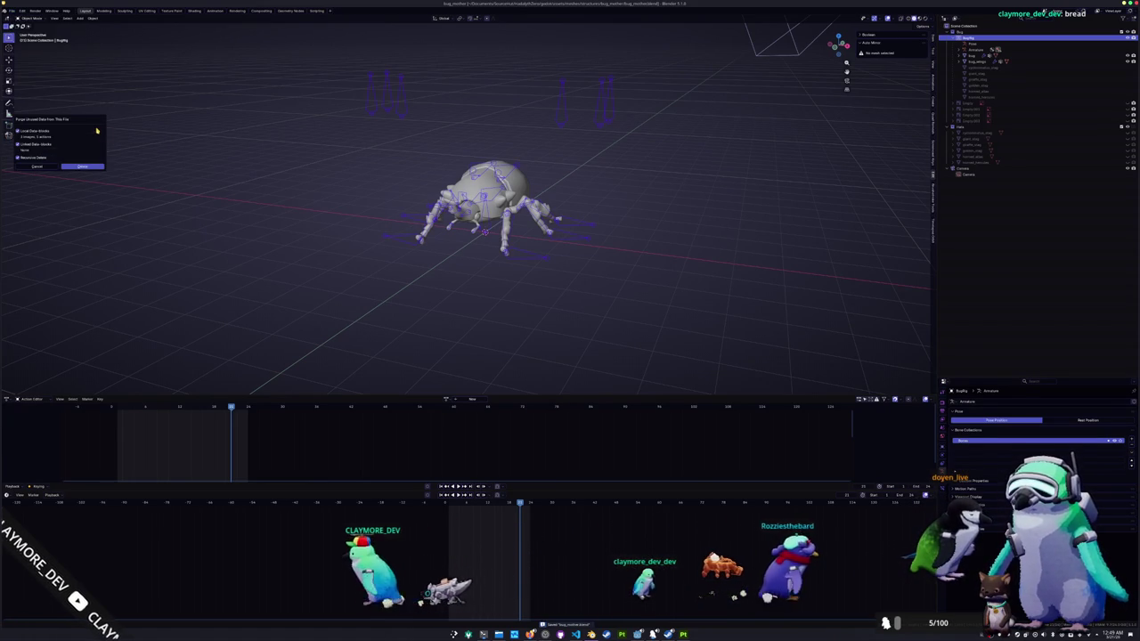
pyautogui.click(94, 167)
# - In Pose Mode from the side view, box-select two sets of foot bones and lower them along Z
pyautogui.hotkey('ctrl', 'Tab')
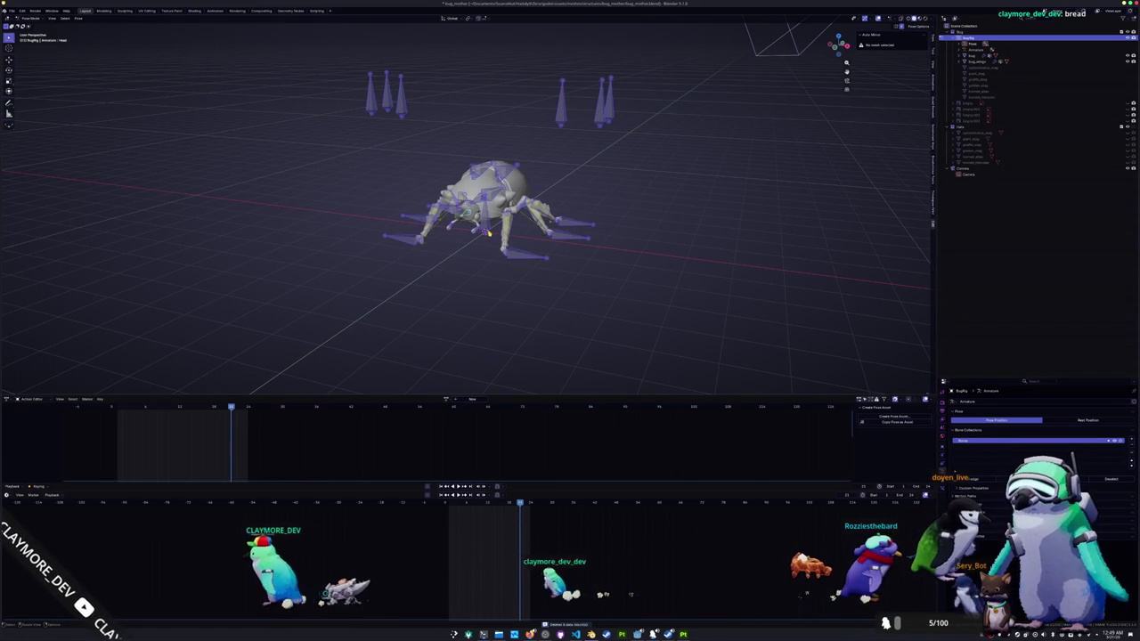
pyautogui.press('KP_3')
pyautogui.scroll(2, 488, 232)
pyautogui.moveTo(499, 241); pyautogui.dragTo(596, 287)
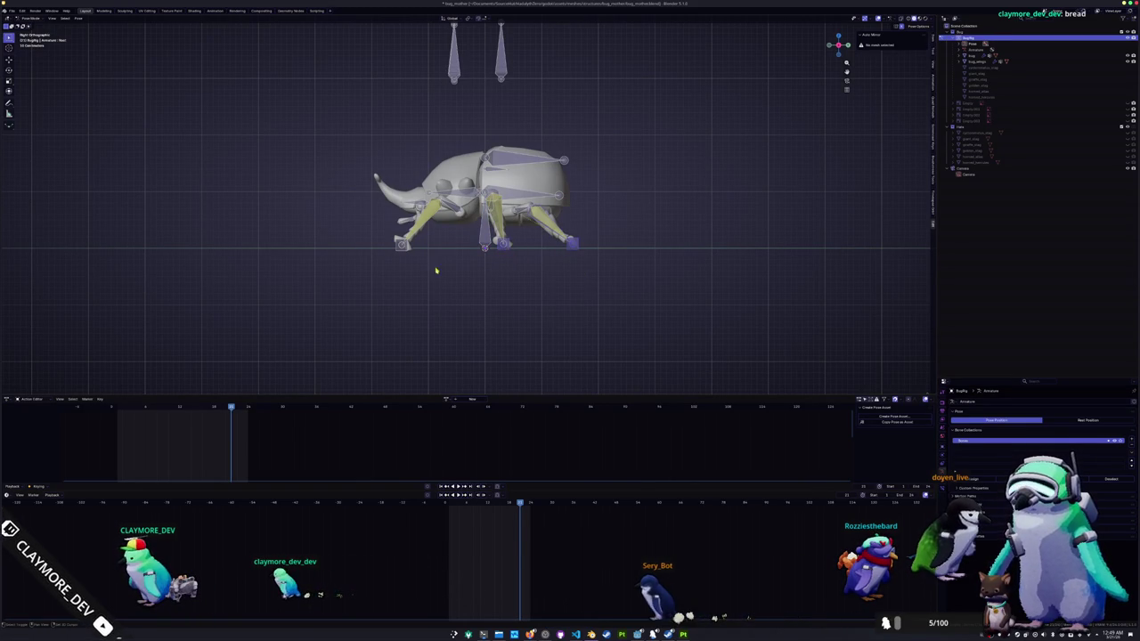
pyautogui.press('g')
pyautogui.press('z')
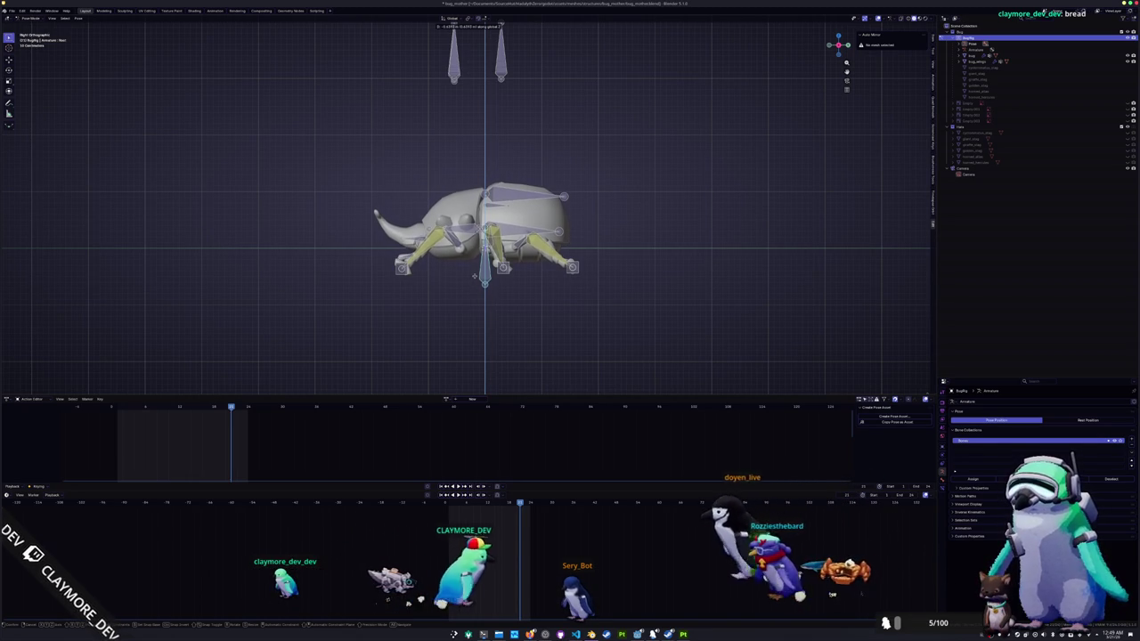
pyautogui.click(579, 302)
pyautogui.moveTo(584, 297)
pyautogui.mouseDown()
pyautogui.moveTo(553, 275)
pyautogui.moveTo(506, 276)
pyautogui.mouseUp()
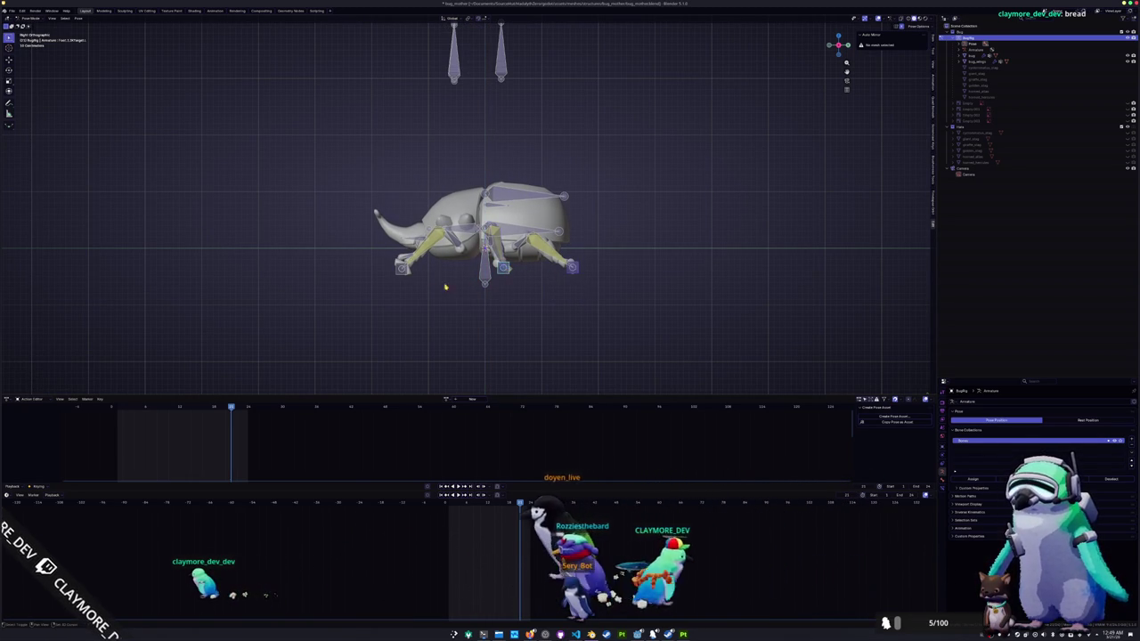
pyautogui.press('g')
pyautogui.press('z')
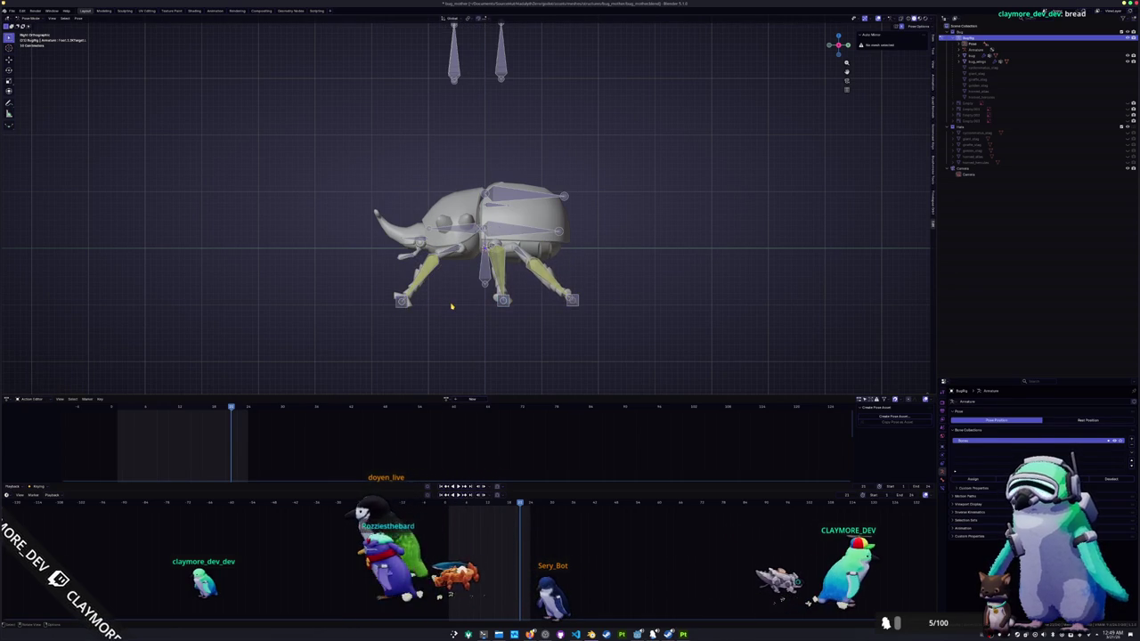
# - Adjust the right leg from the front view, then shift the front leg control and lower a leg bone
pyautogui.press('KP_1')
pyautogui.press('g')
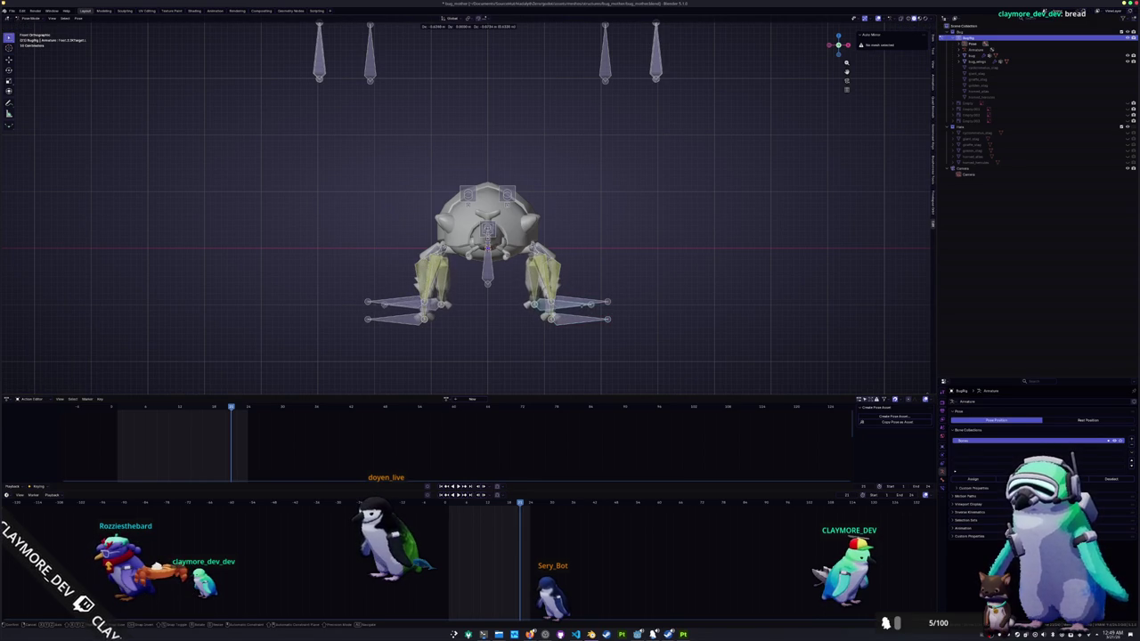
pyautogui.click(587, 307)
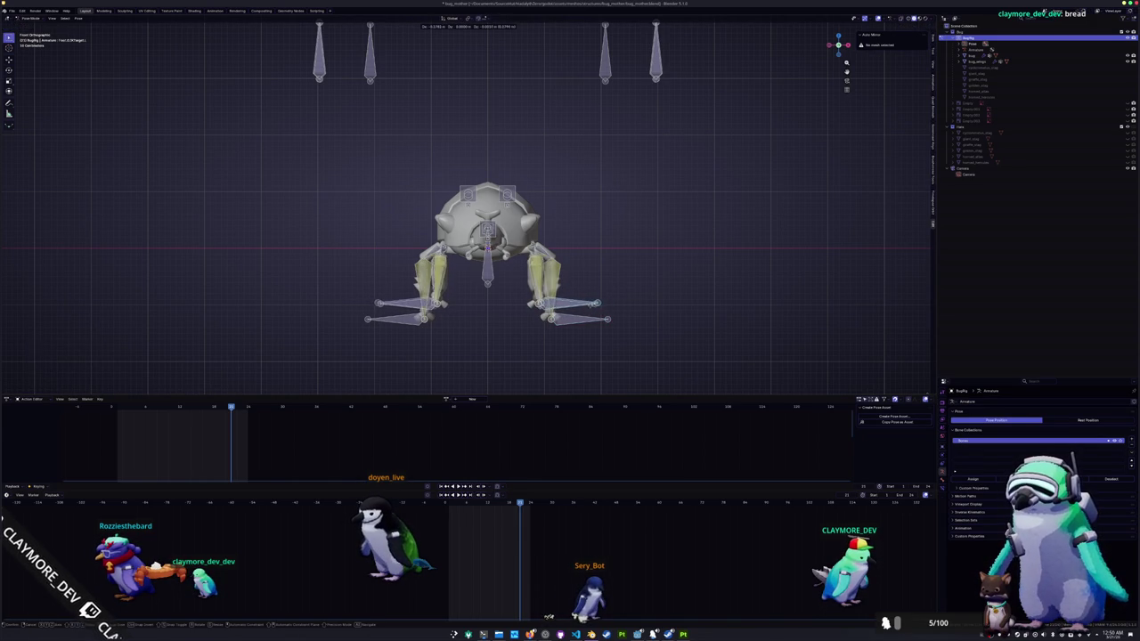
pyautogui.press('KP_3')
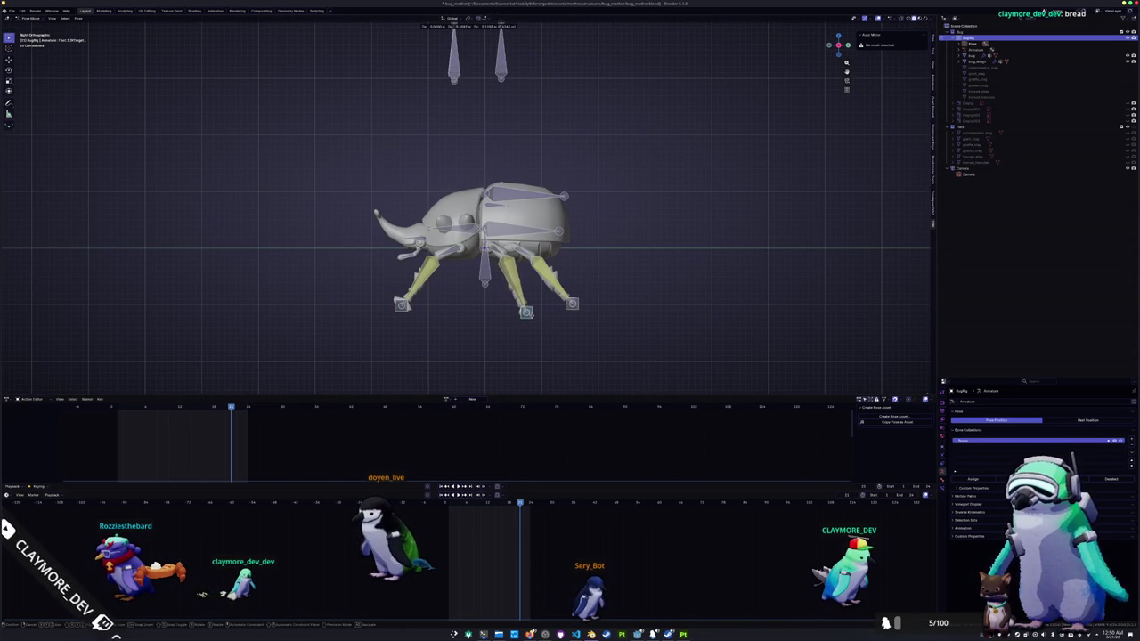
pyautogui.moveTo(406, 310)
pyautogui.mouseDown()
pyautogui.moveTo(509, 308)
pyautogui.moveTo(402, 266)
pyautogui.mouseUp()
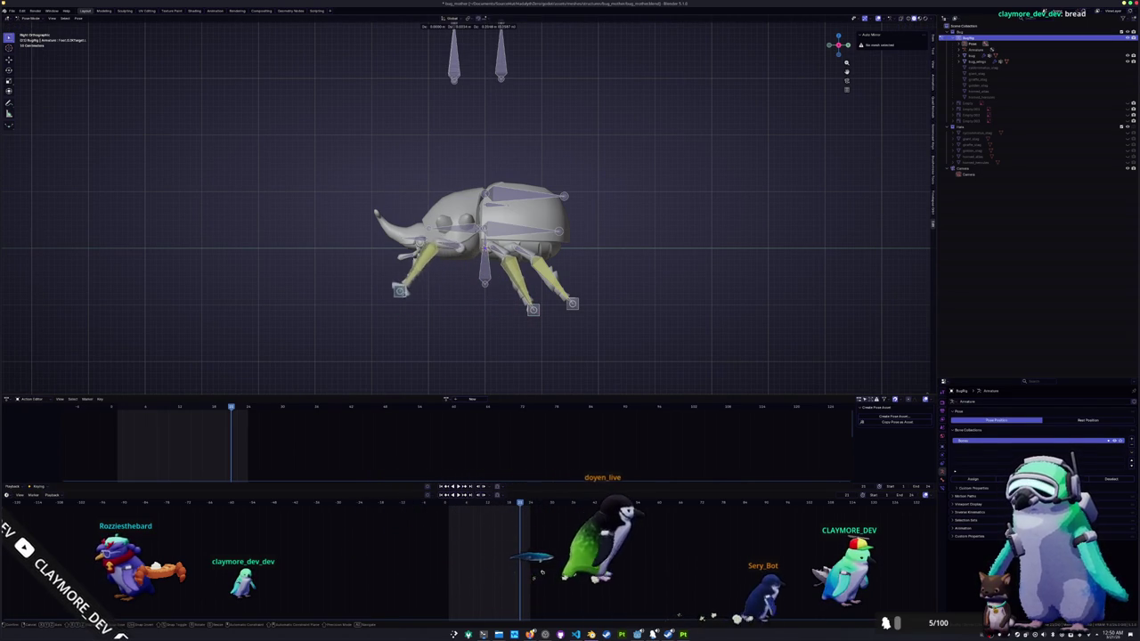
pyautogui.click(403, 266)
pyautogui.moveTo(402, 266); pyautogui.dragTo(517, 259, button='middle')
pyautogui.moveTo(517, 259); pyautogui.dragTo(538, 306)
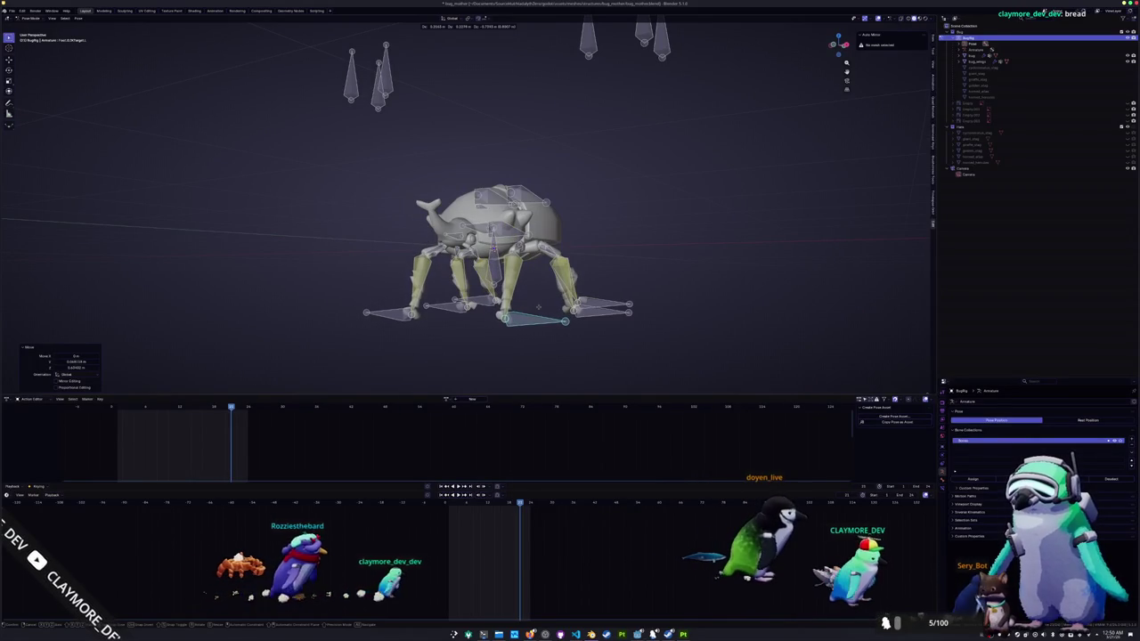
pyautogui.click(538, 306)
pyautogui.moveTo(538, 307); pyautogui.dragTo(536, 316, button='middle')
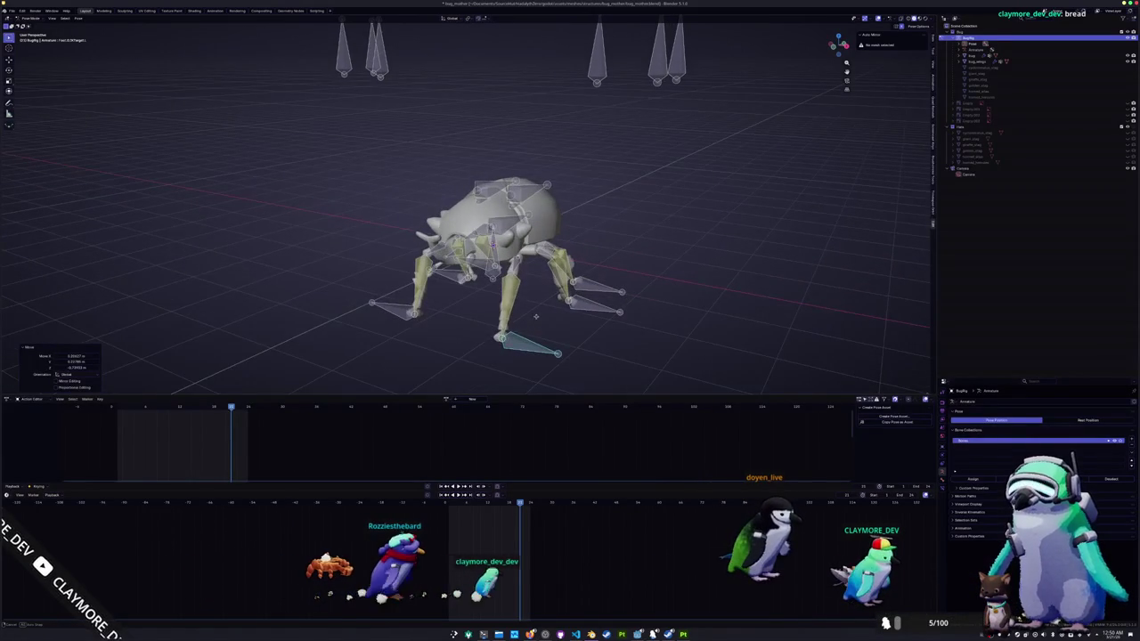
pyautogui.press('KP_3')
# - Reposition the rear foot control, compare the pose against the rest pose in Edit Mode, and return to Pose Mode
pyautogui.hotkey('ctrl', 'z')
pyautogui.press('g')
pyautogui.click(555, 344)
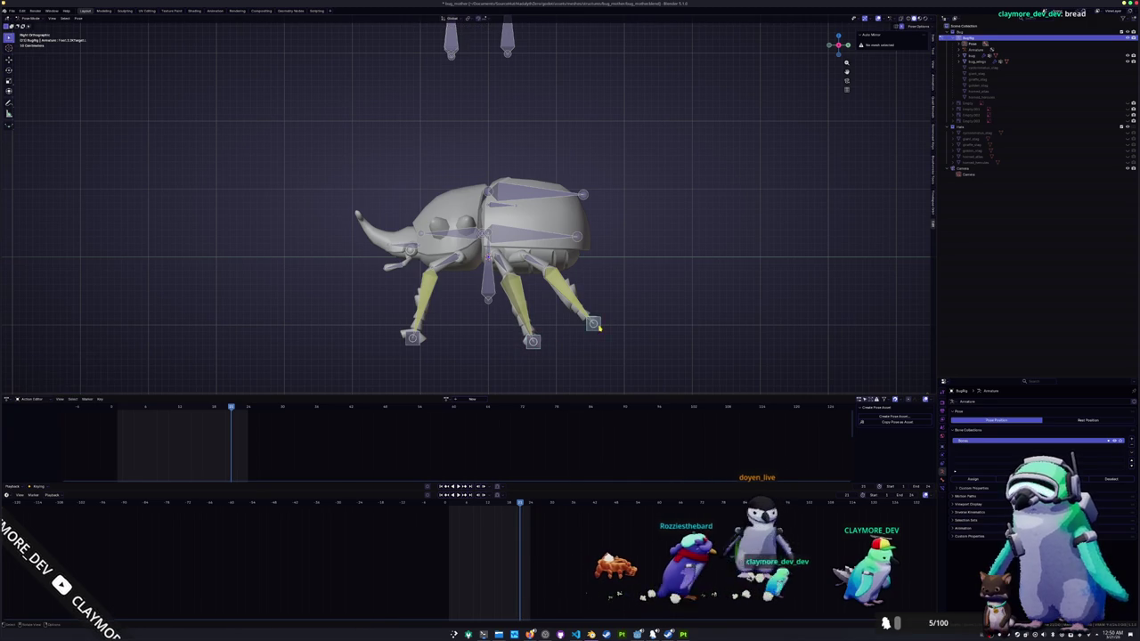
pyautogui.moveTo(534, 339)
pyautogui.mouseDown(button='middle')
pyautogui.moveTo(440, 313)
pyautogui.moveTo(452, 322)
pyautogui.mouseUp(button='middle')
pyautogui.hotkey('ctrl', 'Tab')
pyautogui.press('Tab')
pyautogui.scroll(2, 460, 310)
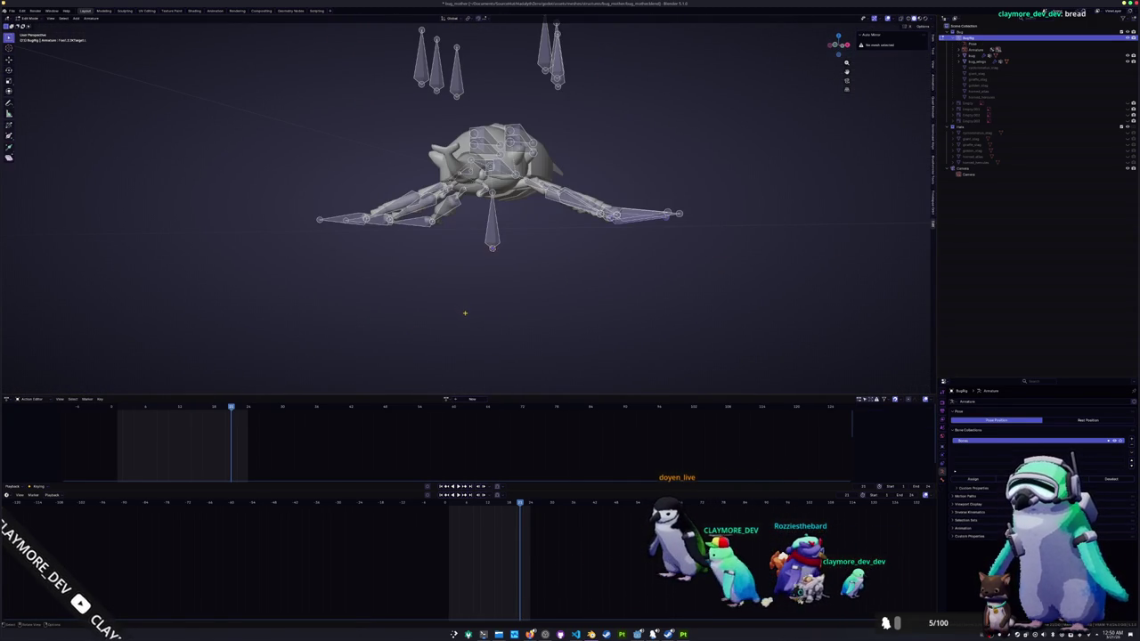
pyautogui.press('Tab')
pyautogui.hotkey('ctrl', 'Tab')
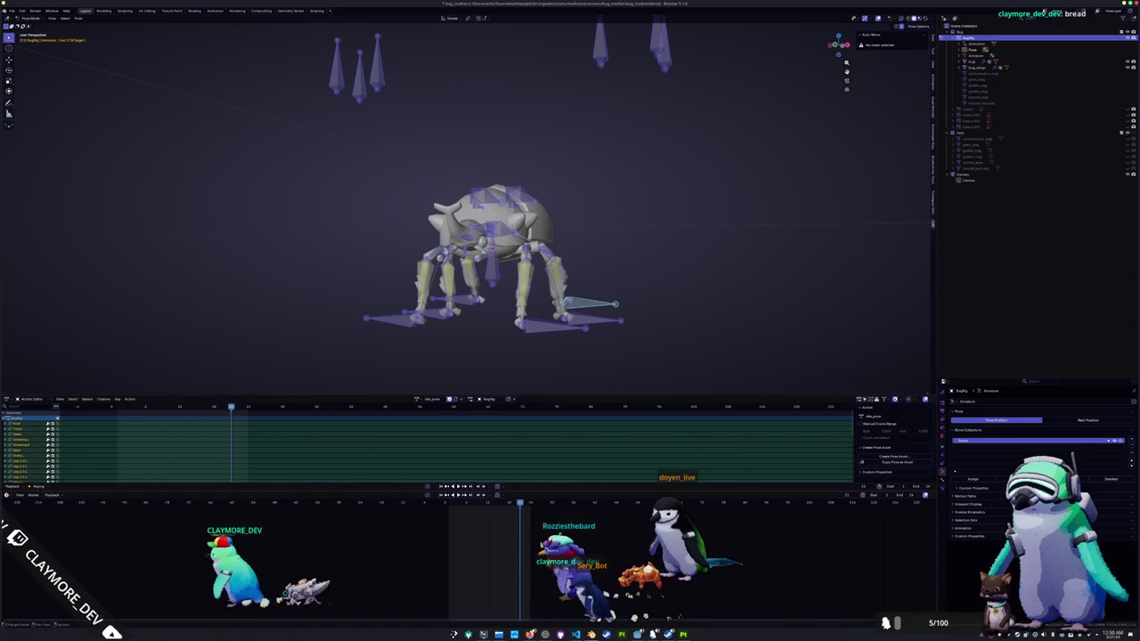
# - Keyframe all bones at the current frame and protect the new action with a fake user
pyautogui.press('i')
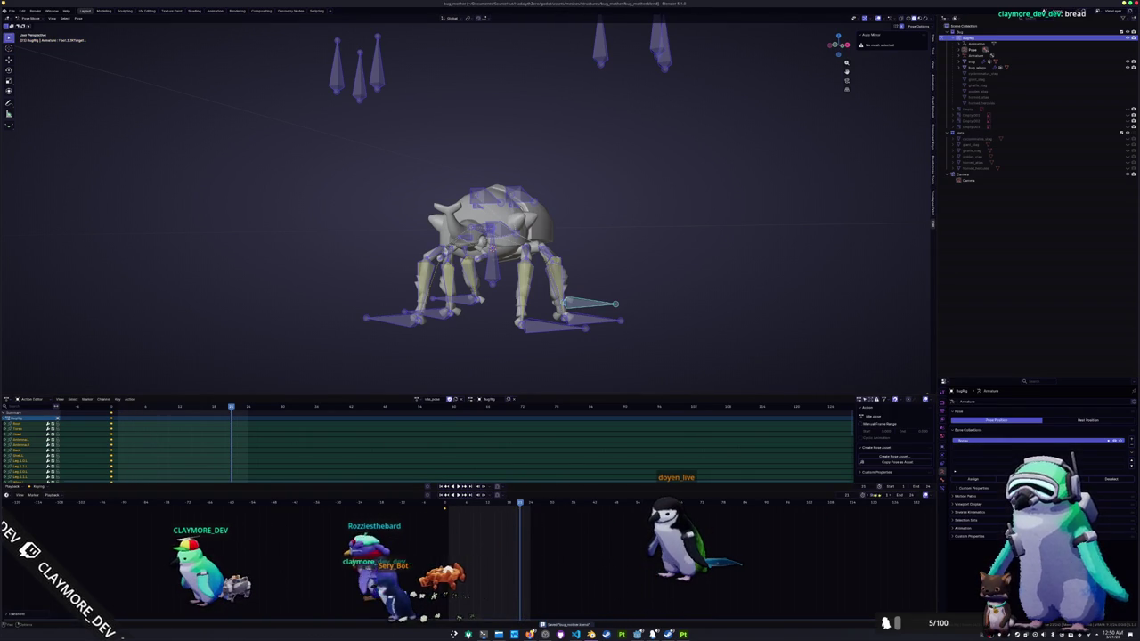
pyautogui.click(449, 399)
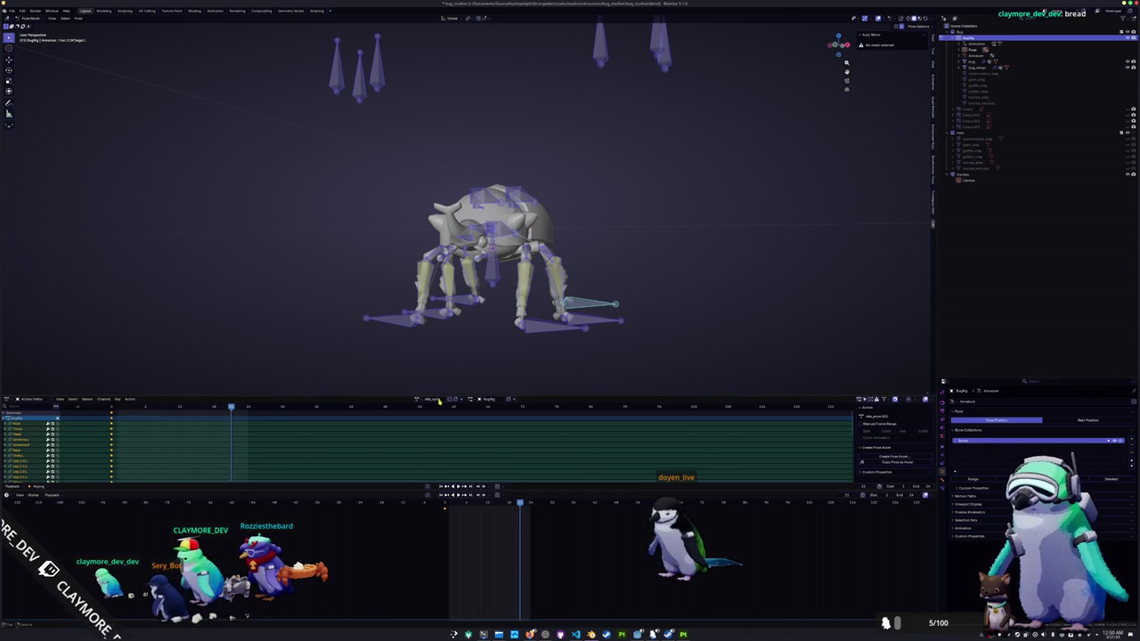
pyautogui.press('KP_3')
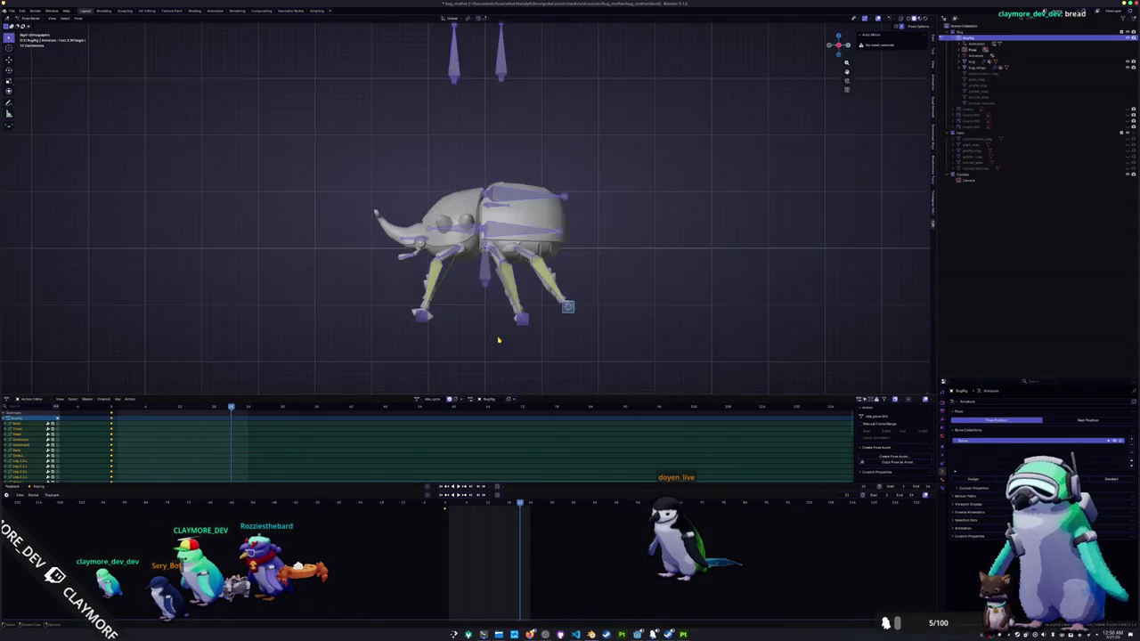
pyautogui.click(327, 257)
pyautogui.scroll(4, 466, 252)
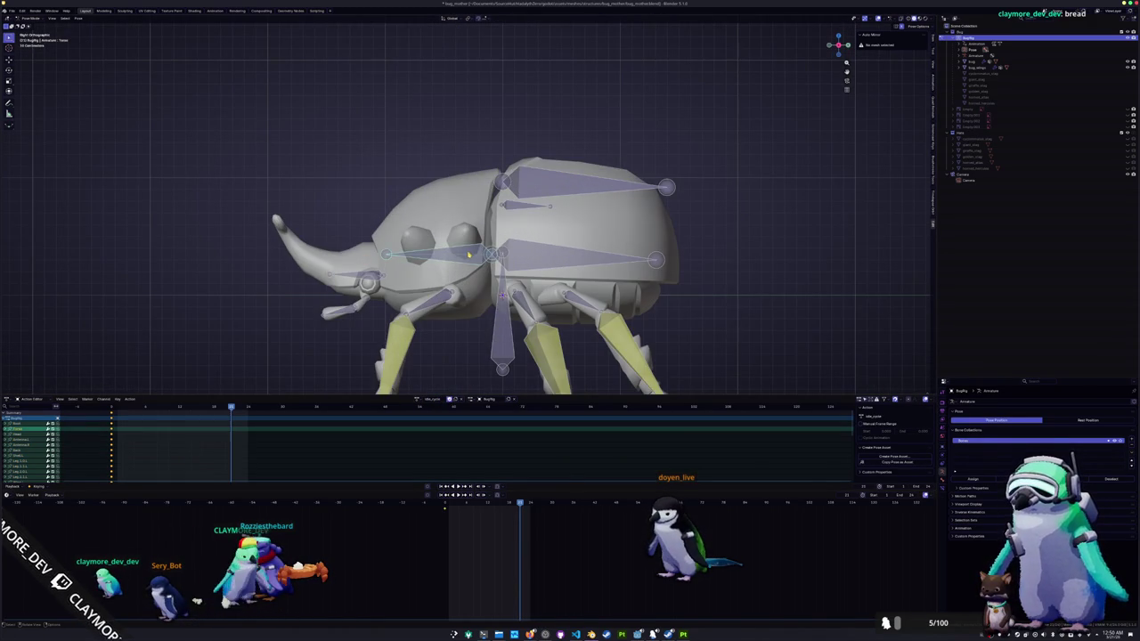
pyautogui.keyDown('shift'); pyautogui.moveTo(467, 254); pyautogui.dragTo(510, 216, button='middle'); pyautogui.keyUp('shift')
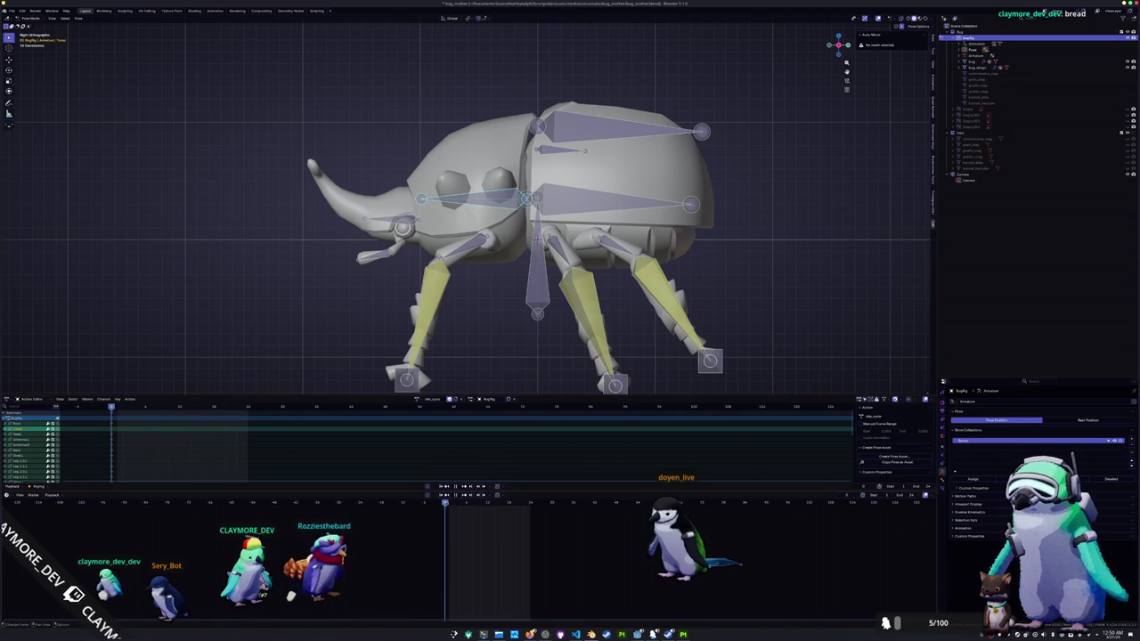
# - Lower the body bone along Z, key the pose at a later frame, and return to the start
pyautogui.press('g')
pyautogui.press('z')
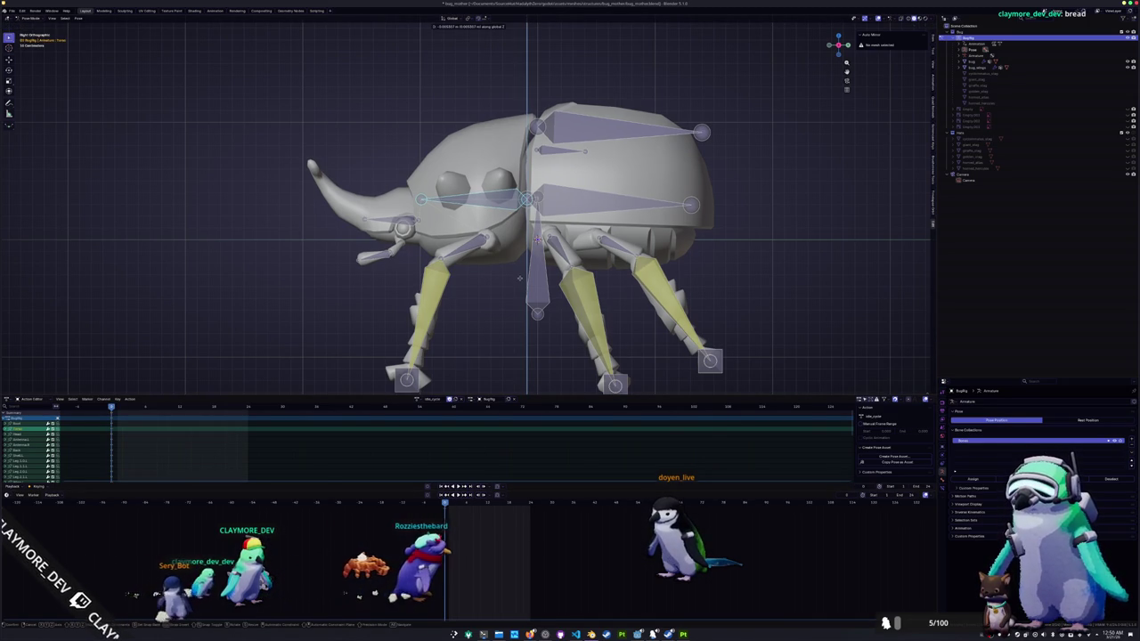
pyautogui.click(523, 285)
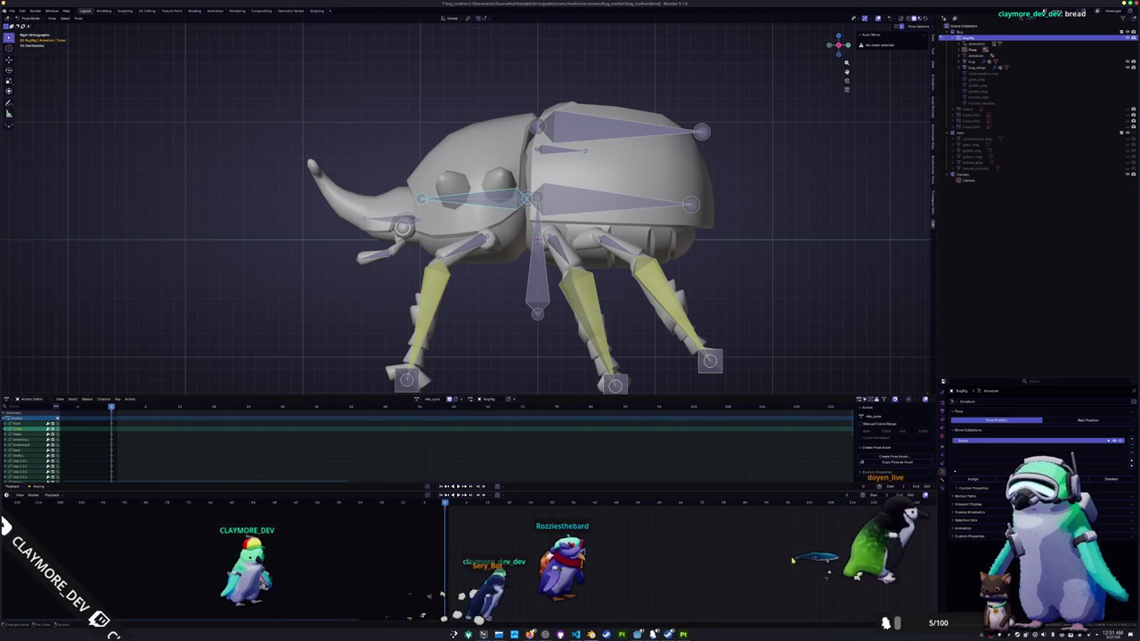
pyautogui.moveTo(770, 559); pyautogui.dragTo(550, 558, button='middle')
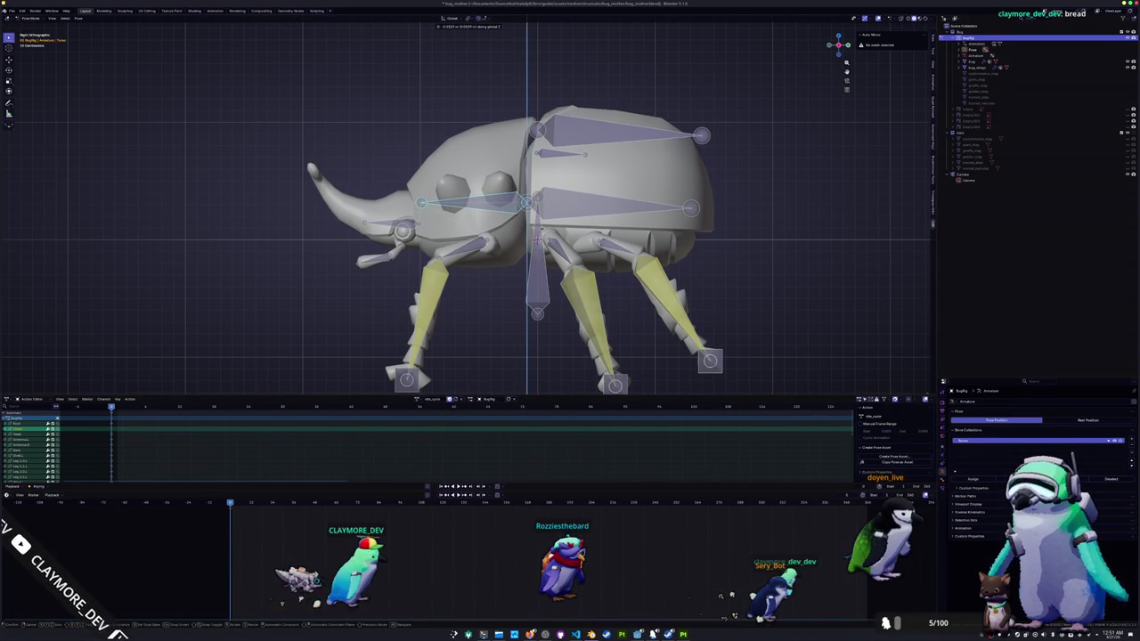
pyautogui.click(522, 283)
pyautogui.click(546, 503)
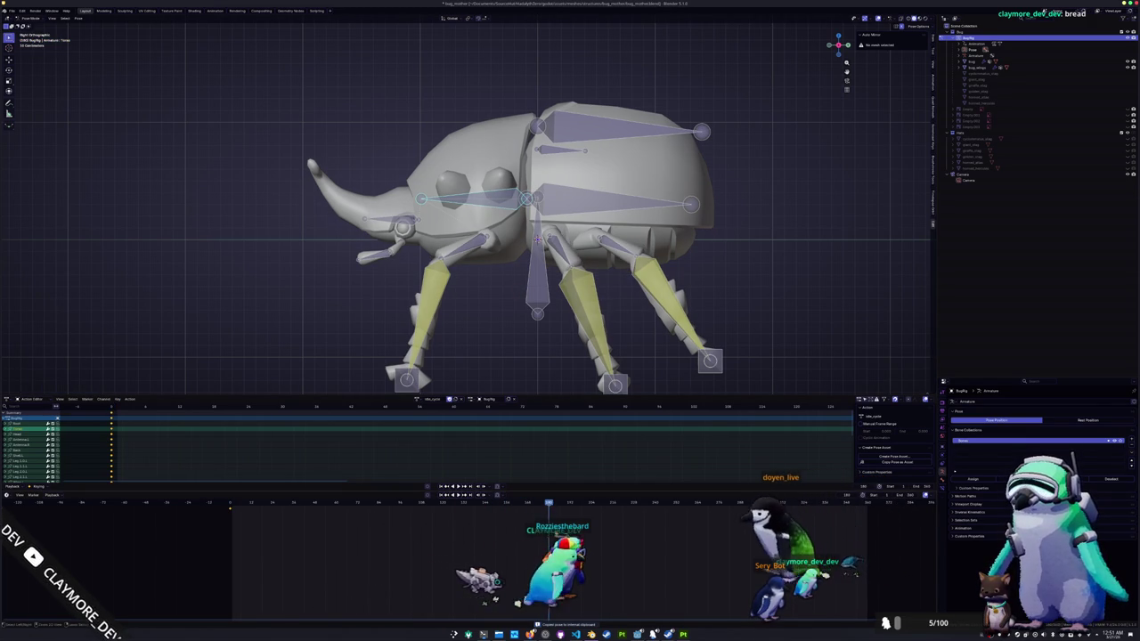
pyautogui.hotkey('ctrl', 'z')
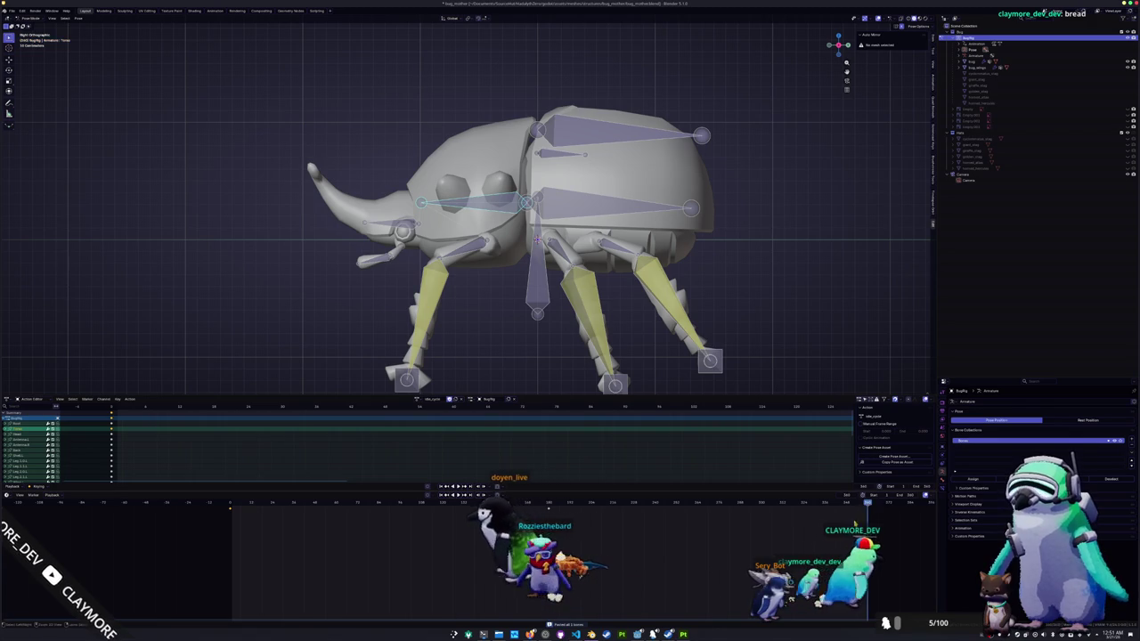
pyautogui.press('Down')
pyautogui.moveTo(659, 356); pyautogui.dragTo(597, 311, button='middle')
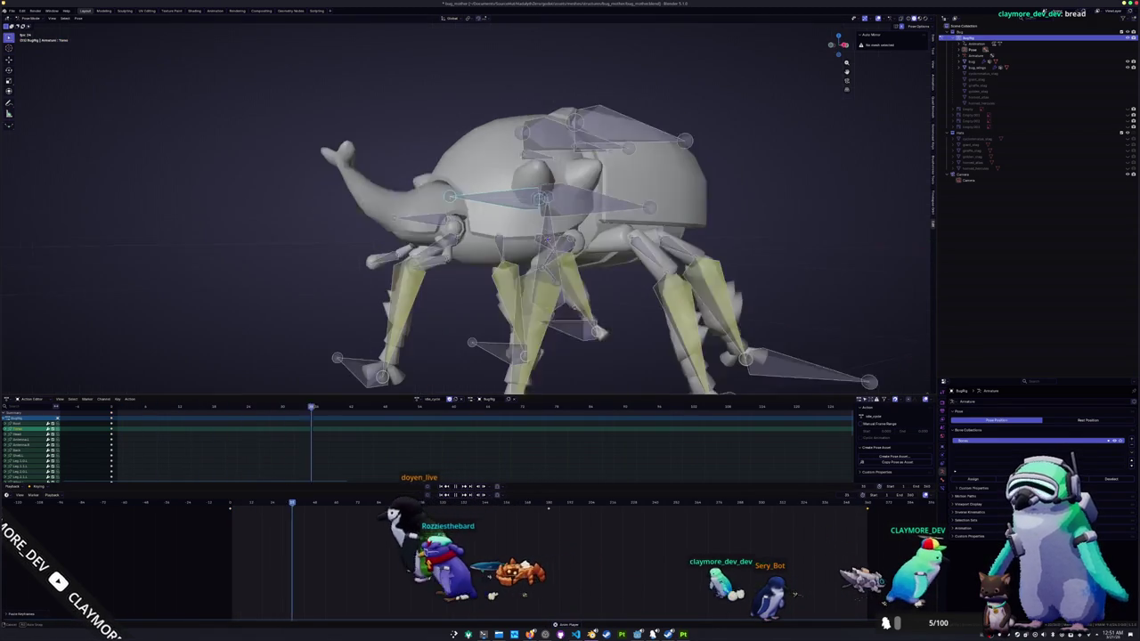
# - Zoom and orbit around the beetle to inspect the idle animation up close, selecting the Head bone
pyautogui.scroll(-2, 598, 311)
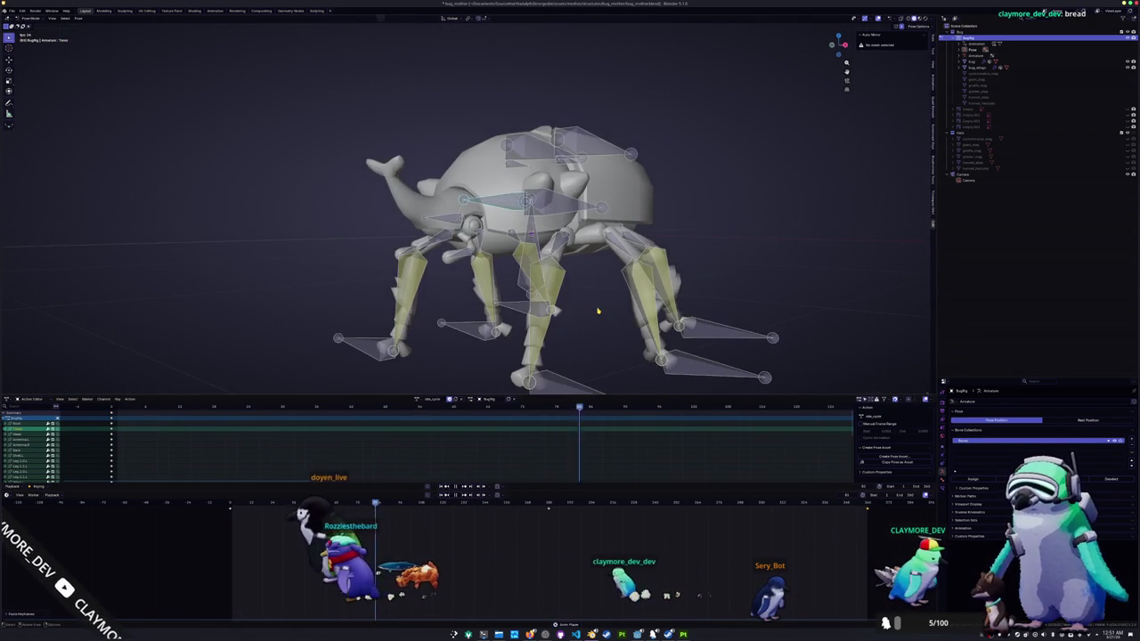
pyautogui.scroll(-1, 598, 311)
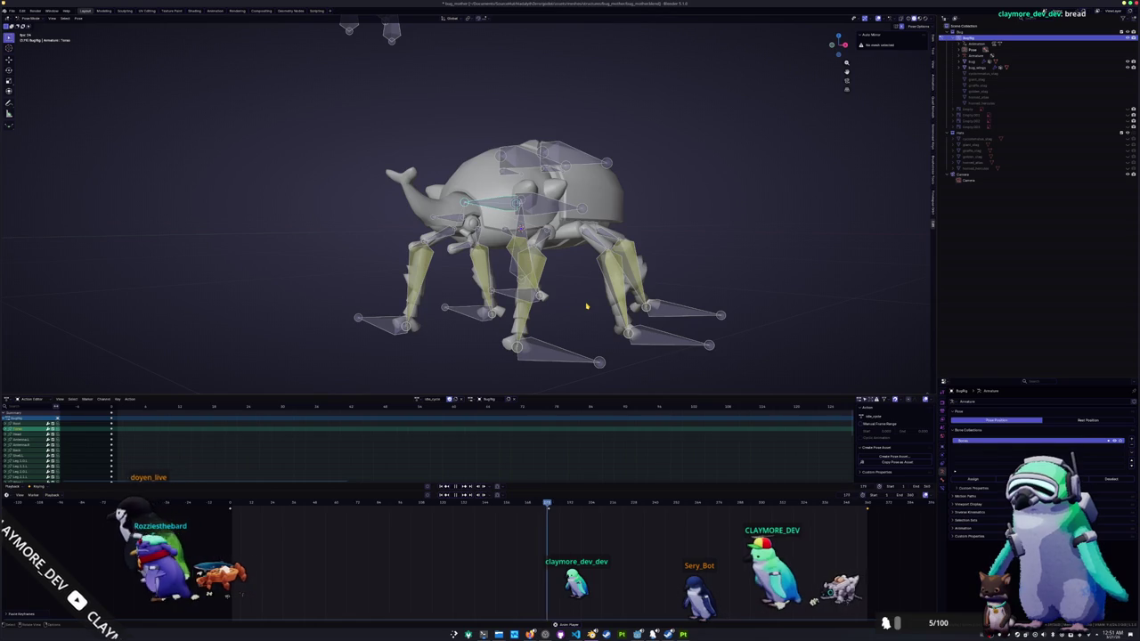
pyautogui.moveTo(587, 306); pyautogui.dragTo(593, 303, button='middle')
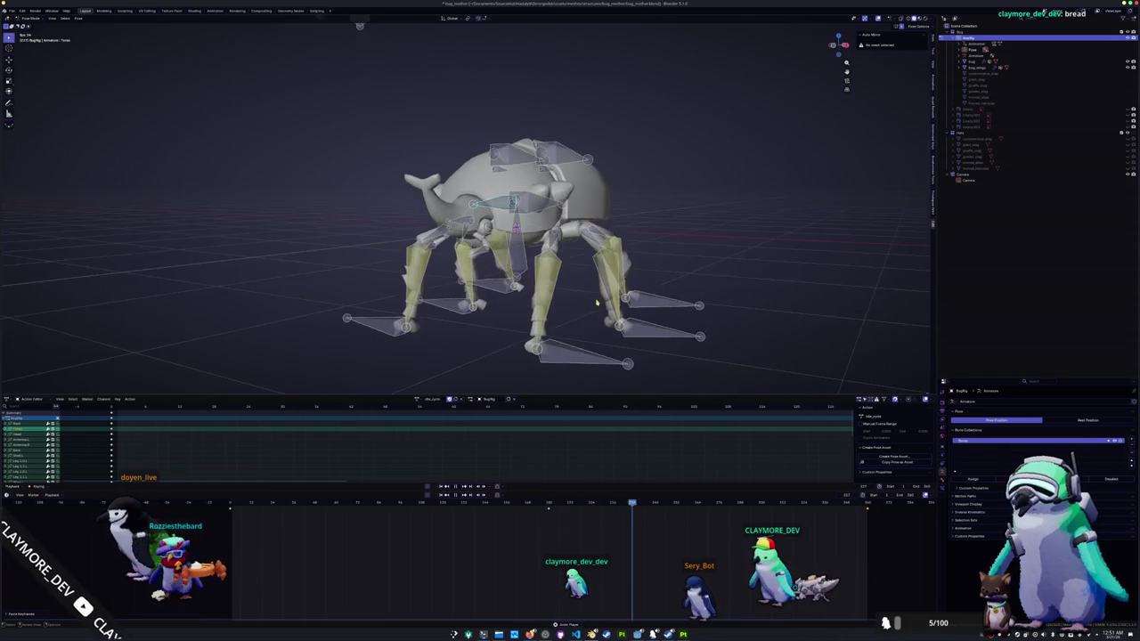
pyautogui.scroll(3, 594, 304)
pyautogui.scroll(2, 579, 310)
pyautogui.scroll(2, 563, 316)
pyautogui.scroll(2, 564, 312)
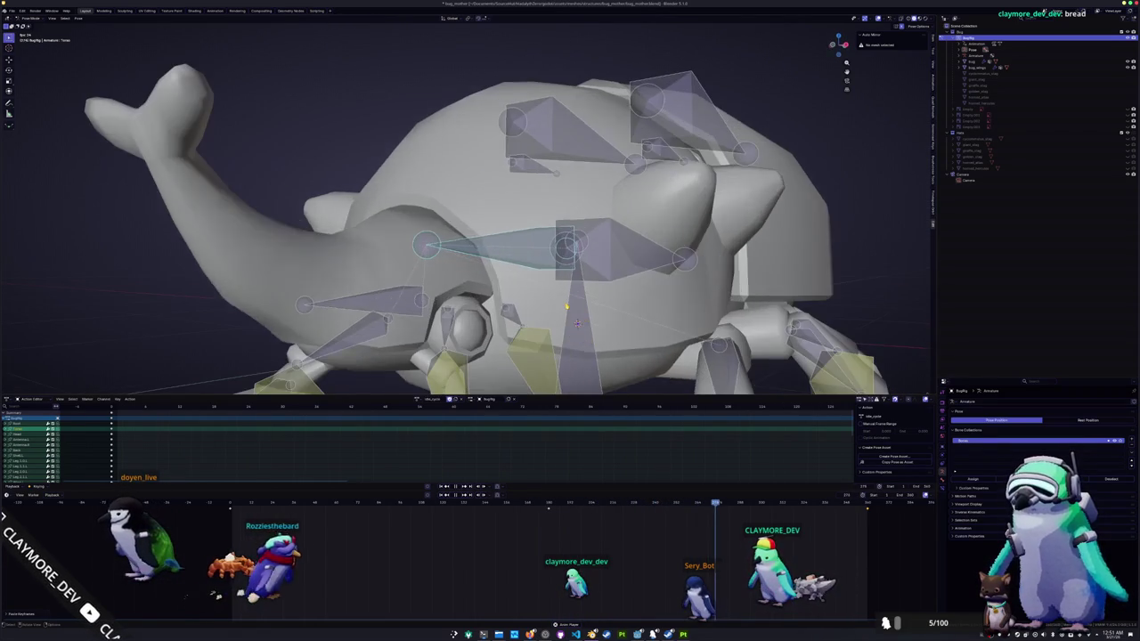
pyautogui.scroll(2, 567, 308)
pyautogui.scroll(1, 566, 306)
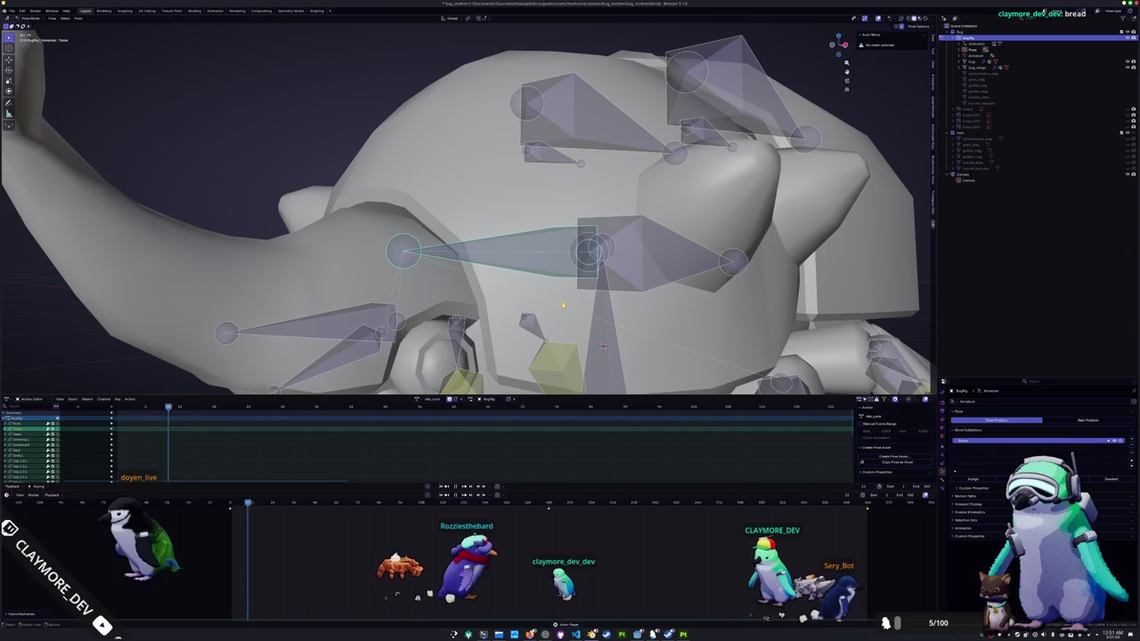
pyautogui.scroll(-2, 563, 305)
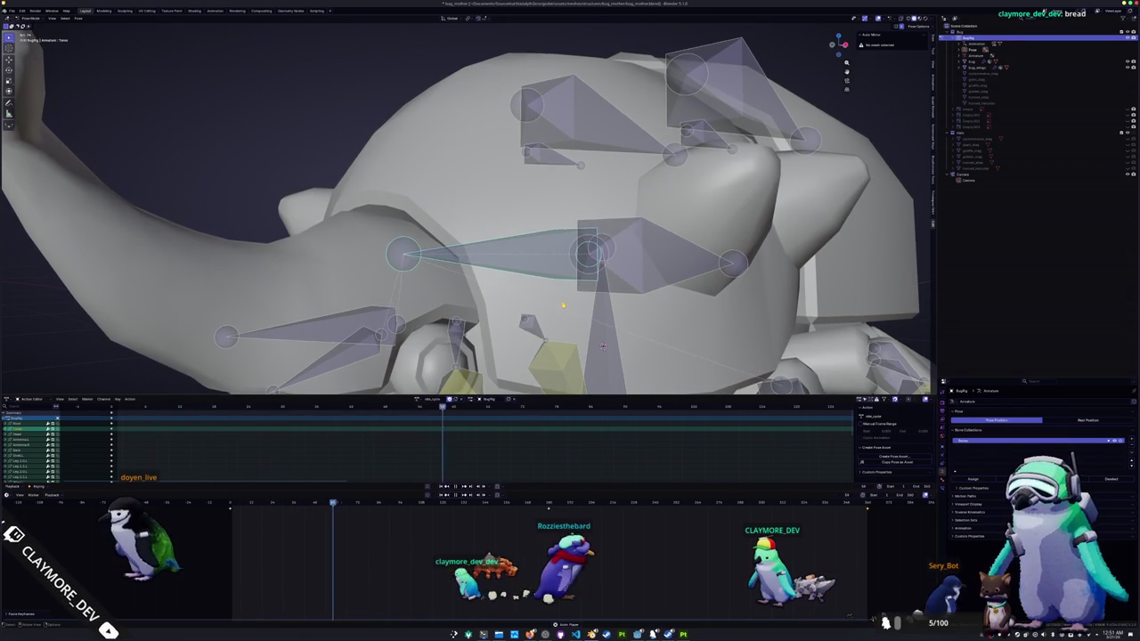
pyautogui.scroll(-2, 563, 305)
pyautogui.scroll(-2, 563, 305)
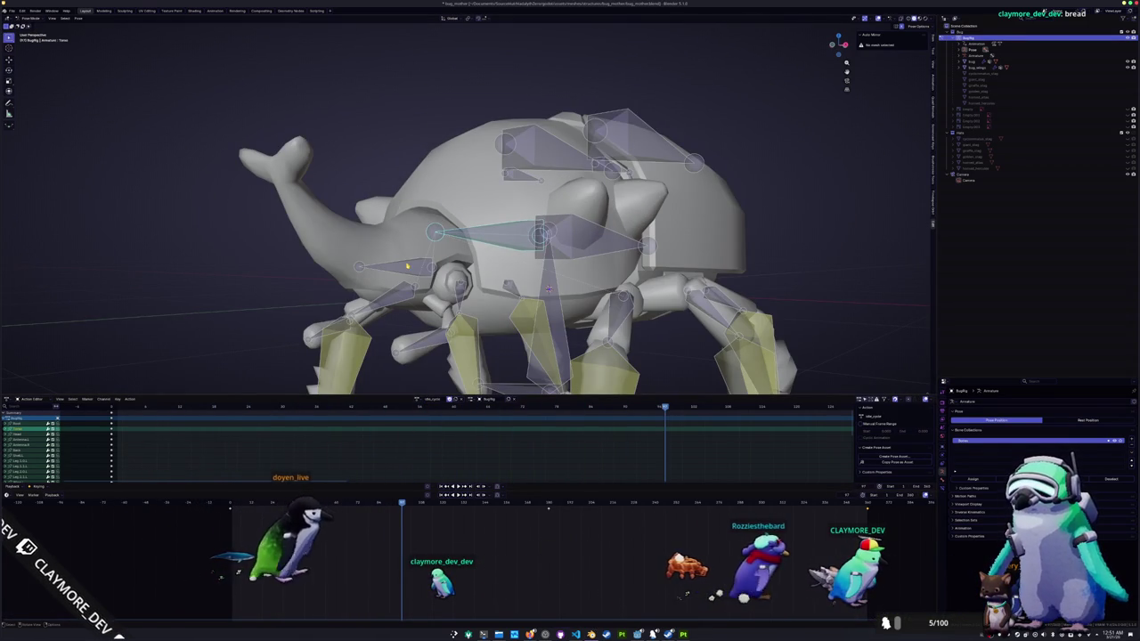
pyautogui.click(391, 266)
pyautogui.moveTo(392, 266); pyautogui.dragTo(487, 281, button='middle')
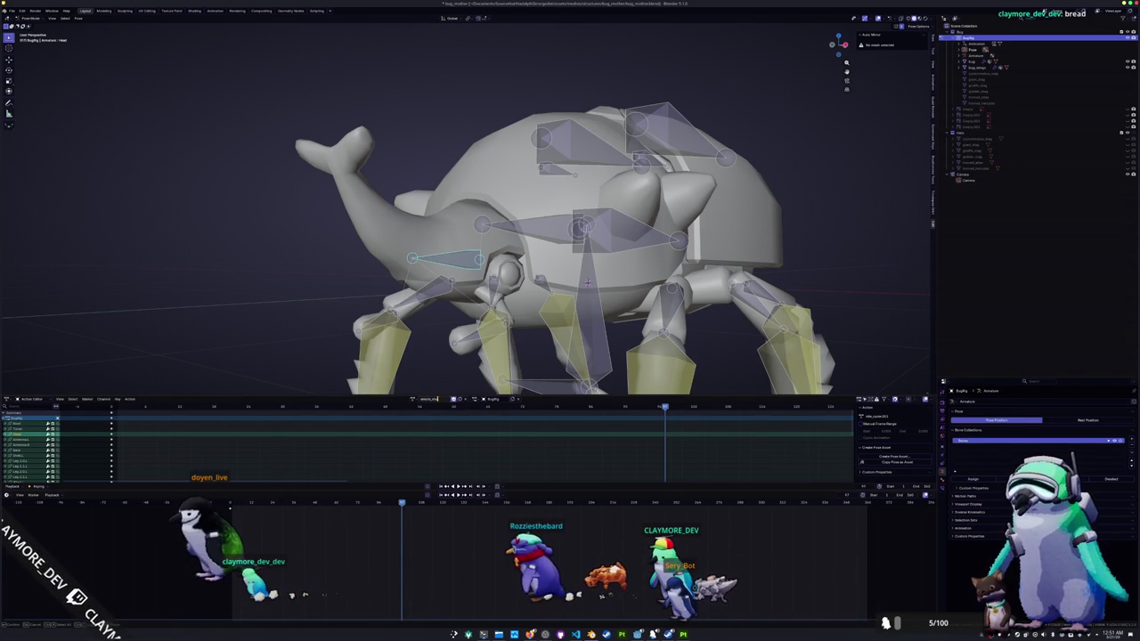
pyautogui.scroll(-5, 472, 346)
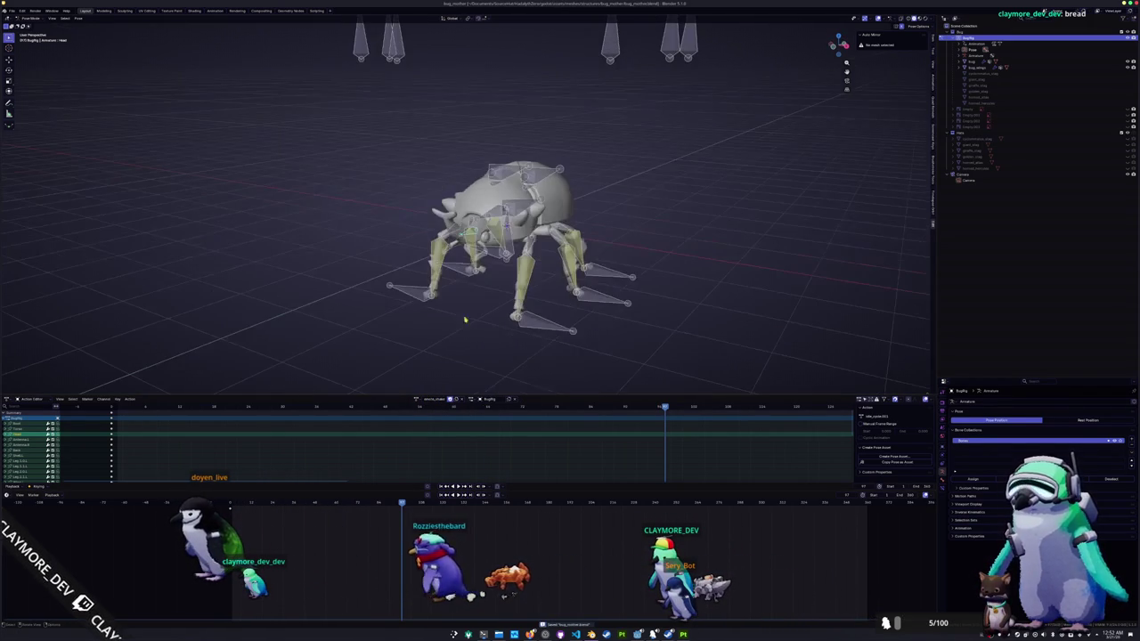
# - Select the Torso bone, rotate the head bones and reposition the right foot bones
pyautogui.hotkey('shift', 'Left')
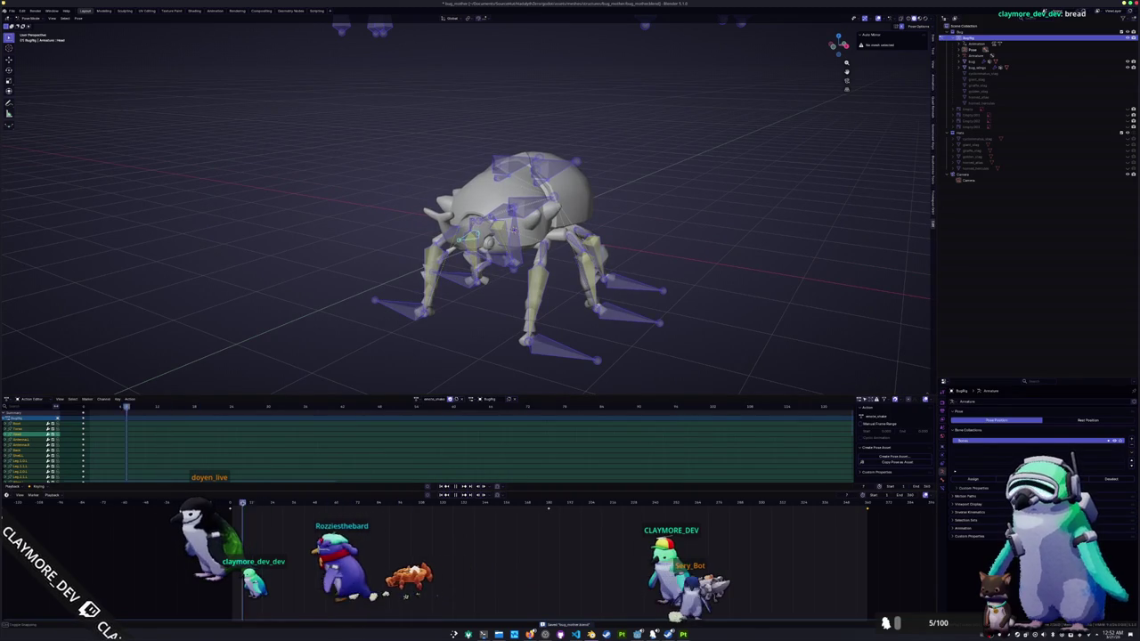
pyautogui.press('space')
pyautogui.press('KP_1')
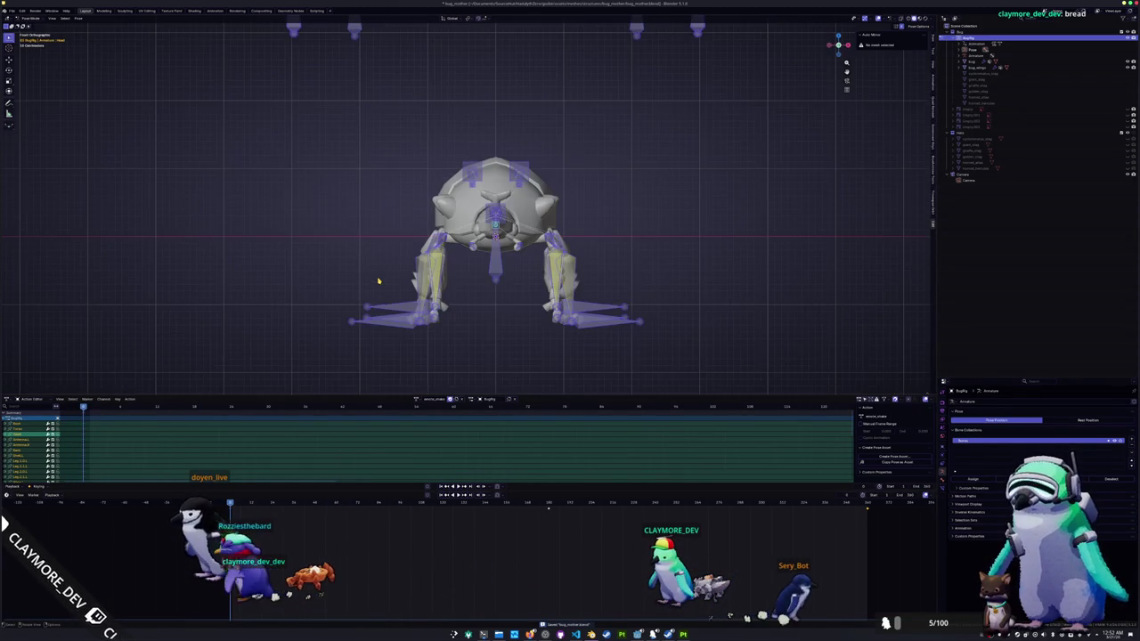
pyautogui.moveTo(400, 280)
pyautogui.mouseDown(button='middle')
pyautogui.moveTo(460, 310)
pyautogui.moveTo(497, 267)
pyautogui.moveTo(445, 276)
pyautogui.mouseUp(button='middle')
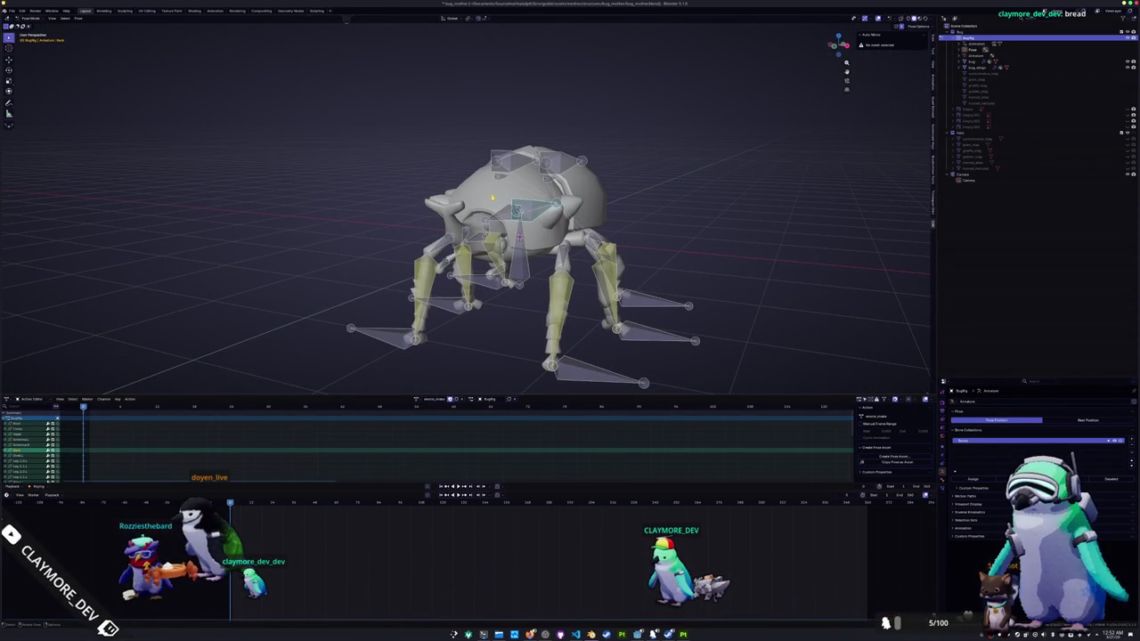
pyautogui.click(500, 216)
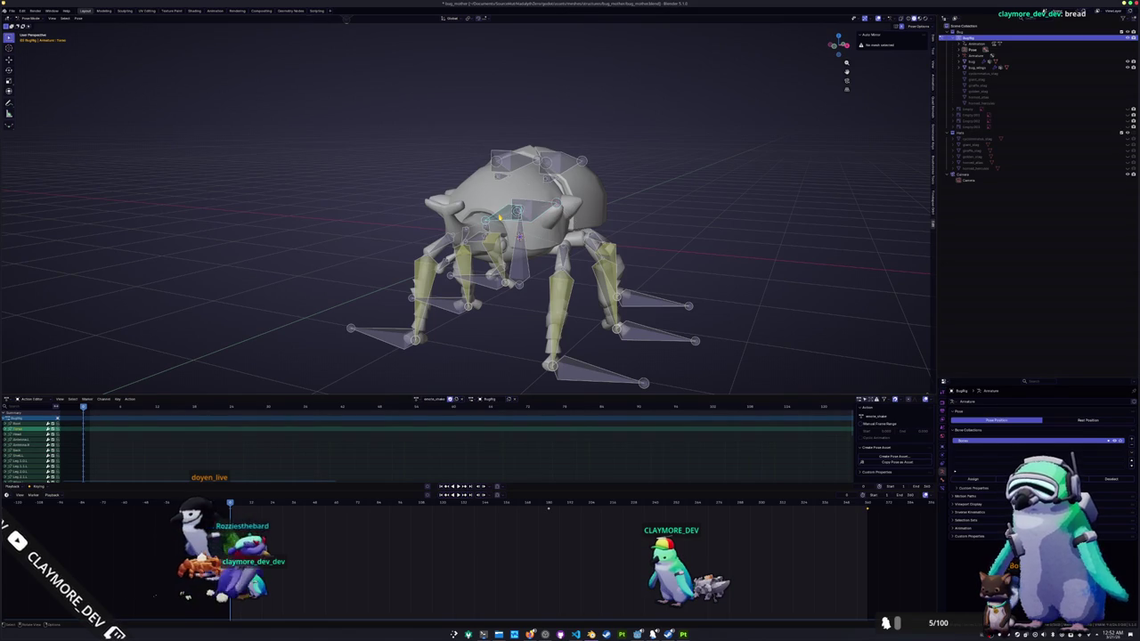
pyautogui.press('KP_1')
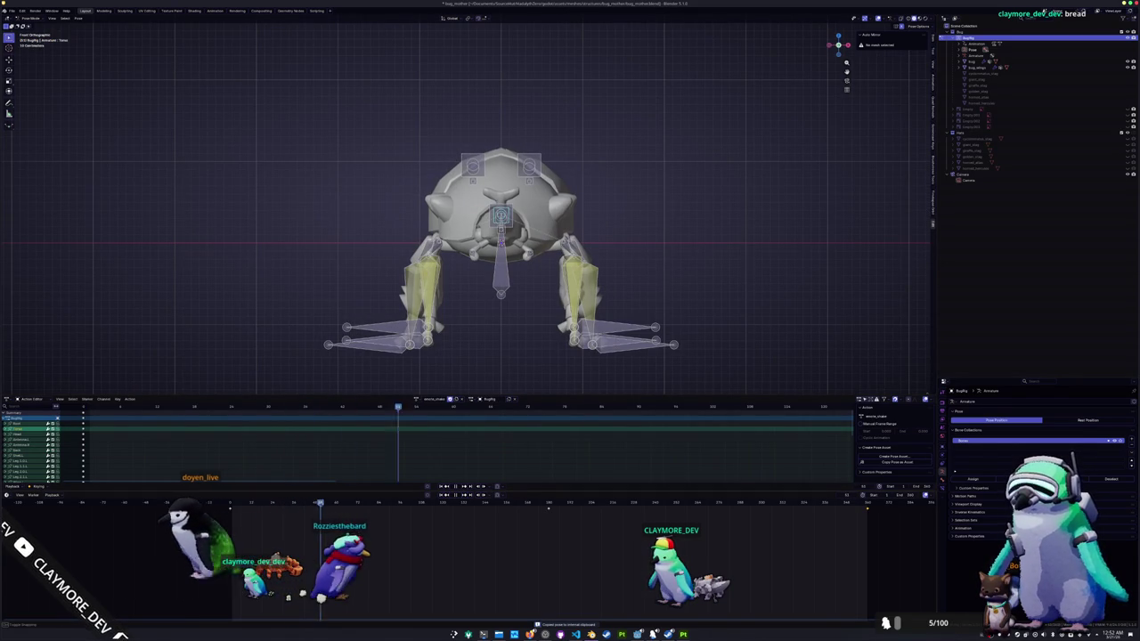
pyautogui.press('Left')
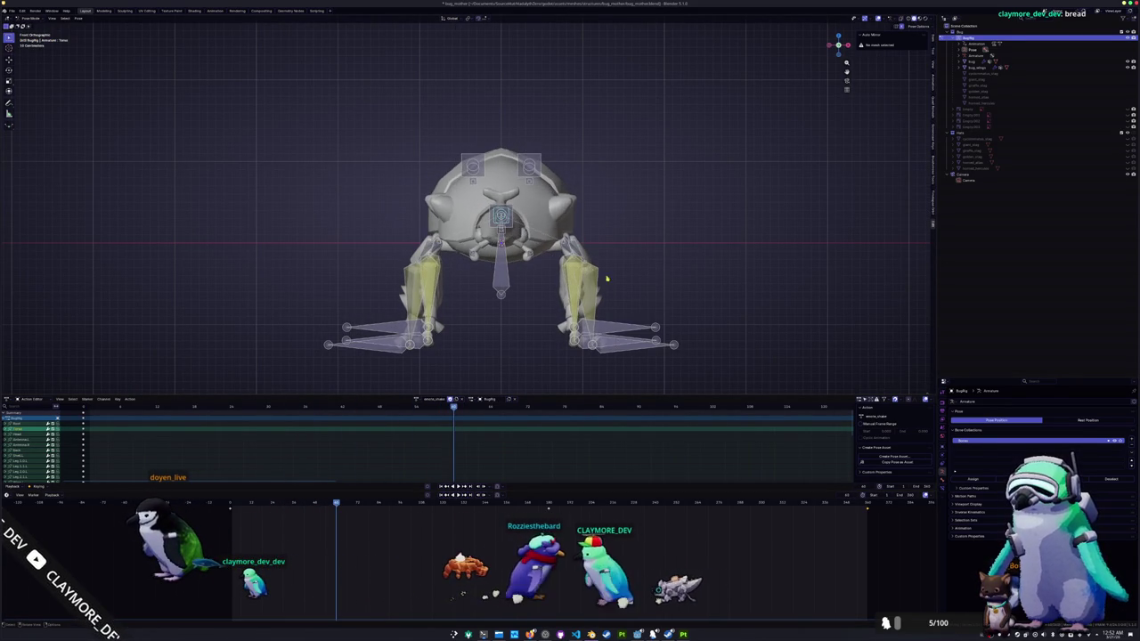
pyautogui.press('r')
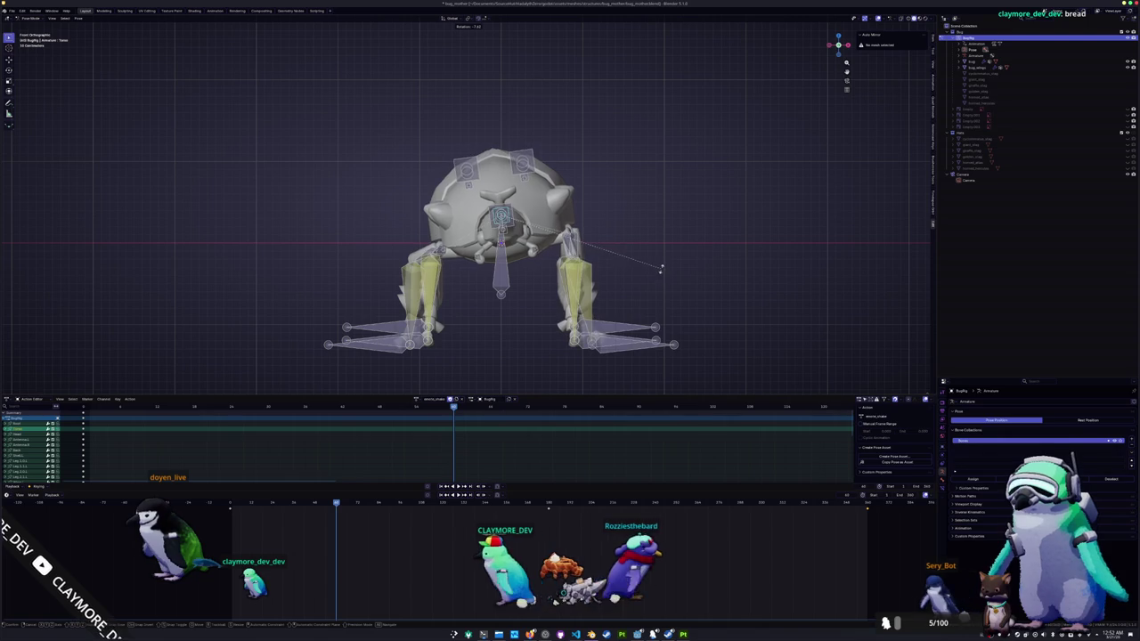
pyautogui.click(661, 265)
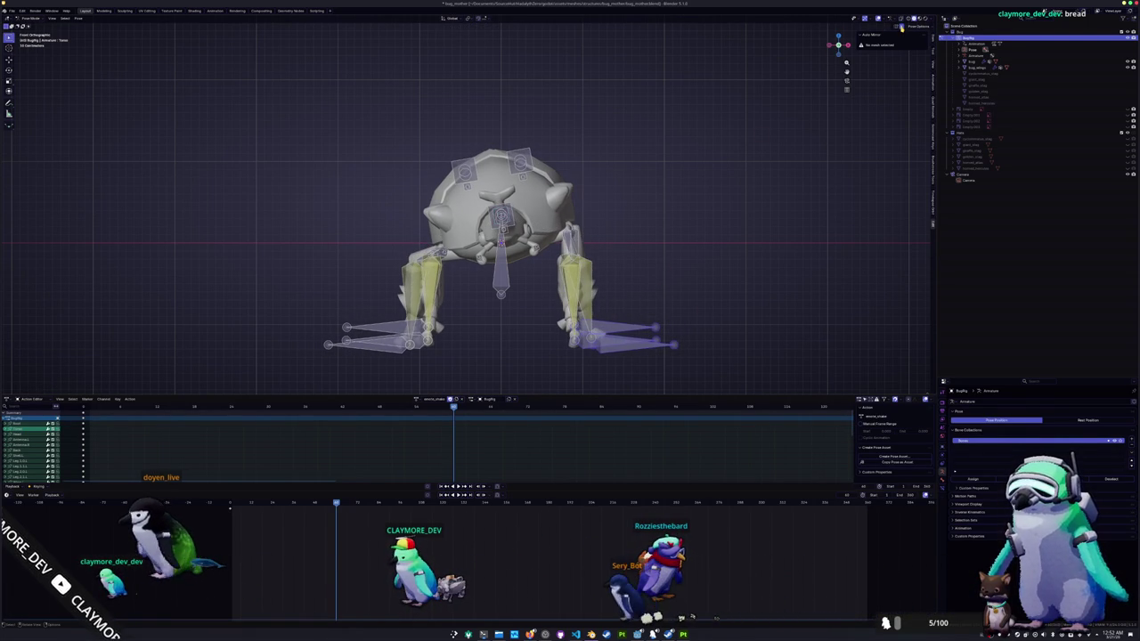
pyautogui.press('g')
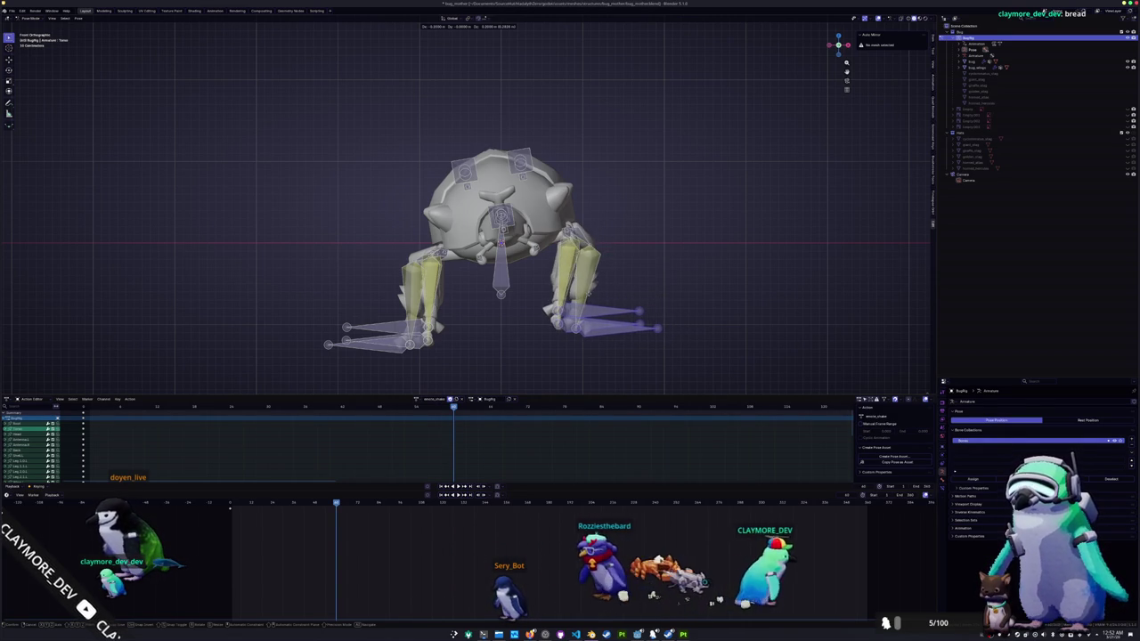
pyautogui.click(604, 314)
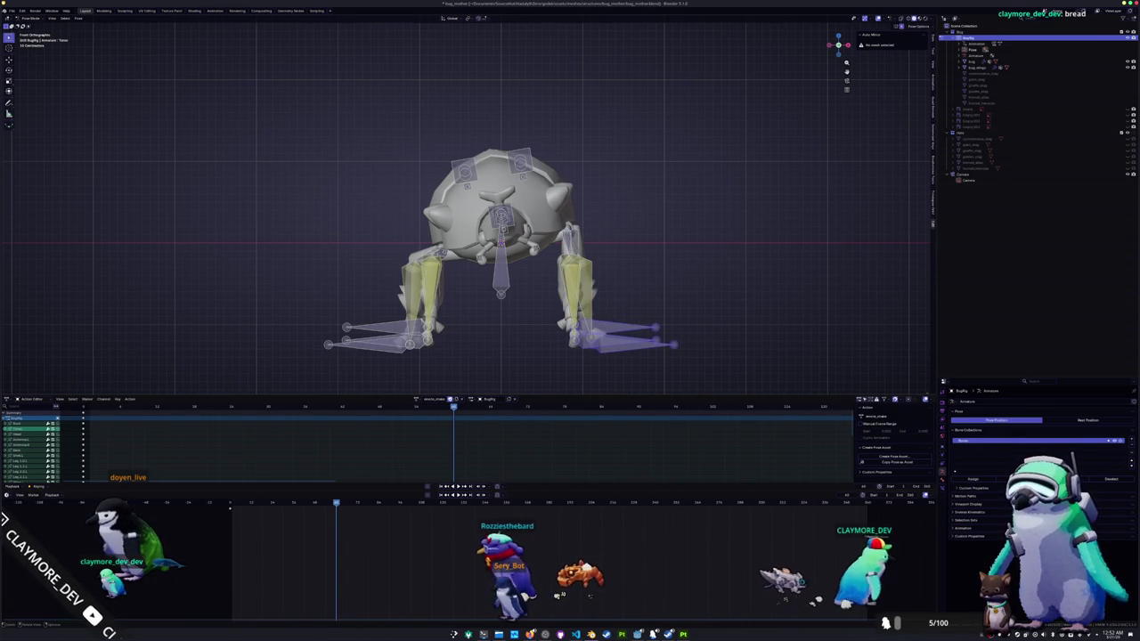
# - Lift both feet straight up along Z and spread them outward along X
pyautogui.press('g')
pyautogui.press('z')
pyautogui.click(704, 253)
pyautogui.press('g')
pyautogui.press('x')
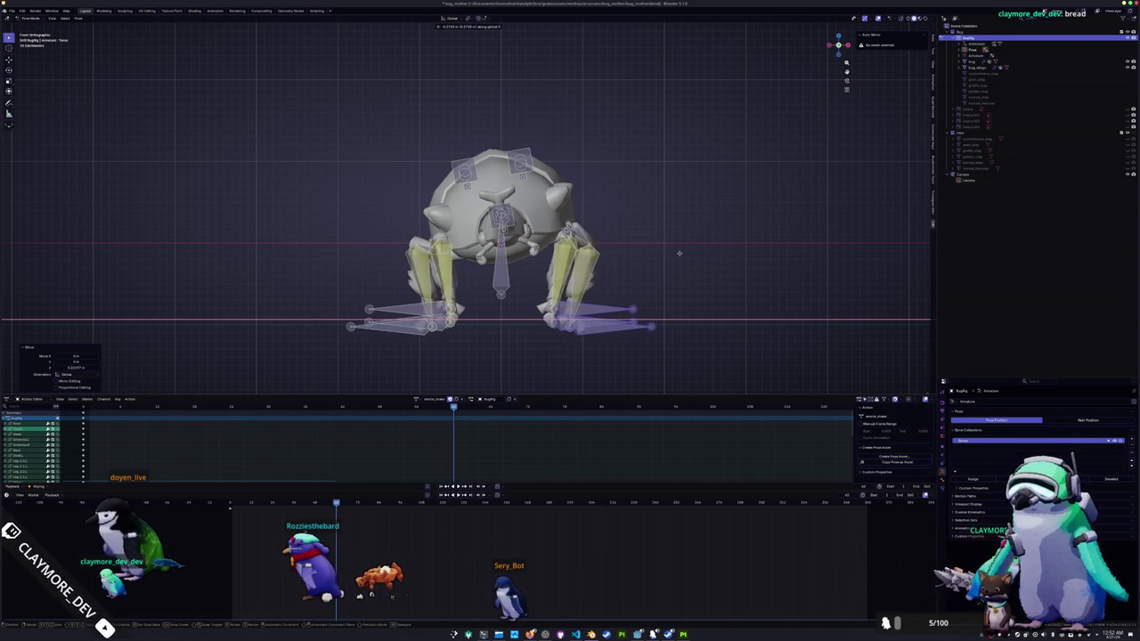
pyautogui.click(672, 255)
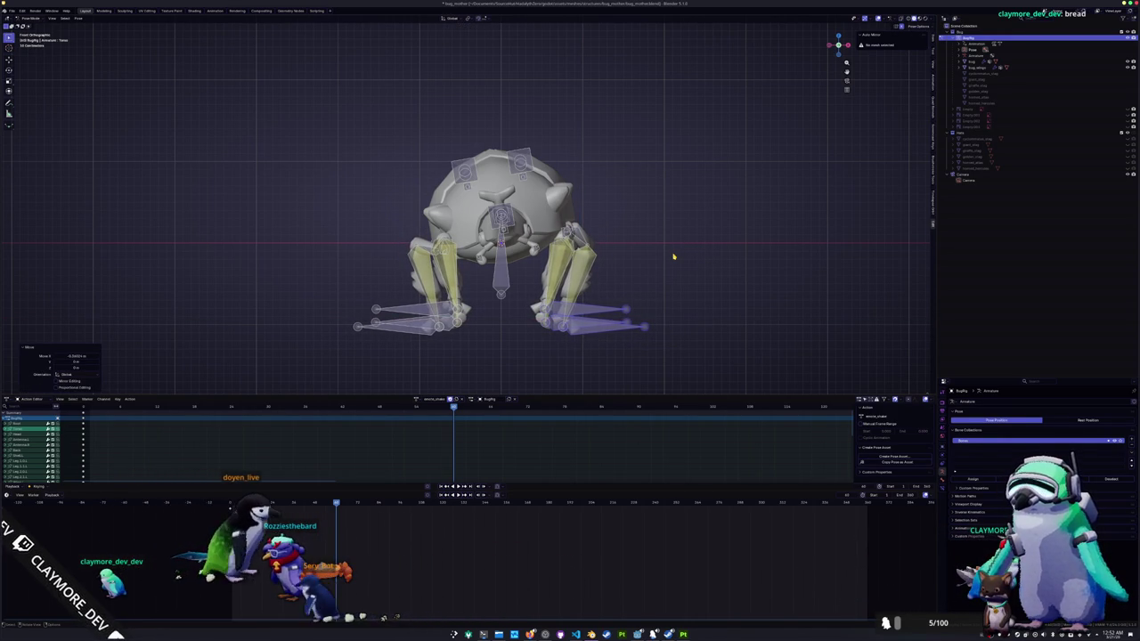
pyautogui.moveTo(674, 257); pyautogui.dragTo(571, 320, button='middle')
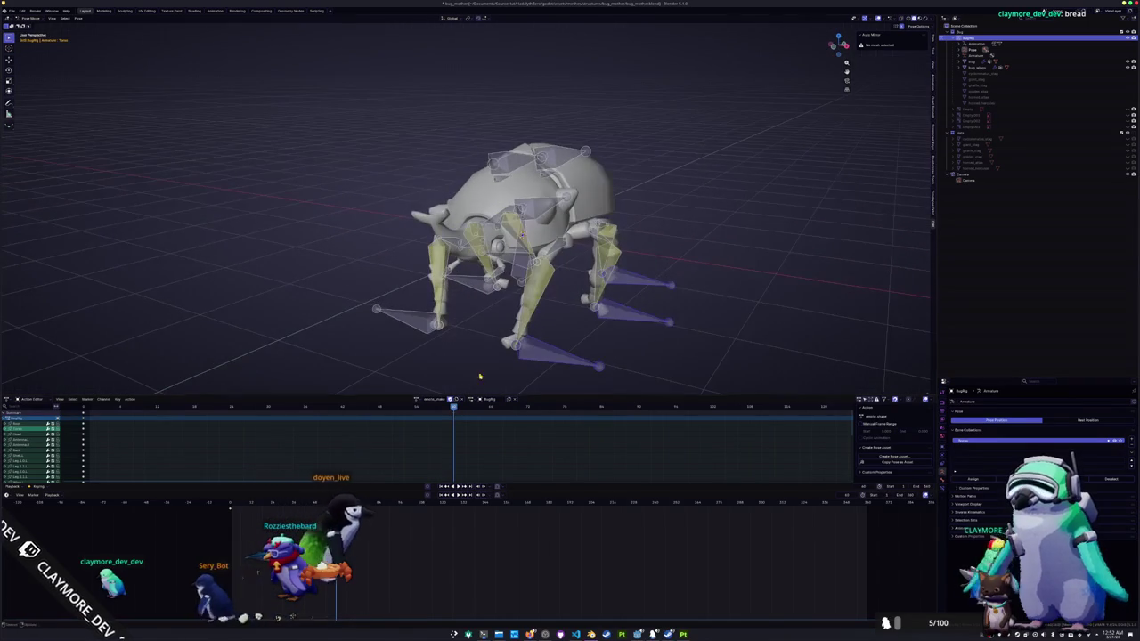
# - Select all bones and play the animation to preview the leg motion
pyautogui.hotkey('shift', 'Left')
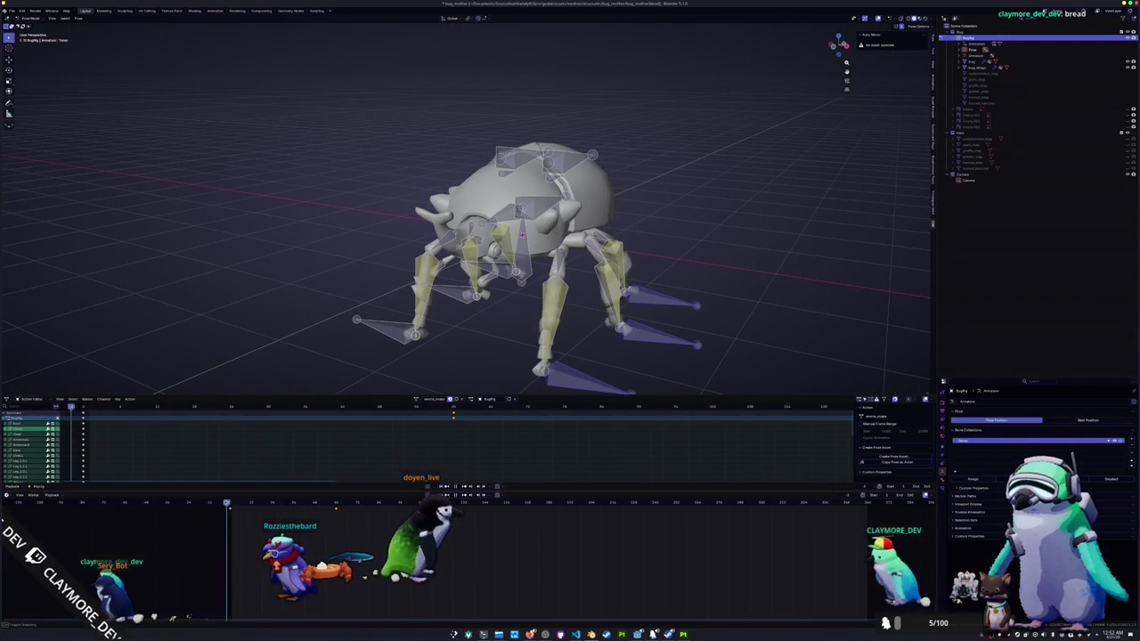
pyautogui.press('Up')
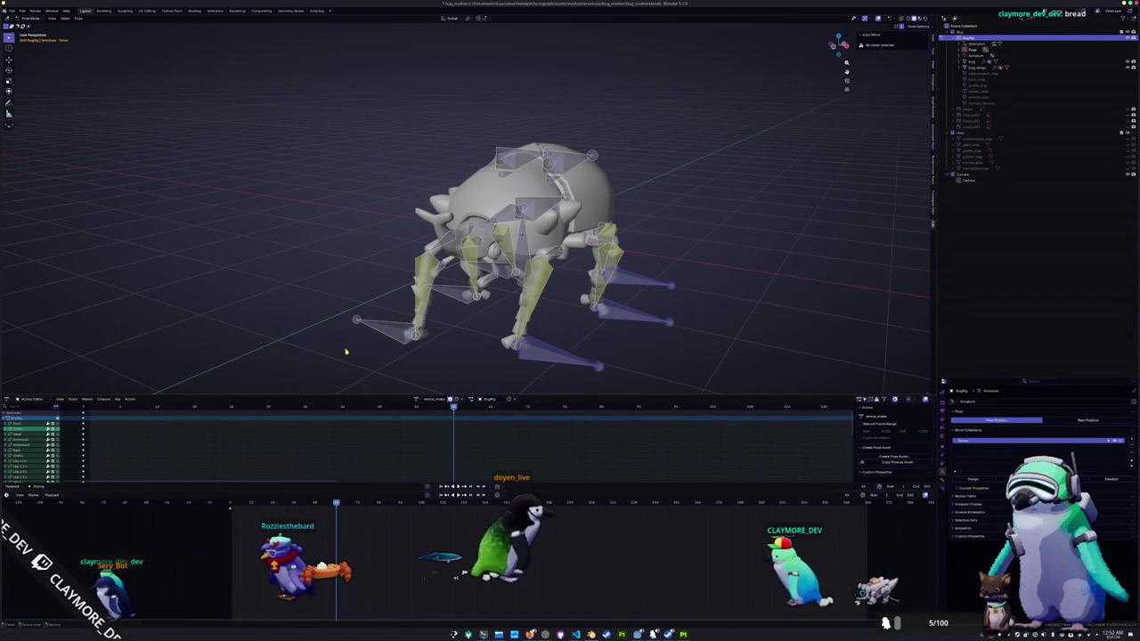
pyautogui.press('a')
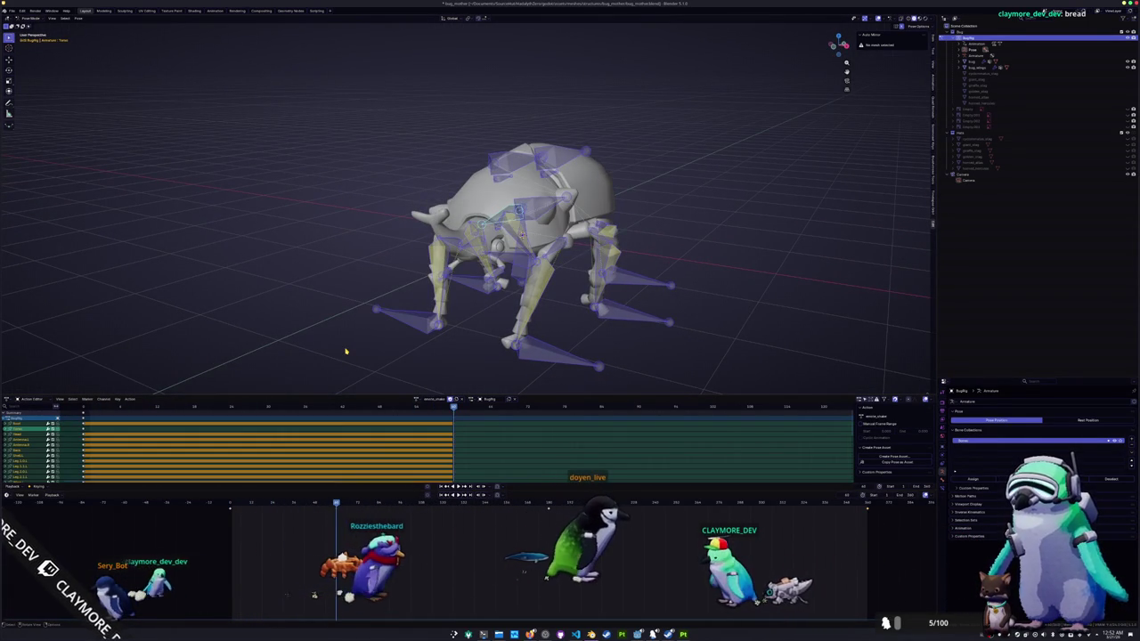
pyautogui.press('space')
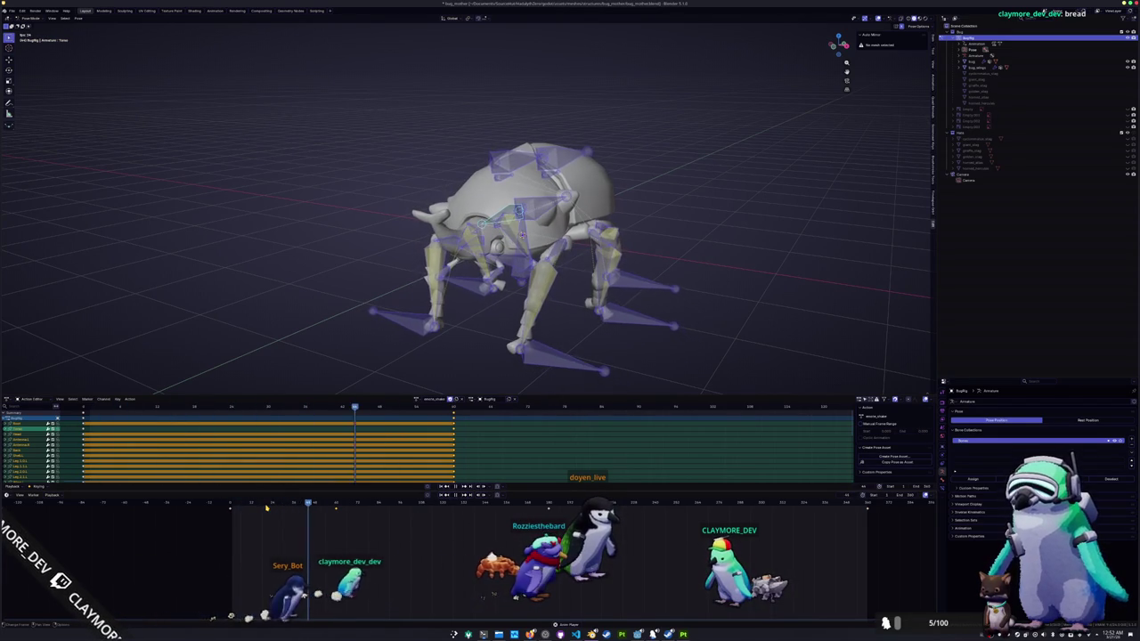
# - Scrub the timeline in front view and move to the action's end frame
pyautogui.moveTo(294, 509); pyautogui.dragTo(334, 505)
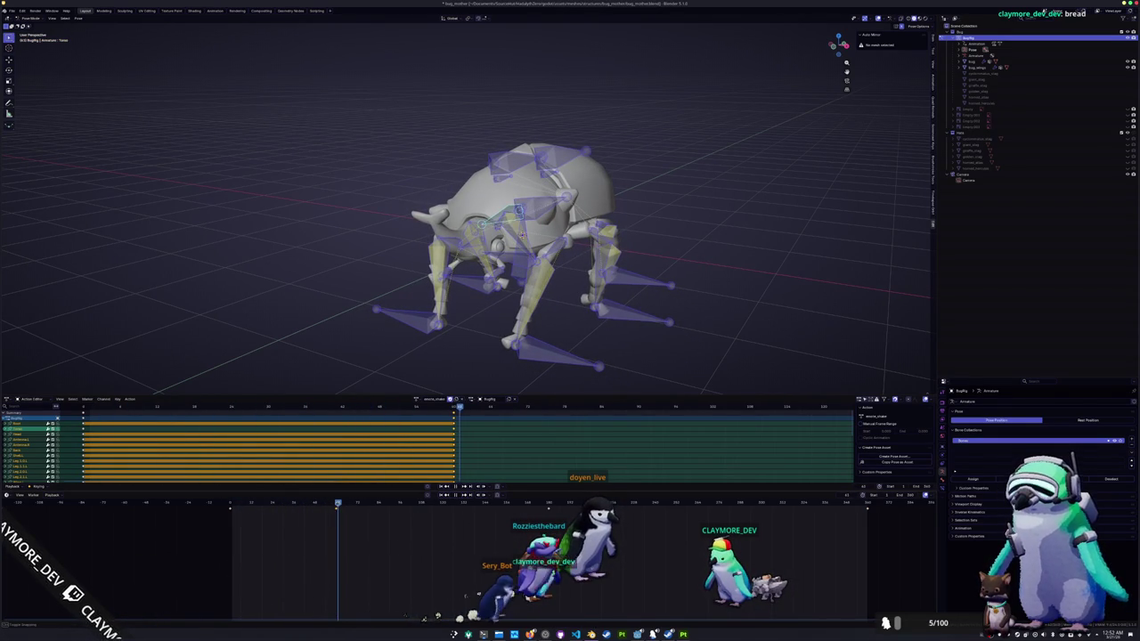
pyautogui.press('KP_1')
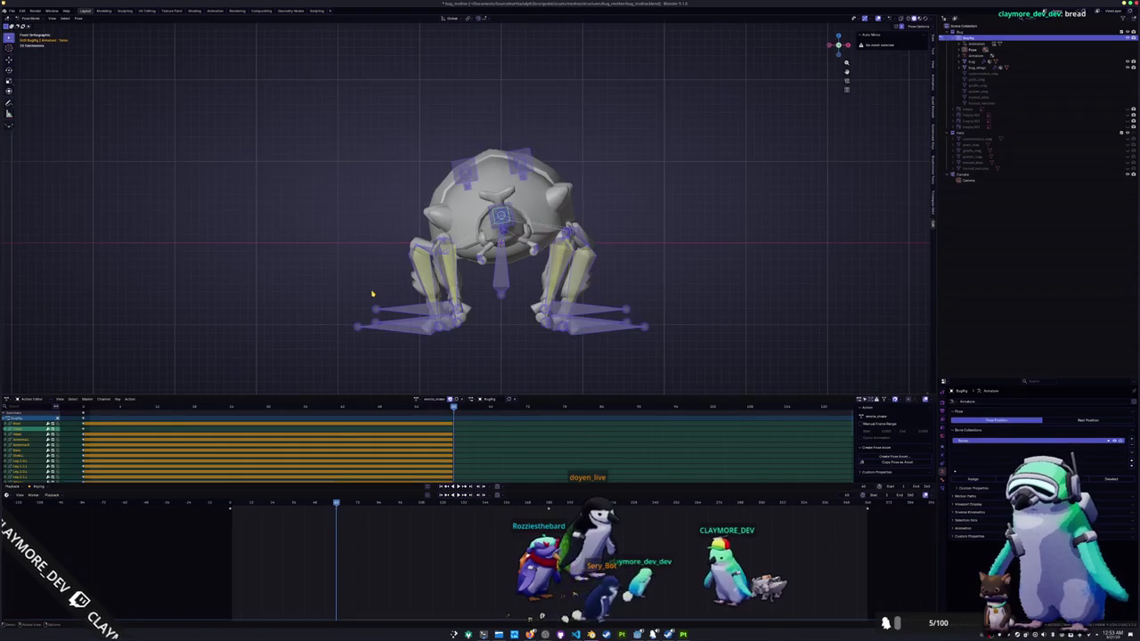
pyautogui.click(432, 502)
pyautogui.click(442, 502)
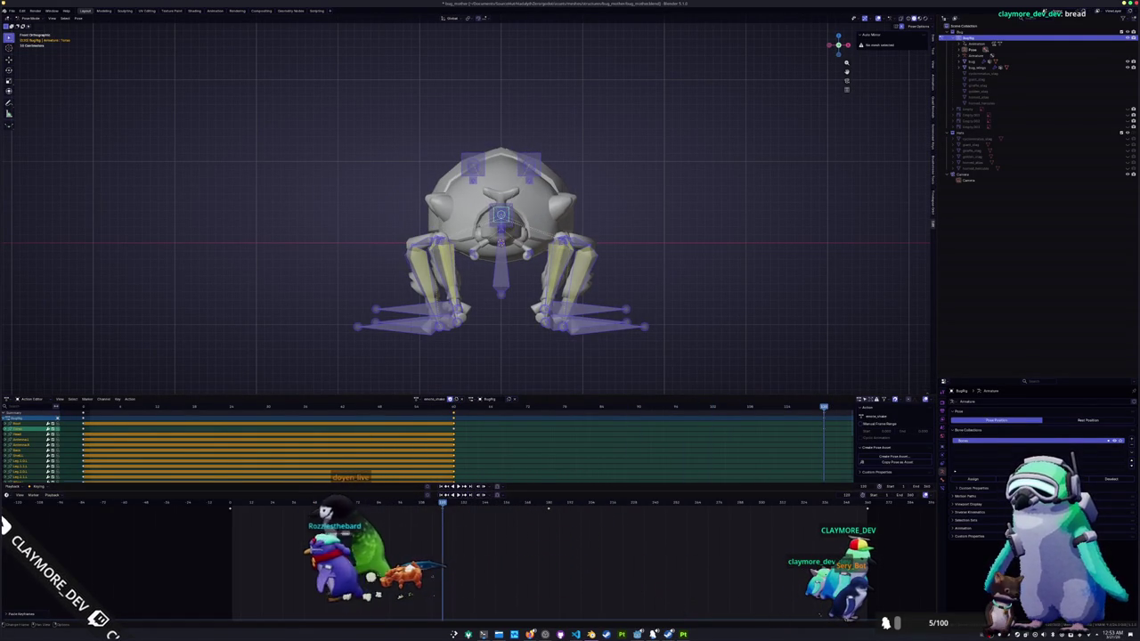
pyautogui.press('Down')
pyautogui.press('Up')
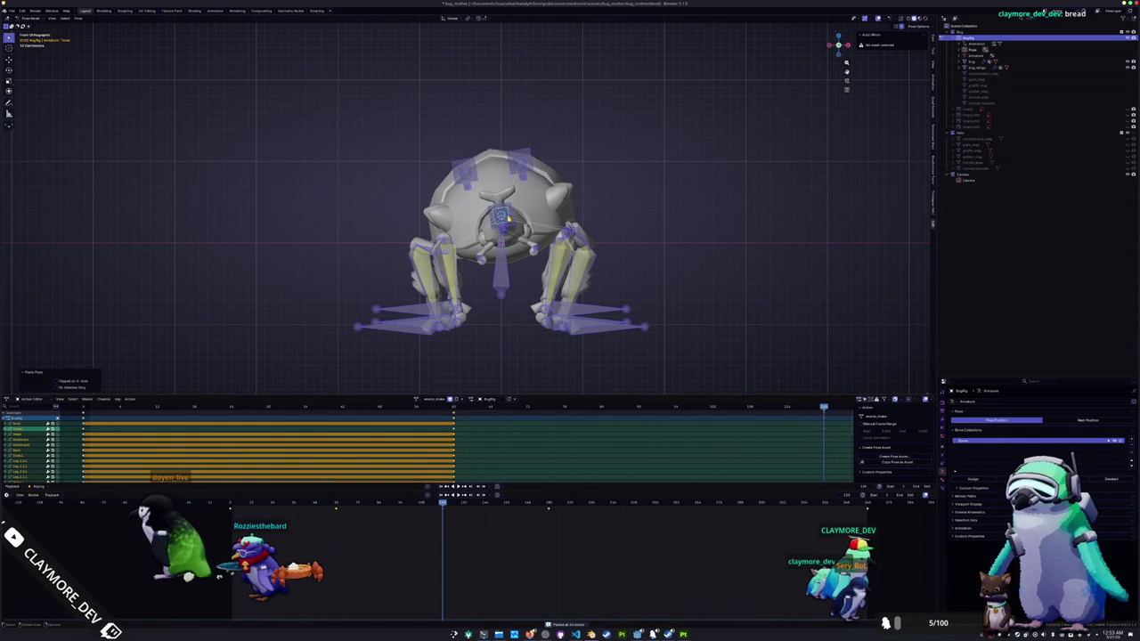
# - Paste the pose mirrored at the end frame, key all bones, and play the cycle
pyautogui.click(500, 216)
pyautogui.scroll(2, 574, 227)
pyautogui.press('r')
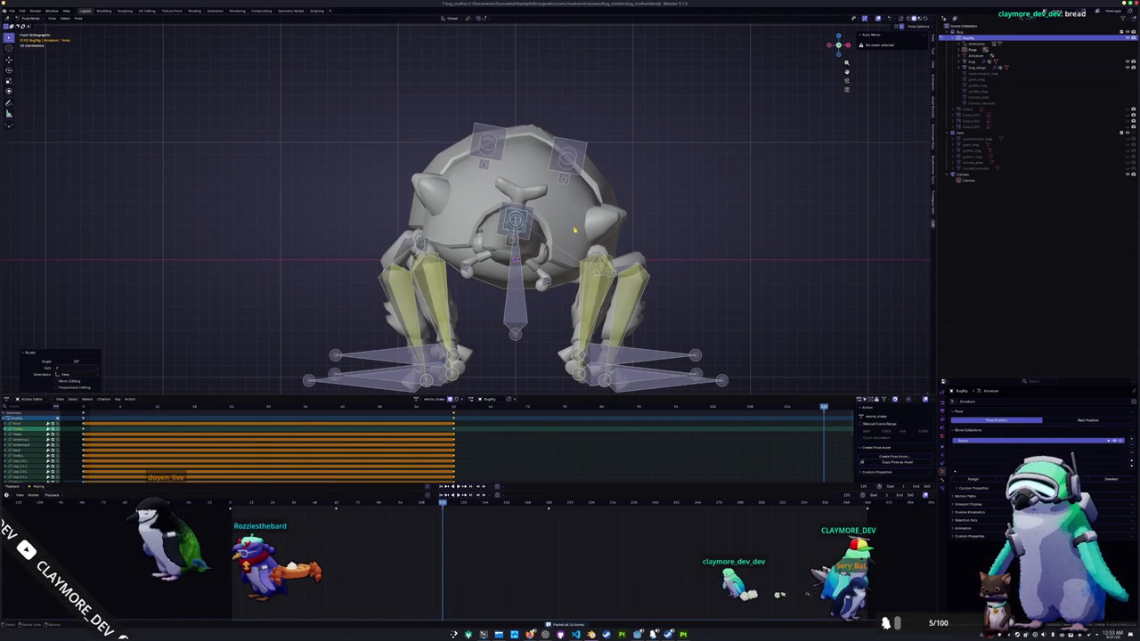
pyautogui.press('a')
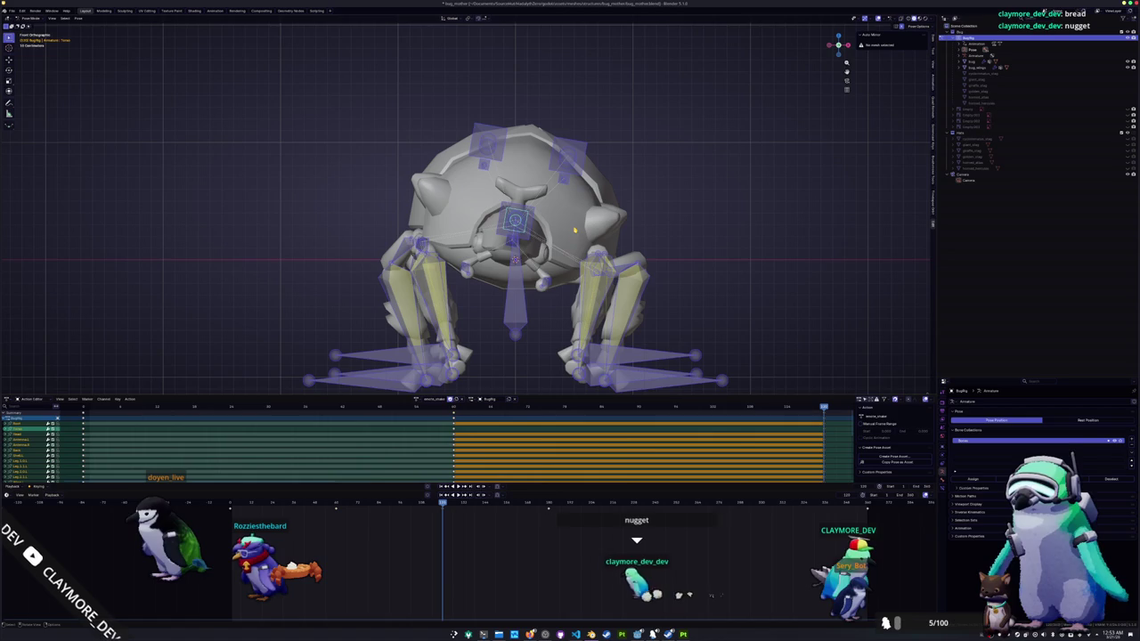
pyautogui.hotkey('alt', 'a')
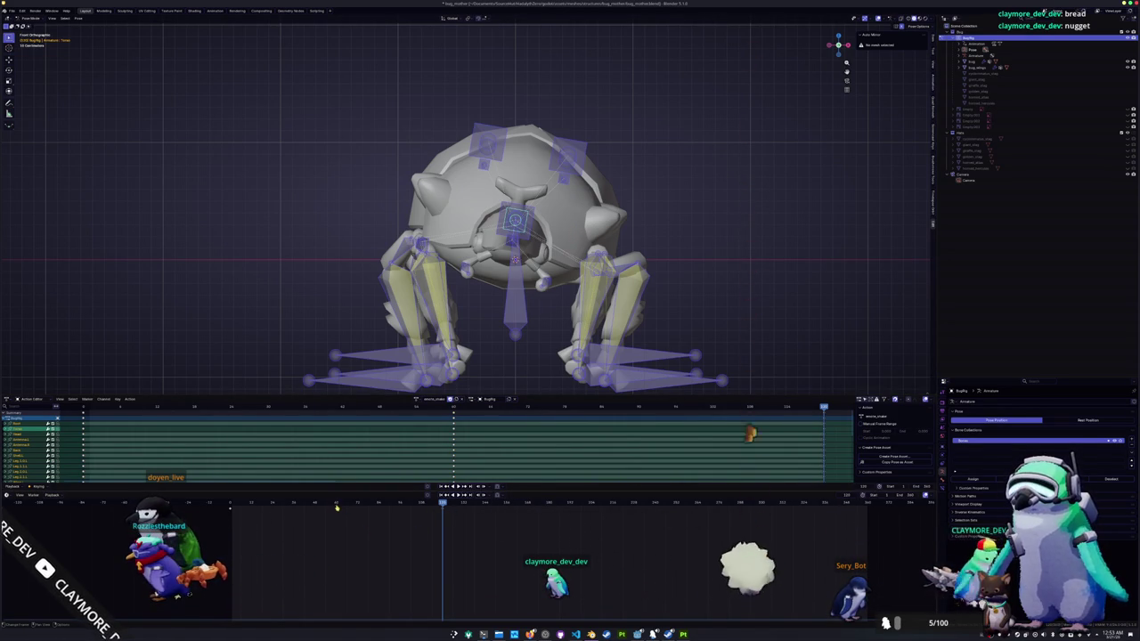
pyautogui.press('space')
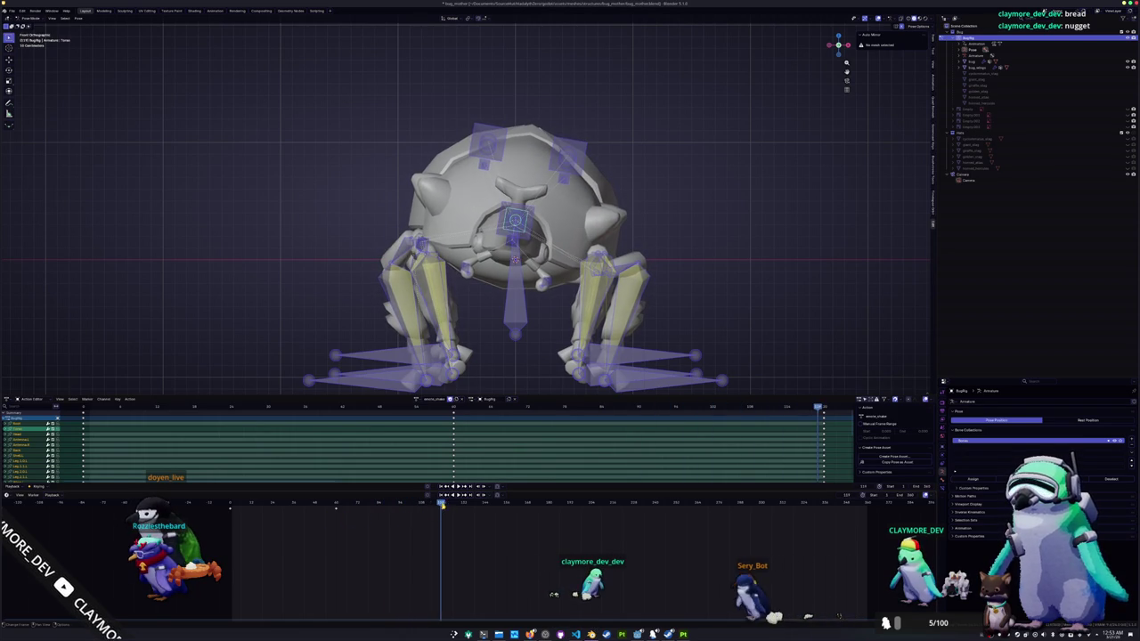
# - Scrub to review the motion and adjust keyframe selection before and after the current frame
pyautogui.moveTo(316, 511); pyautogui.dragTo(337, 521)
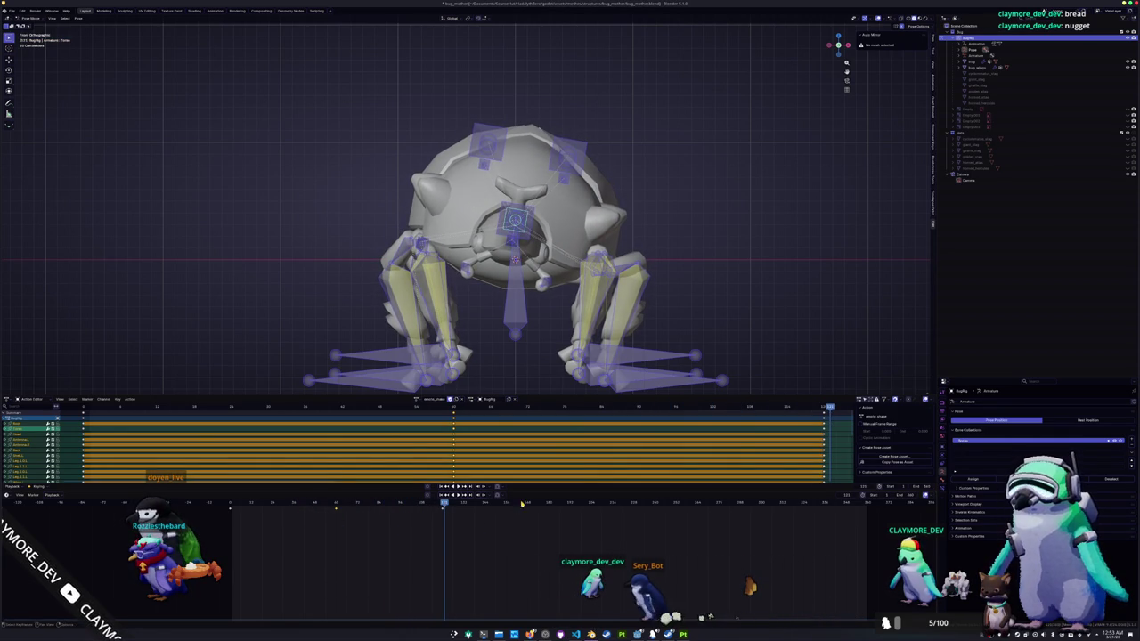
pyautogui.moveTo(555, 504); pyautogui.dragTo(533, 504)
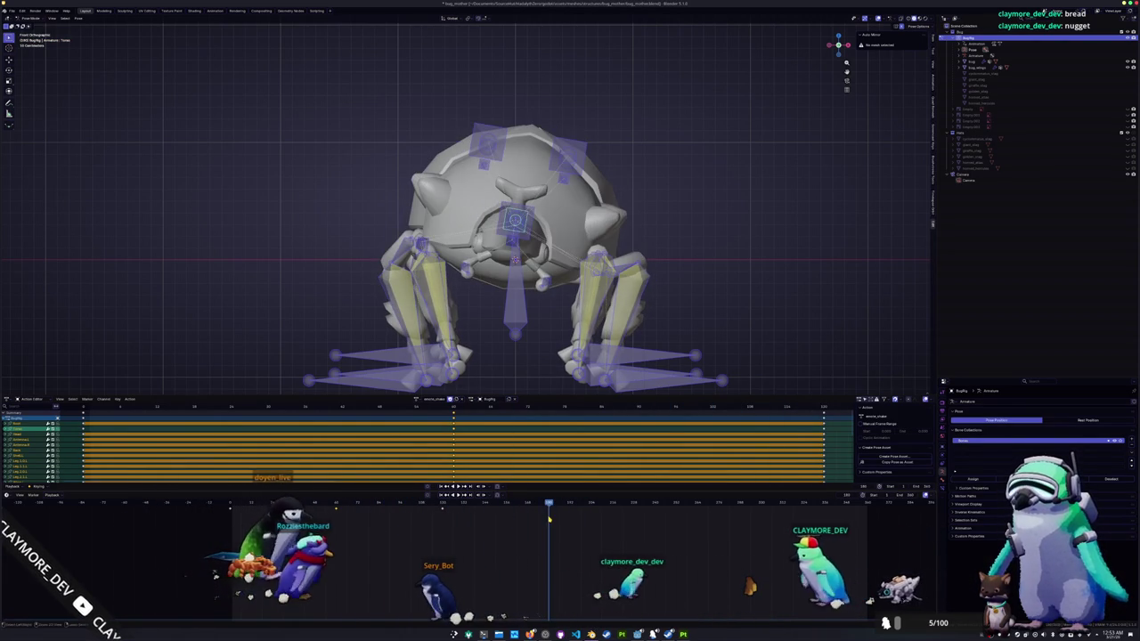
pyautogui.moveTo(533, 504)
pyautogui.mouseDown()
pyautogui.moveTo(271, 526)
pyautogui.moveTo(549, 505)
pyautogui.mouseUp()
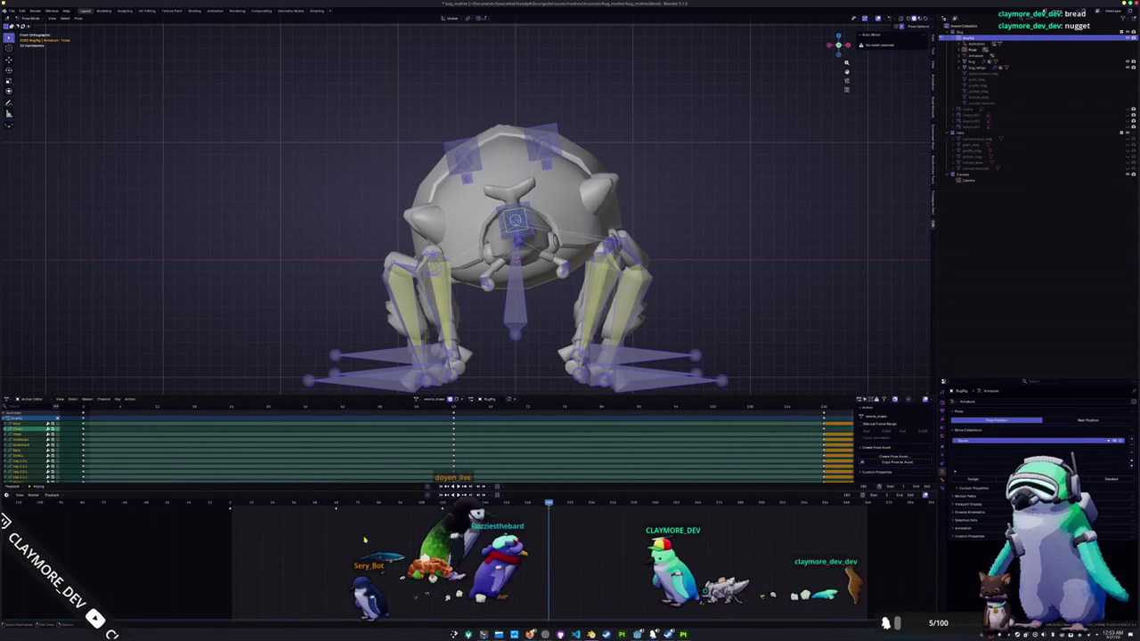
pyautogui.press(']')
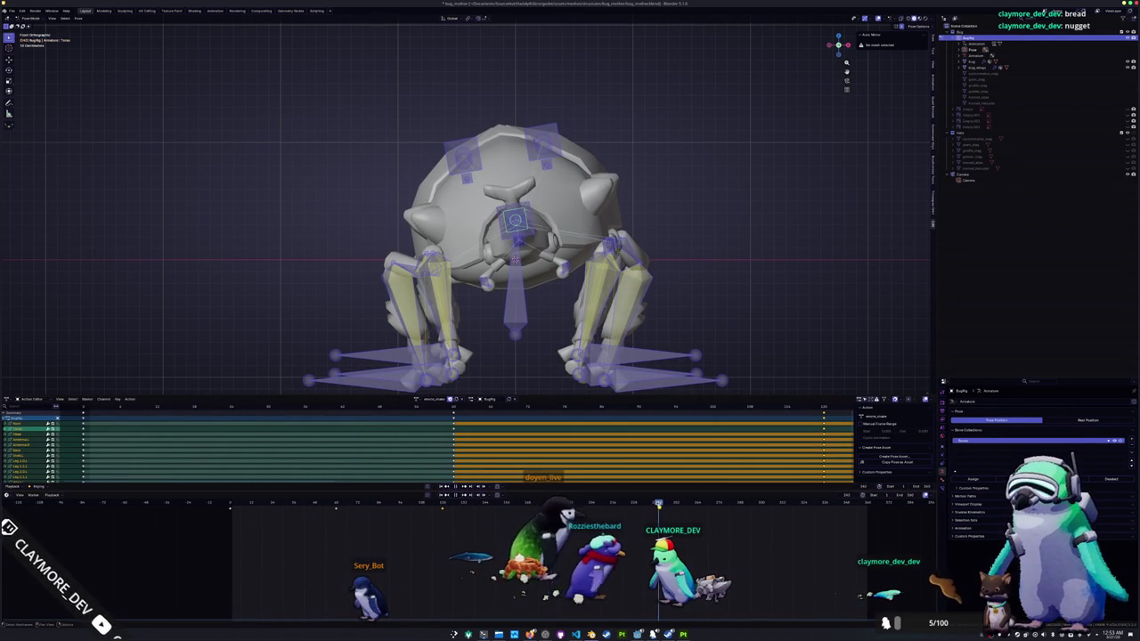
pyautogui.press('Delete')
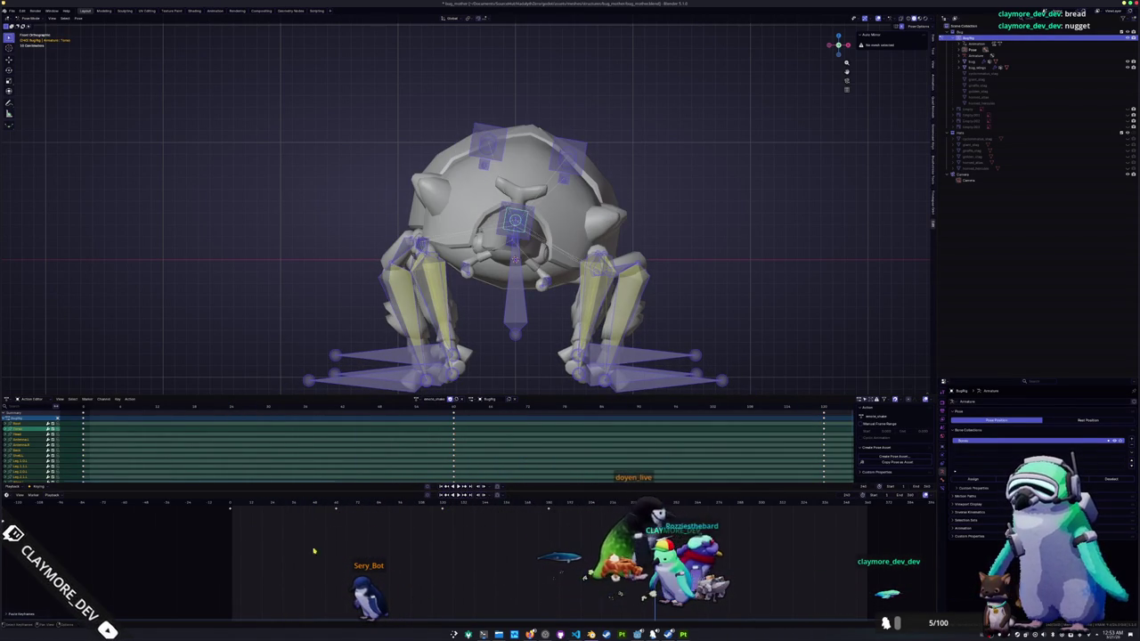
pyautogui.press('[')
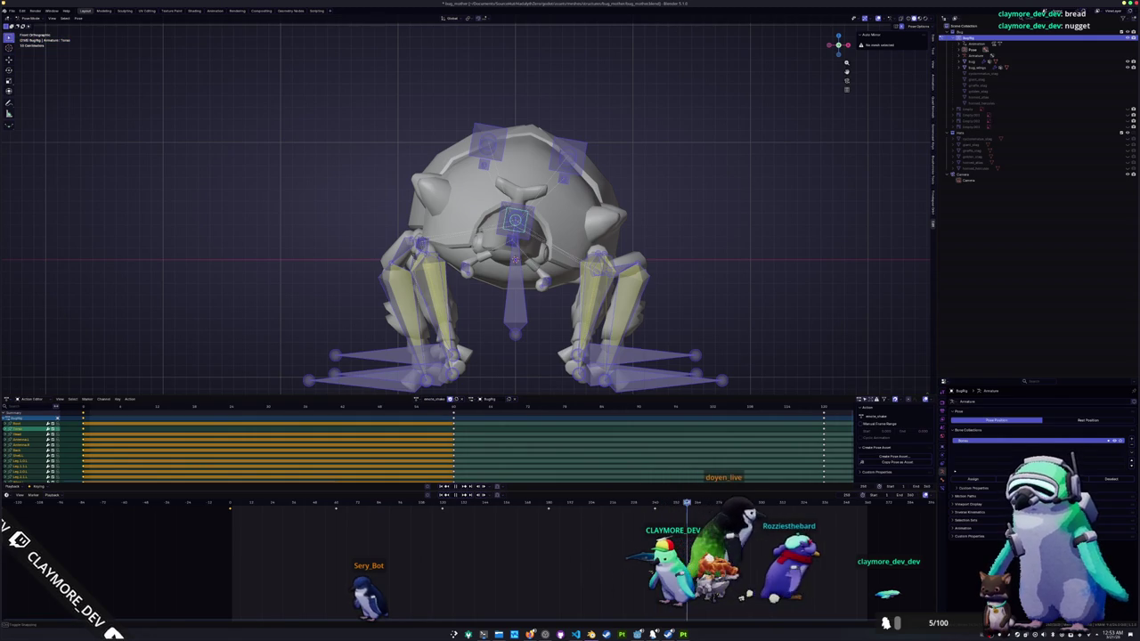
pyautogui.press('Delete')
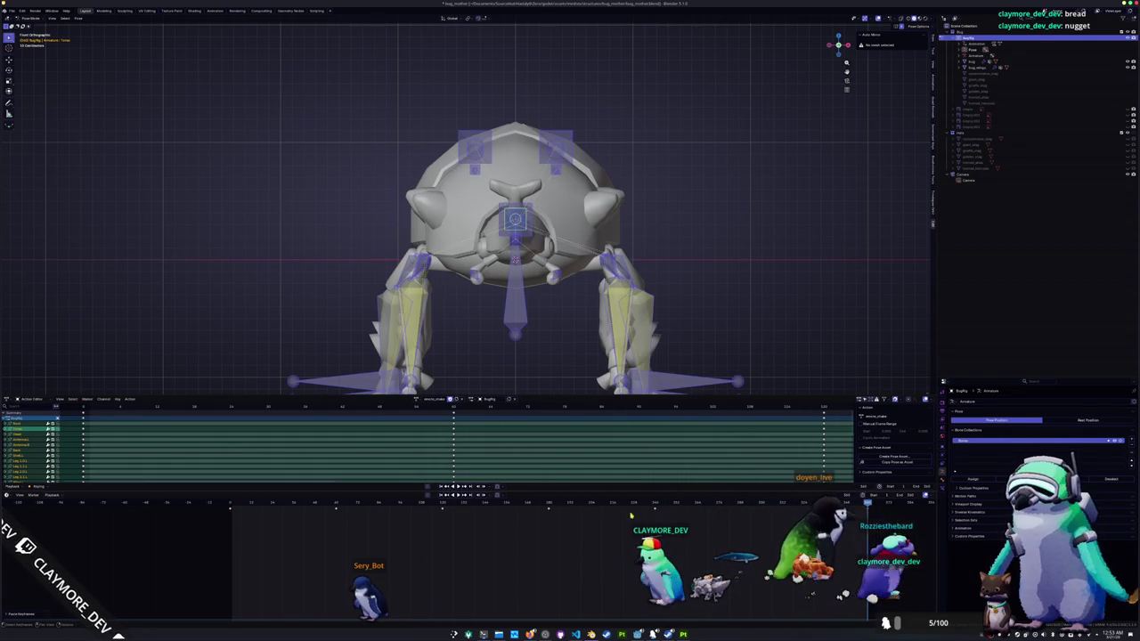
# - At the earlier keyframe, rotate the bones about their local Z axis from the top view
pyautogui.moveTo(575, 356); pyautogui.dragTo(553, 384, button='middle')
pyautogui.press('KP_7')
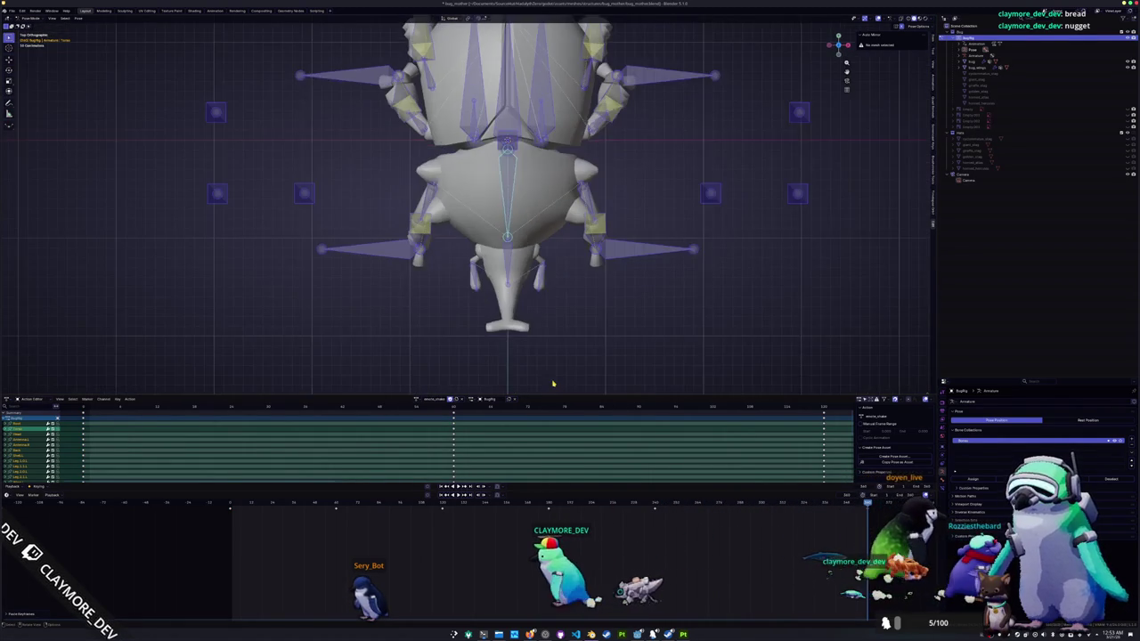
pyautogui.click(335, 508)
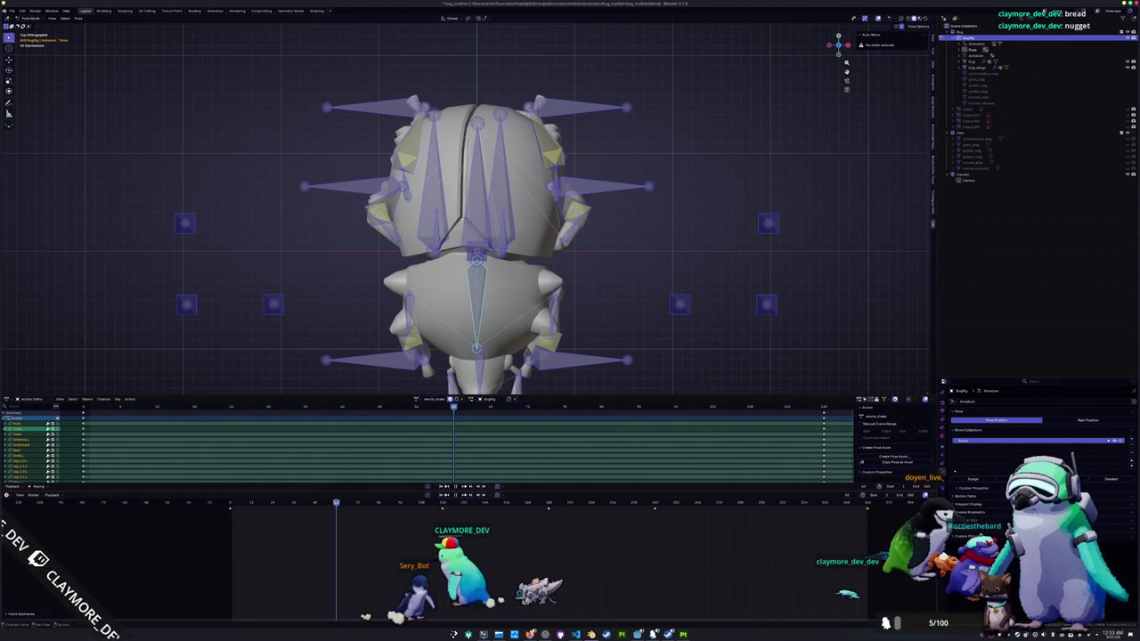
pyautogui.hotkey('alt', 'a')
pyautogui.scroll(-2, 571, 346)
pyautogui.press('z')
pyautogui.click(579, 345)
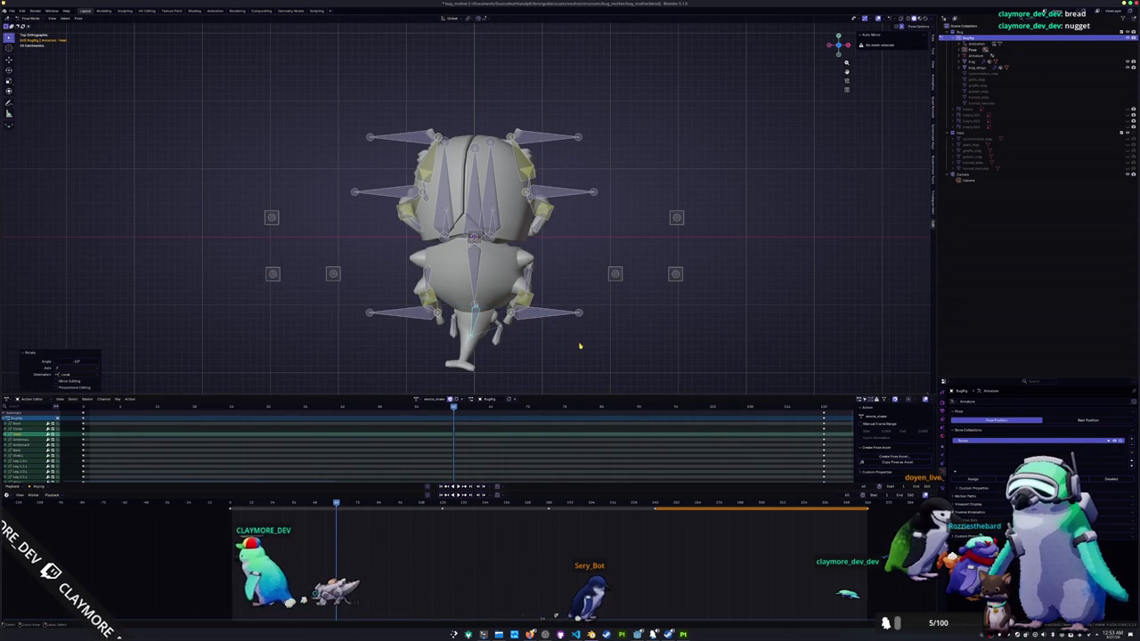
# - Select the Head bone and rotate it around its local Z axis
pyautogui.press('KP_1')
pyautogui.scroll(2, 552, 335)
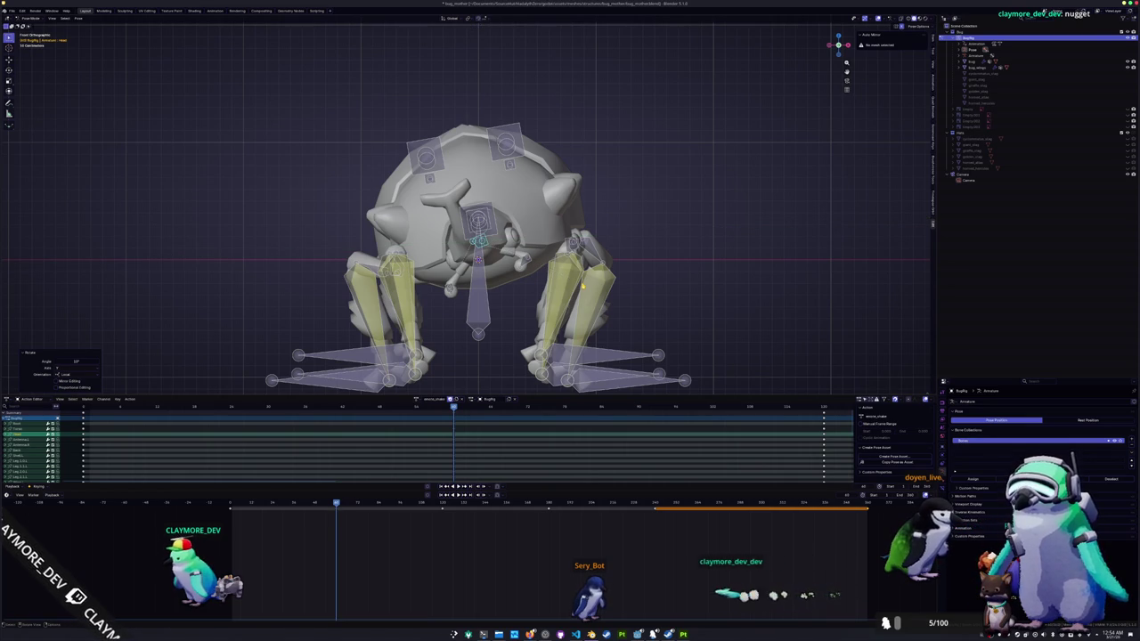
pyautogui.moveTo(584, 285); pyautogui.dragTo(561, 322, button='middle')
pyautogui.click(514, 154)
pyautogui.moveTo(515, 153); pyautogui.dragTo(523, 227, button='middle')
pyautogui.click(423, 326)
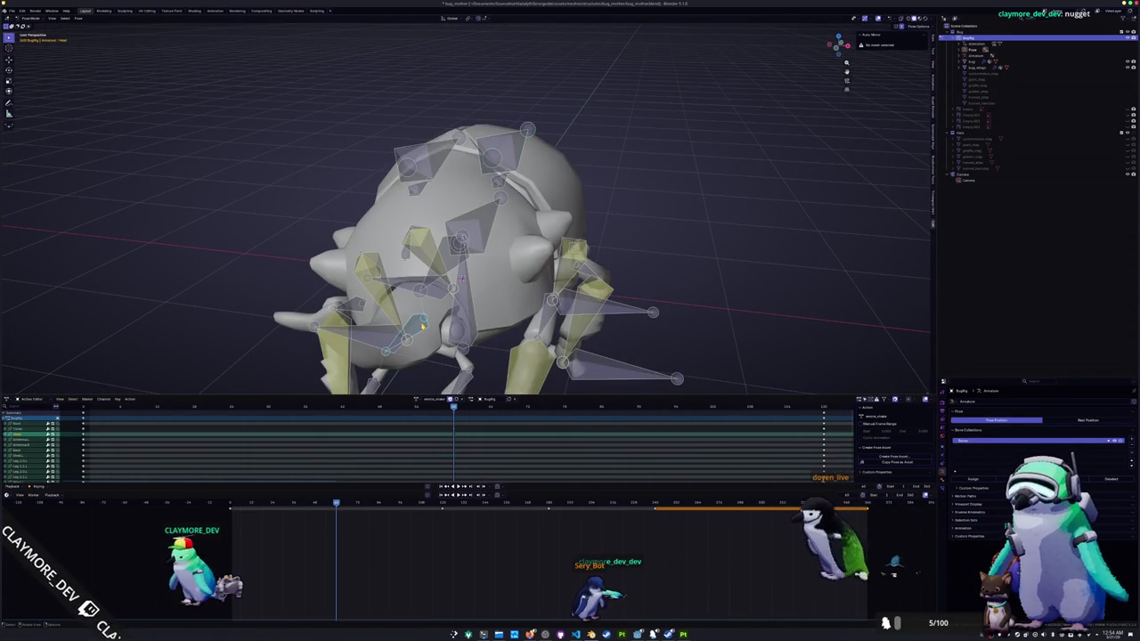
pyautogui.moveTo(423, 326)
pyautogui.mouseDown(button='middle')
pyautogui.moveTo(464, 284)
pyautogui.moveTo(472, 222)
pyautogui.mouseUp(button='middle')
pyautogui.press('r')
pyautogui.press('z')
pyautogui.press('z')
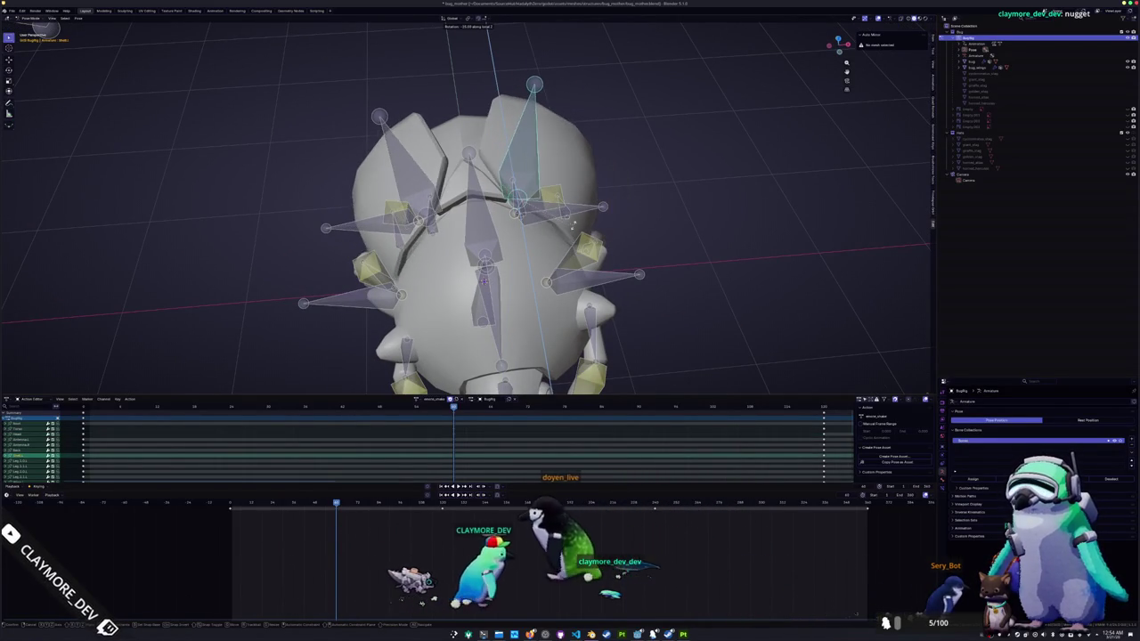
pyautogui.click(568, 240)
# - Tilt the shell and top bones down with a negative rotation about local X
pyautogui.press('KP_1')
pyautogui.press('r')
pyautogui.press('x')
pyautogui.press('x')
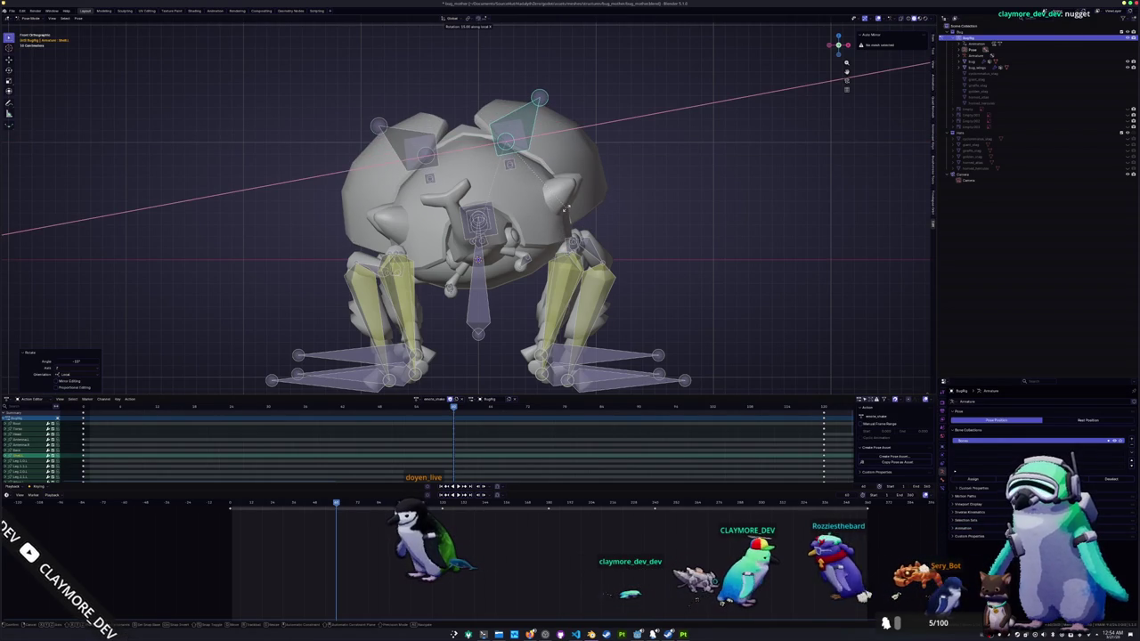
pyautogui.press('-')
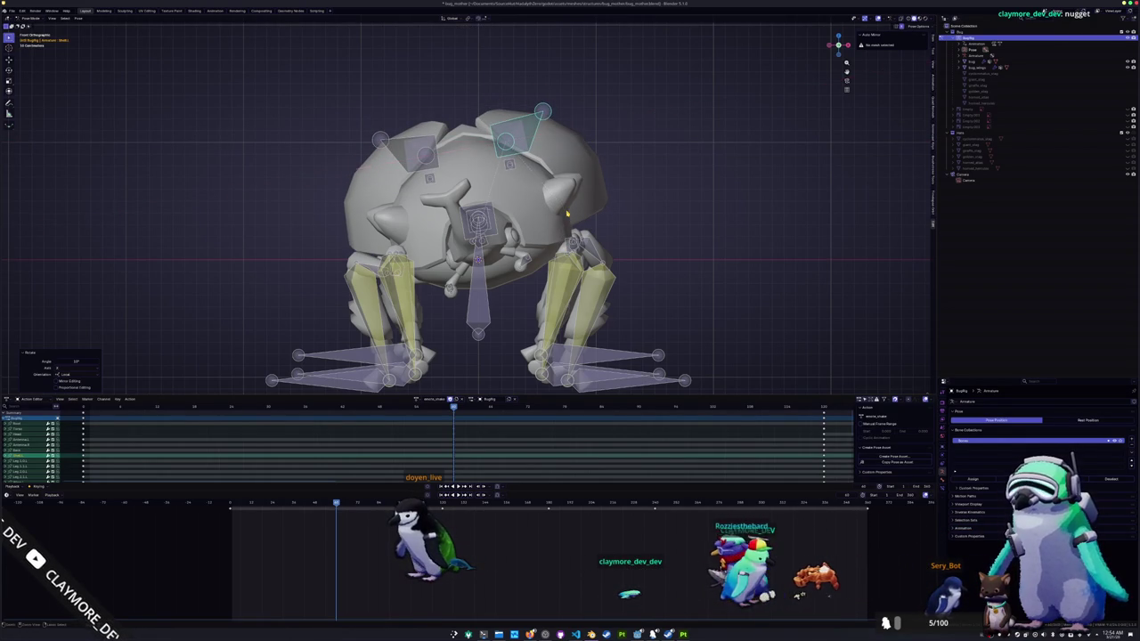
# - Select all bones, play the action, and step through frames to check the pose
pyautogui.press('a')
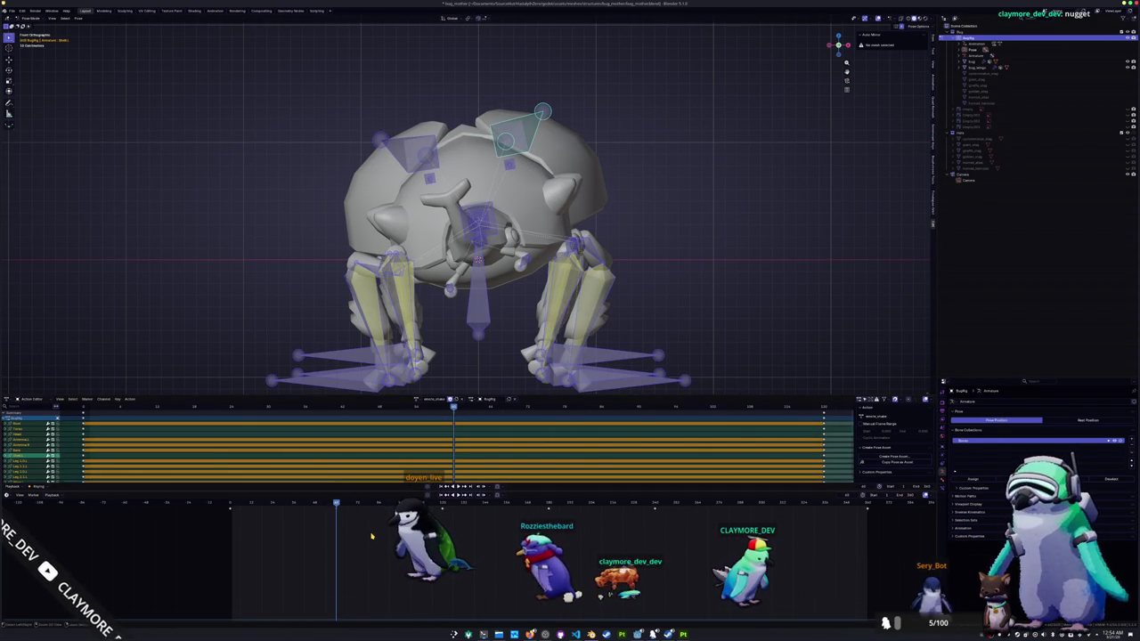
pyautogui.press('space')
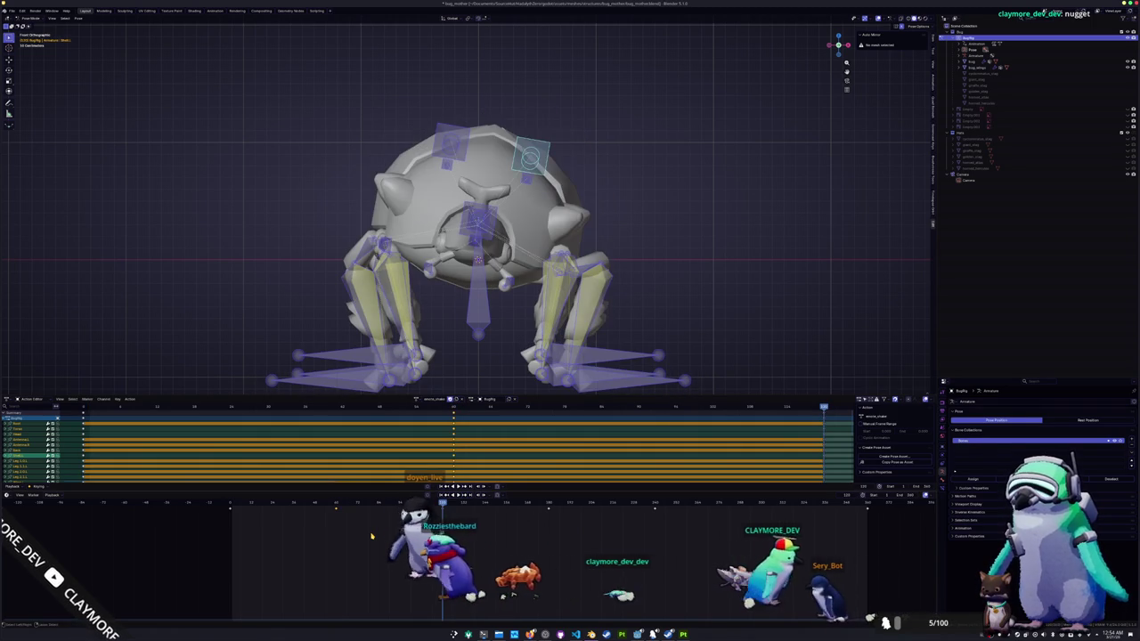
pyautogui.hotkey('ctrl', 'z')
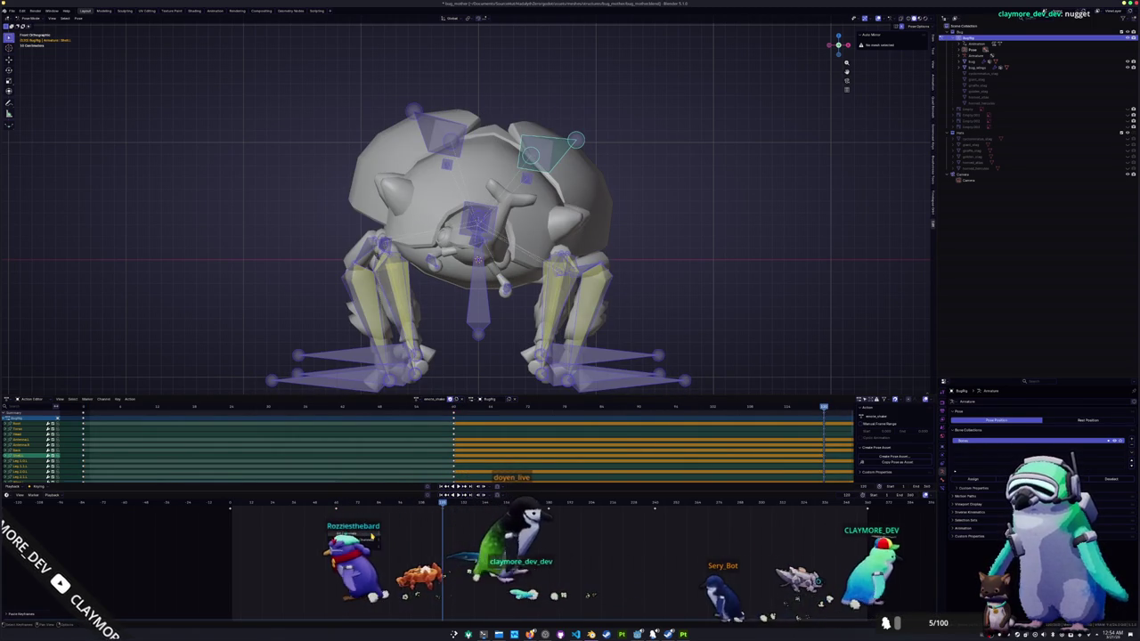
pyautogui.hotkey('ctrl', 'z')
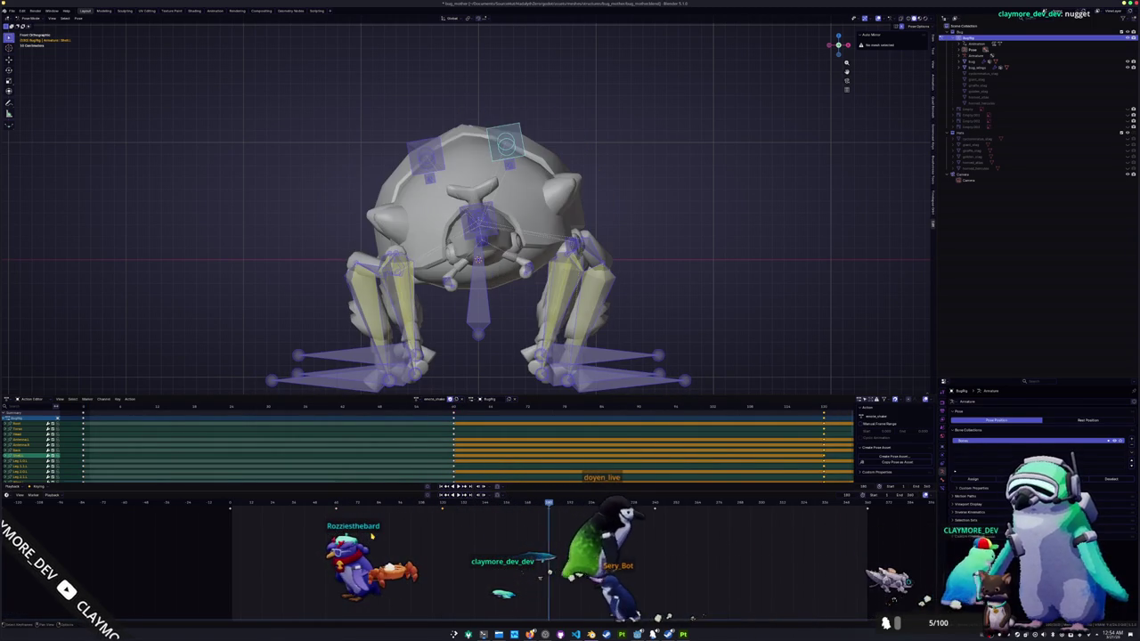
pyautogui.hotkey('ctrl', 'z')
pyautogui.hotkey('ctrl', 'z')
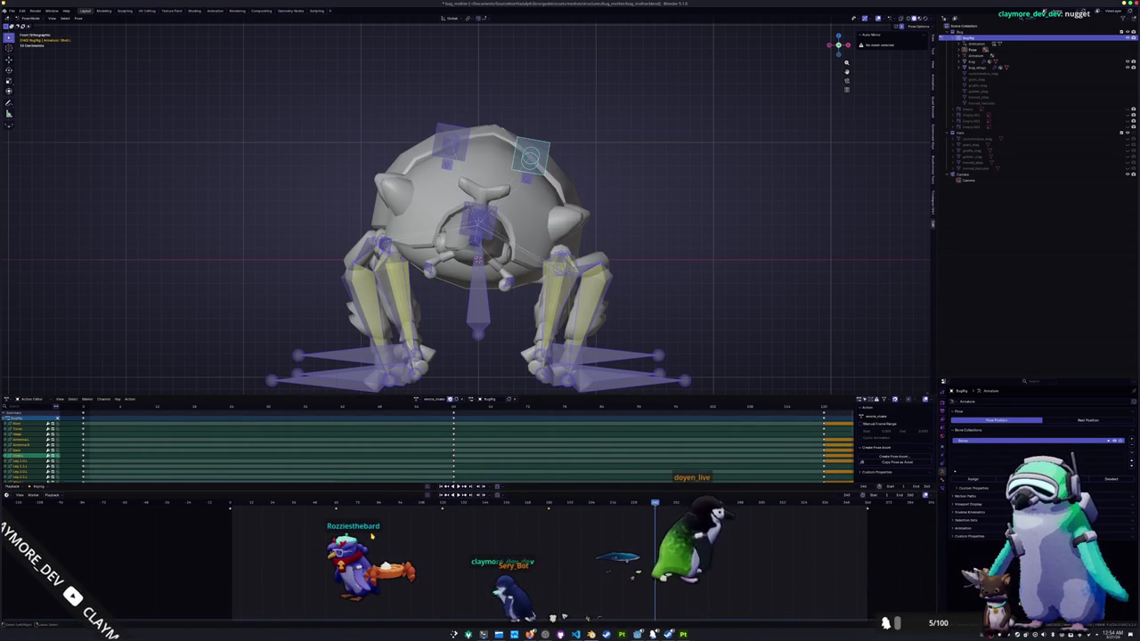
pyautogui.hotkey('ctrl', 'z')
pyautogui.hotkey('ctrl', 'z')
pyautogui.moveTo(445, 338)
pyautogui.mouseDown(button='middle')
pyautogui.moveTo(485, 329)
pyautogui.moveTo(463, 331)
pyautogui.mouseUp(button='middle')
pyautogui.scroll(-5, 441, 344)
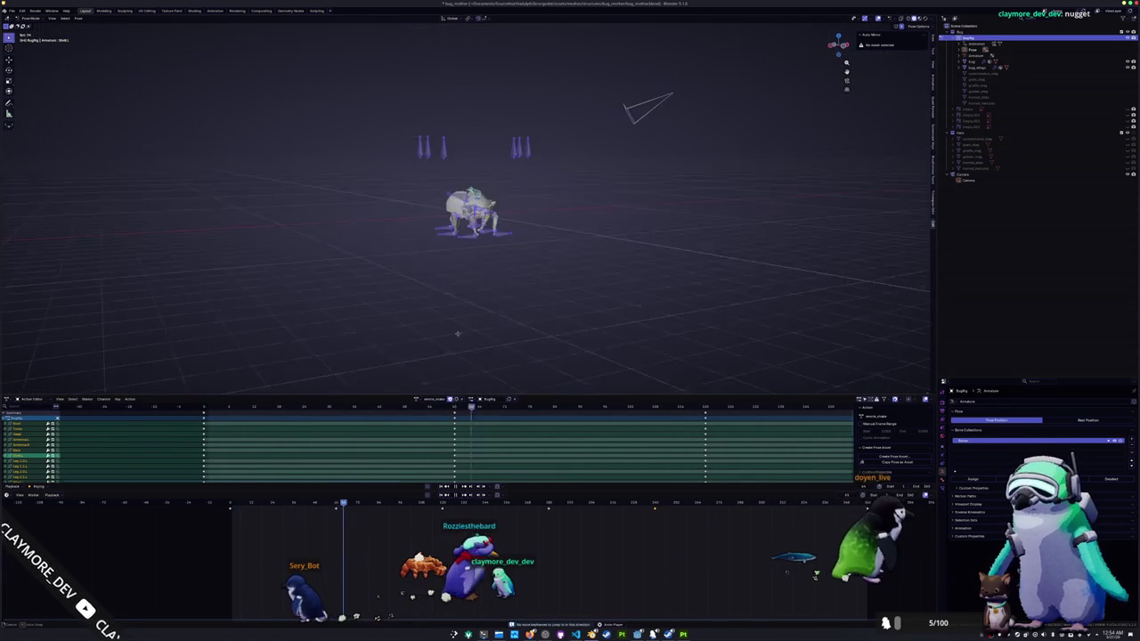
# - From the top view, turn the head around its Z axis and play to check it
pyautogui.scroll(3, 472, 328)
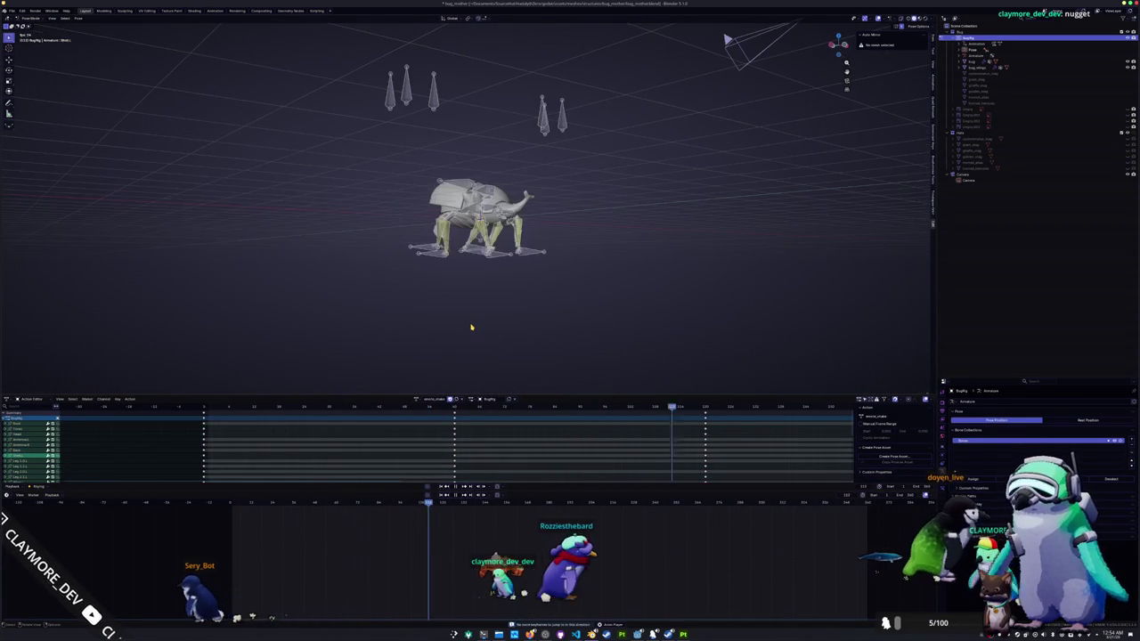
pyautogui.press('a')
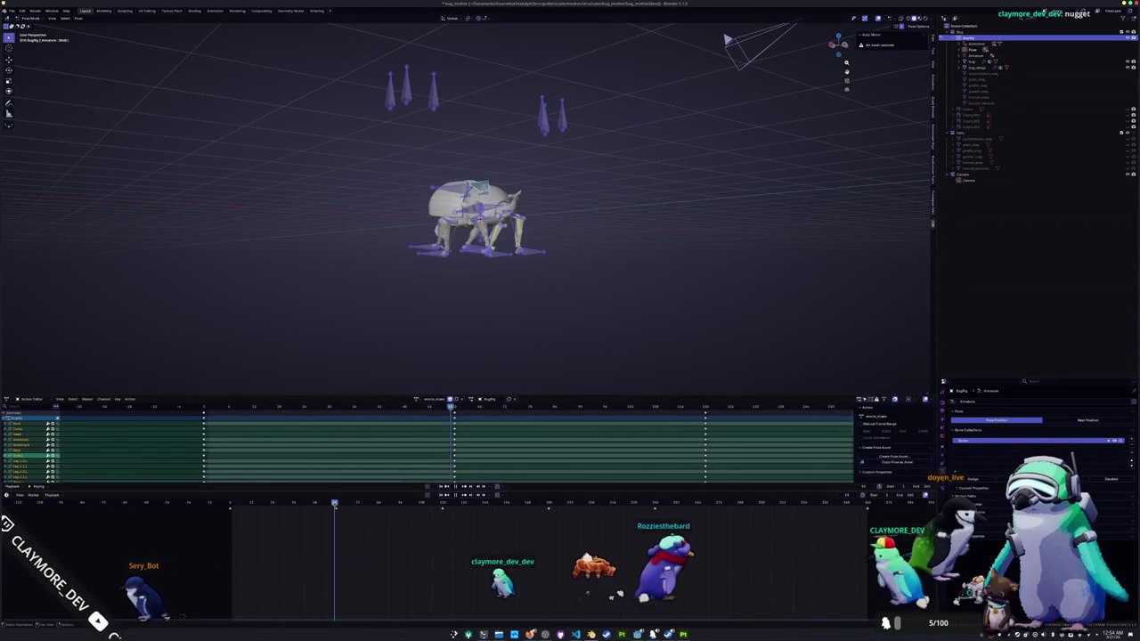
pyautogui.scroll(3, 465, 318)
pyautogui.moveTo(466, 318); pyautogui.dragTo(437, 349, button='middle')
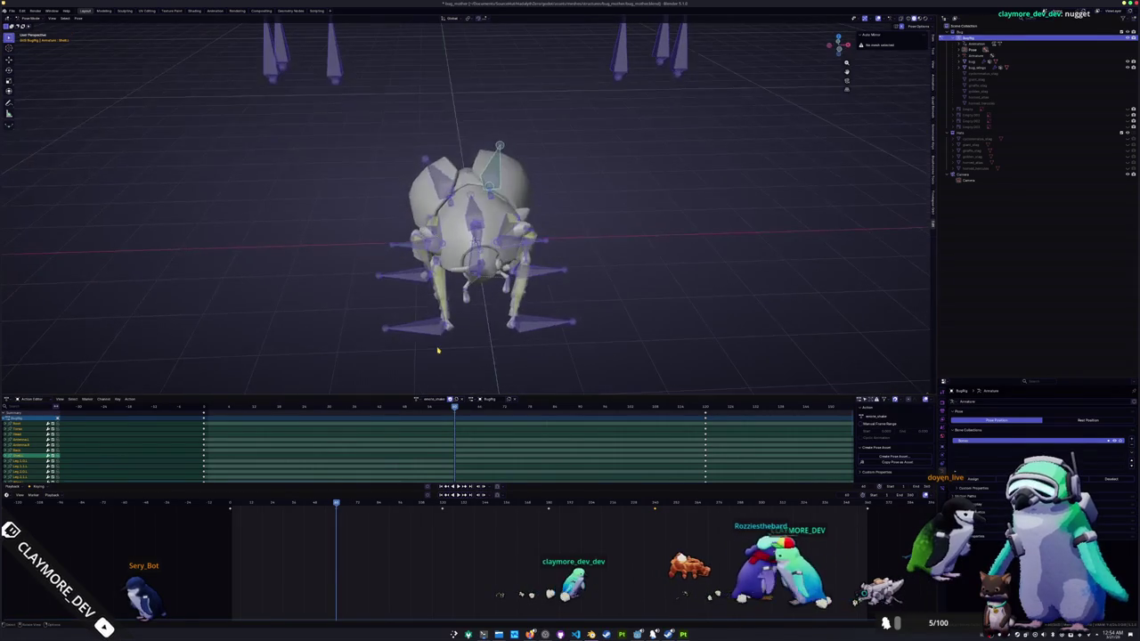
pyautogui.press('KP_7')
pyautogui.hotkey('alt', 'a')
pyautogui.scroll(3, 624, 230)
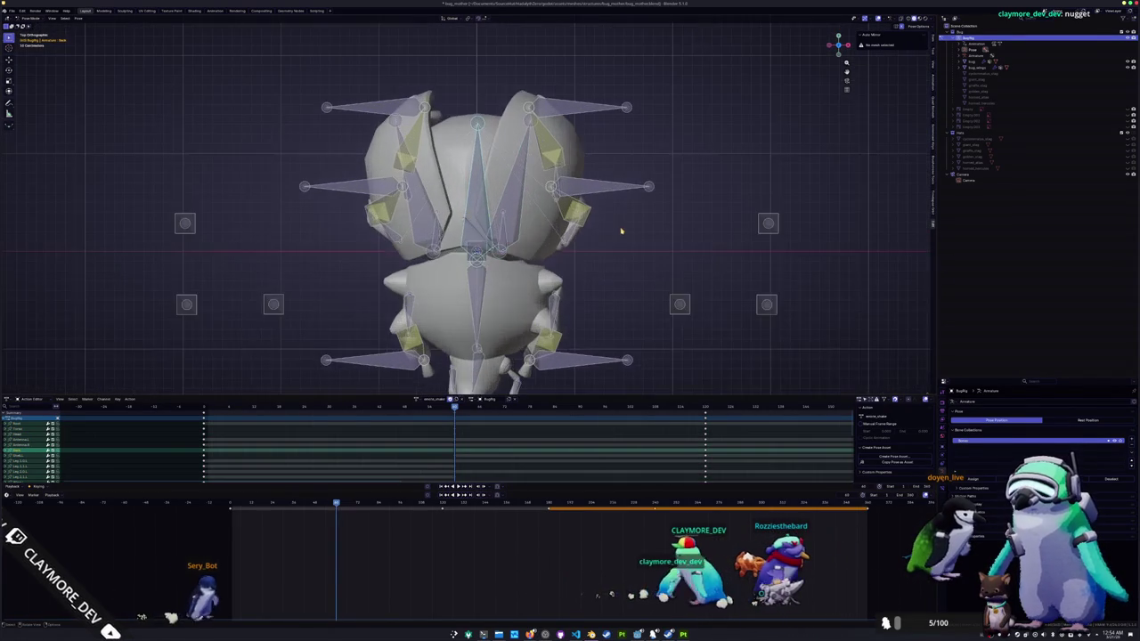
pyautogui.press('z')
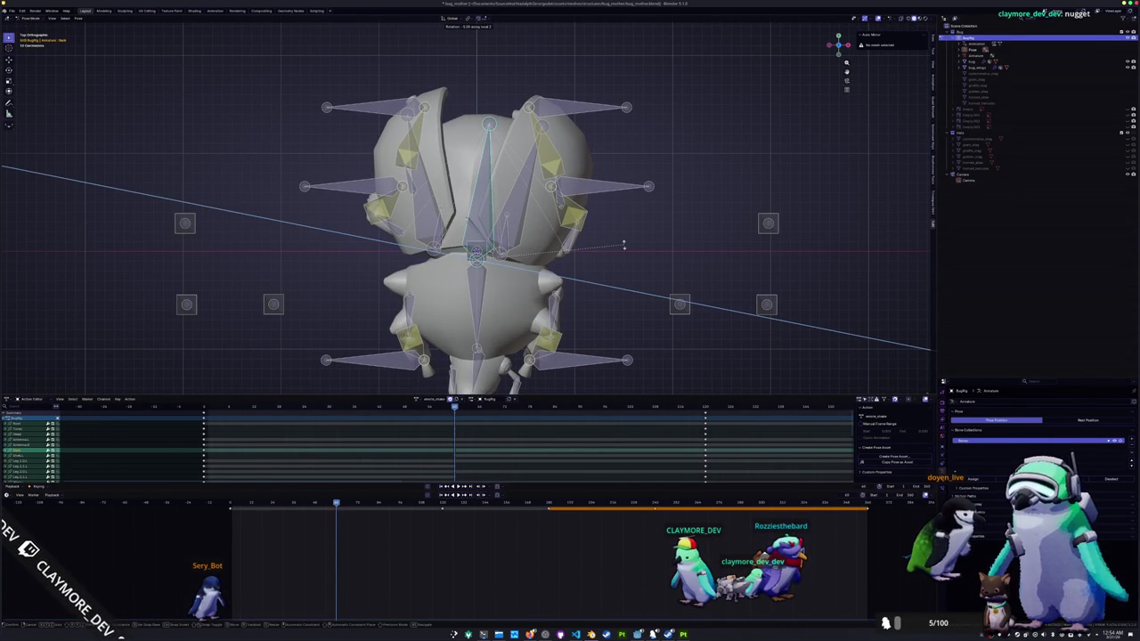
pyautogui.scroll(-1, 608, 258)
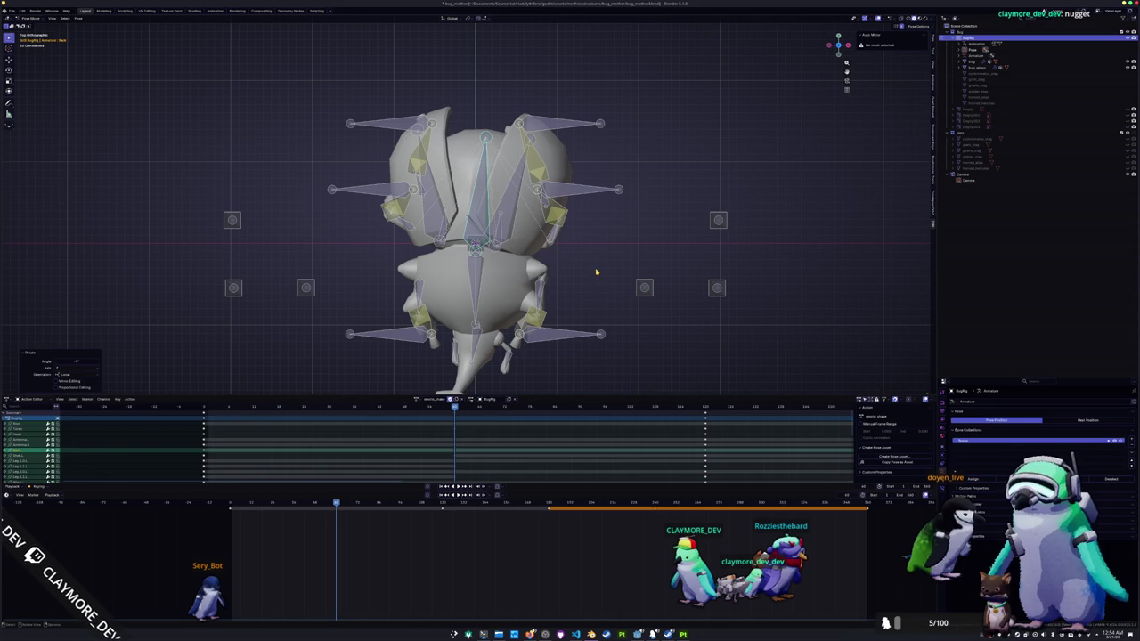
pyautogui.press('space')
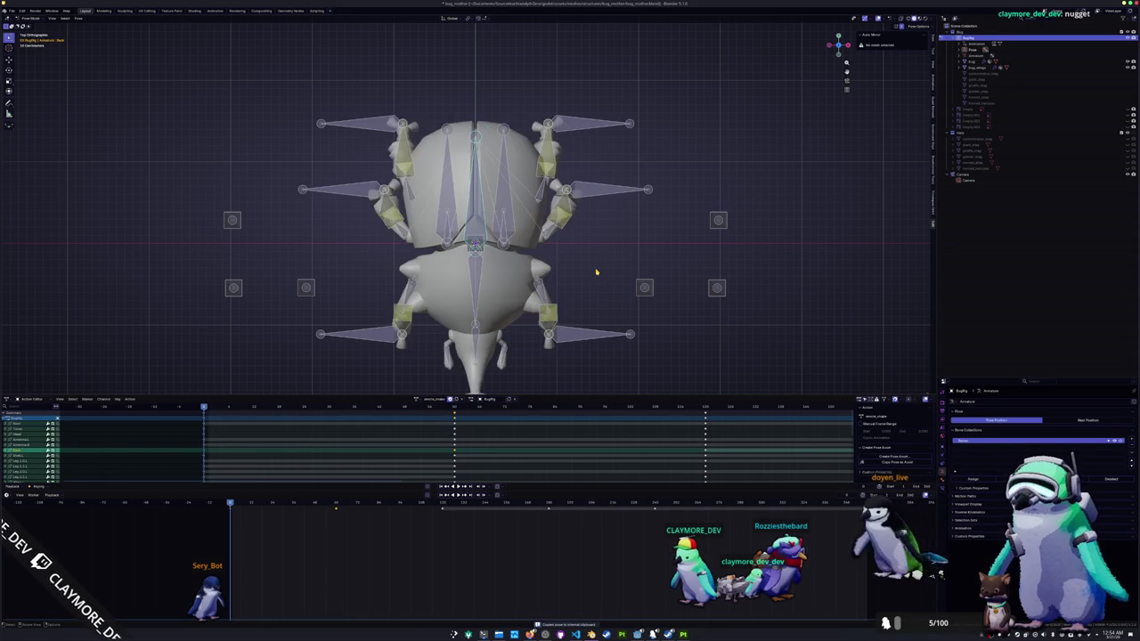
# - Paste the mirrored head and wing pose at this frame, keyframe it, and play the sway
pyautogui.hotkey('ctrl', 'shift', 'v')
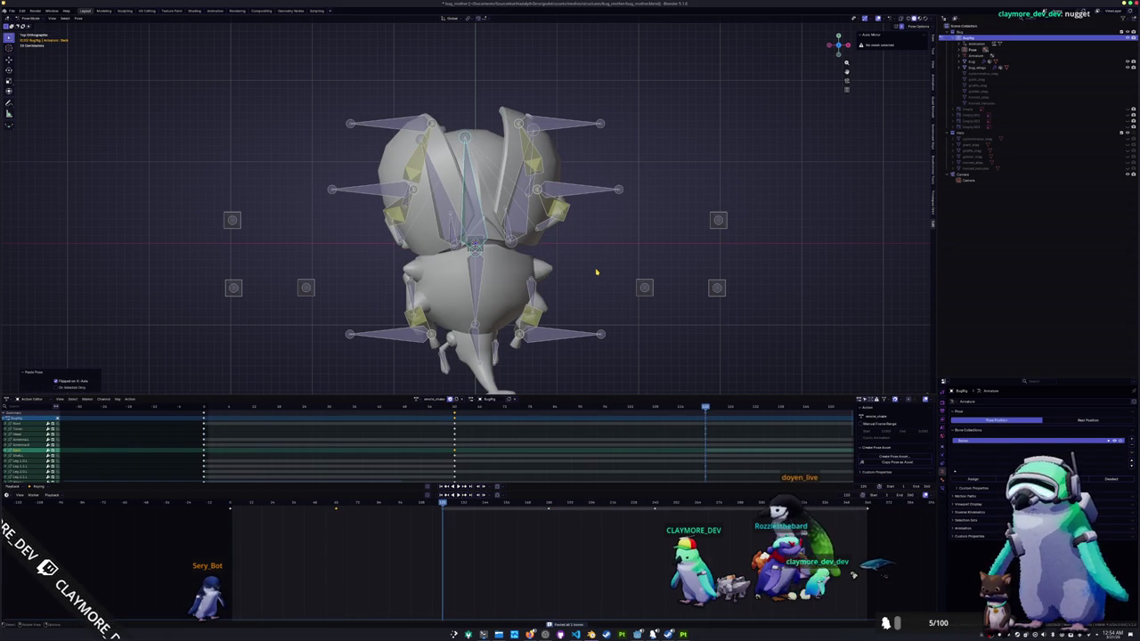
pyautogui.hotkey('ctrl', 'shift', 'v')
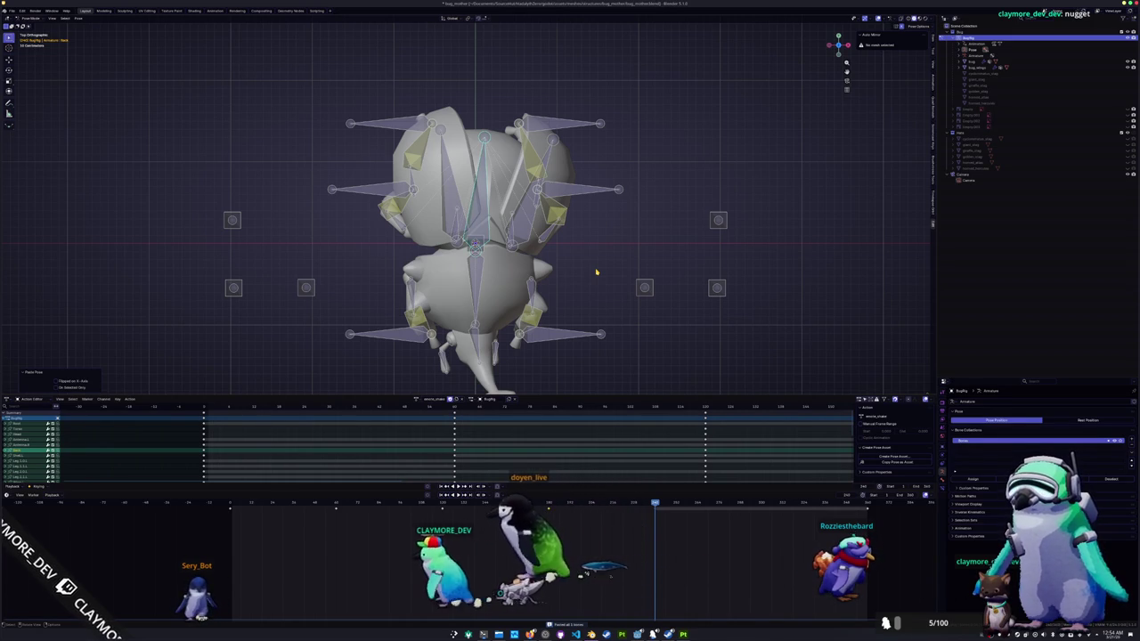
pyautogui.press('i')
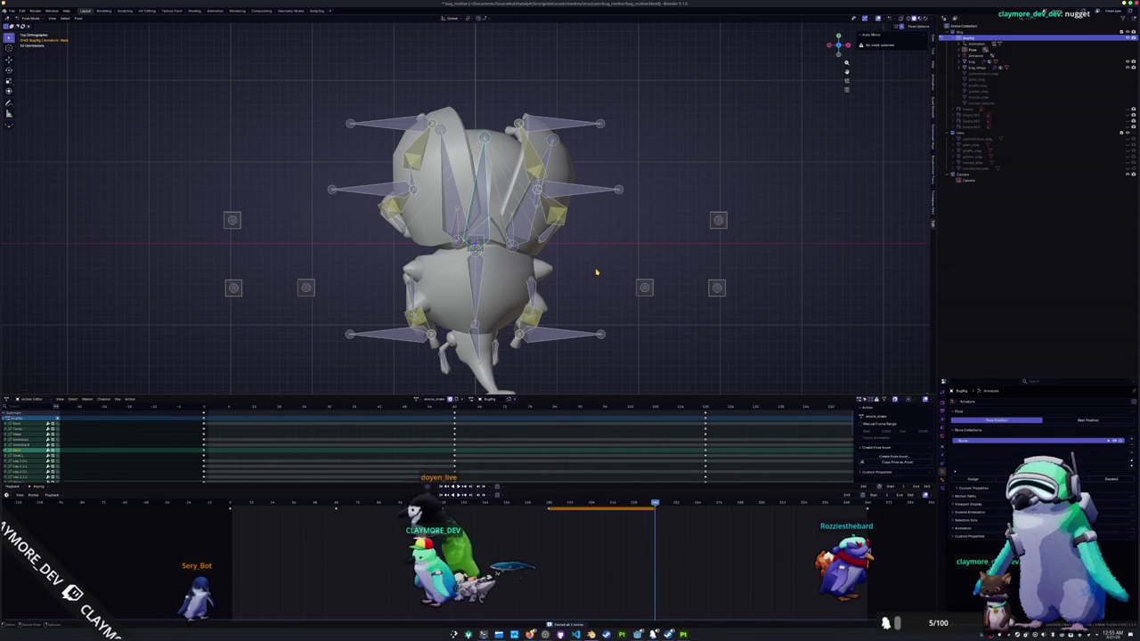
pyautogui.hotkey('ctrl', 'shift', 'v')
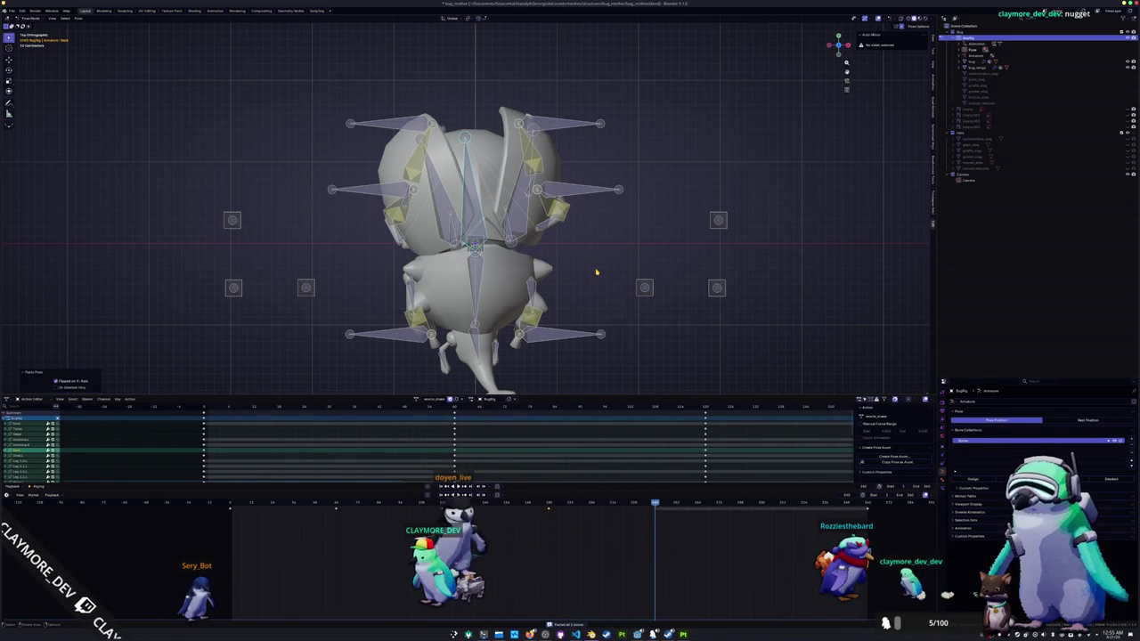
pyautogui.press('space')
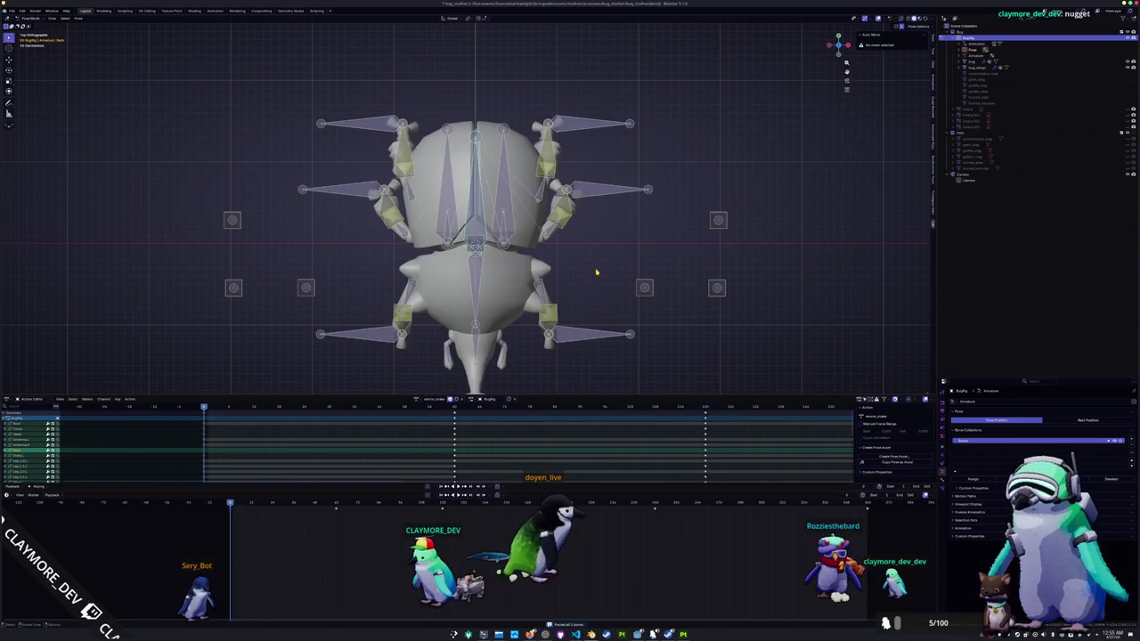
# - Rotate a rig bone about its local Z axis at the mid-cycle keyframe
pyautogui.moveTo(565, 267)
pyautogui.mouseDown(button='middle')
pyautogui.moveTo(534, 294)
pyautogui.moveTo(412, 258)
pyautogui.moveTo(402, 272)
pyautogui.mouseUp(button='middle')
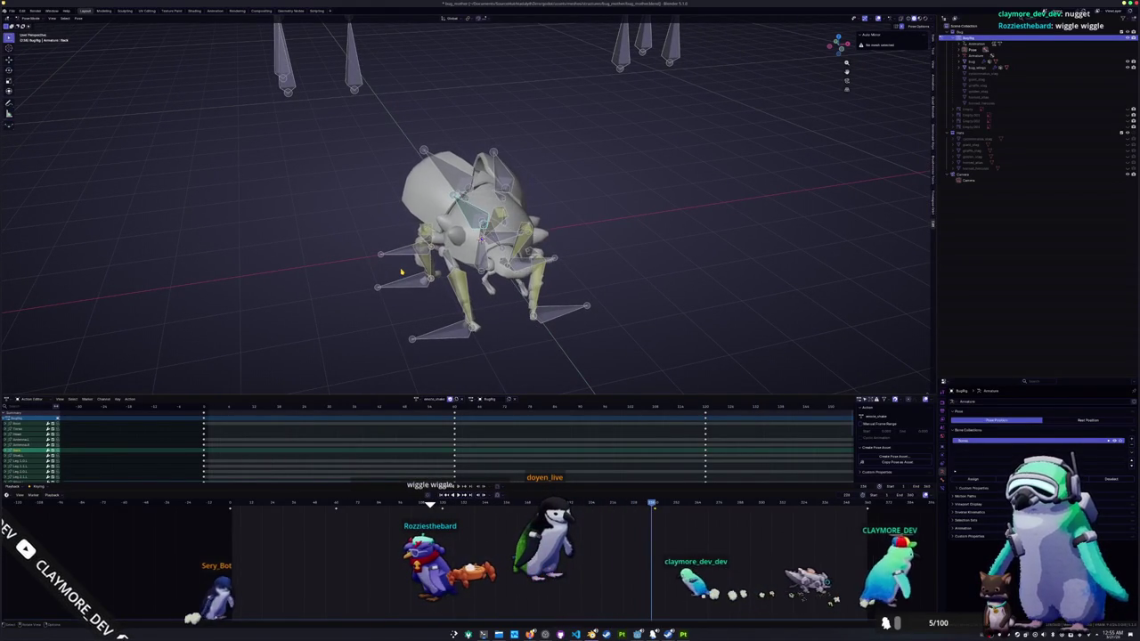
pyautogui.moveTo(401, 272); pyautogui.dragTo(535, 272, button='middle')
pyautogui.moveTo(419, 272); pyautogui.dragTo(408, 277, button='middle')
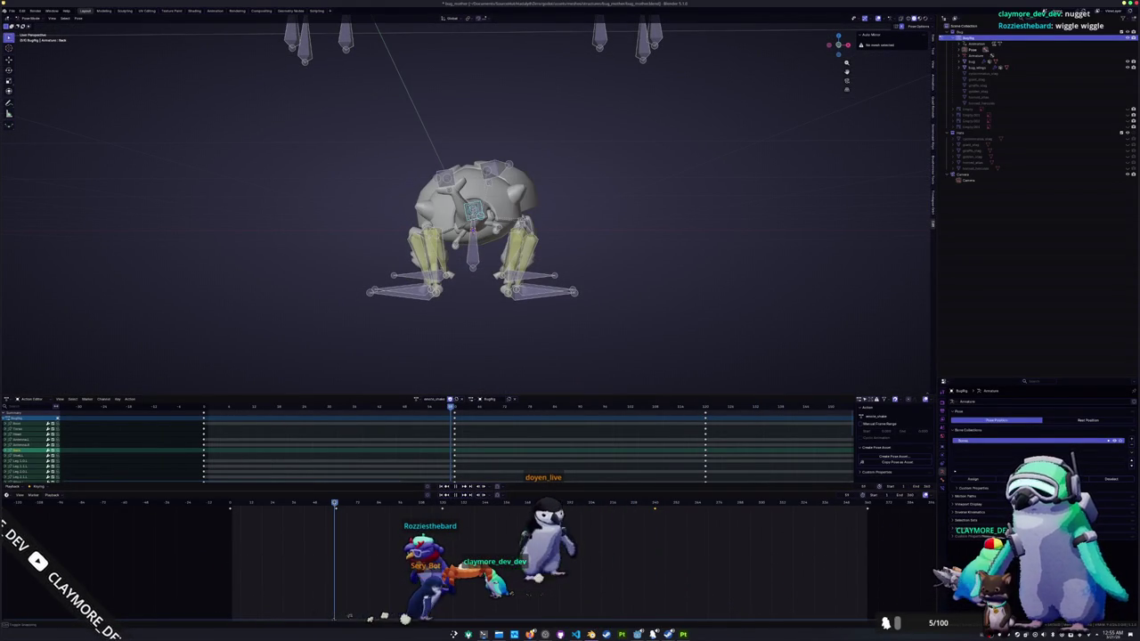
pyautogui.press('KP_7')
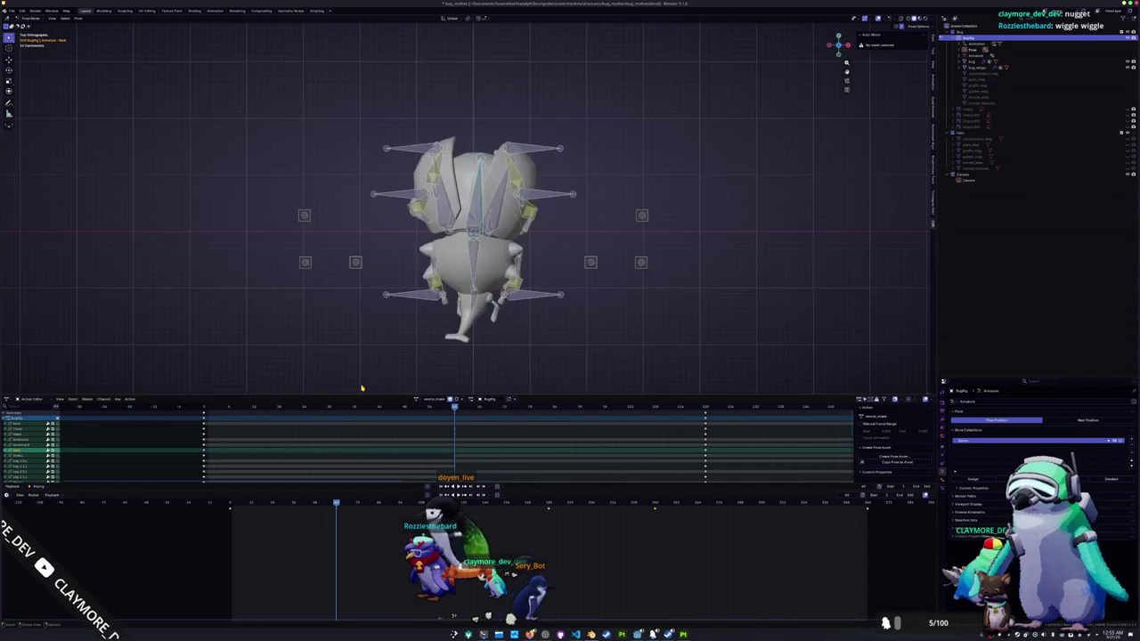
pyautogui.scroll(4, 400, 362)
pyautogui.scroll(2, 400, 363)
pyautogui.press('r')
pyautogui.press('z')
pyautogui.press('z')
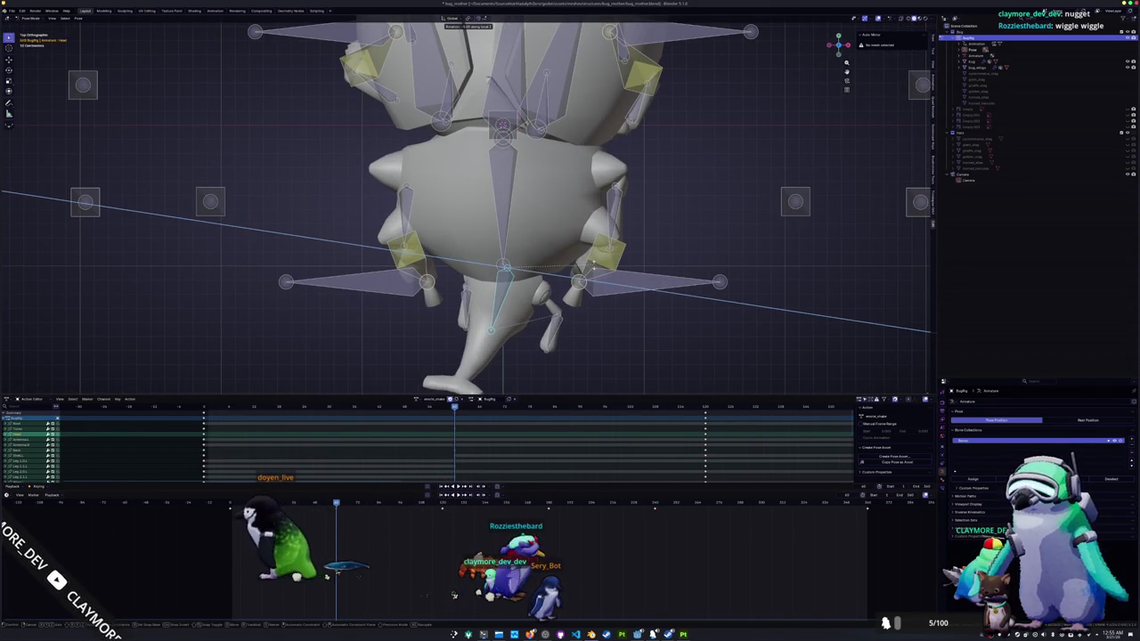
pyautogui.press('Return')
pyautogui.moveTo(499, 223); pyautogui.dragTo(606, 196, button='middle')
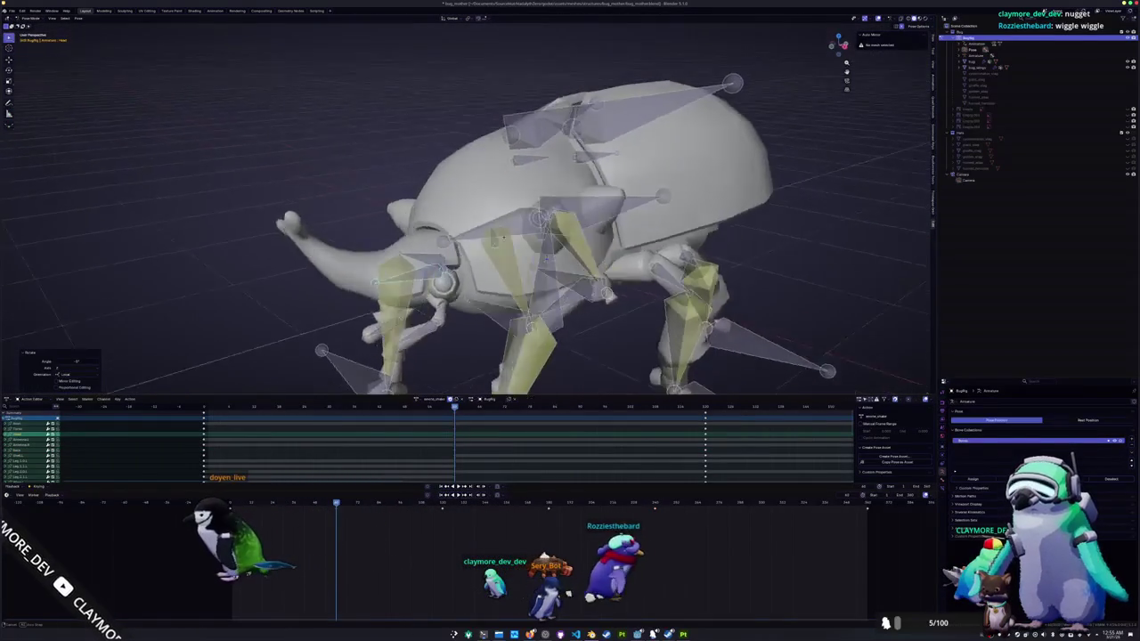